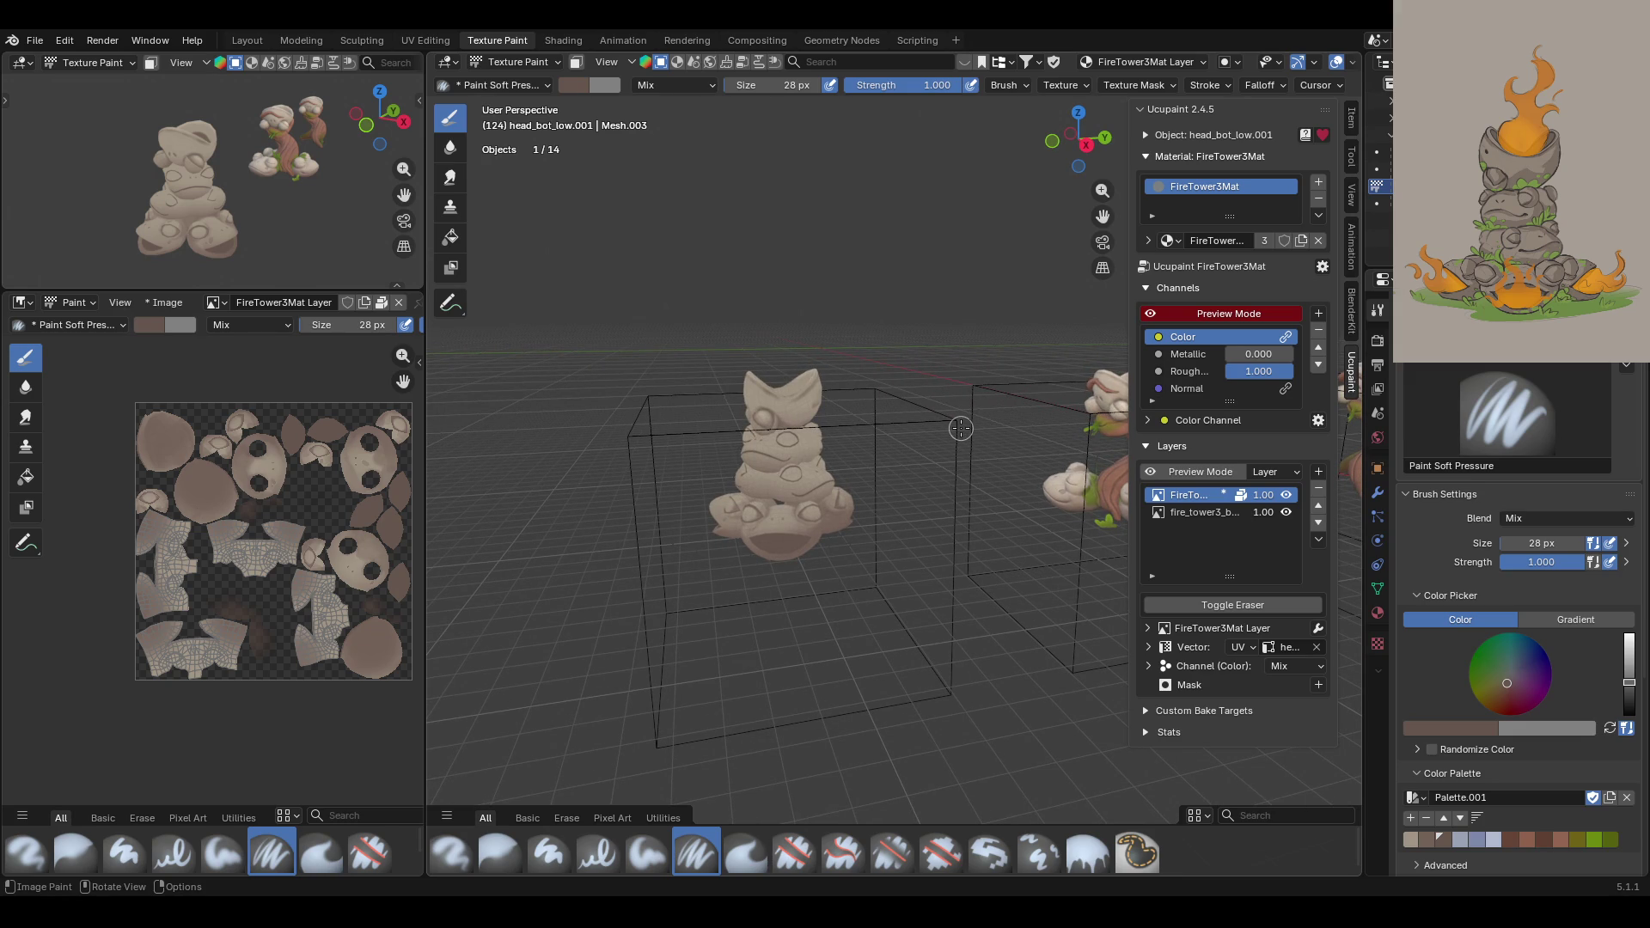
Step: Enable face-selection paint masking on head_bot_low.001, then orbit to a frontal view of the frogs
middle_click_drag(787, 455, 650, 156)
left_click(575, 62)
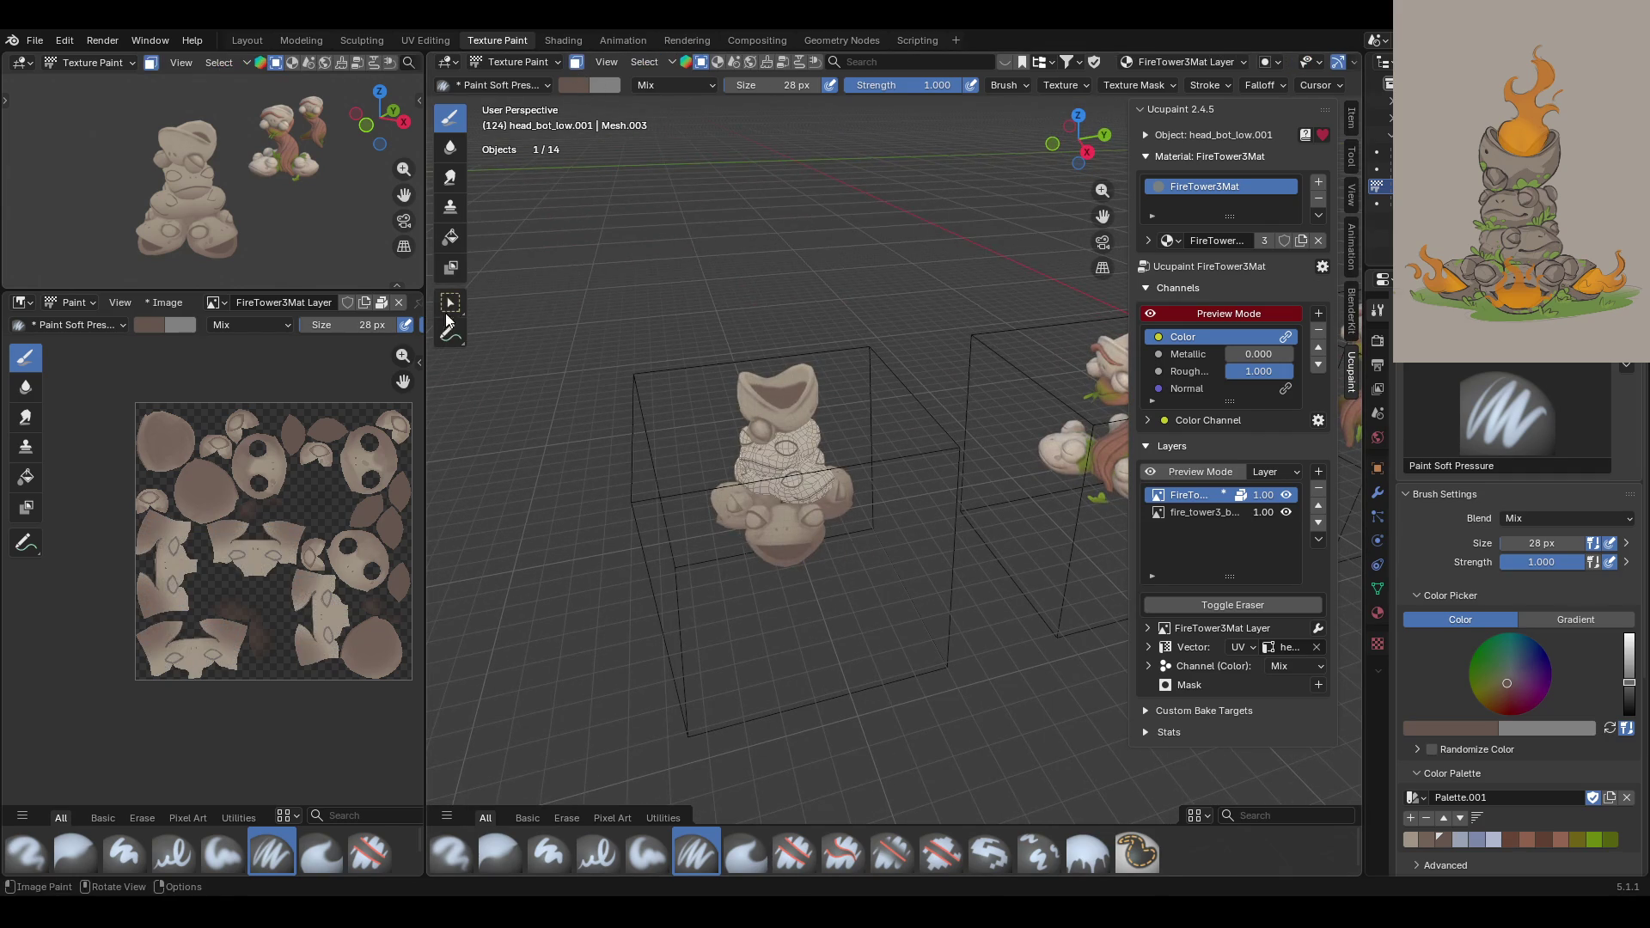
left_click_drag(1074, 140, 1093, 142)
middle_click_drag(1031, 257, 859, 344)
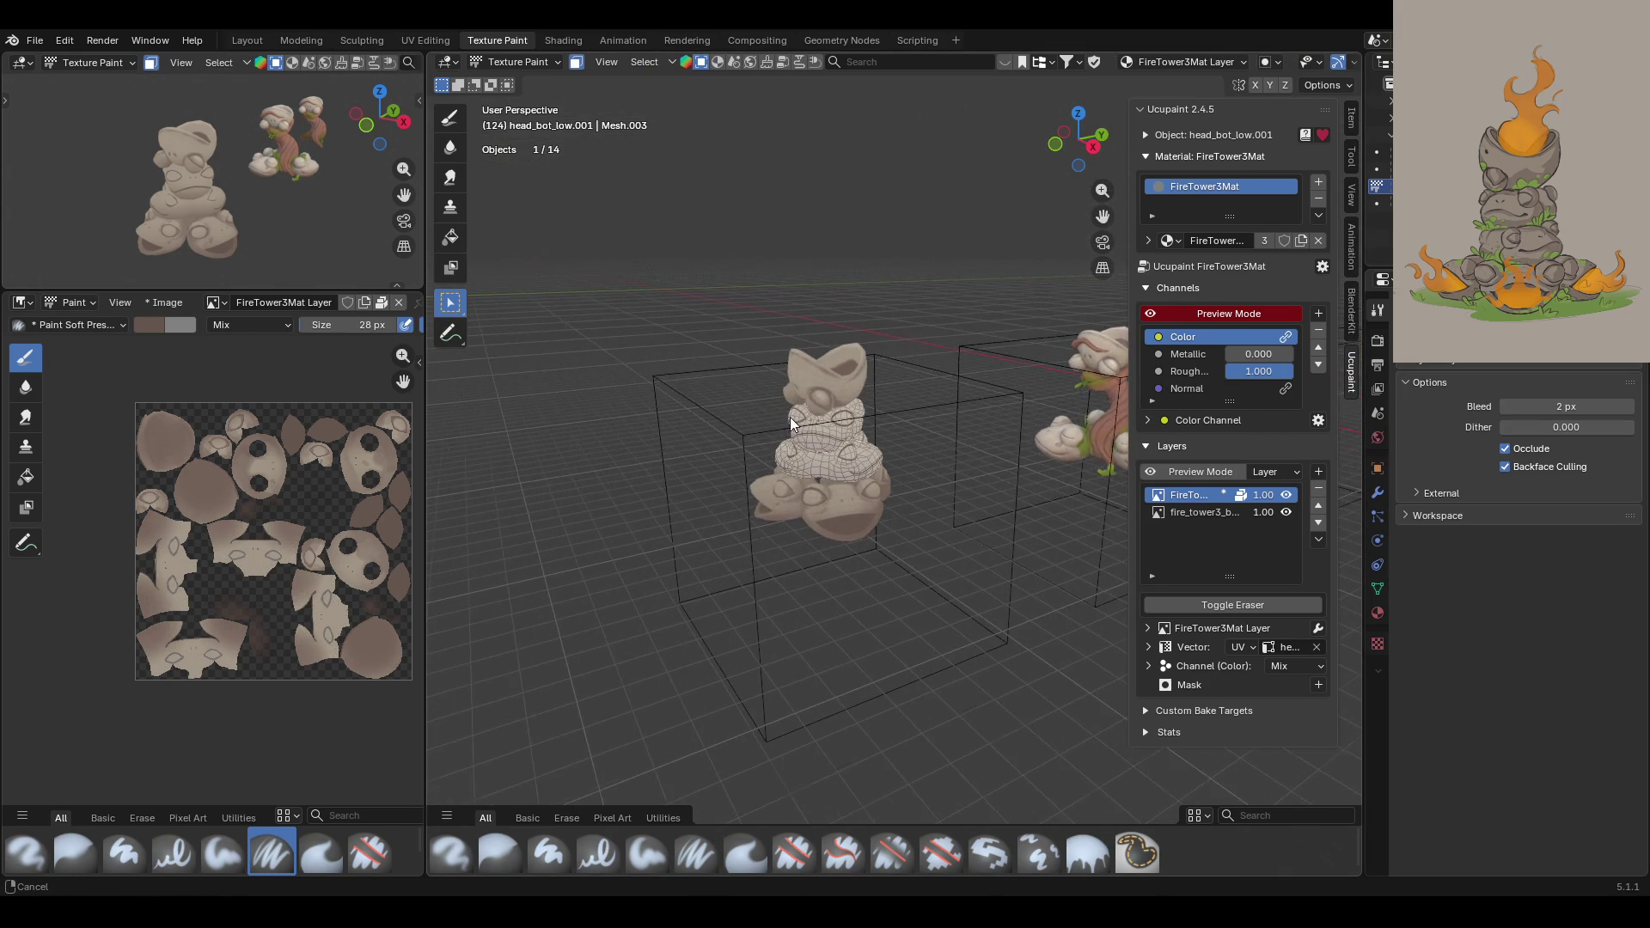
scroll(791, 359, "up", 6)
middle_click_drag(1015, 240, 586, 266)
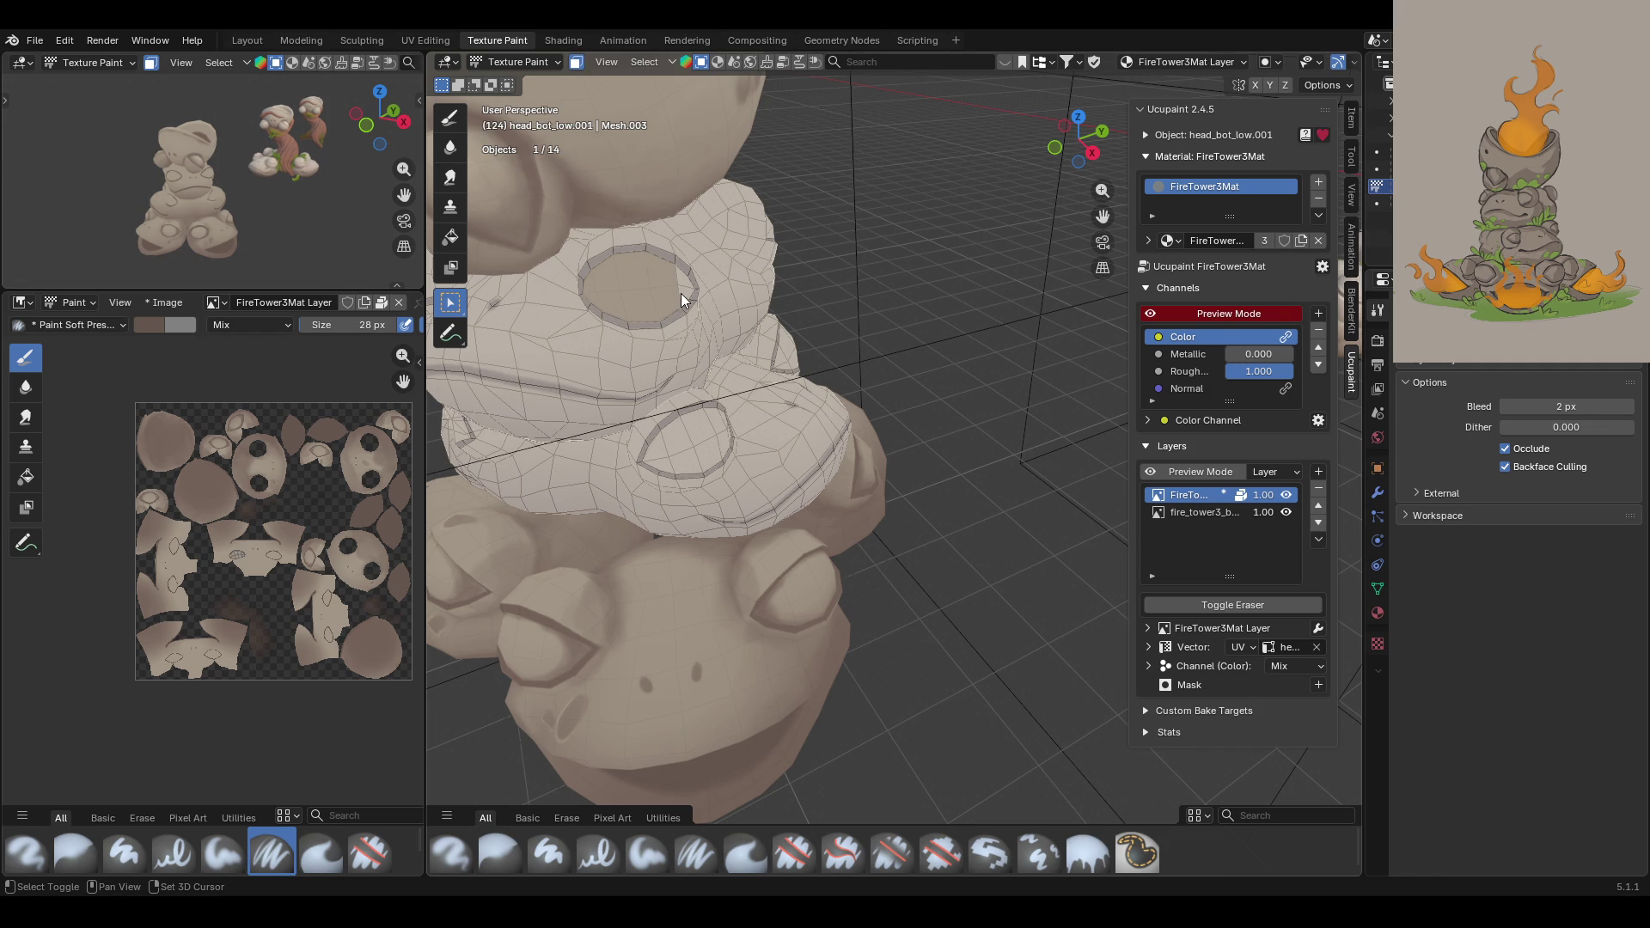
mouse_move(683, 277)
middle_mouse_down()
mouse_move(798, 322)
mouse_move(722, 344)
mouse_move(652, 424)
middle_mouse_up()
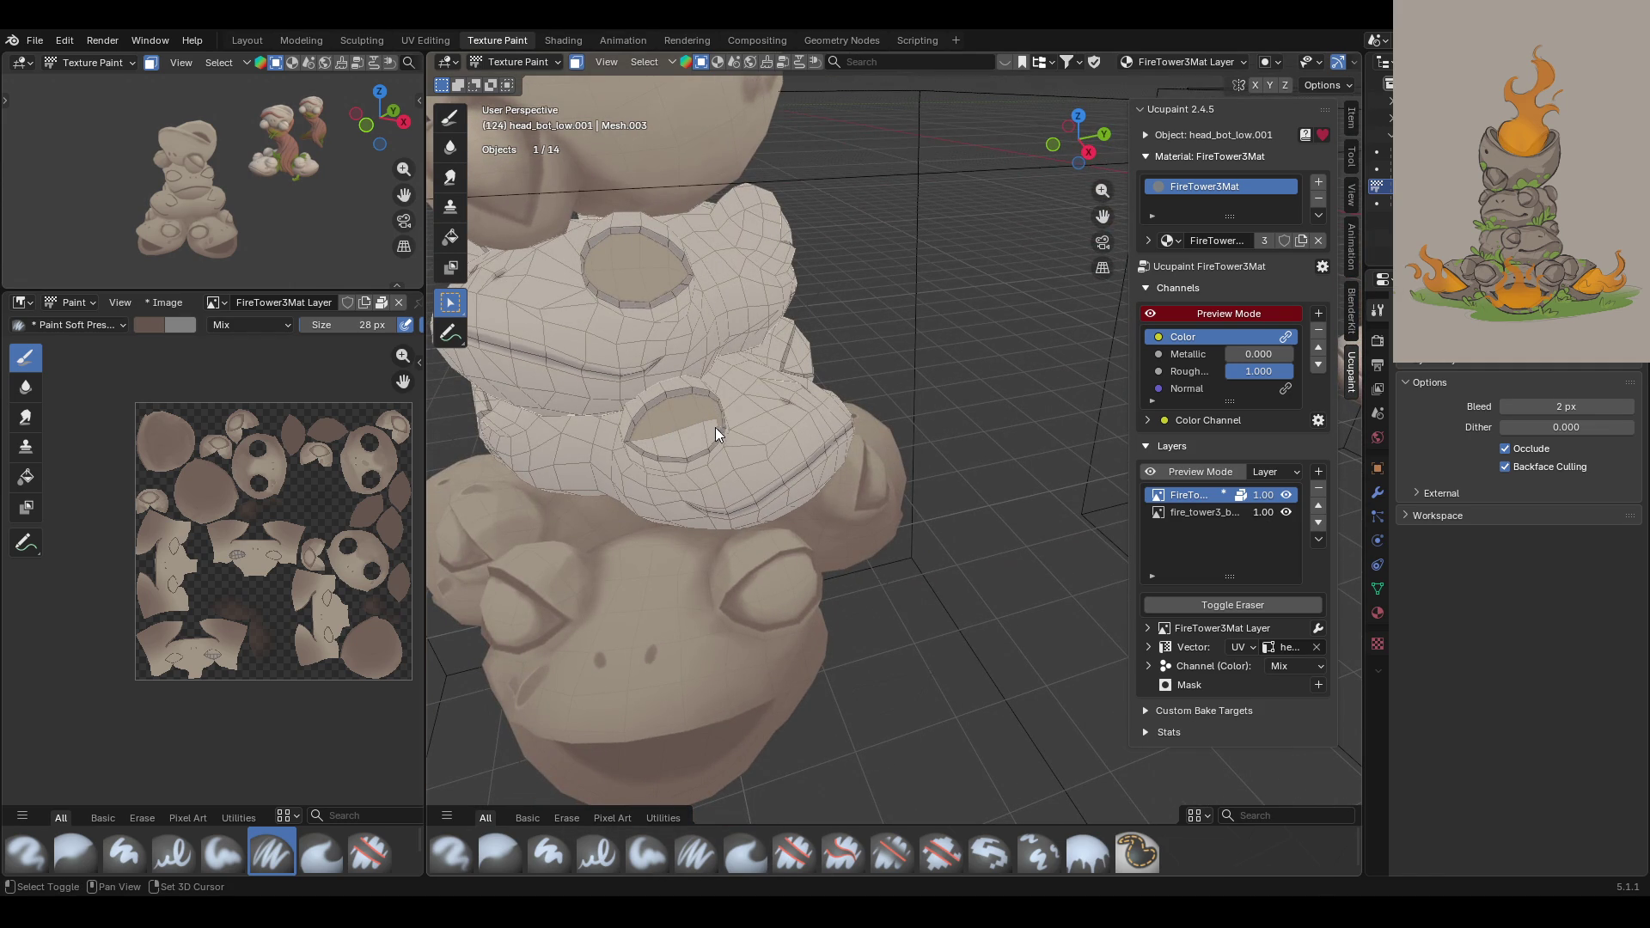
scroll(655, 446, "up", 6)
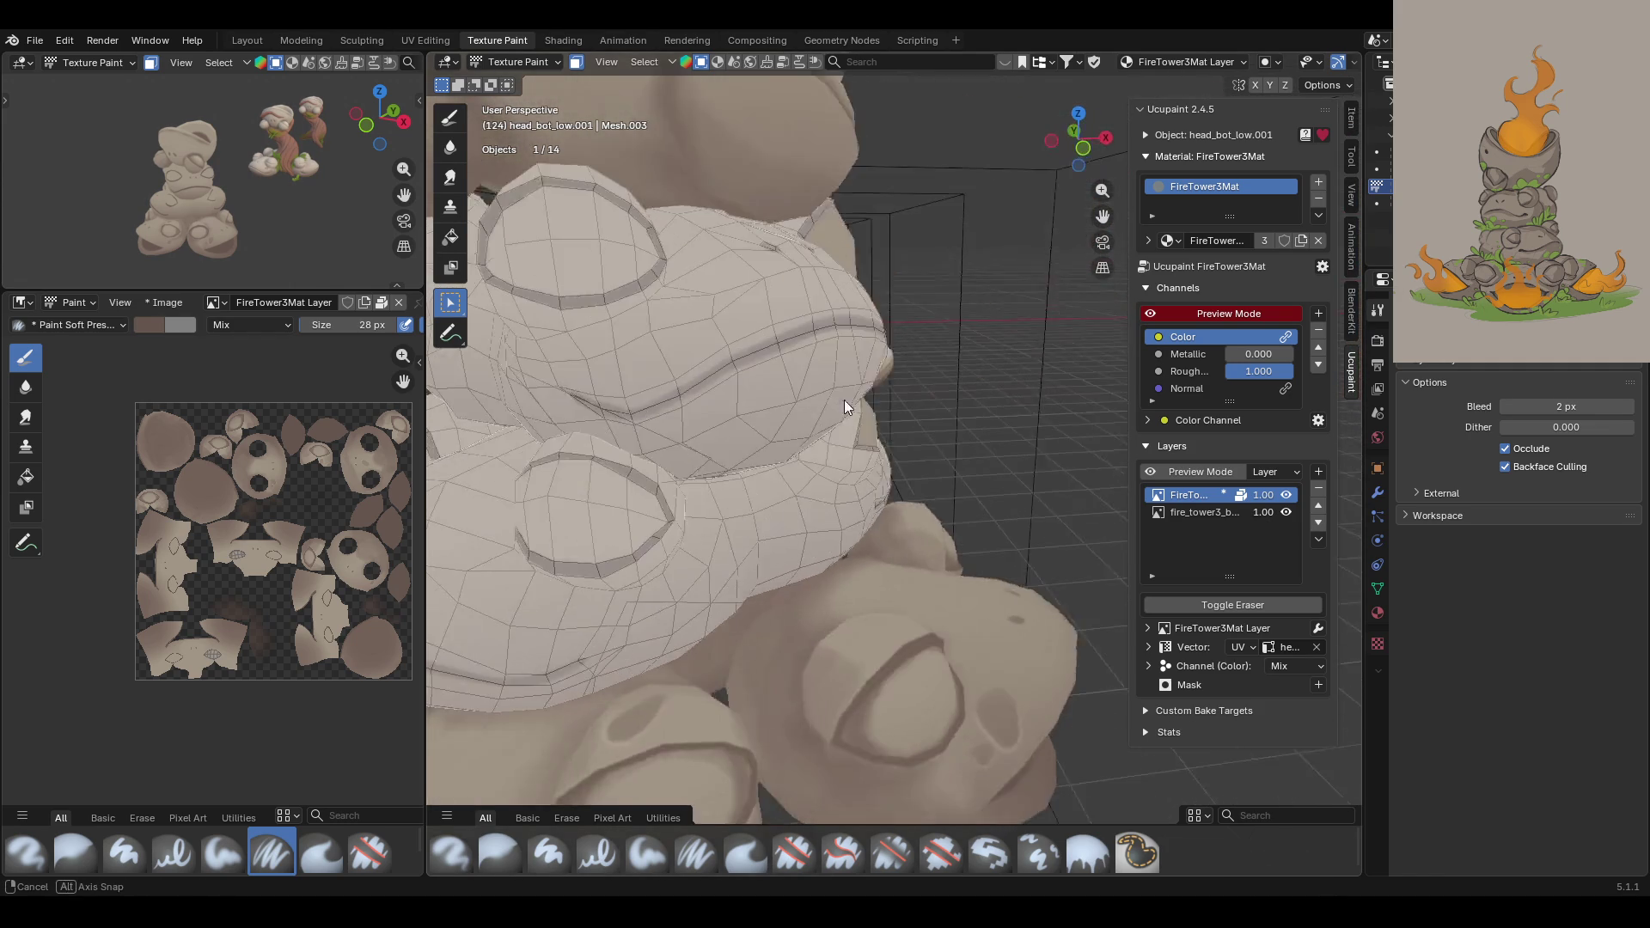
middle_click_drag(622, 487, 771, 499)
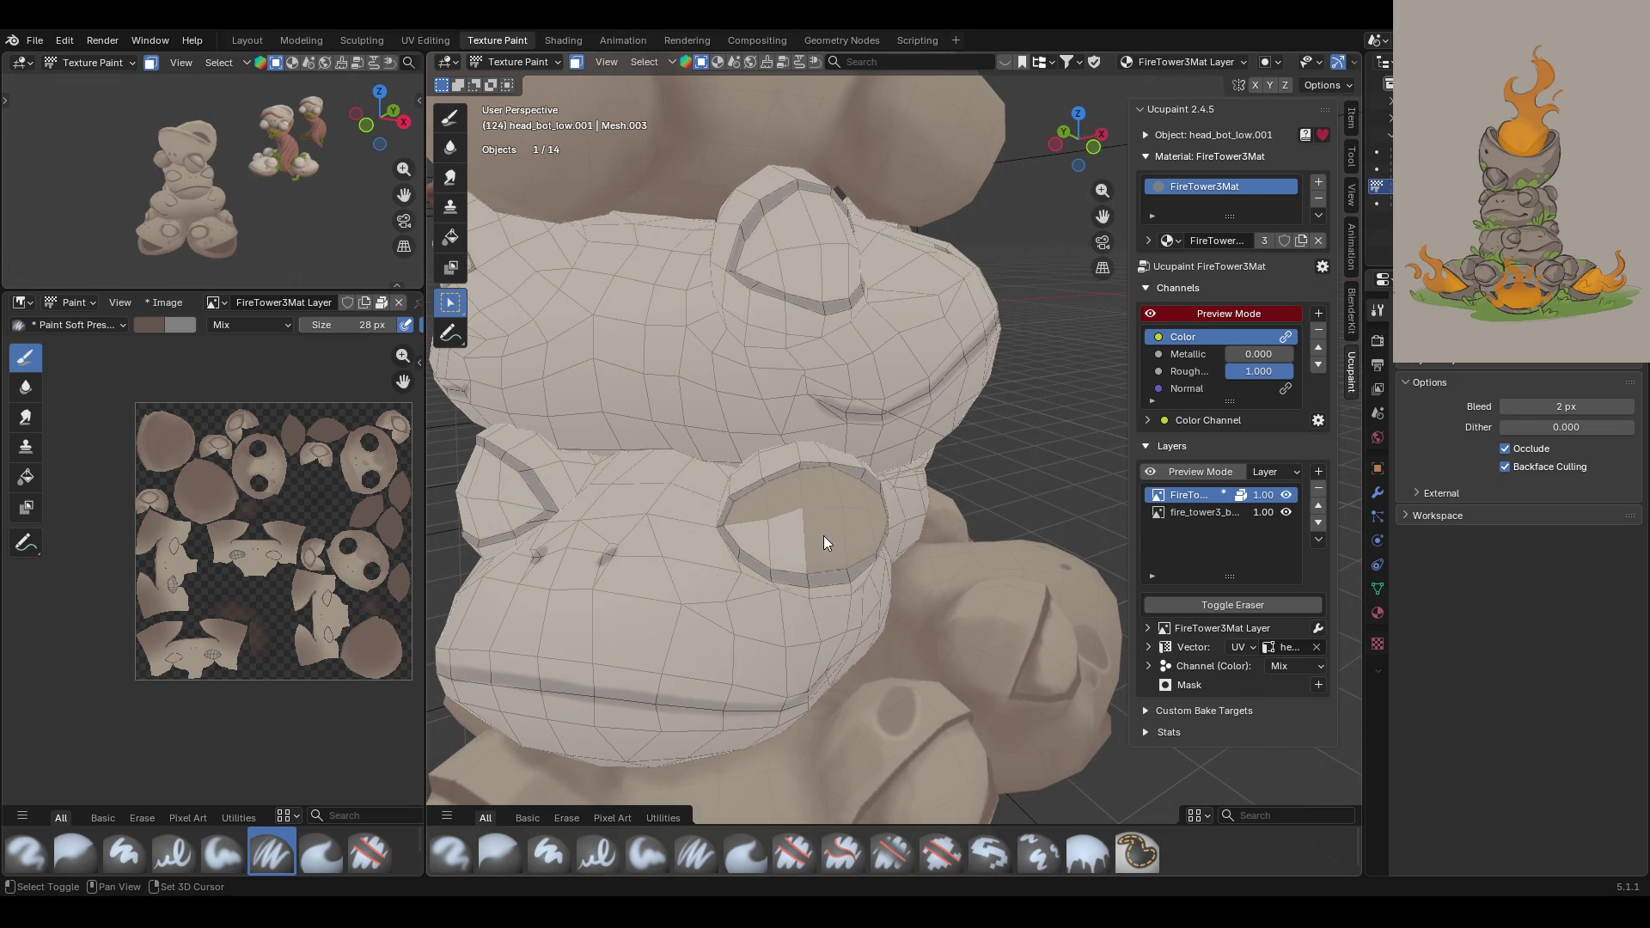
mouse_move(766, 188)
middle_mouse_down()
mouse_move(755, 234)
mouse_move(637, 373)
middle_mouse_up()
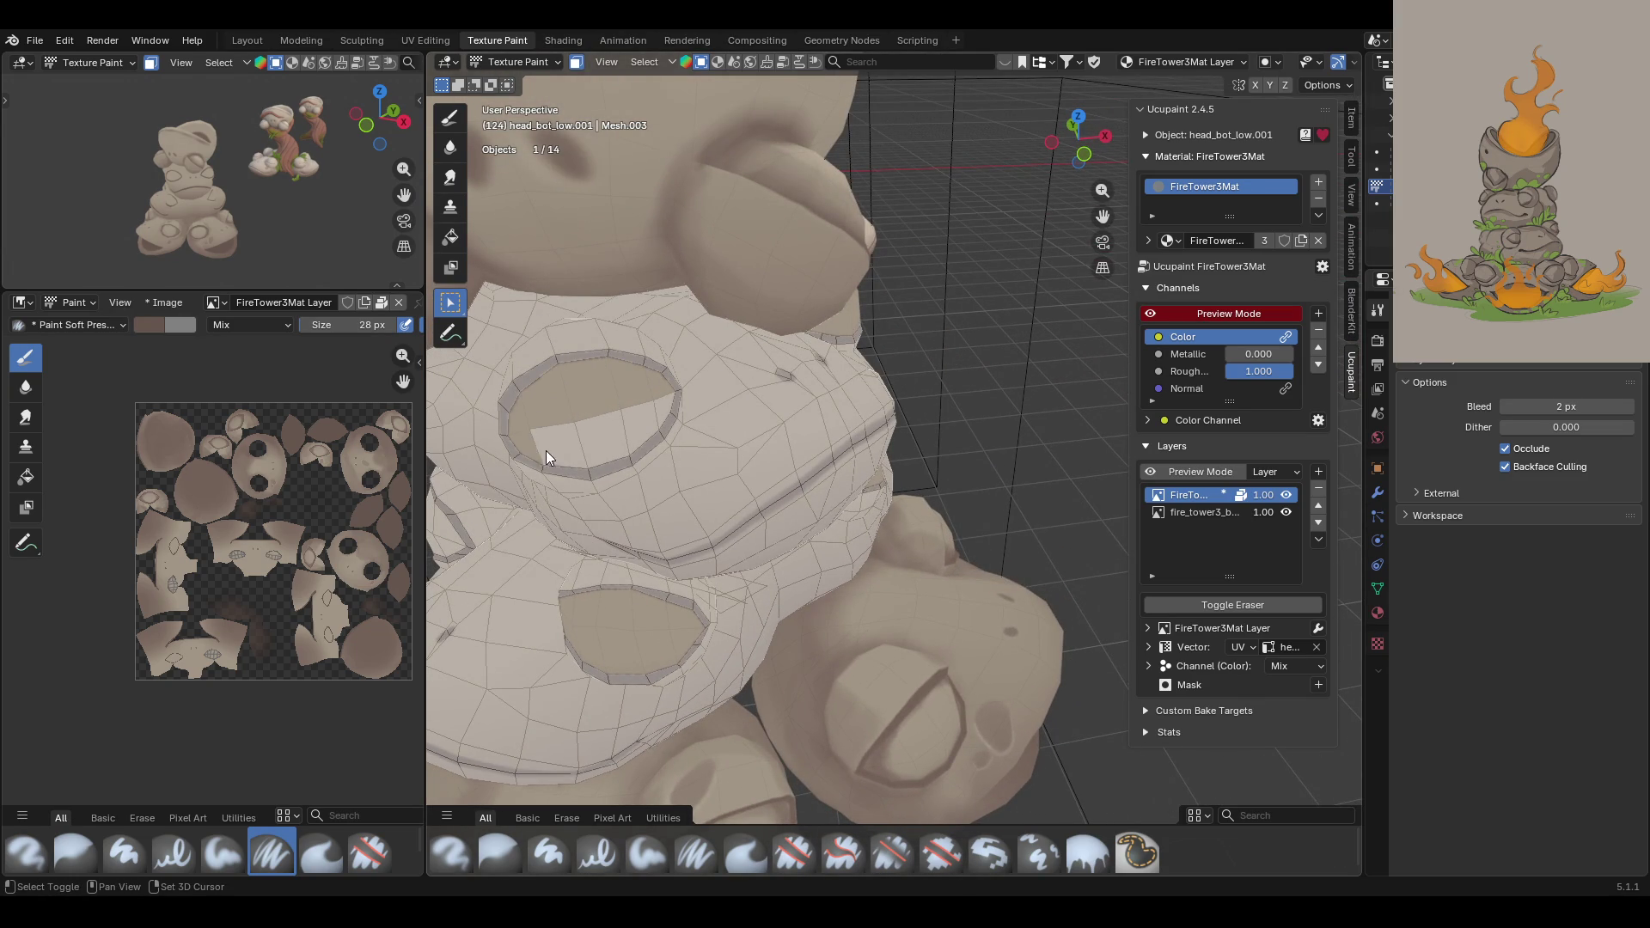
middle_click_drag(515, 384, 630, 373)
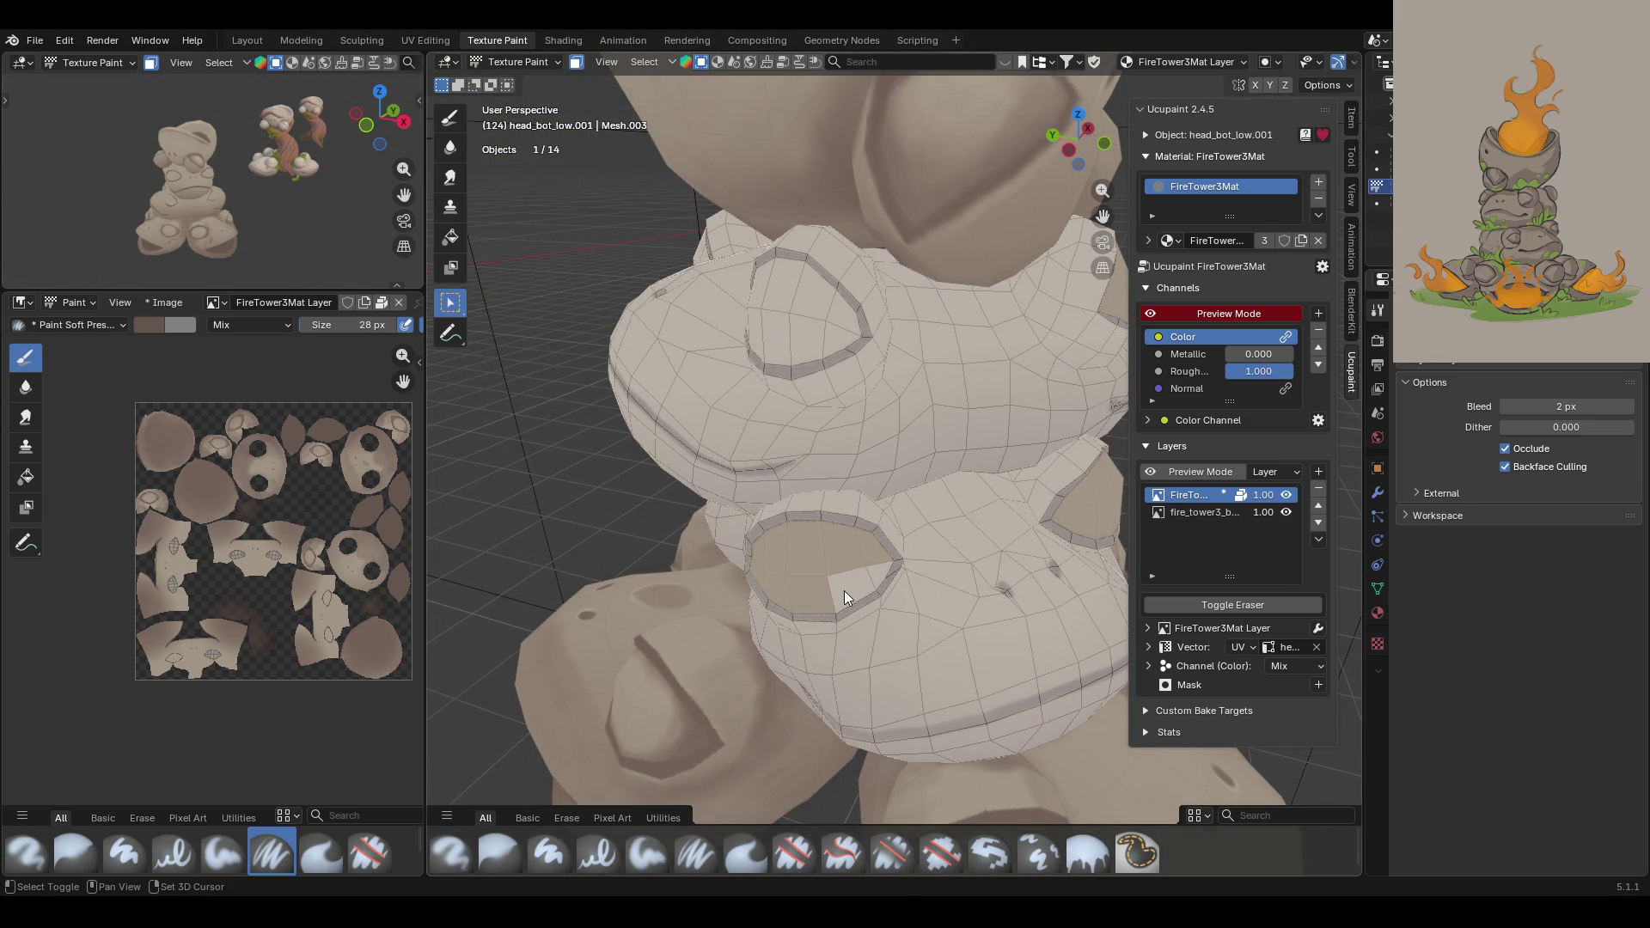
mouse_move(866, 574)
middle_mouse_down()
mouse_move(889, 486)
mouse_move(940, 466)
mouse_move(921, 391)
middle_mouse_up()
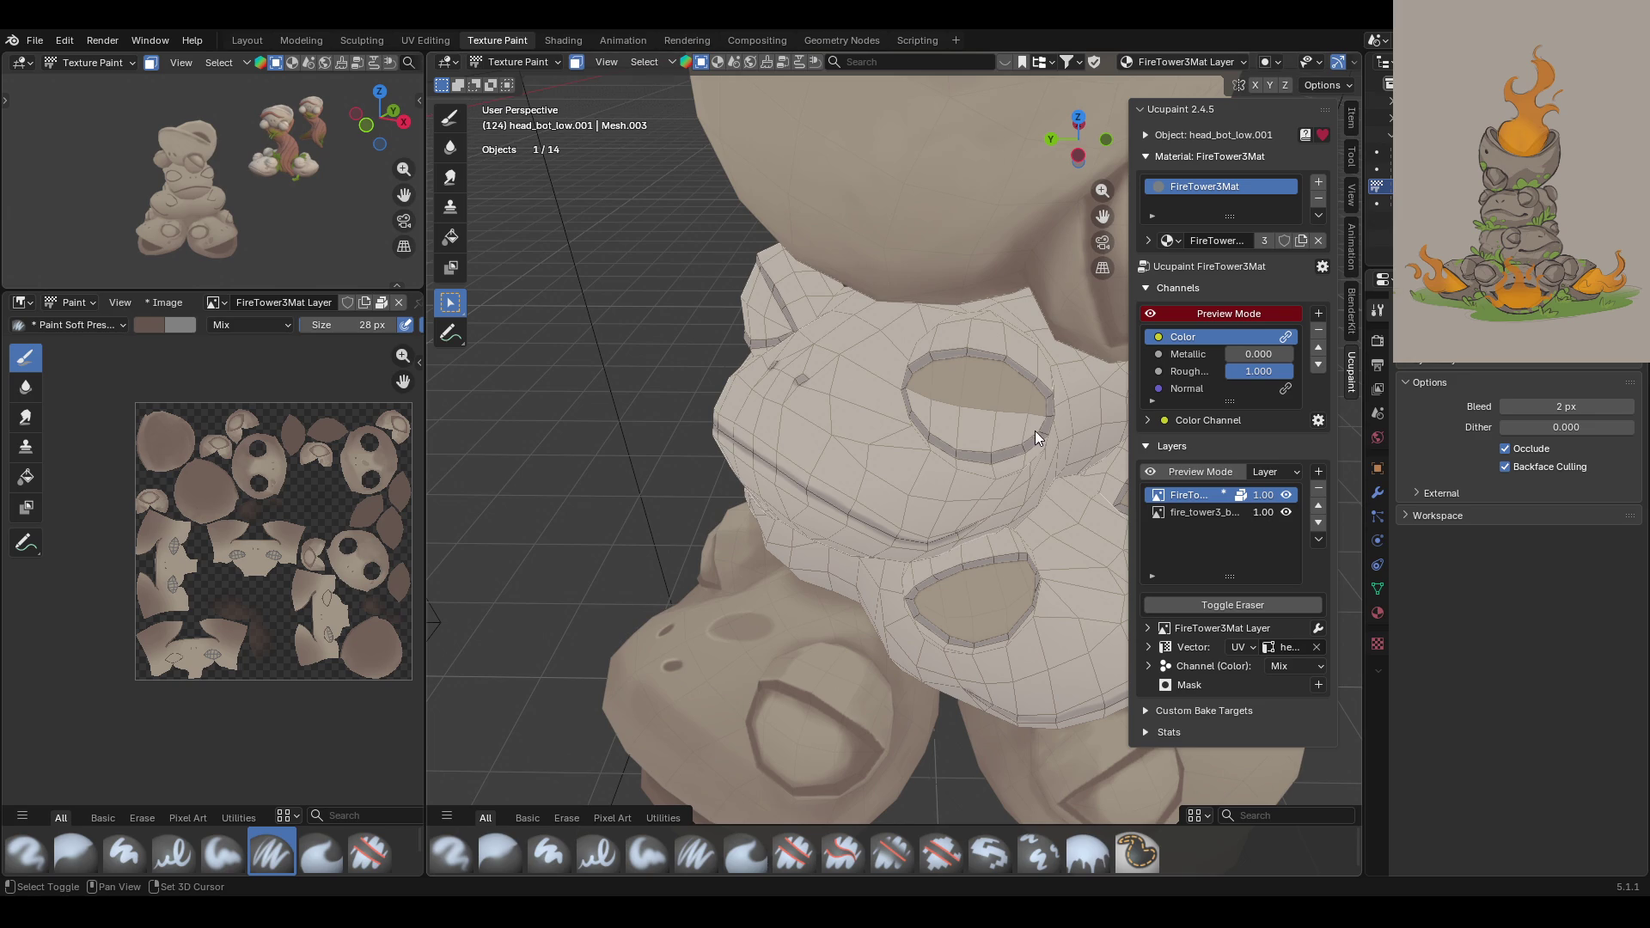
mouse_move(947, 425)
middle_mouse_down()
mouse_move(861, 409)
mouse_move(1033, 381)
mouse_move(927, 225)
middle_mouse_up()
scroll(1039, 303, "up", 3)
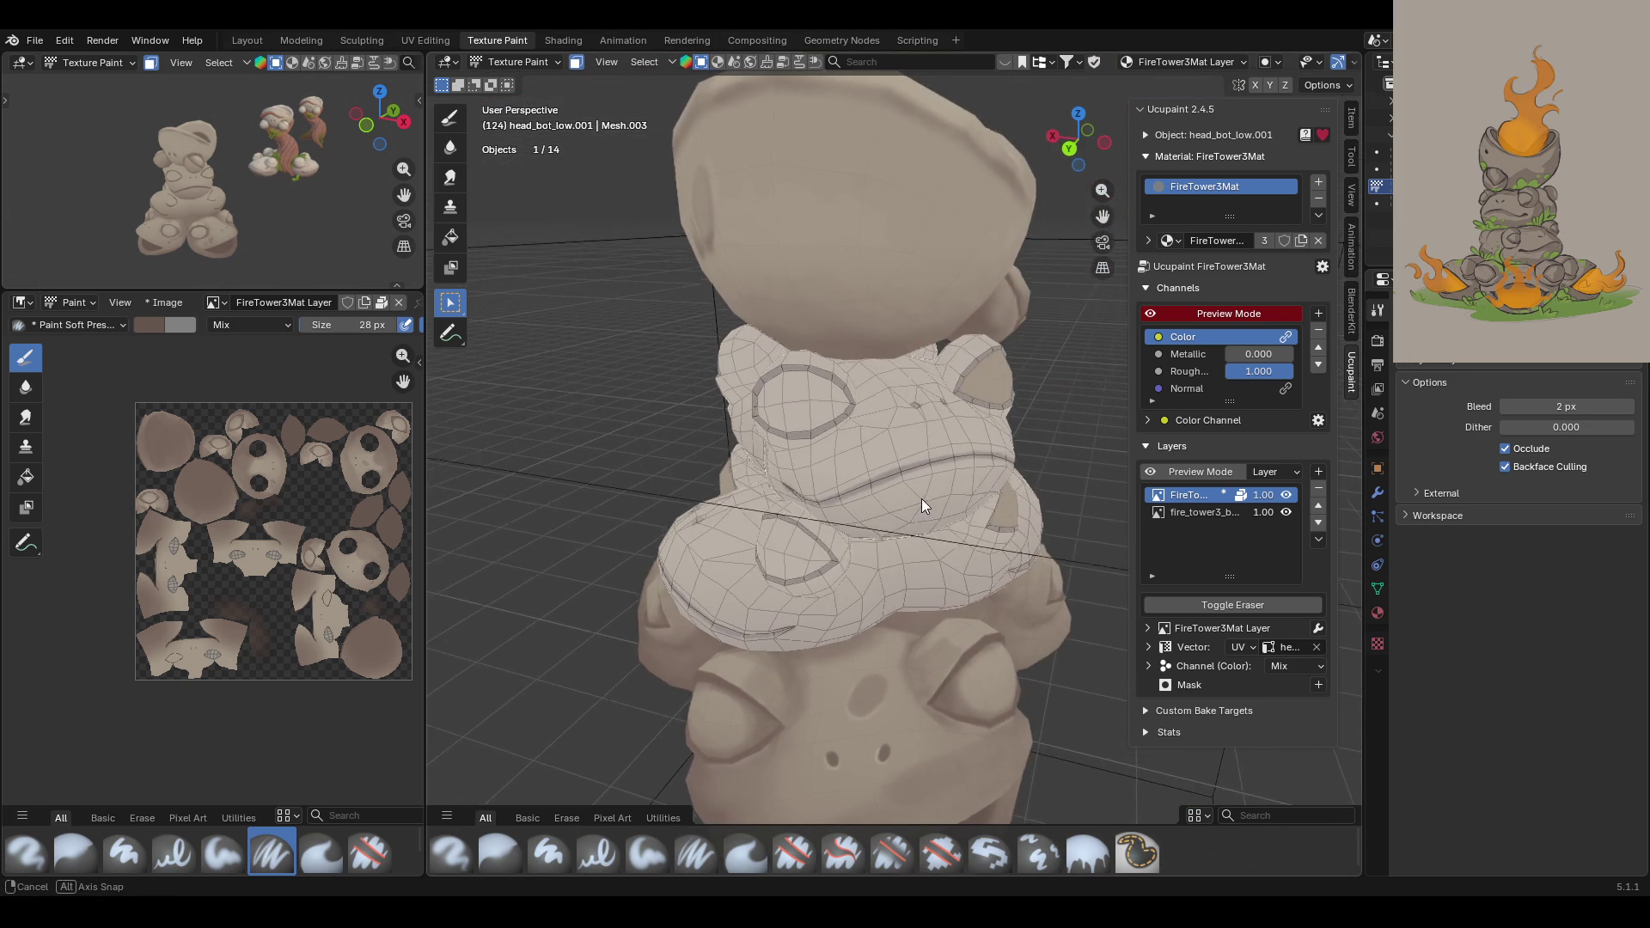
scroll(921, 499, "up", 4)
key("shift")
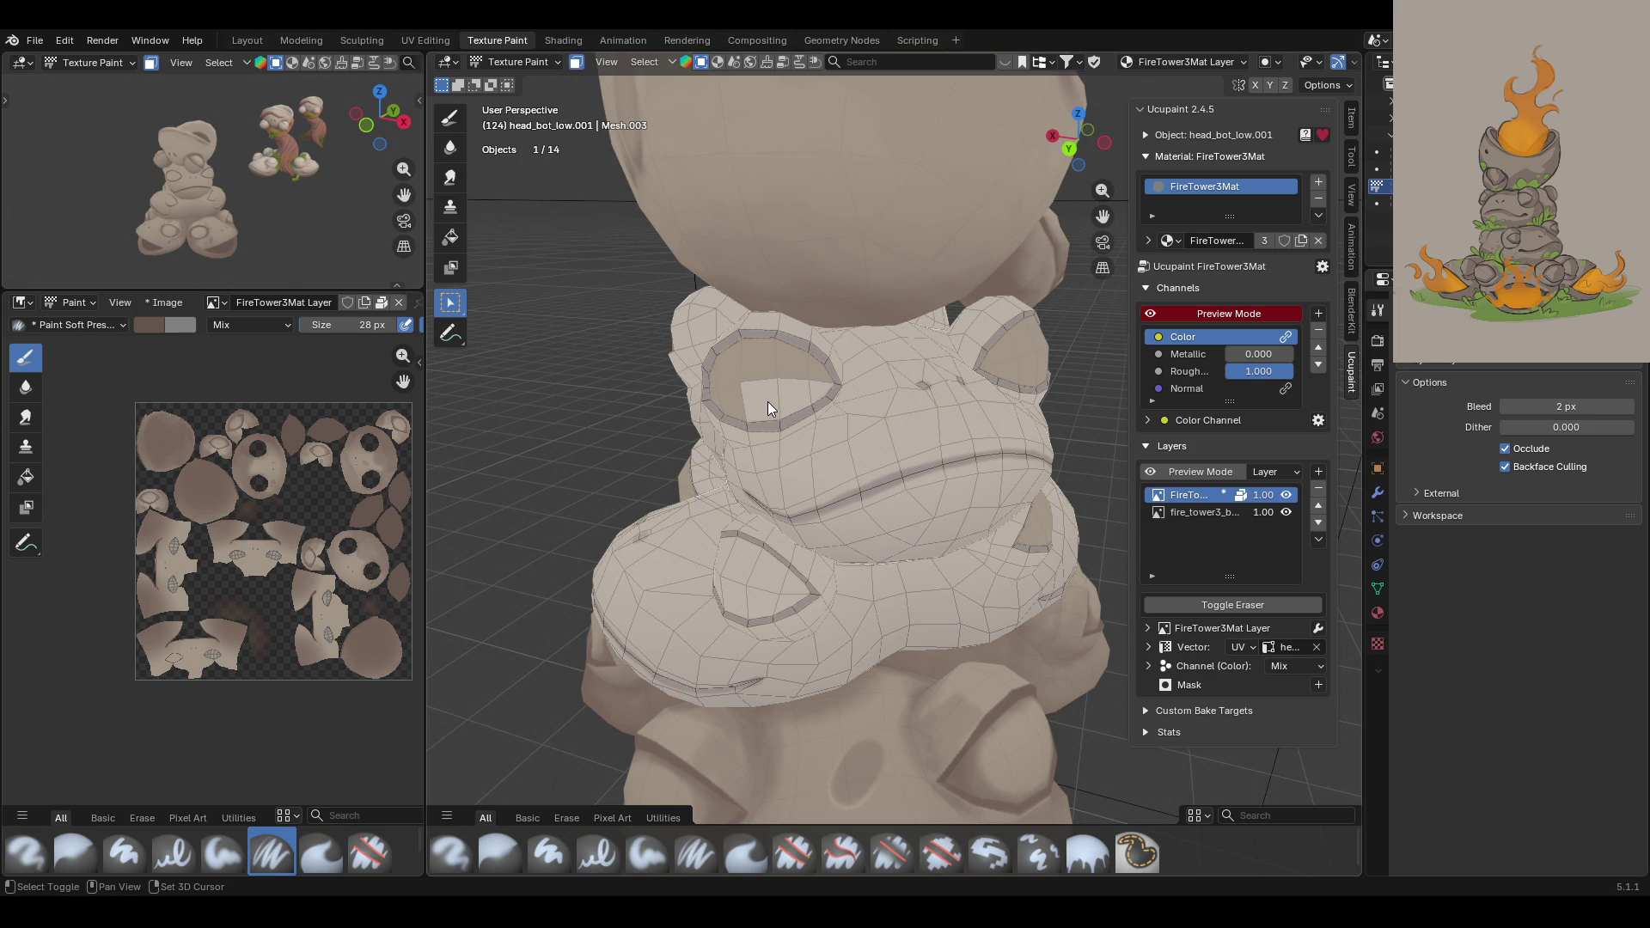
mouse_move(818, 390)
middle_mouse_down()
mouse_move(782, 451)
mouse_move(949, 435)
mouse_move(778, 524)
mouse_move(734, 519)
middle_mouse_up()
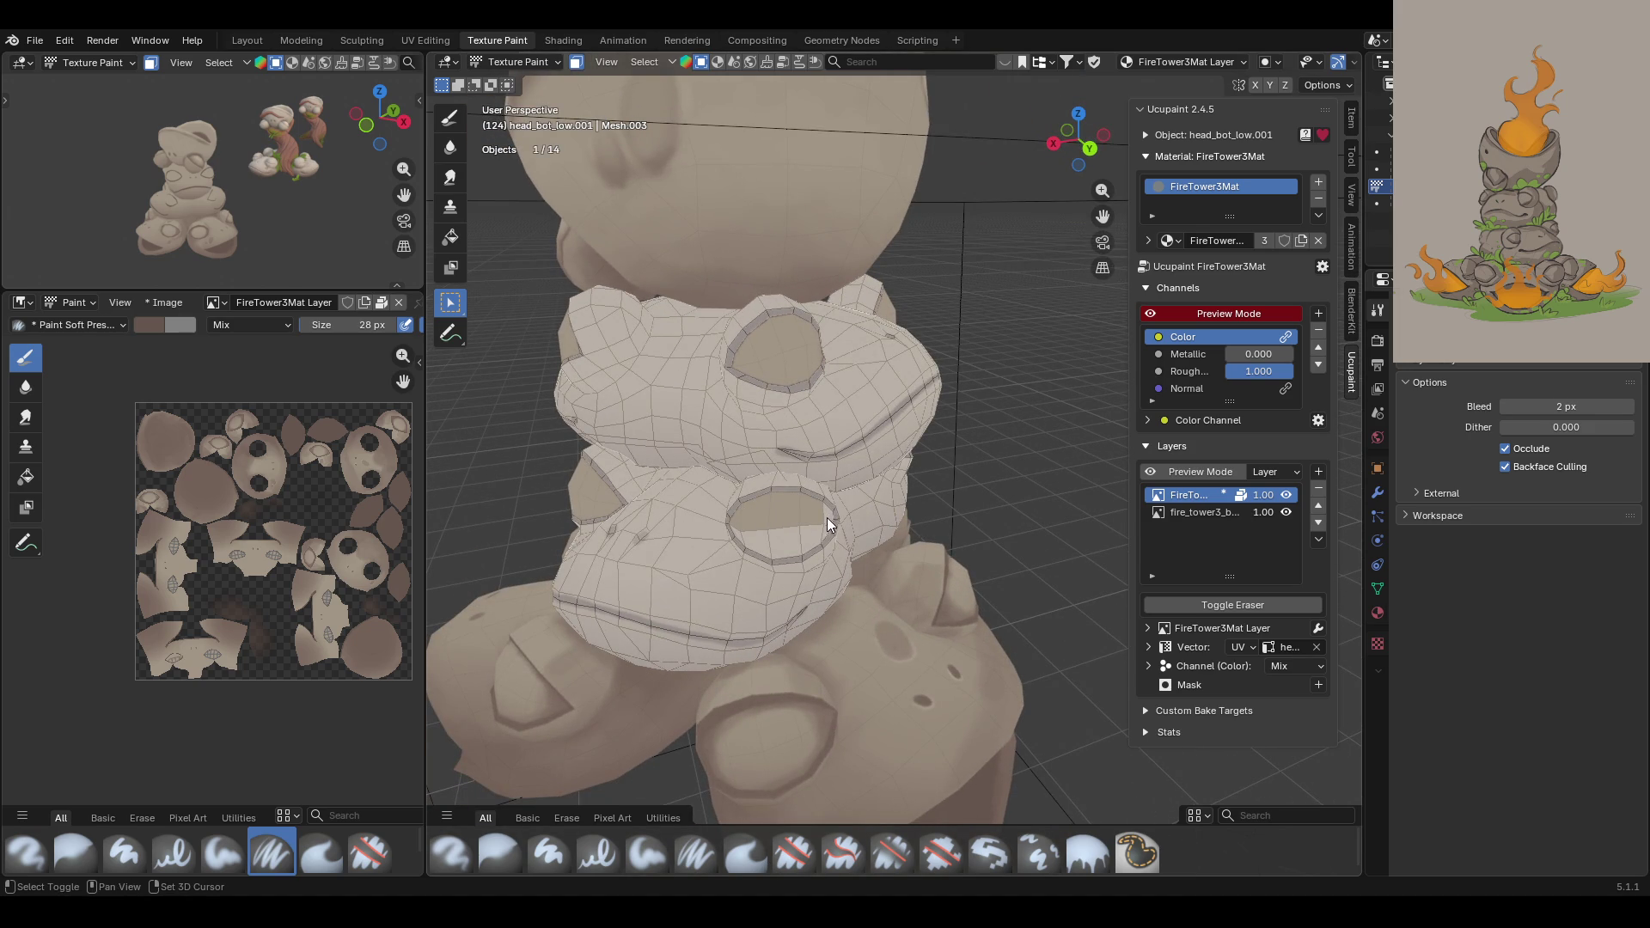
mouse_move(739, 533)
middle_mouse_down()
mouse_move(899, 502)
mouse_move(840, 549)
mouse_move(830, 538)
middle_mouse_up()
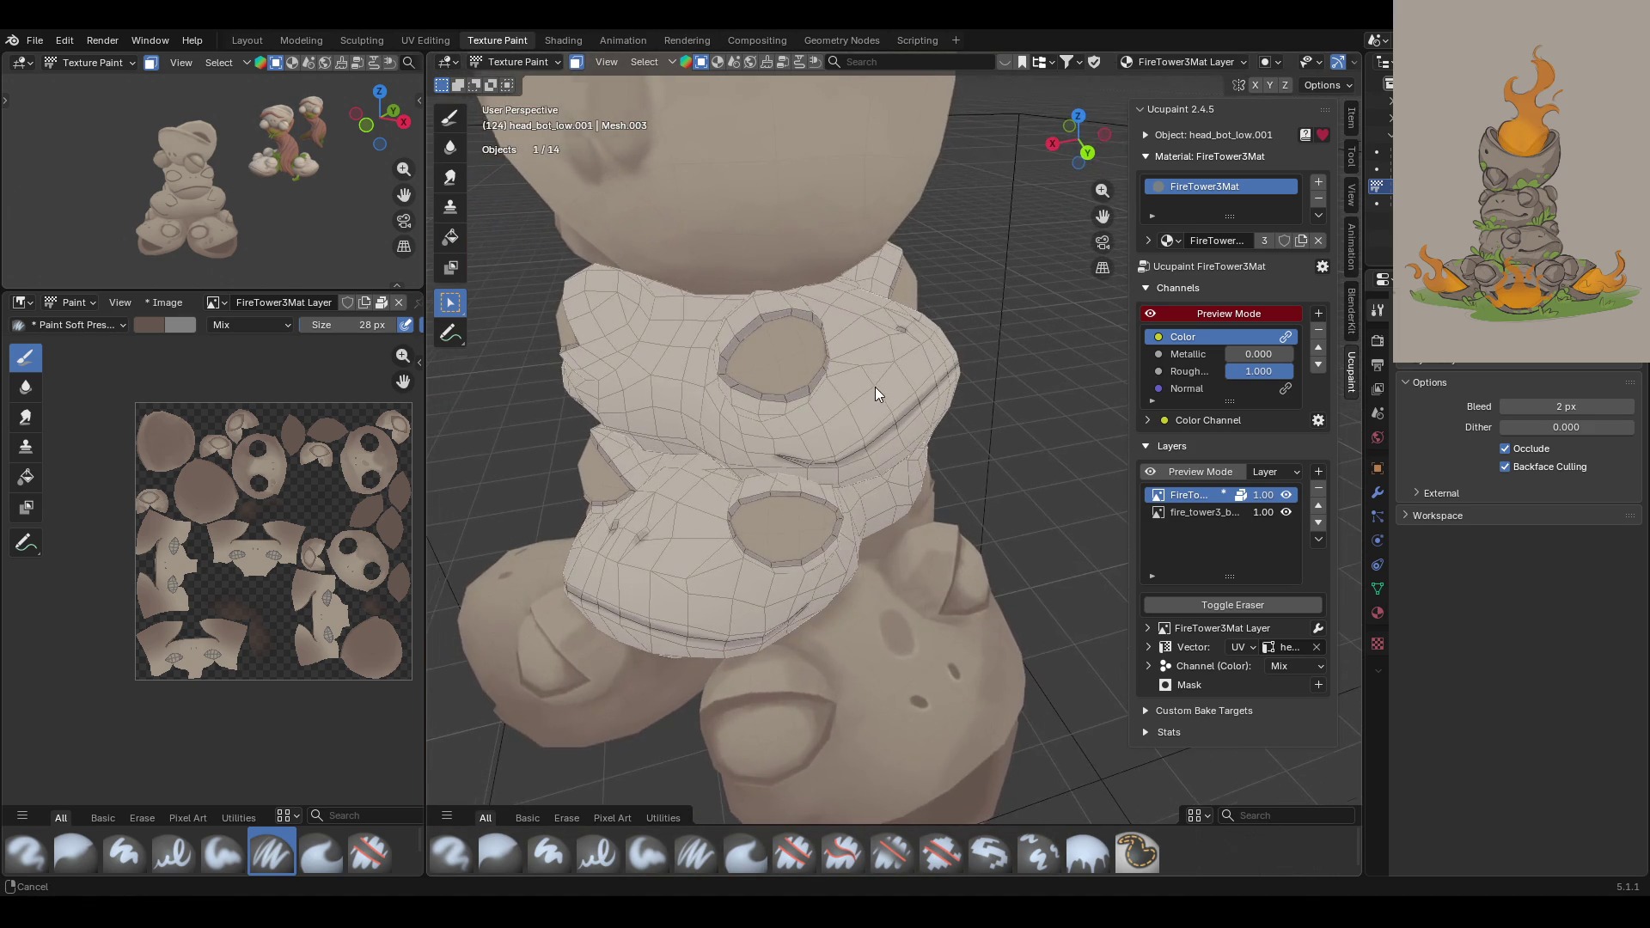
scroll(875, 389, "up", 2)
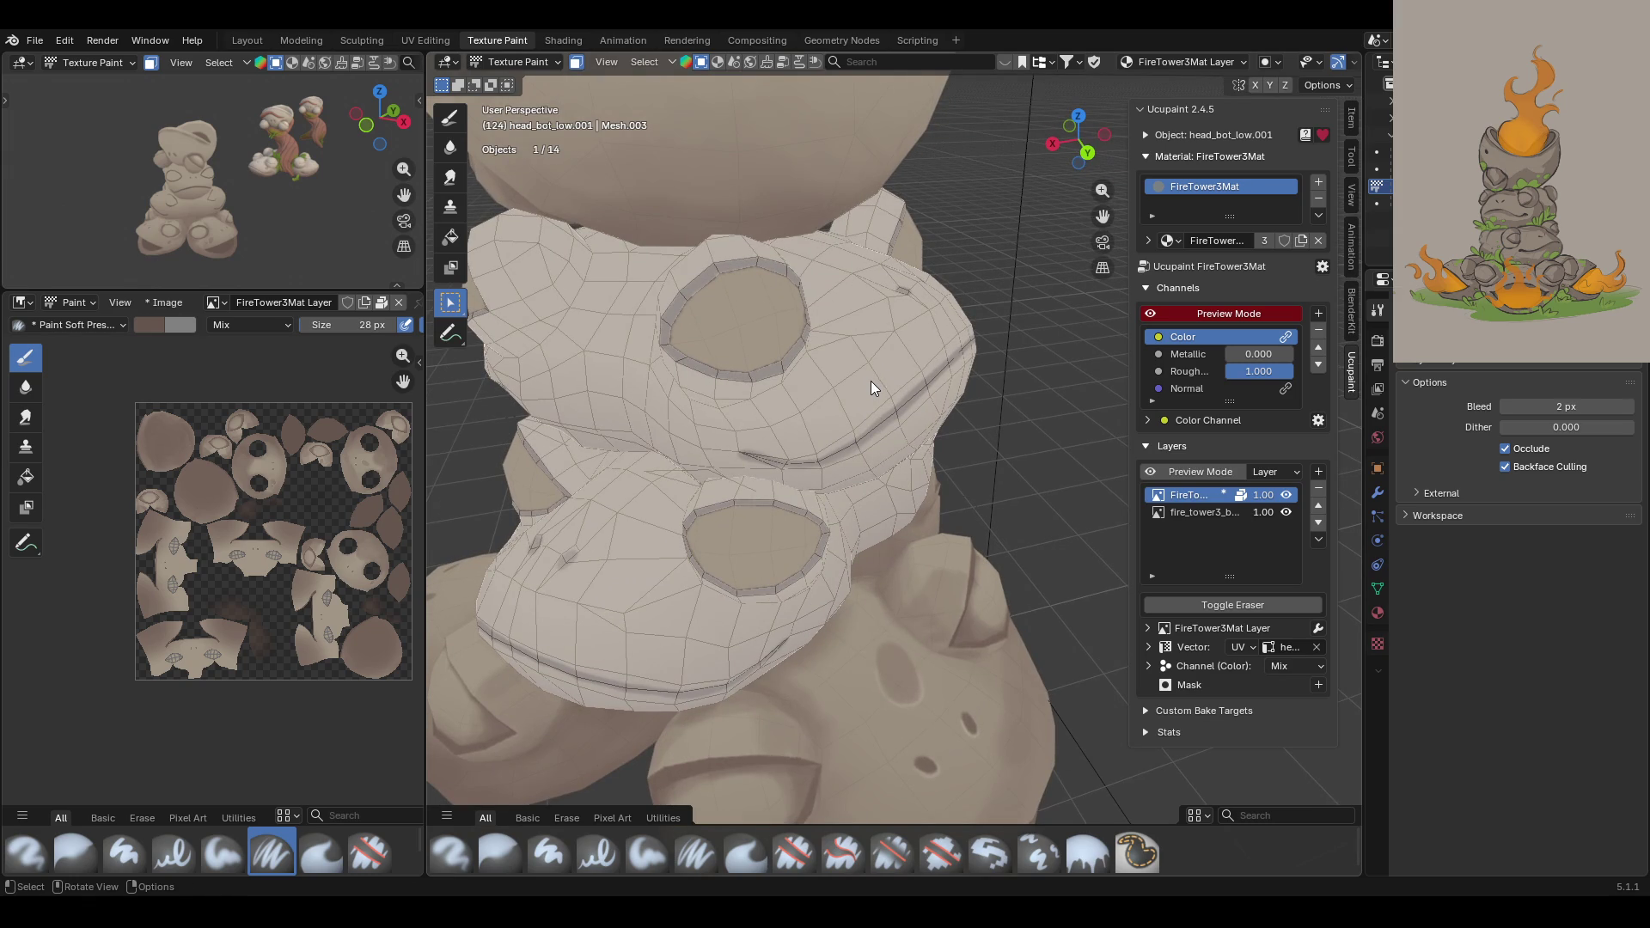
mouse_move(847, 394)
middle_mouse_down()
mouse_move(830, 379)
mouse_move(739, 619)
middle_mouse_up()
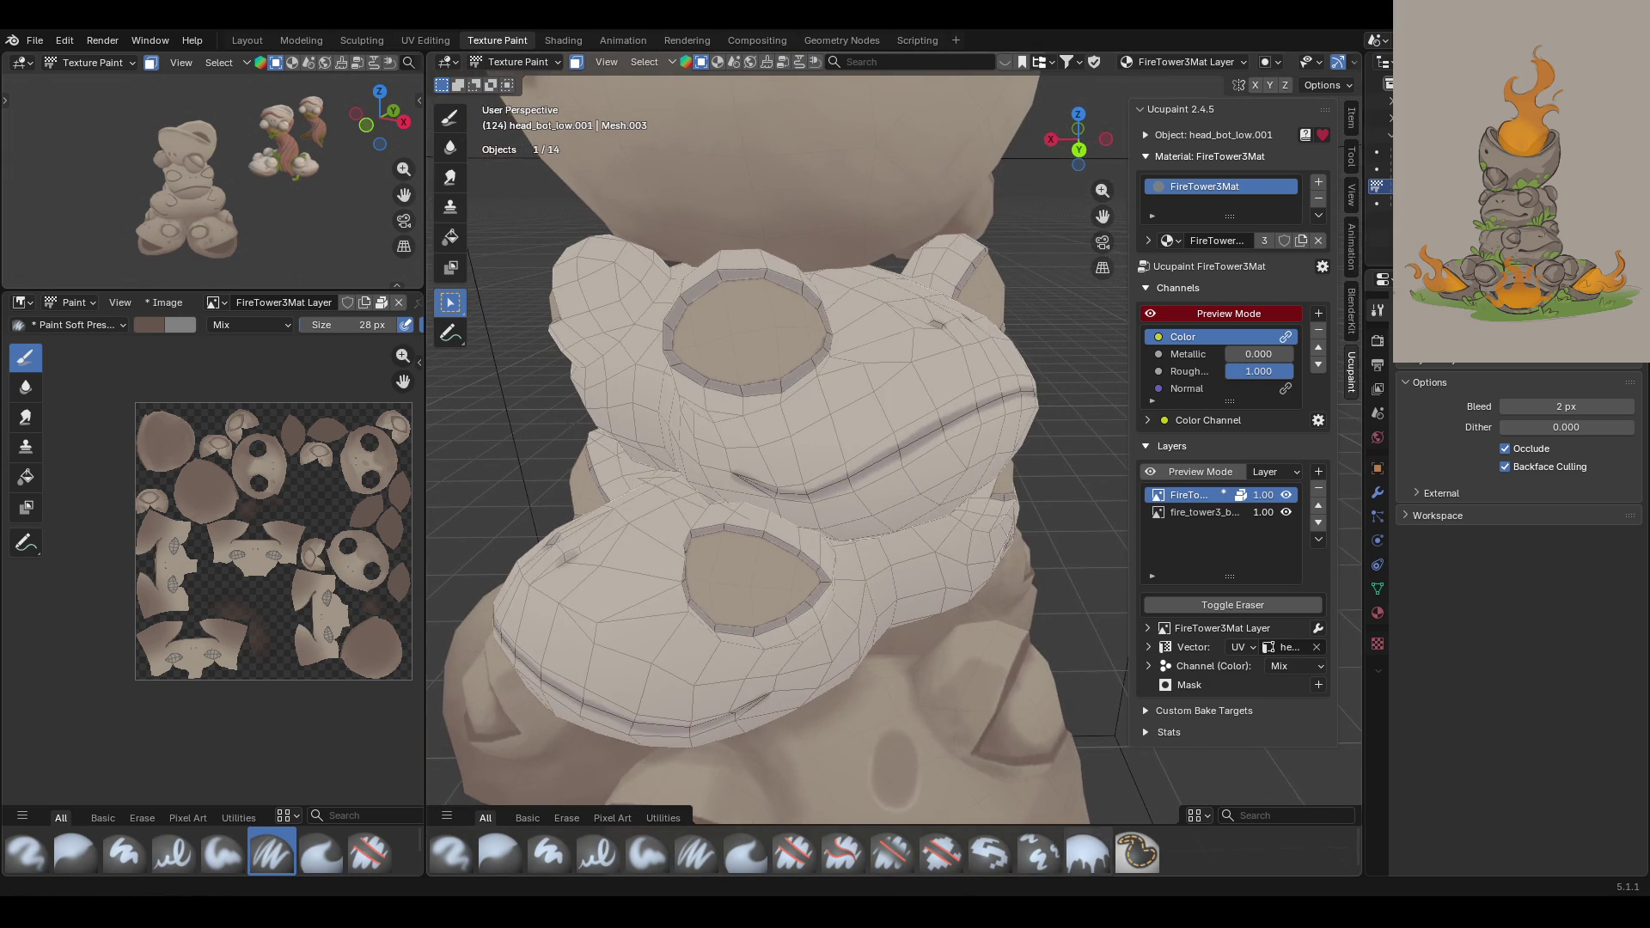
left_click(645, 863)
Step: Pick the second palette colour and softly darken the eye socket's left rim
left_click(1425, 841)
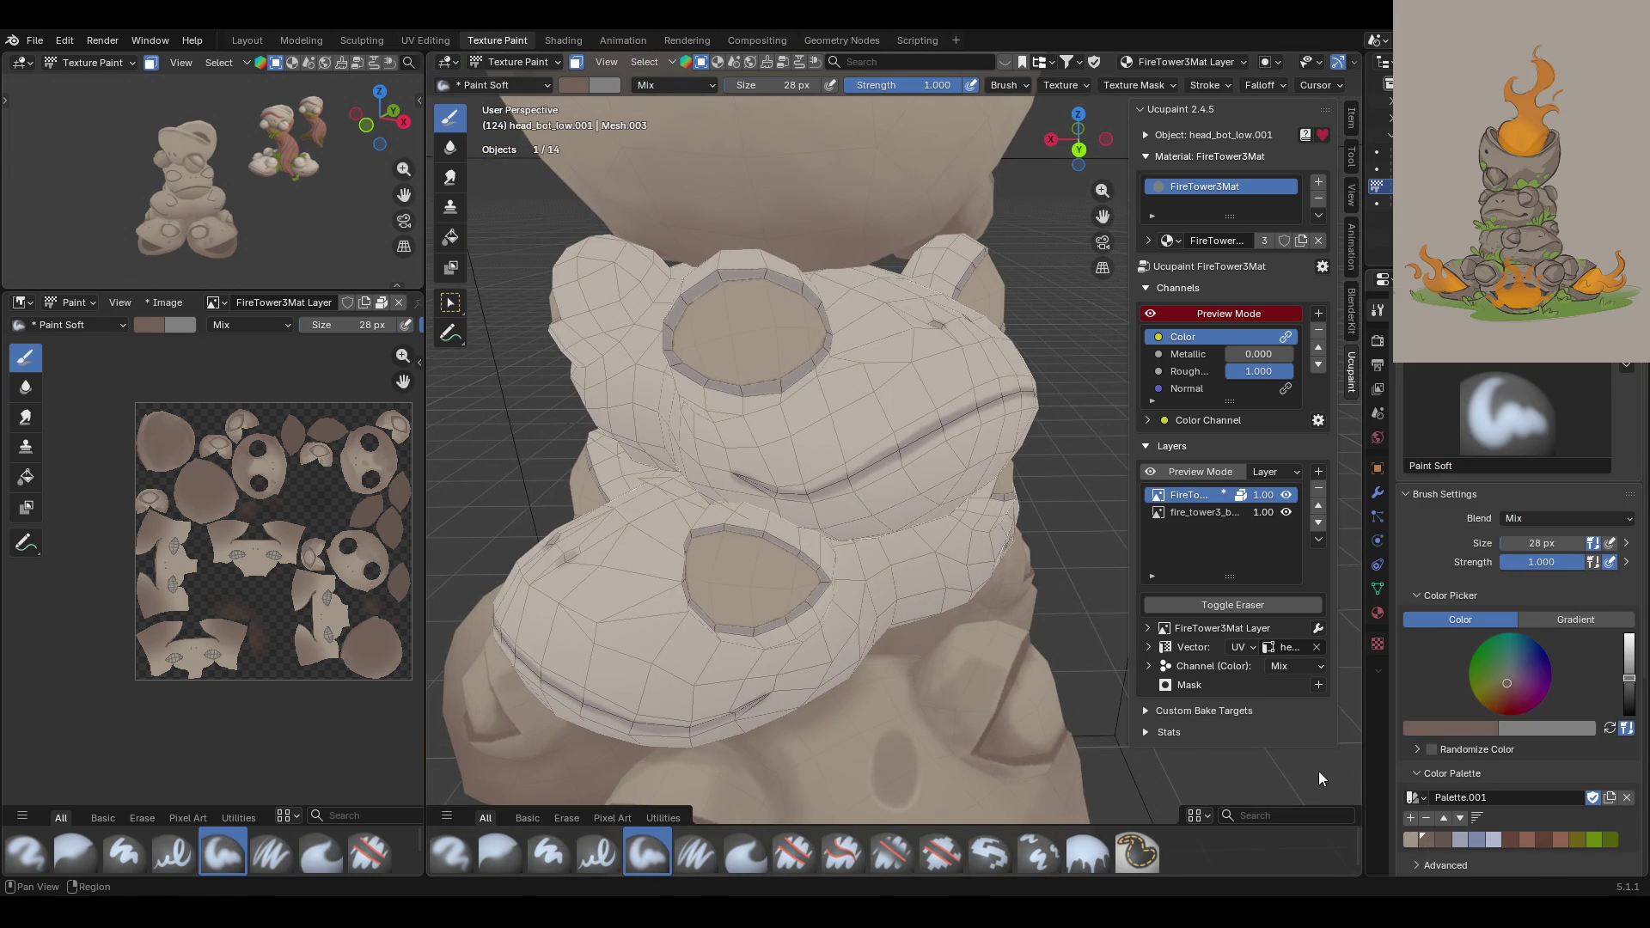
scroll(726, 324, "up", 3)
scroll(726, 324, "down", 3)
left_click_drag(1102, 217, 1108, 284)
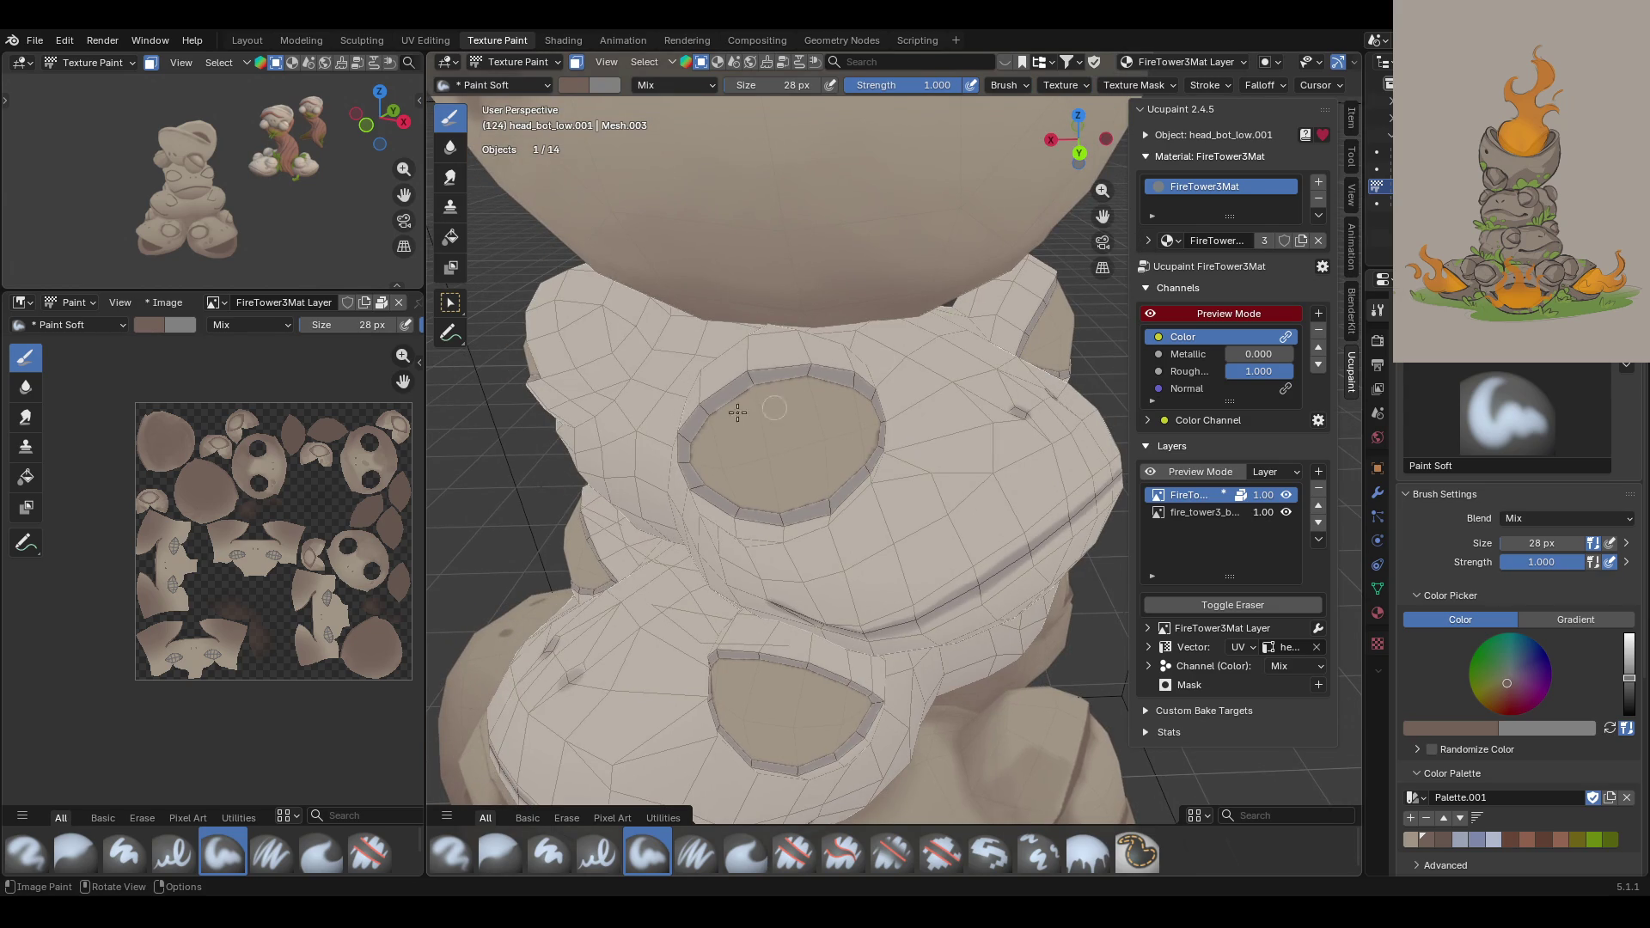
left_click_drag(786, 366, 774, 368)
mouse_move(700, 424)
left_mouse_down()
mouse_move(700, 482)
mouse_move(697, 464)
mouse_move(753, 513)
mouse_move(730, 508)
mouse_move(789, 511)
left_mouse_up()
Step: Raise the brush size to 34 px and paint down along the eye-socket rim
left_click(1519, 540)
type("4")
key("Return")
middle_click_drag(639, 544, 636, 480)
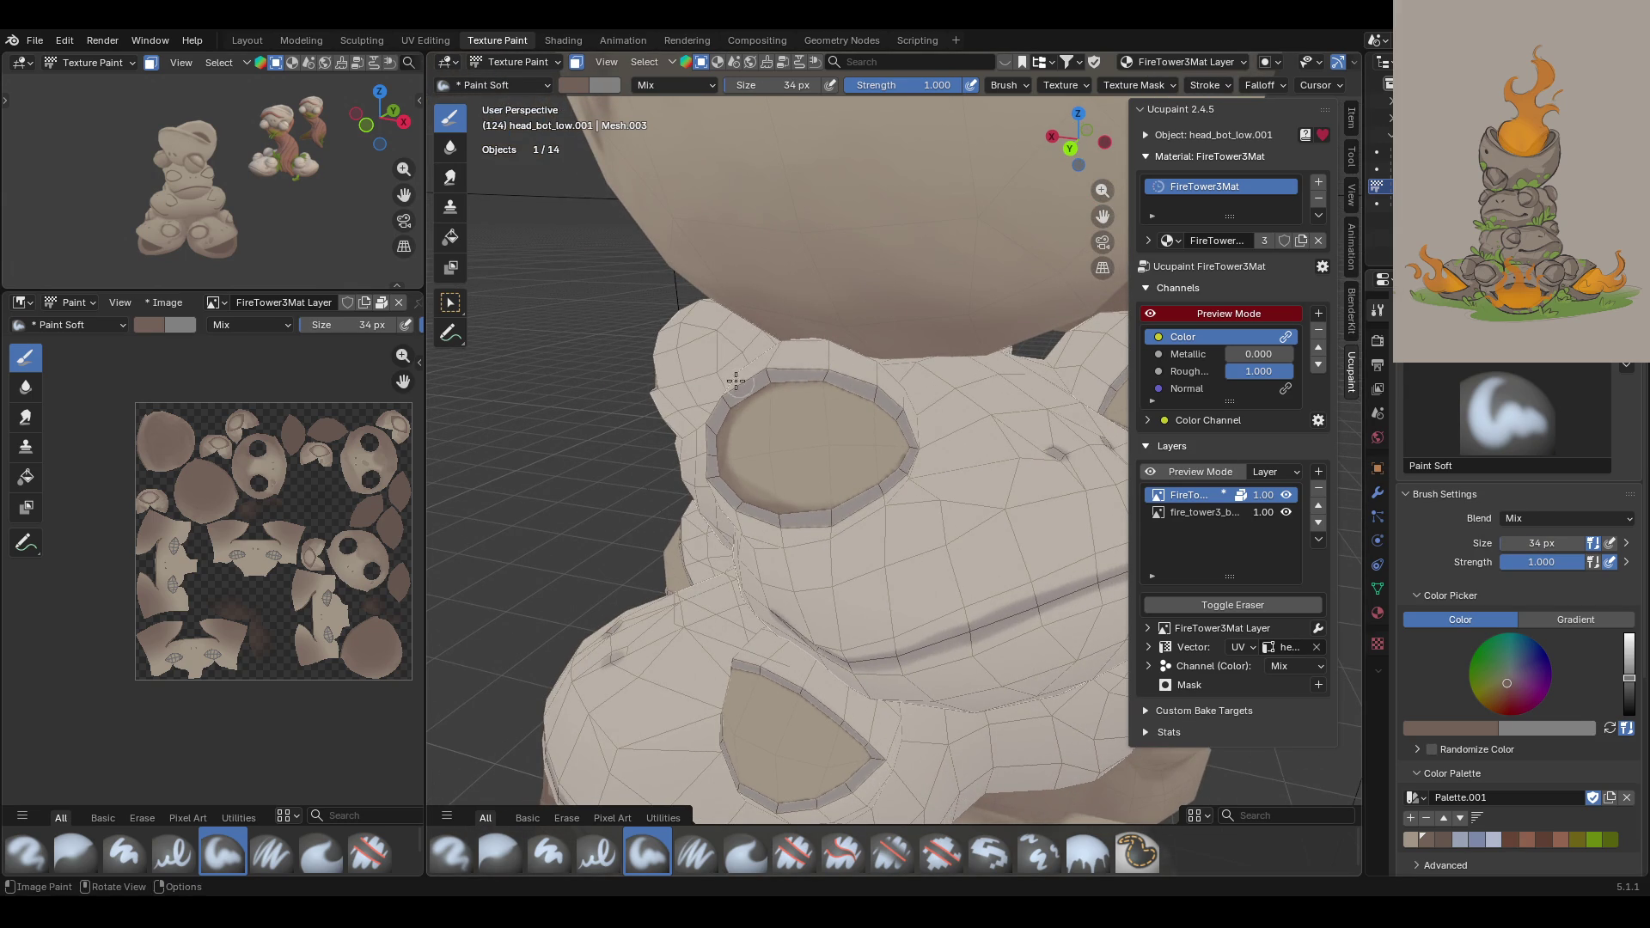
mouse_move(878, 440)
left_mouse_down()
mouse_move(867, 496)
mouse_move(874, 383)
mouse_move(880, 442)
mouse_move(888, 429)
mouse_move(804, 507)
left_mouse_up()
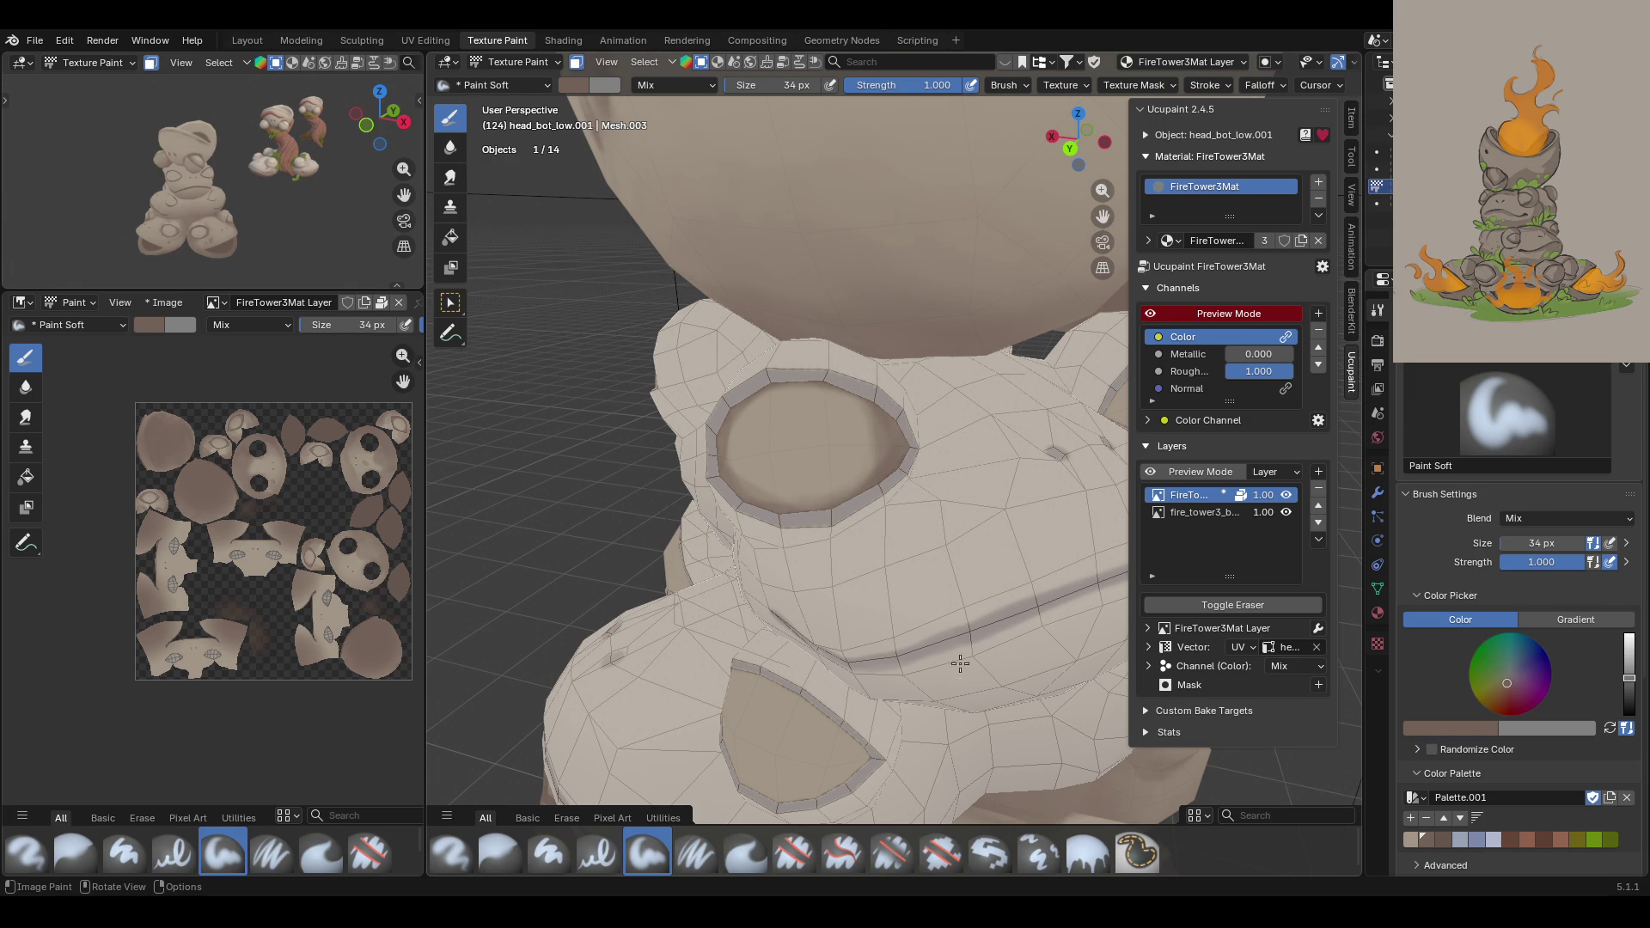
Step: Darken the socket's lower-left rim and continue around it to the upper right
left_click_drag(1103, 217, 788, 445)
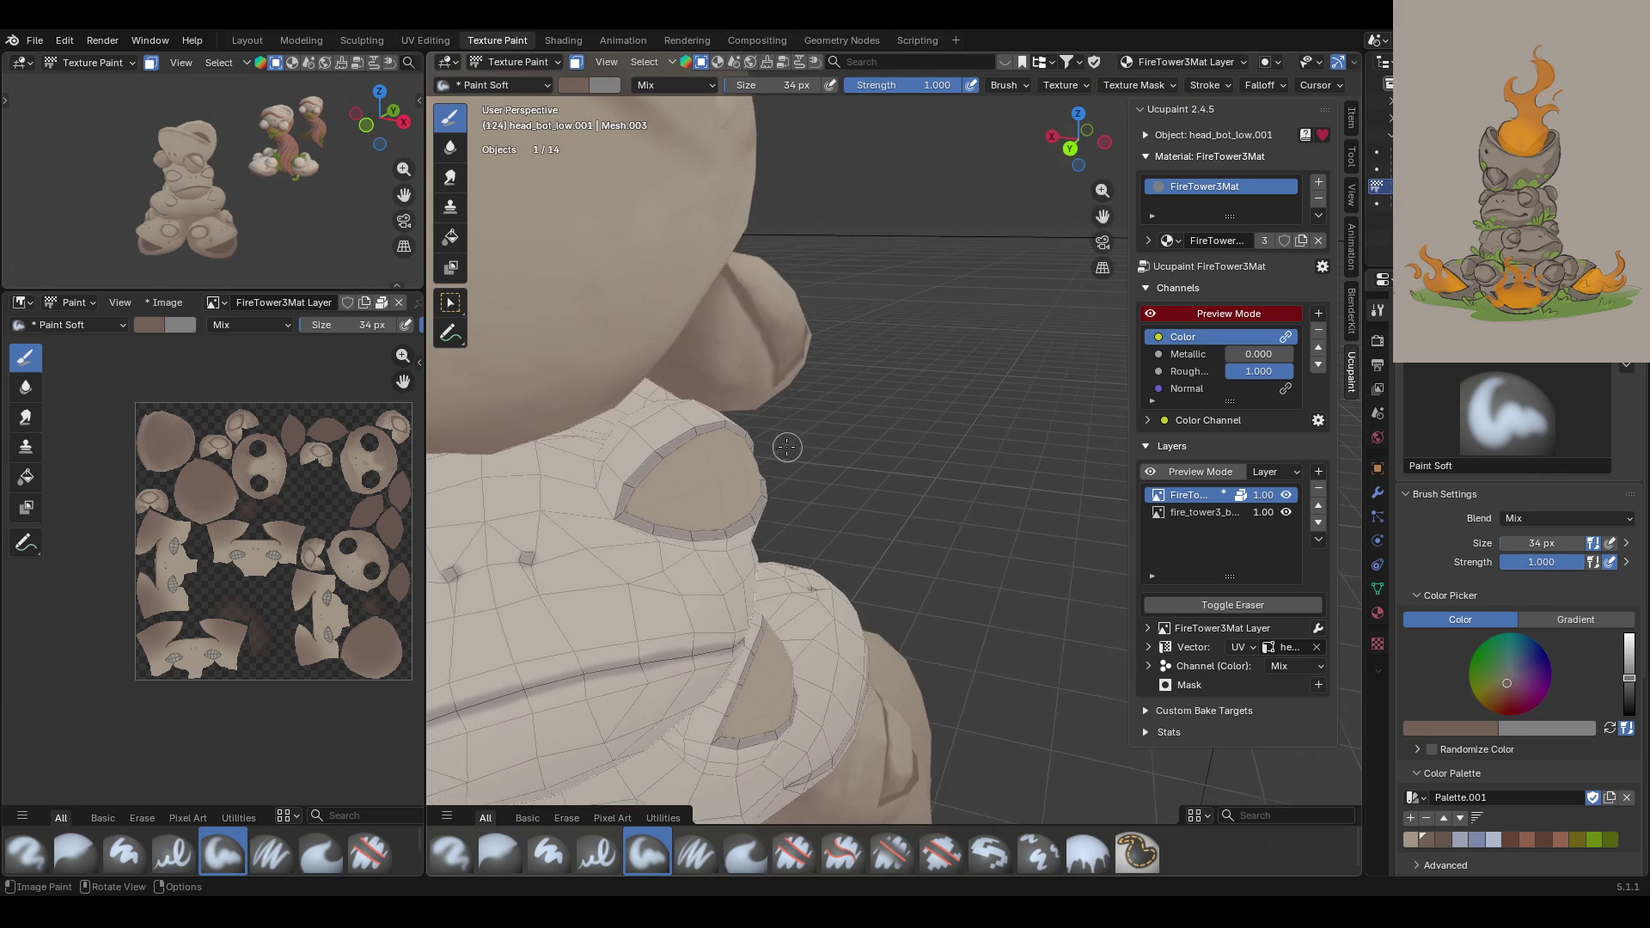
scroll(788, 445, "up", 3)
left_click_drag(624, 551, 622, 546)
left_click_drag(623, 545, 628, 618)
mouse_move(648, 513)
left_mouse_down()
mouse_move(628, 567)
mouse_move(642, 518)
mouse_move(667, 601)
mouse_move(709, 617)
mouse_move(794, 587)
left_mouse_up()
mouse_move(659, 602)
left_mouse_down()
mouse_move(644, 533)
mouse_move(636, 577)
mouse_move(651, 537)
mouse_move(775, 476)
left_mouse_up()
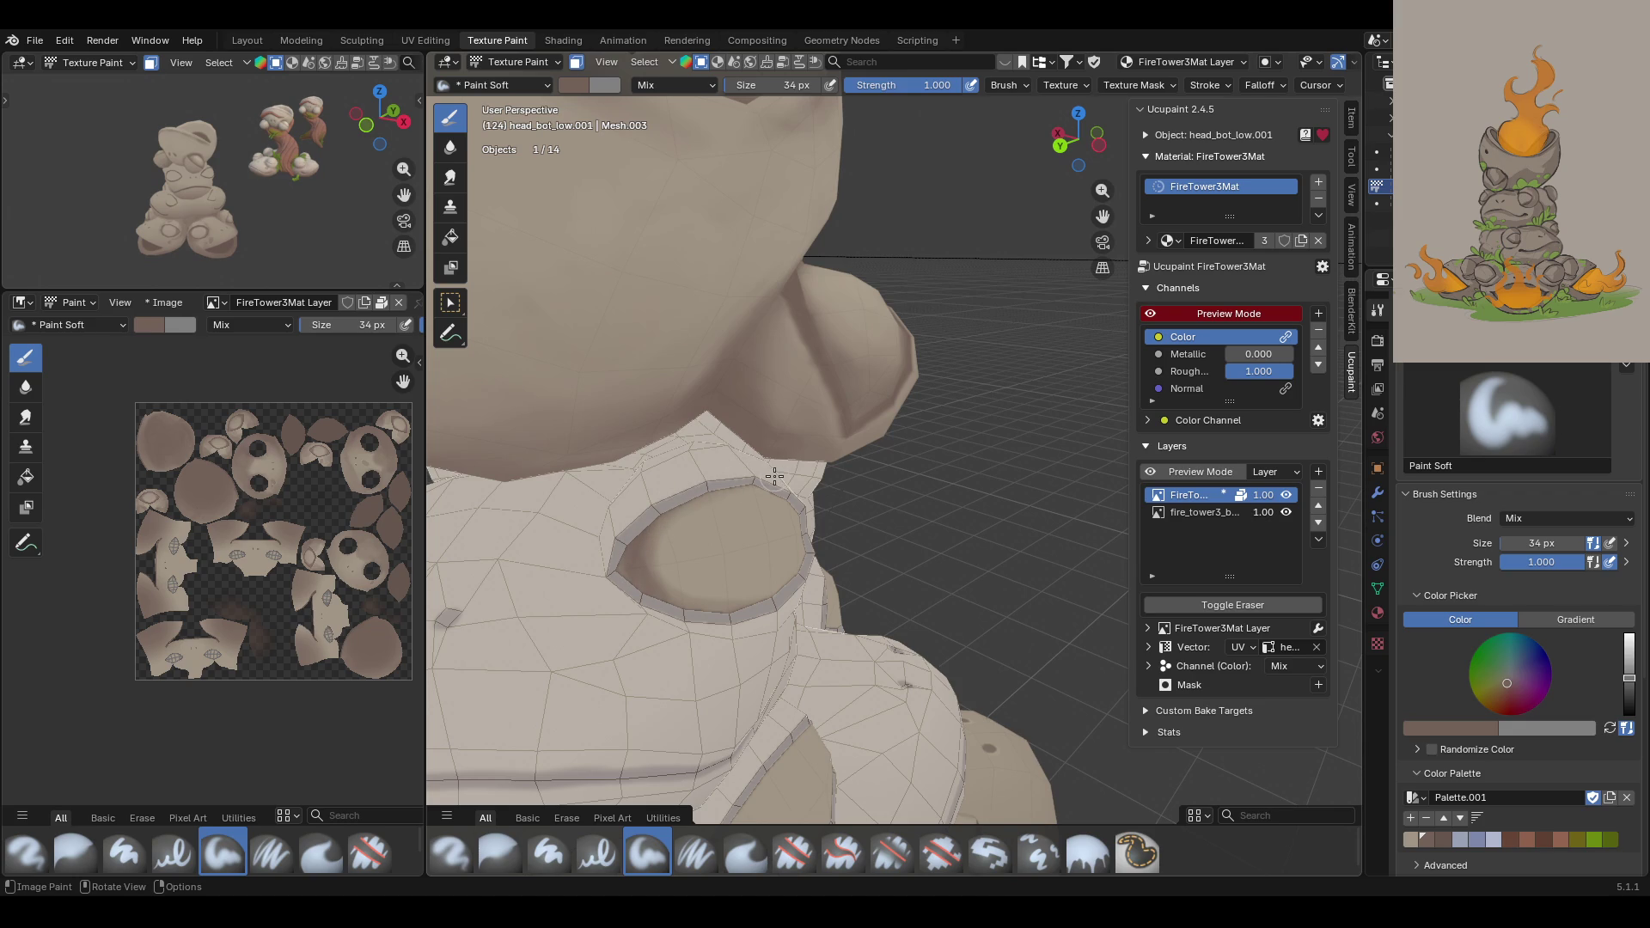
Step: Paint along the upper rim of the eye socket to finish the darkening
middle_click_drag(862, 488, 777, 479)
mouse_move(683, 498)
left_mouse_down()
mouse_move(798, 538)
mouse_move(812, 593)
mouse_move(782, 601)
mouse_move(747, 499)
mouse_move(784, 571)
mouse_move(689, 640)
left_mouse_up()
left_click_drag(785, 610, 777, 615)
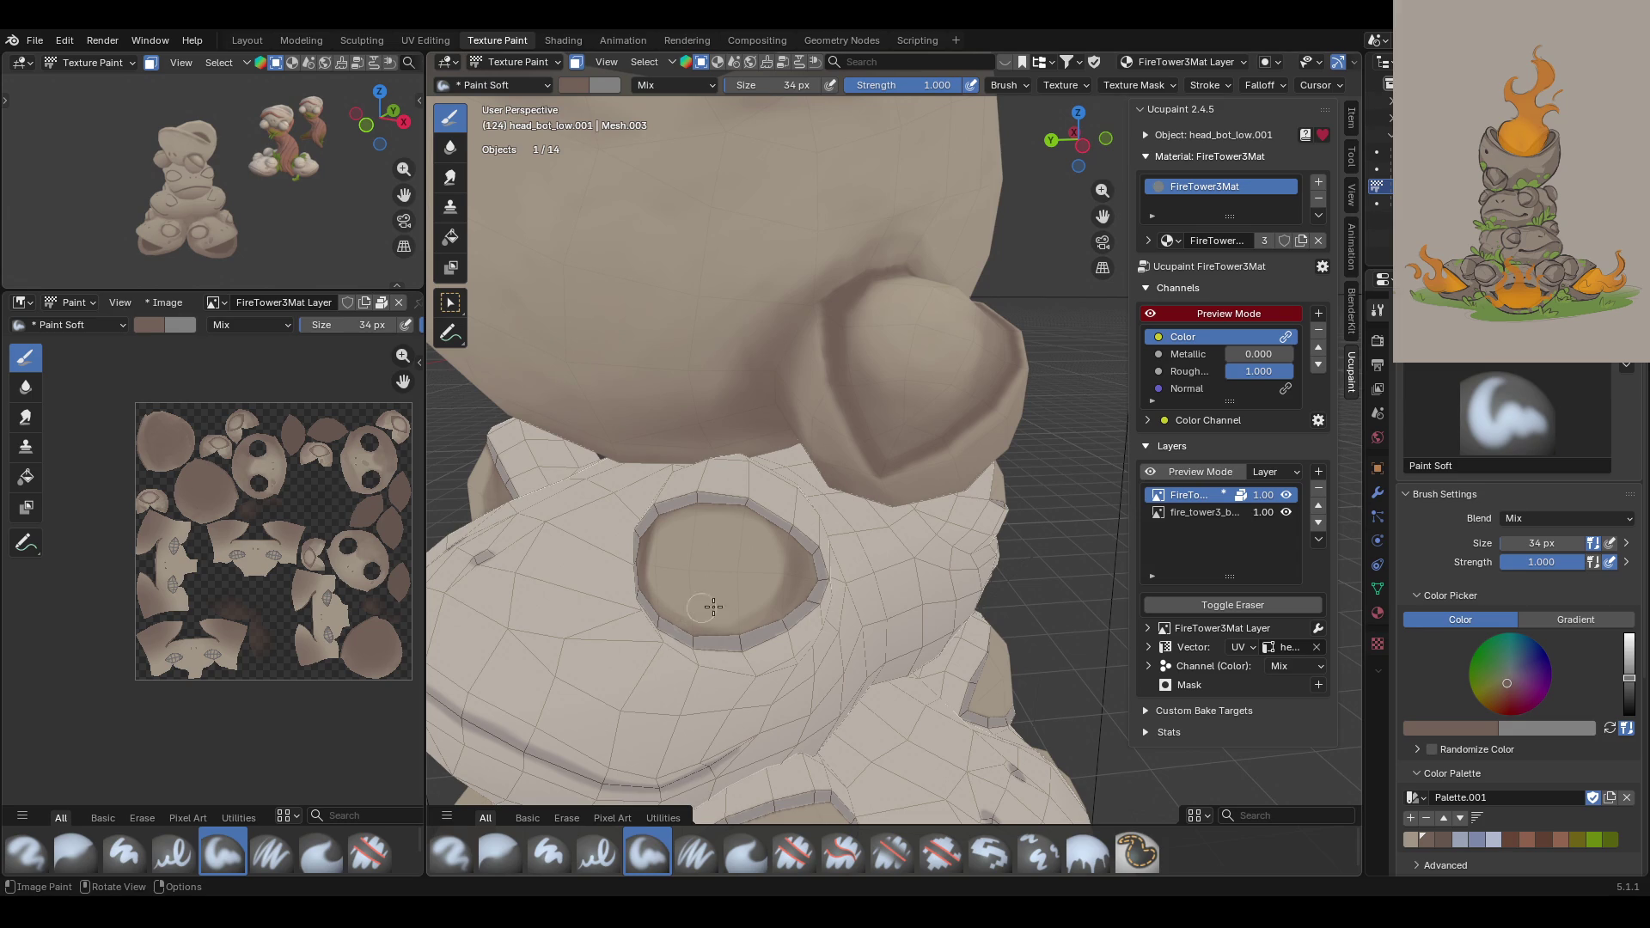
scroll(714, 607, "down", 10)
mouse_move(831, 619)
middle_mouse_down()
mouse_move(816, 581)
mouse_move(808, 601)
middle_mouse_up()
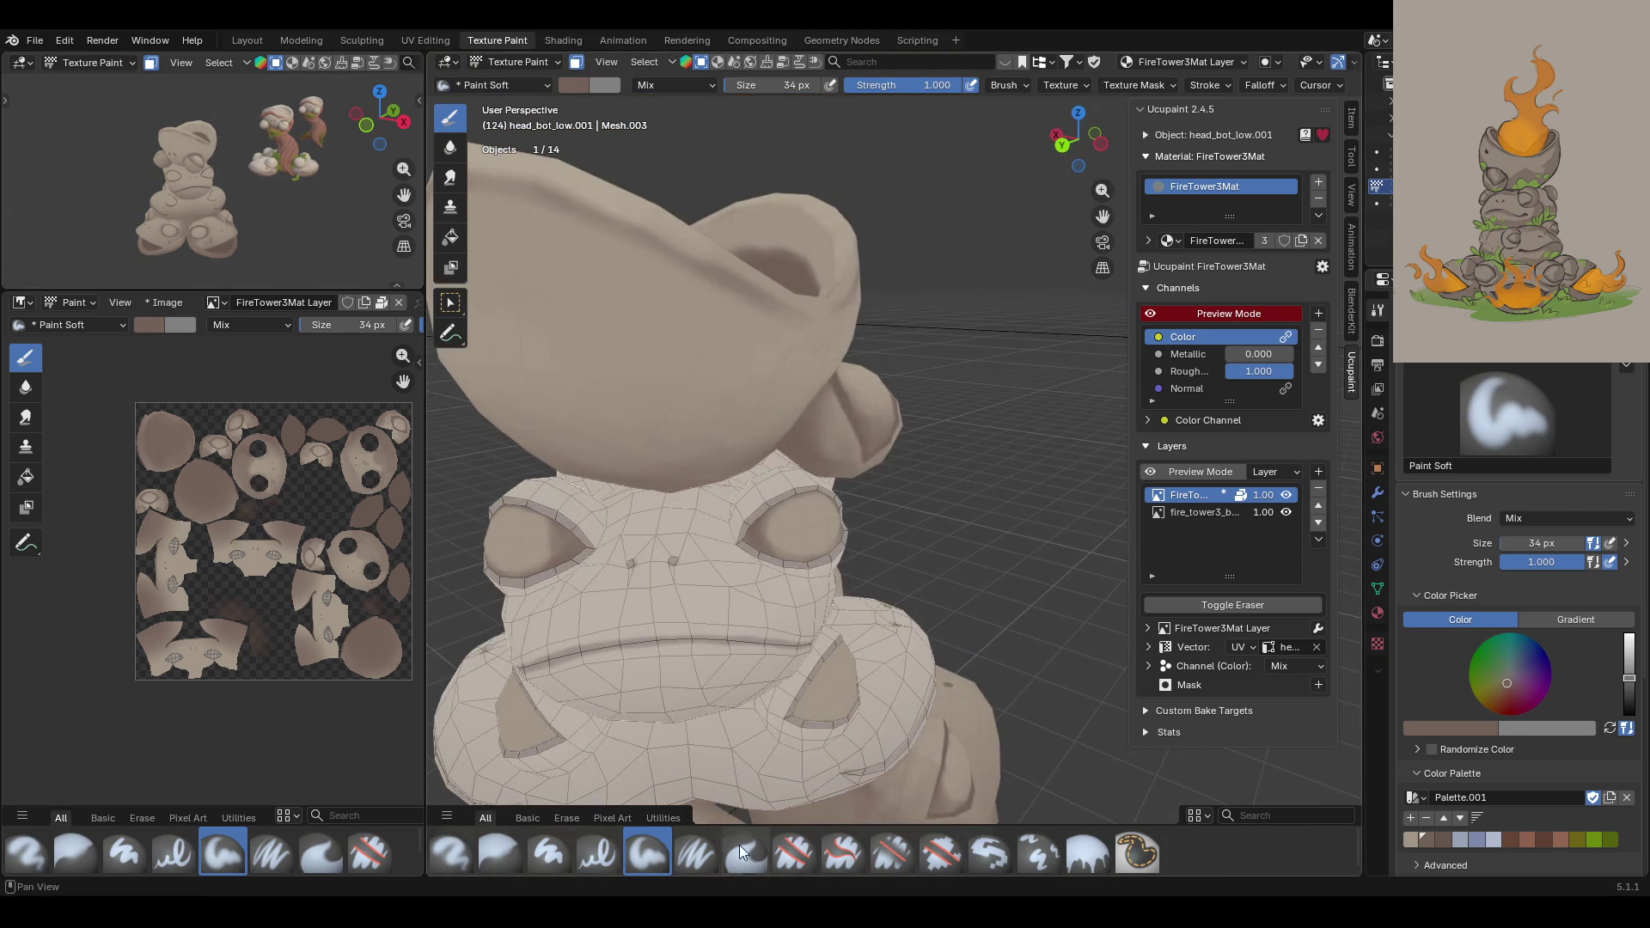
Step: Choose the light beige first palette swatch and frame the view on one eye socket
left_click(1408, 841)
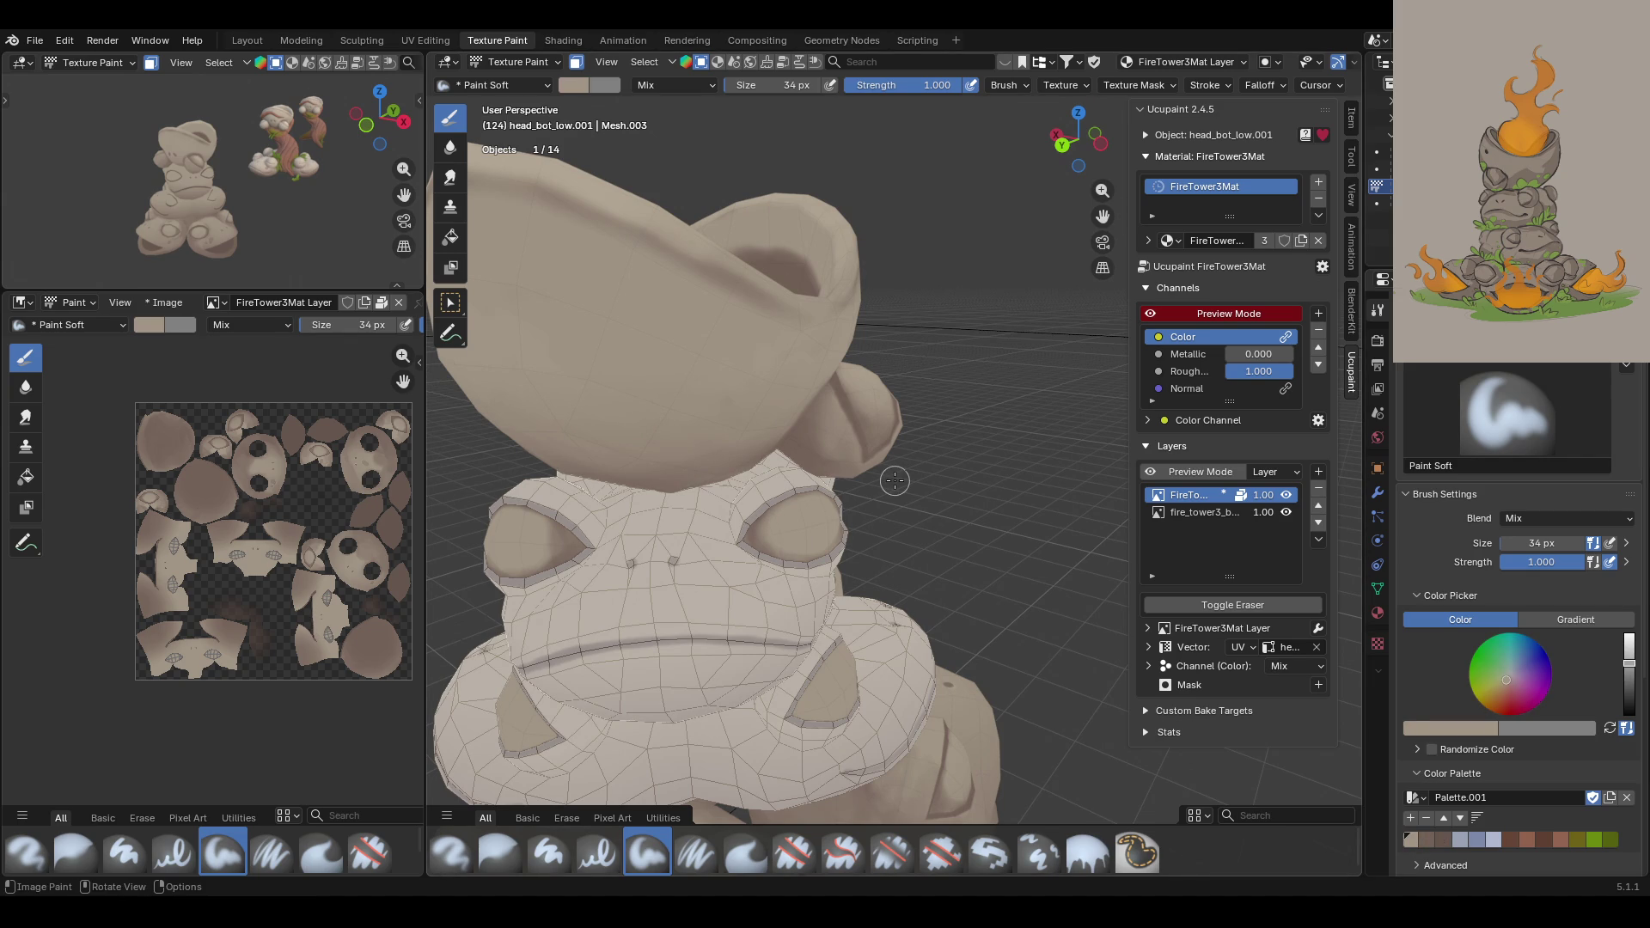
middle_click_drag(895, 468, 792, 444)
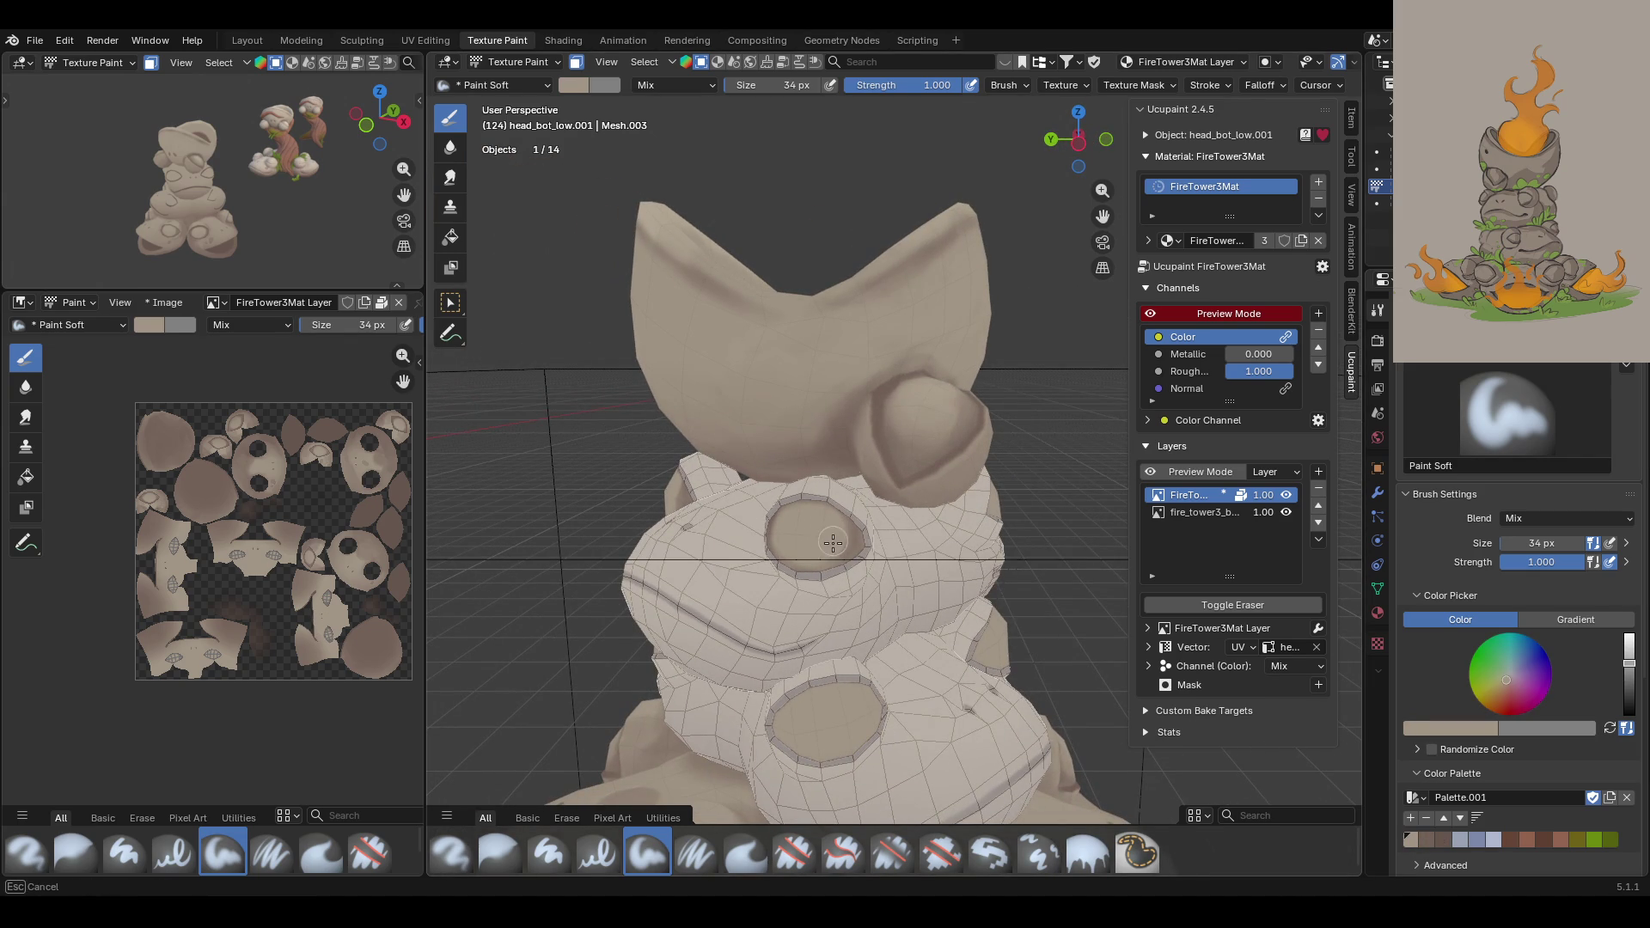
mouse_move(687, 468)
middle_mouse_down()
mouse_move(859, 344)
mouse_move(988, 284)
middle_mouse_up()
middle_click_drag(1108, 213, 798, 461)
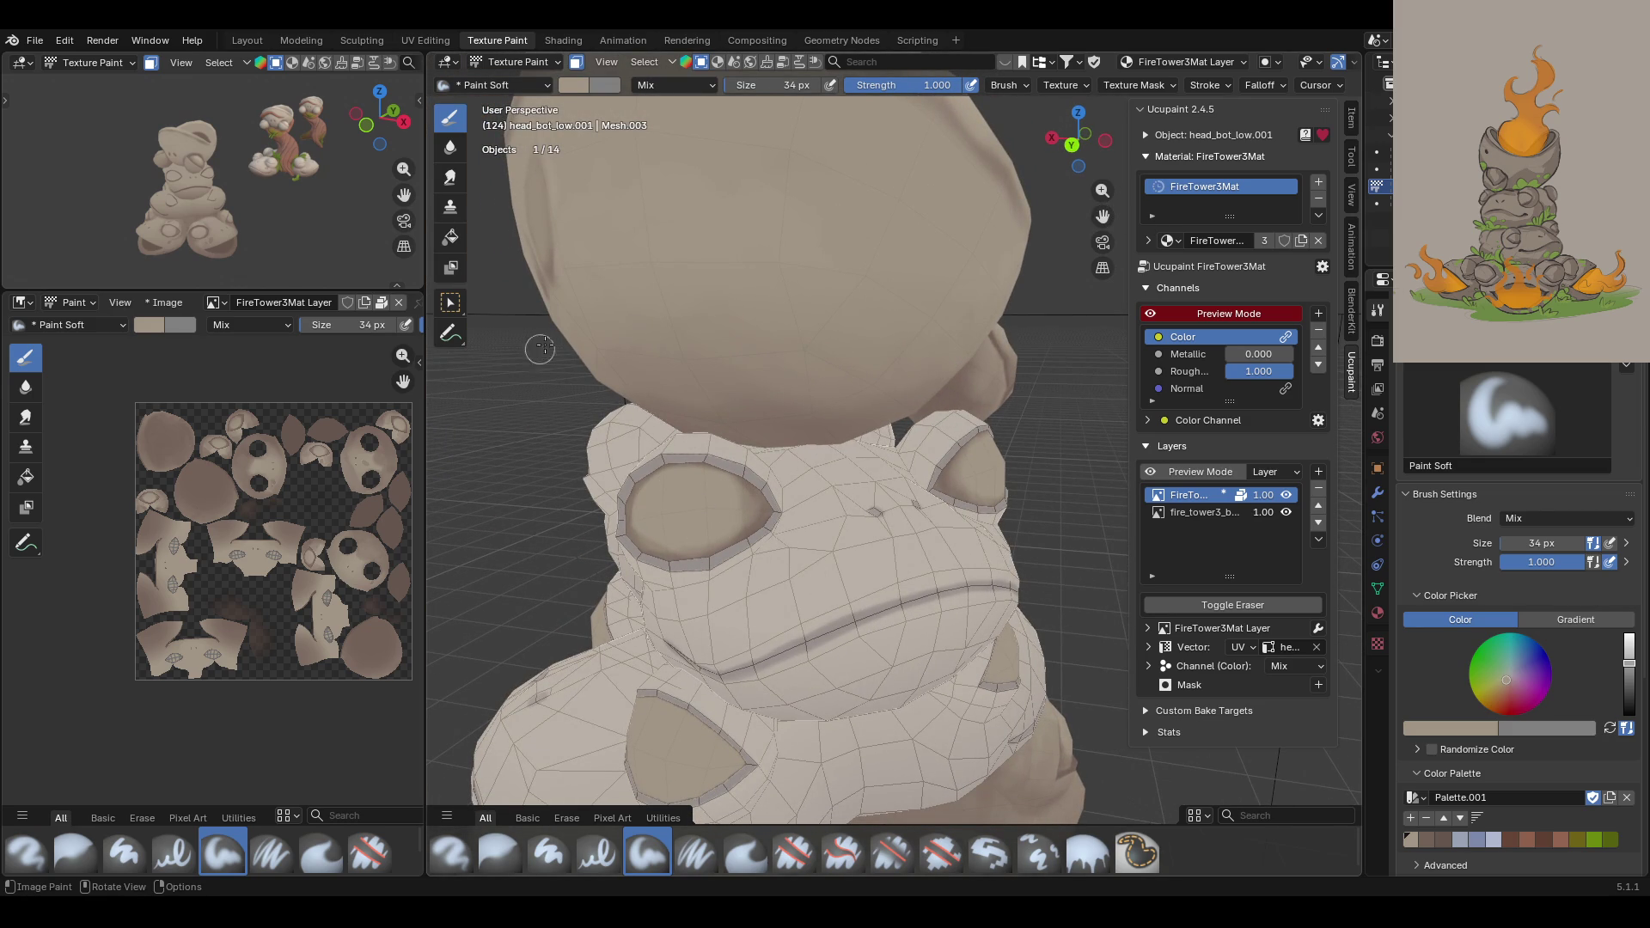
middle_click_drag(541, 356, 636, 344)
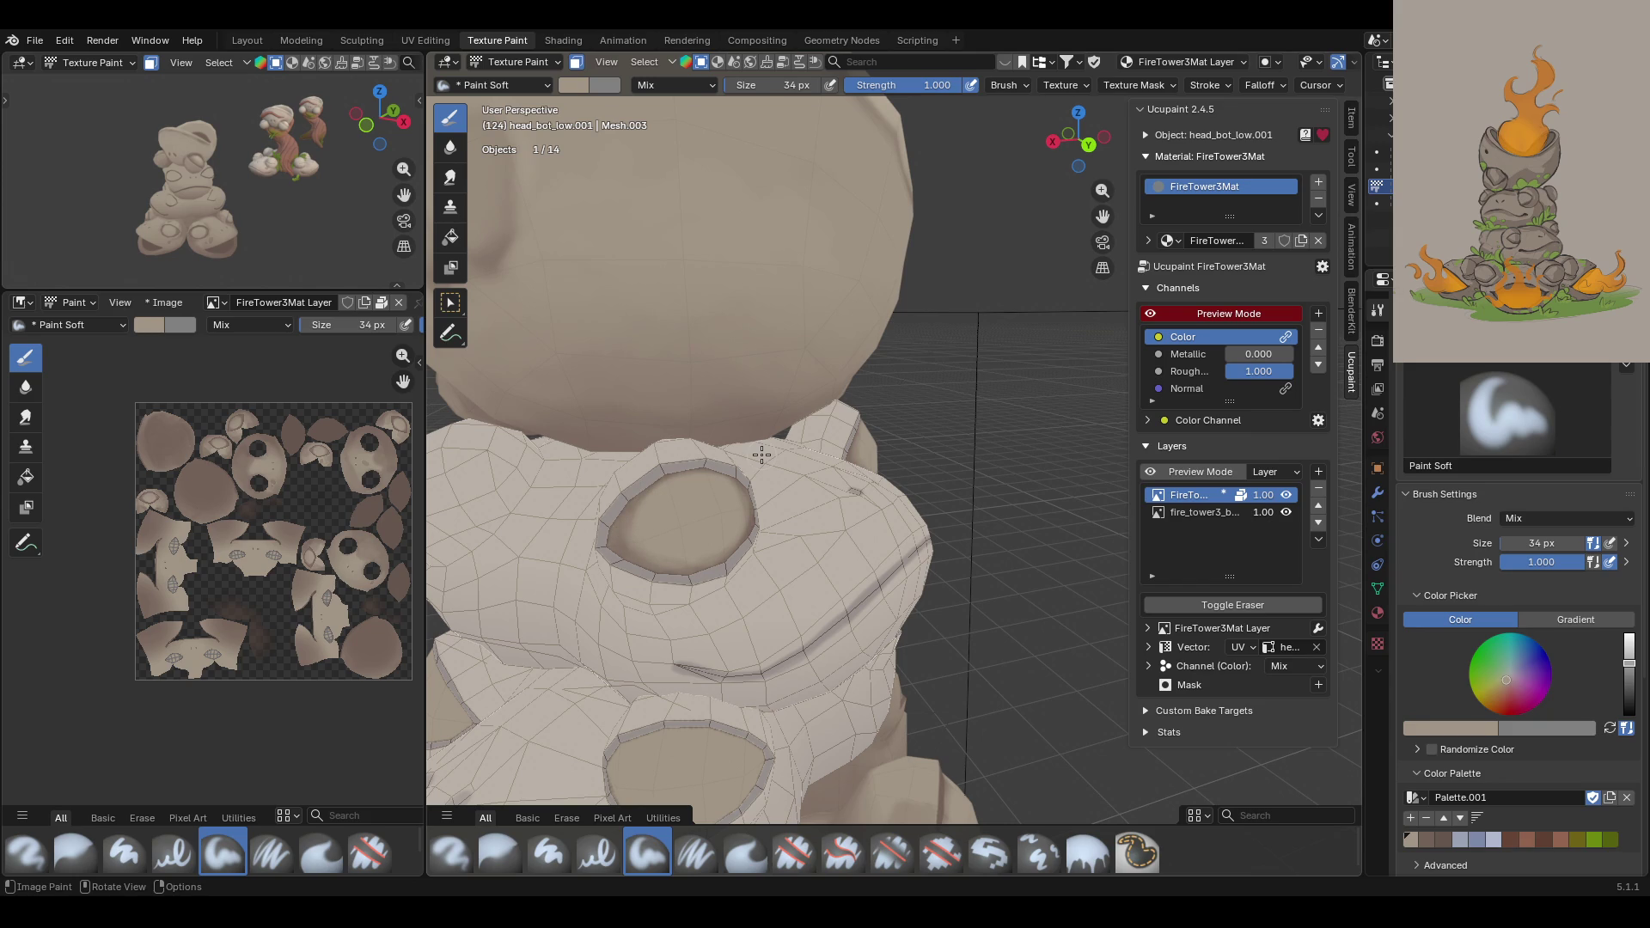
mouse_move(765, 455)
middle_mouse_down()
mouse_move(1013, 239)
mouse_move(946, 258)
mouse_move(895, 368)
mouse_move(847, 404)
middle_mouse_up()
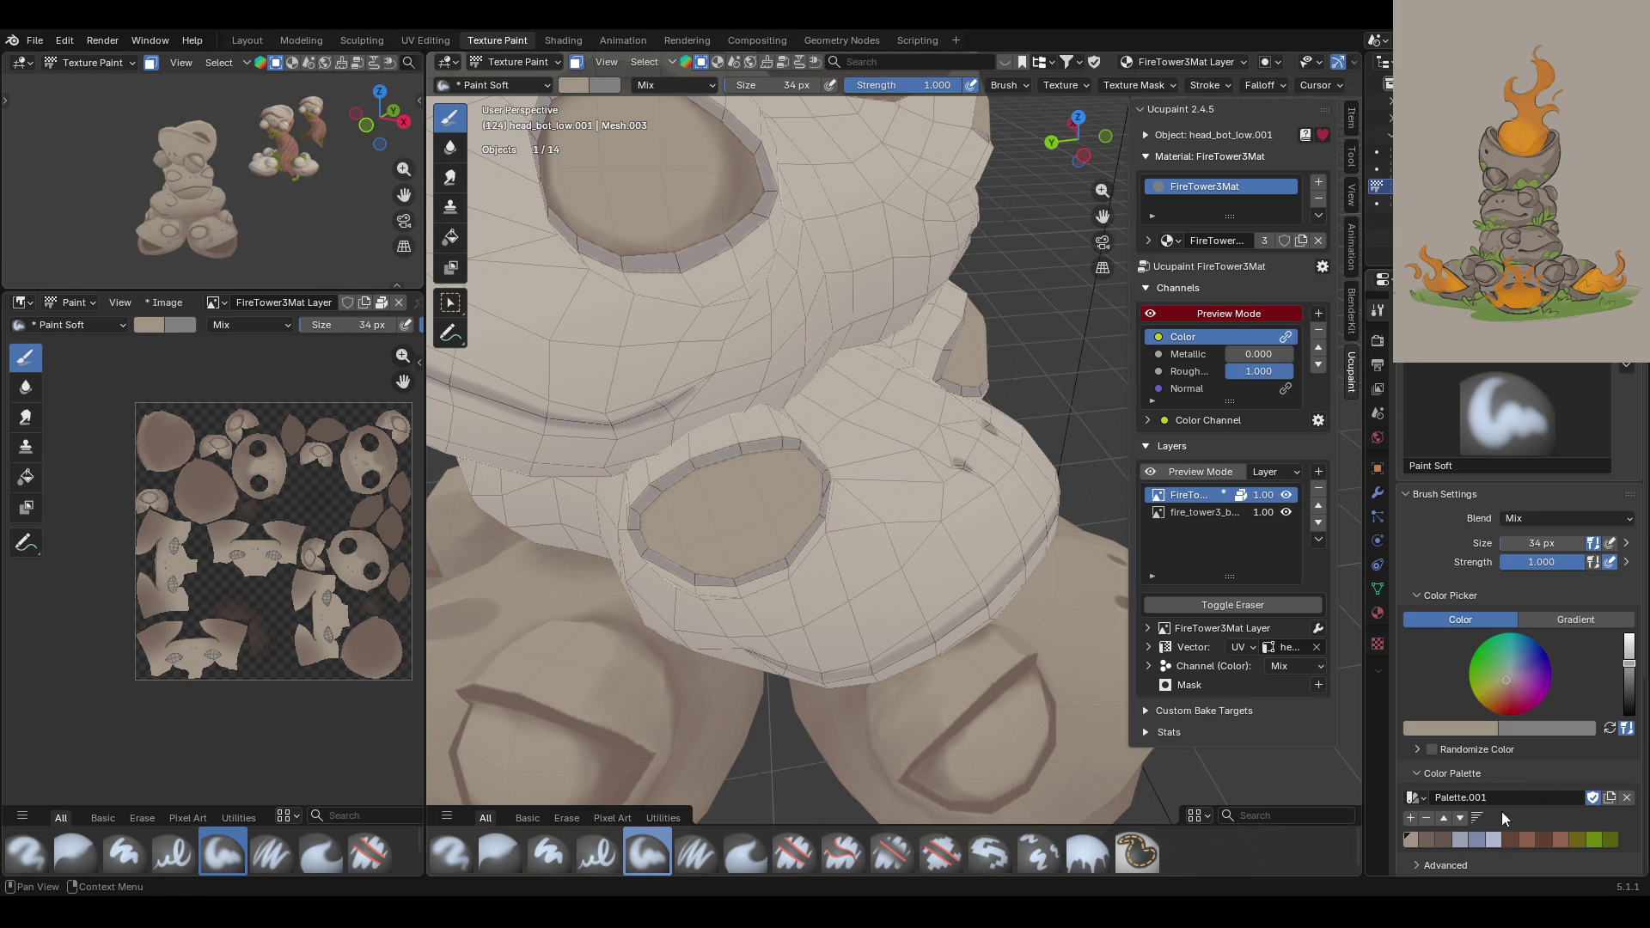
Step: Darken the eye socket's inner left rim with a darker palette colour
left_click(1430, 849)
middle_click_drag(726, 468, 710, 480)
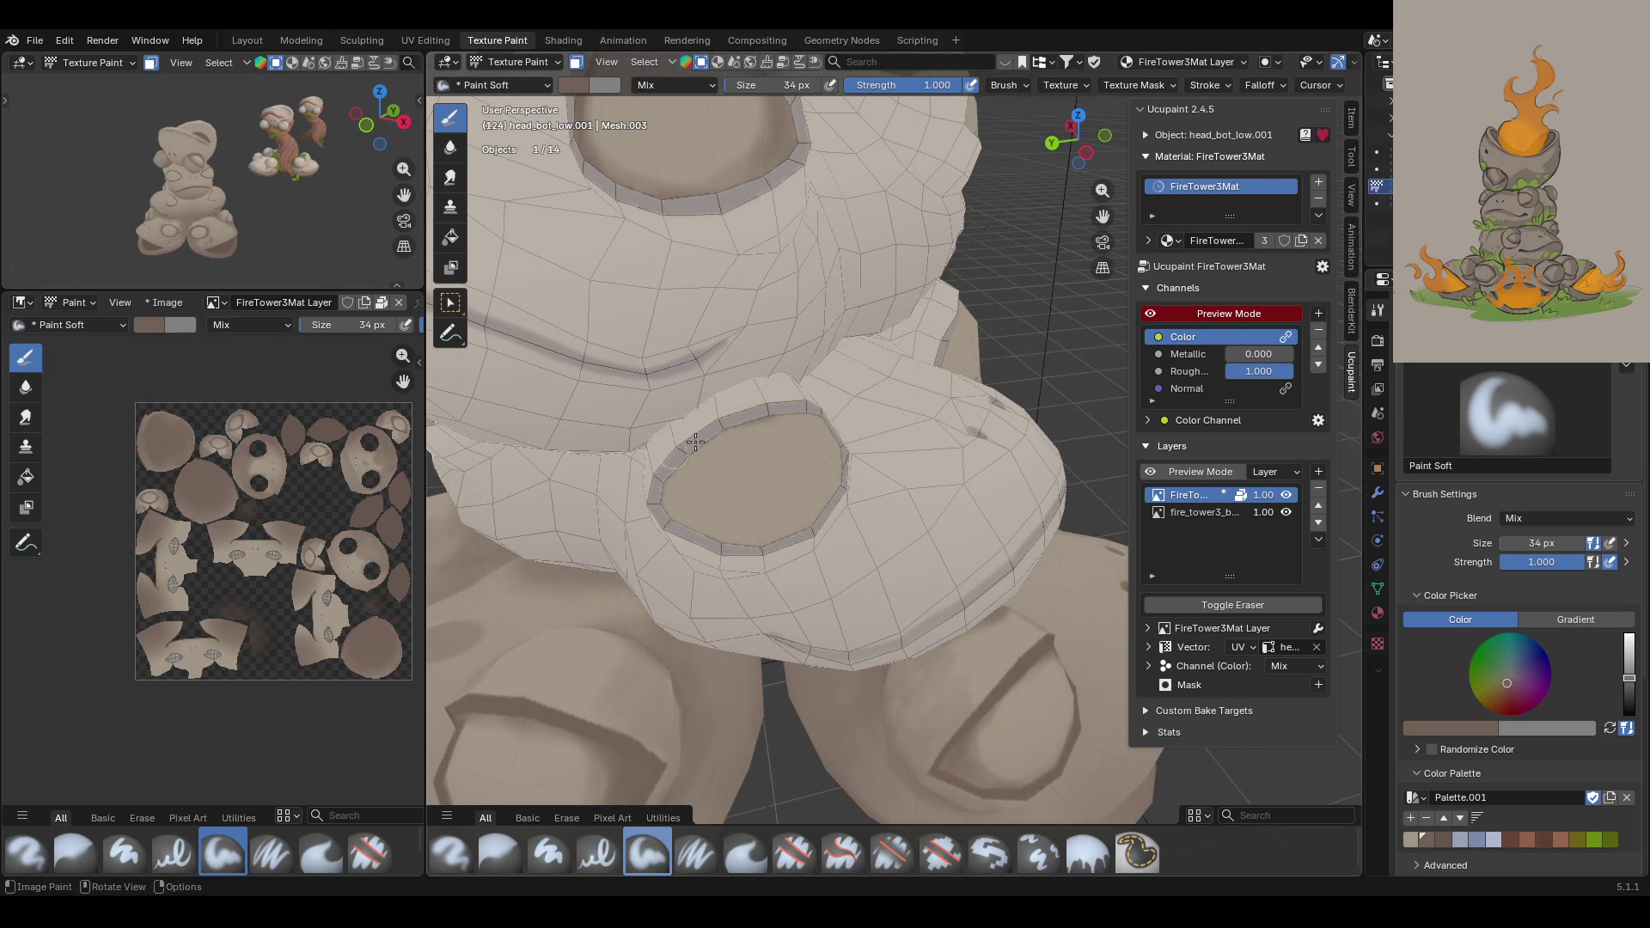
mouse_move(757, 413)
left_mouse_down()
mouse_move(687, 461)
mouse_move(694, 547)
mouse_move(675, 456)
mouse_move(714, 525)
left_mouse_up()
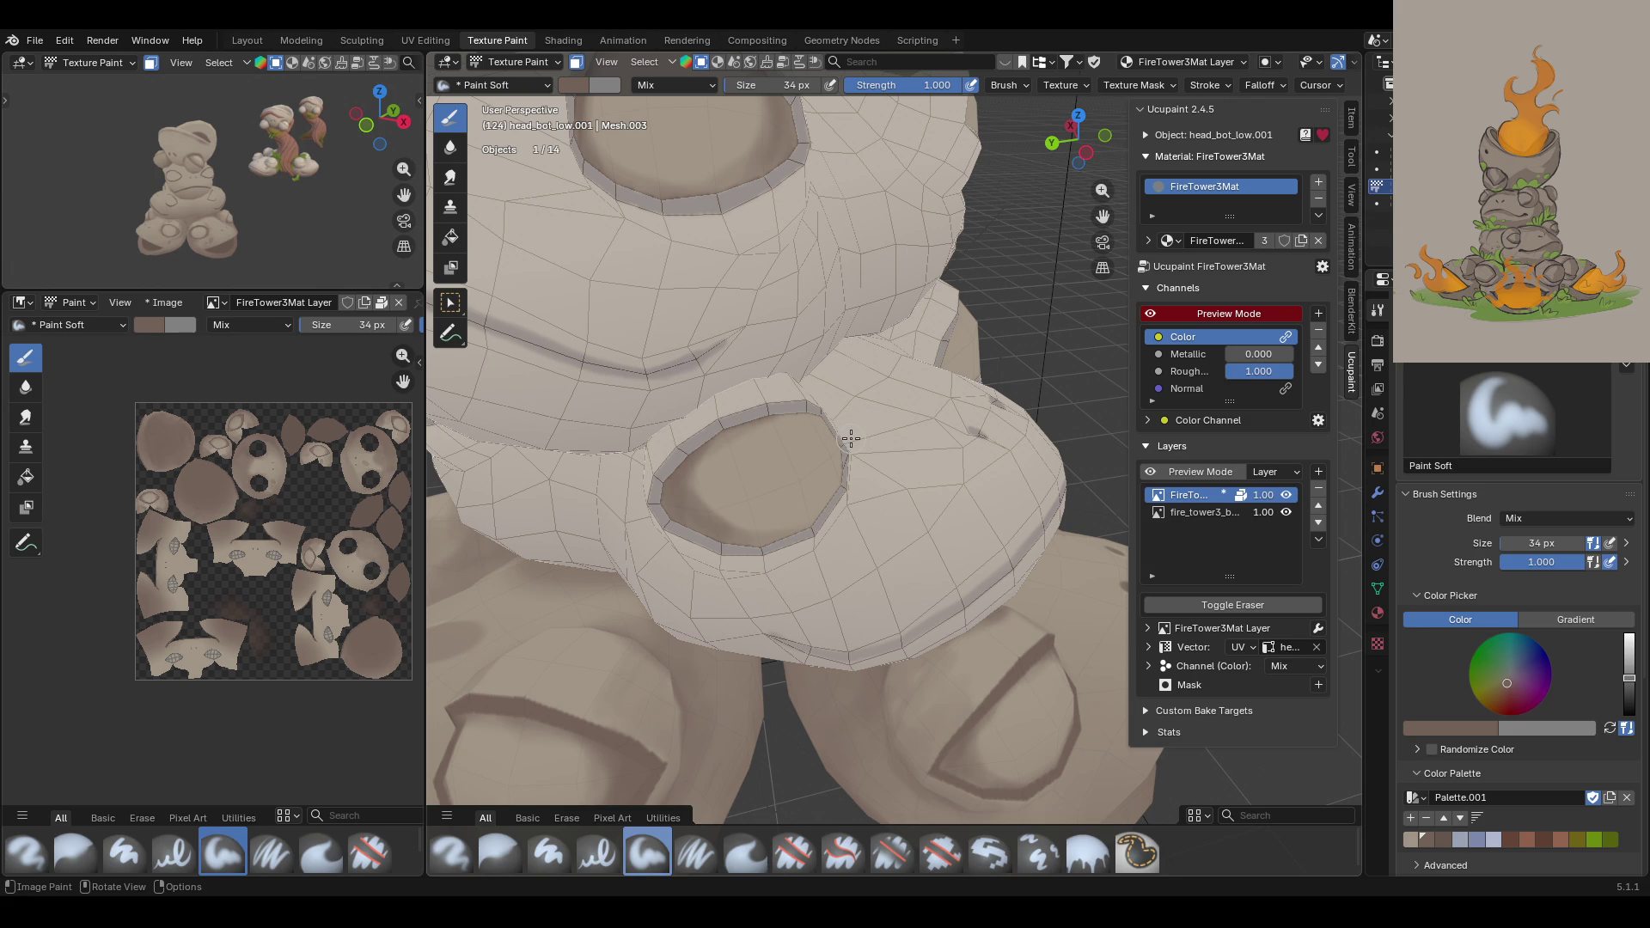
middle_click_drag(851, 439, 881, 392)
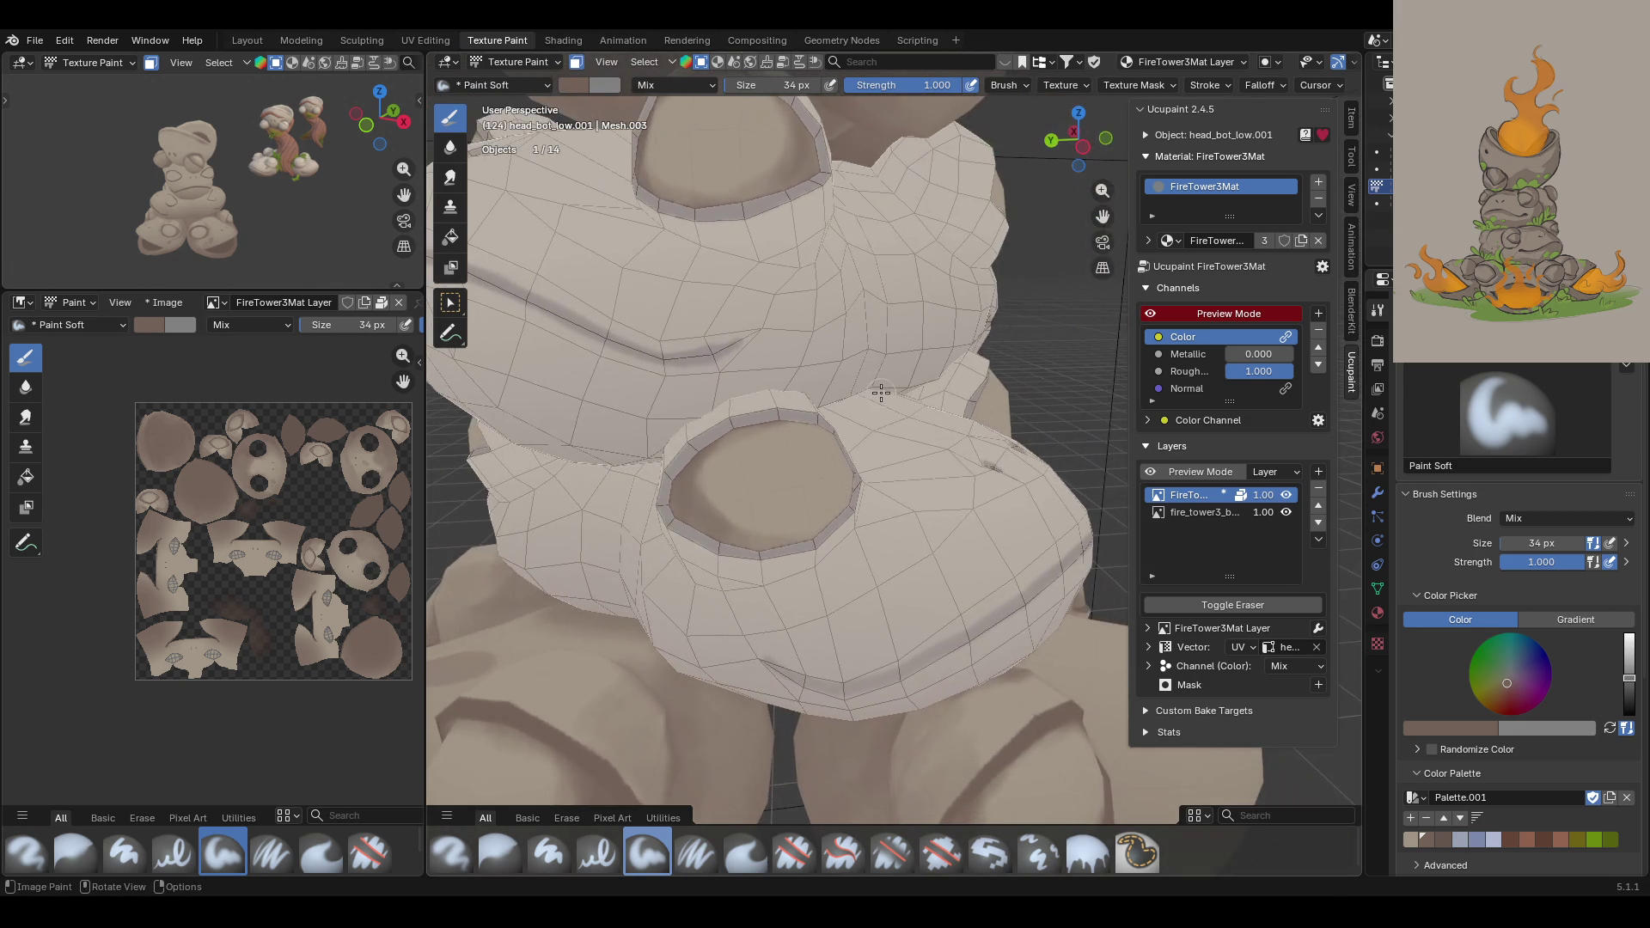
Step: Lighten the inside of the eye socket with the lighter stone palette colour
left_click(1410, 839)
mouse_move(718, 485)
left_mouse_down()
mouse_move(713, 511)
mouse_move(741, 520)
mouse_move(701, 500)
left_mouse_up()
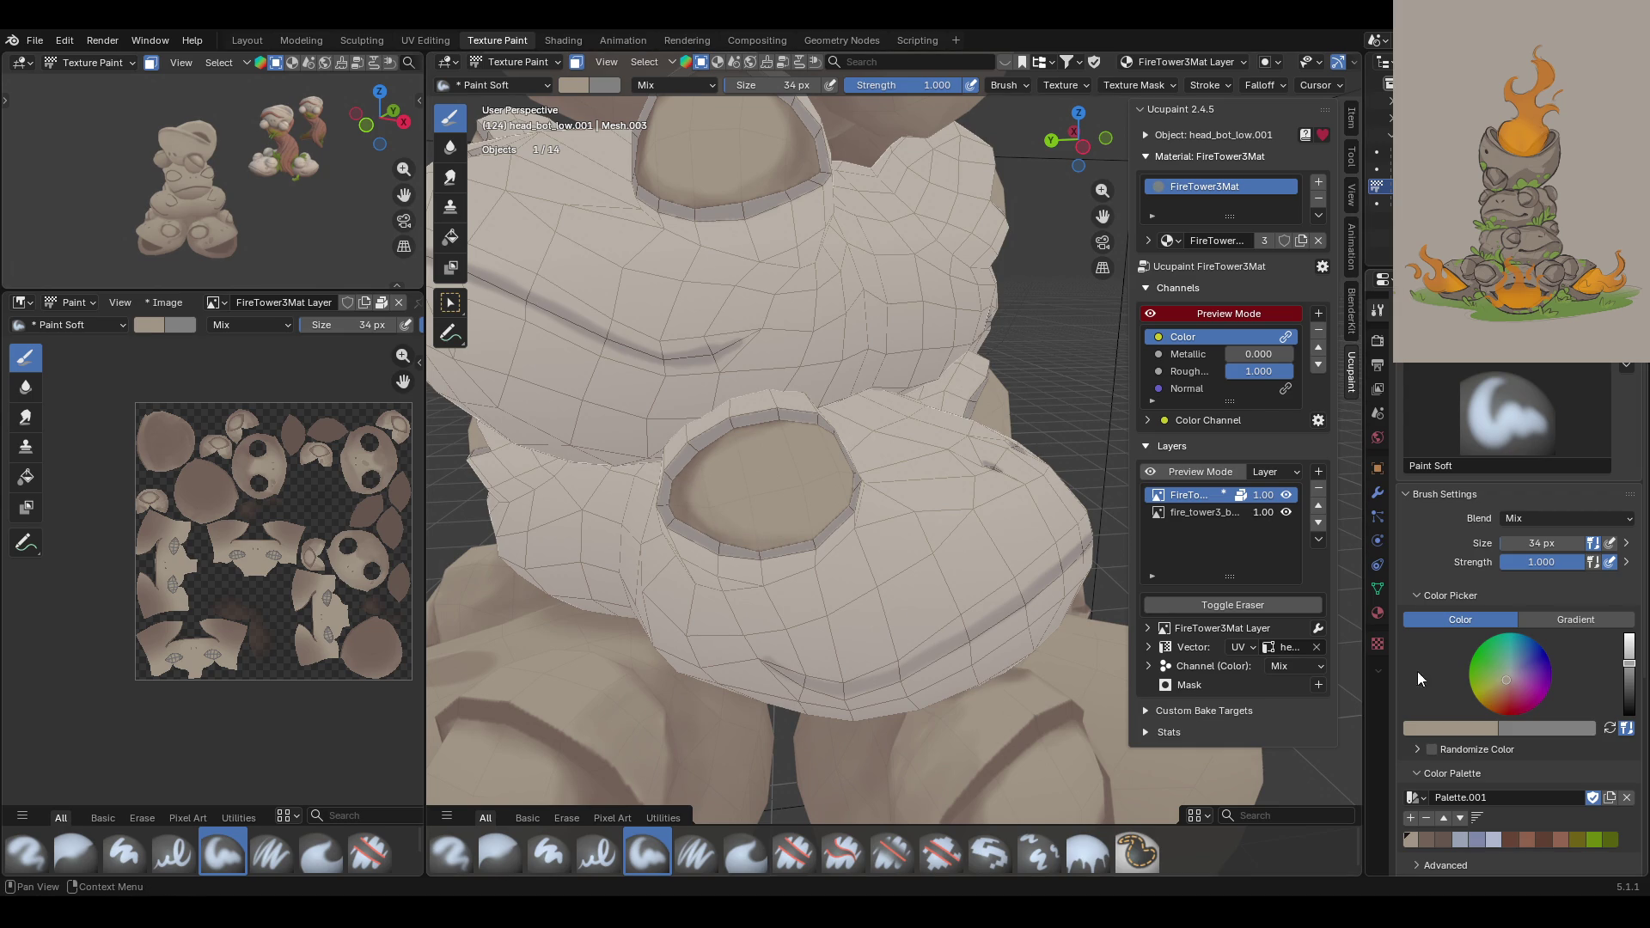
left_click(1427, 839)
middle_click_drag(997, 602, 885, 584)
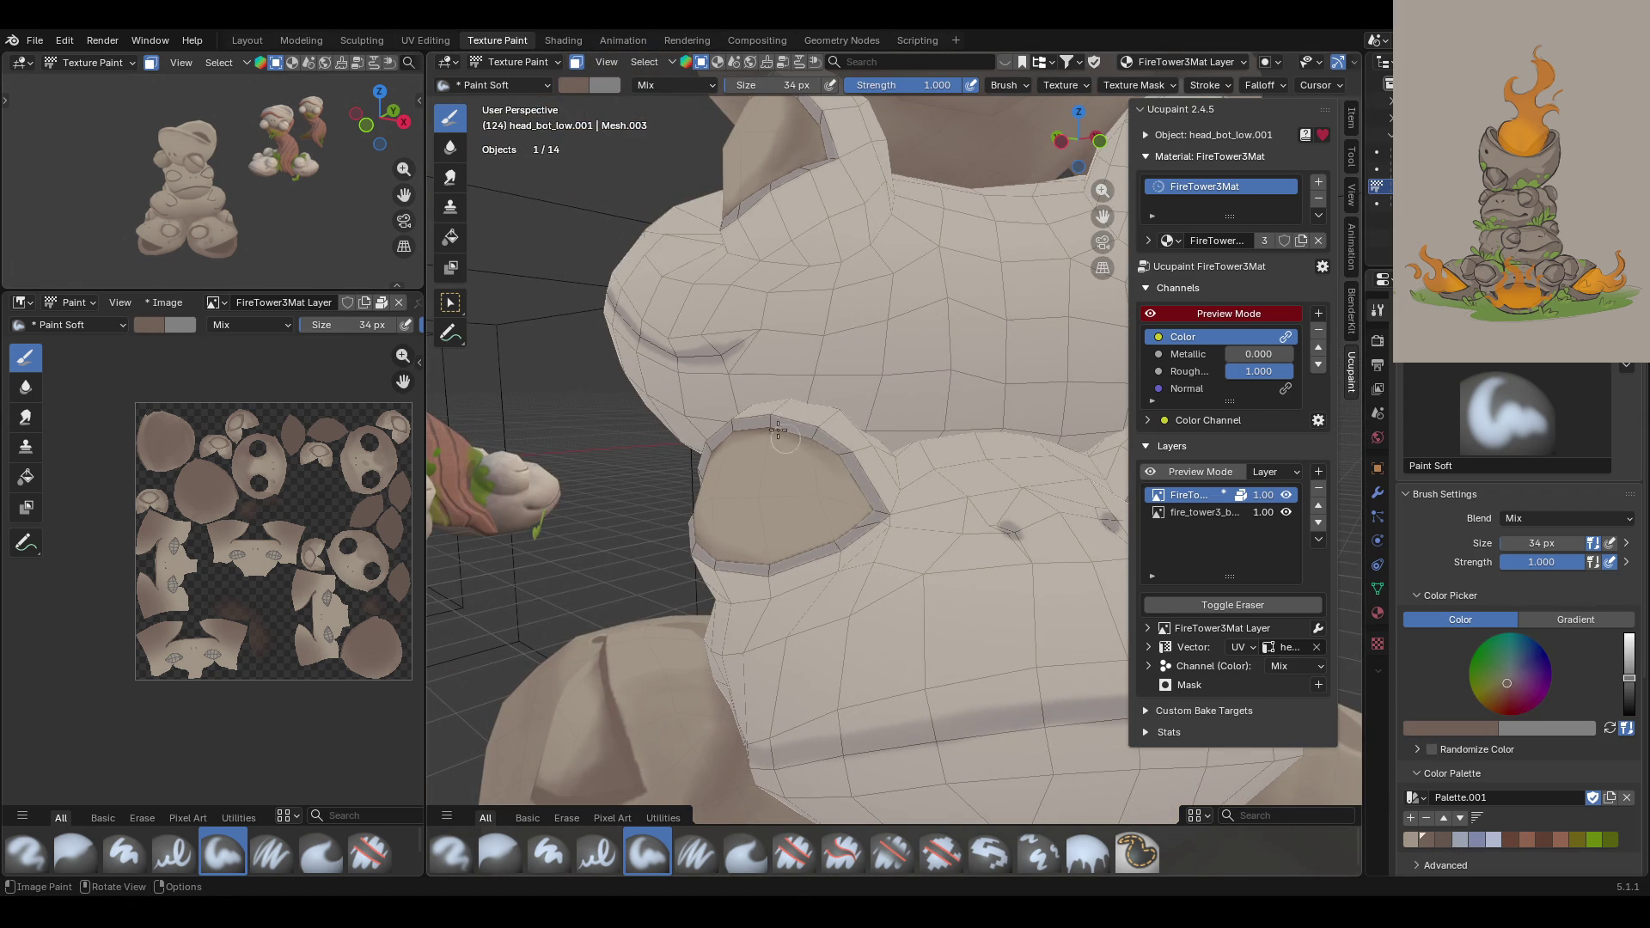
Step: Darken the socket's right, lower and upper-left inner rim with brown paint
left_click_drag(840, 478, 866, 513)
mouse_move(838, 452)
left_mouse_down()
mouse_move(851, 516)
mouse_move(756, 563)
mouse_move(853, 469)
mouse_move(847, 490)
left_mouse_up()
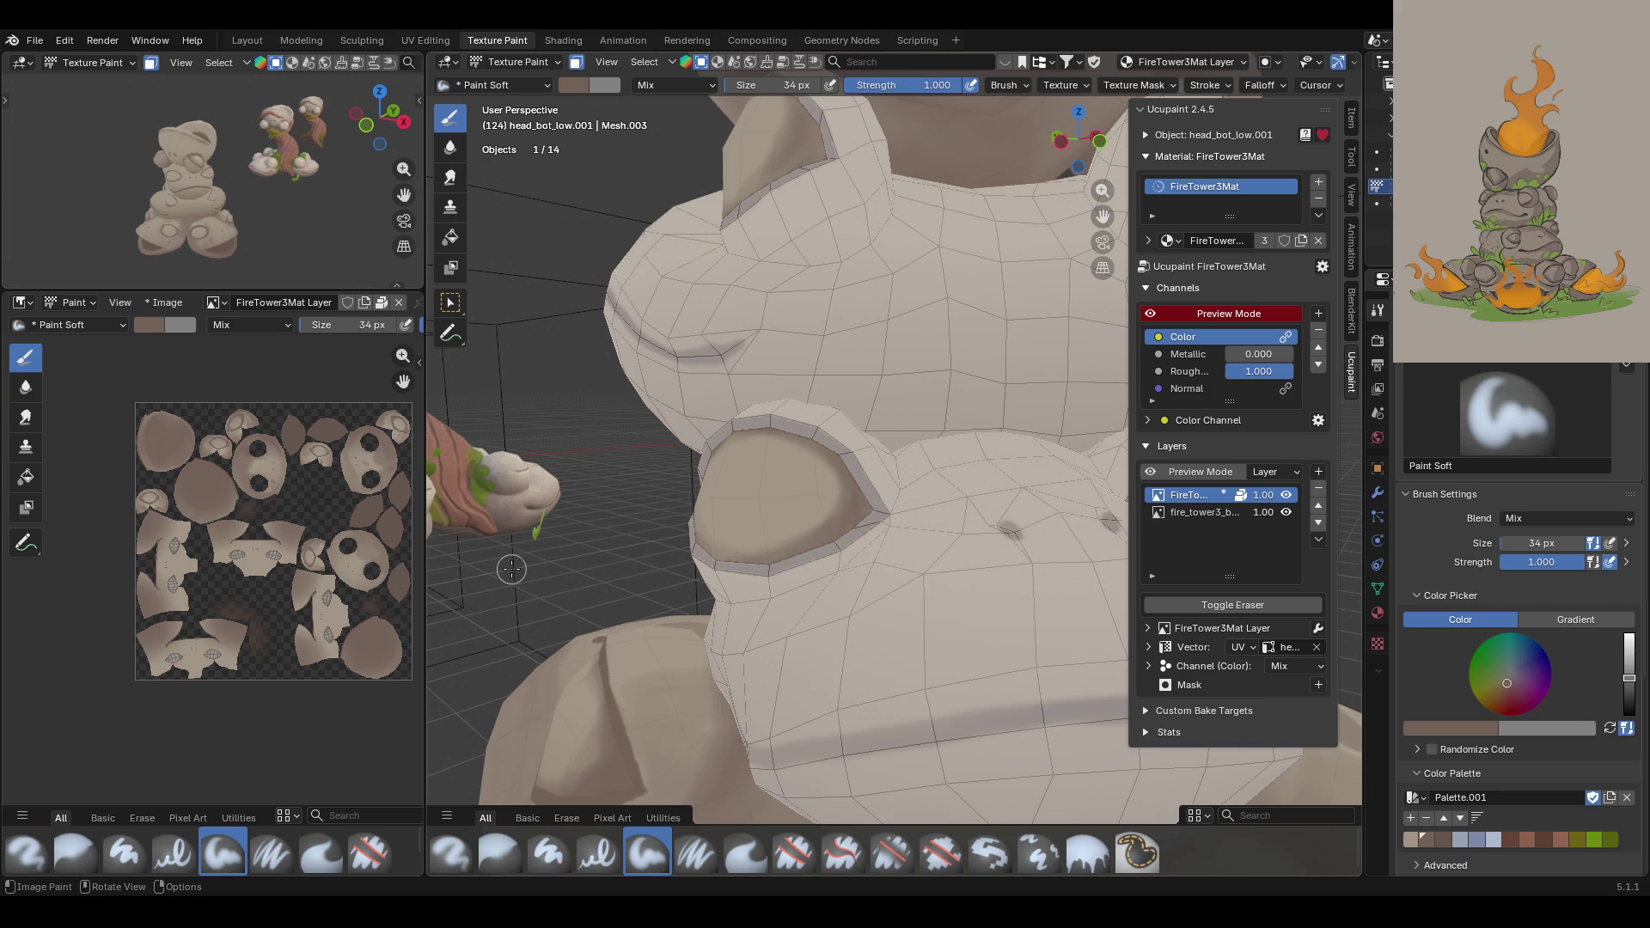
middle_click_drag(714, 493, 855, 520)
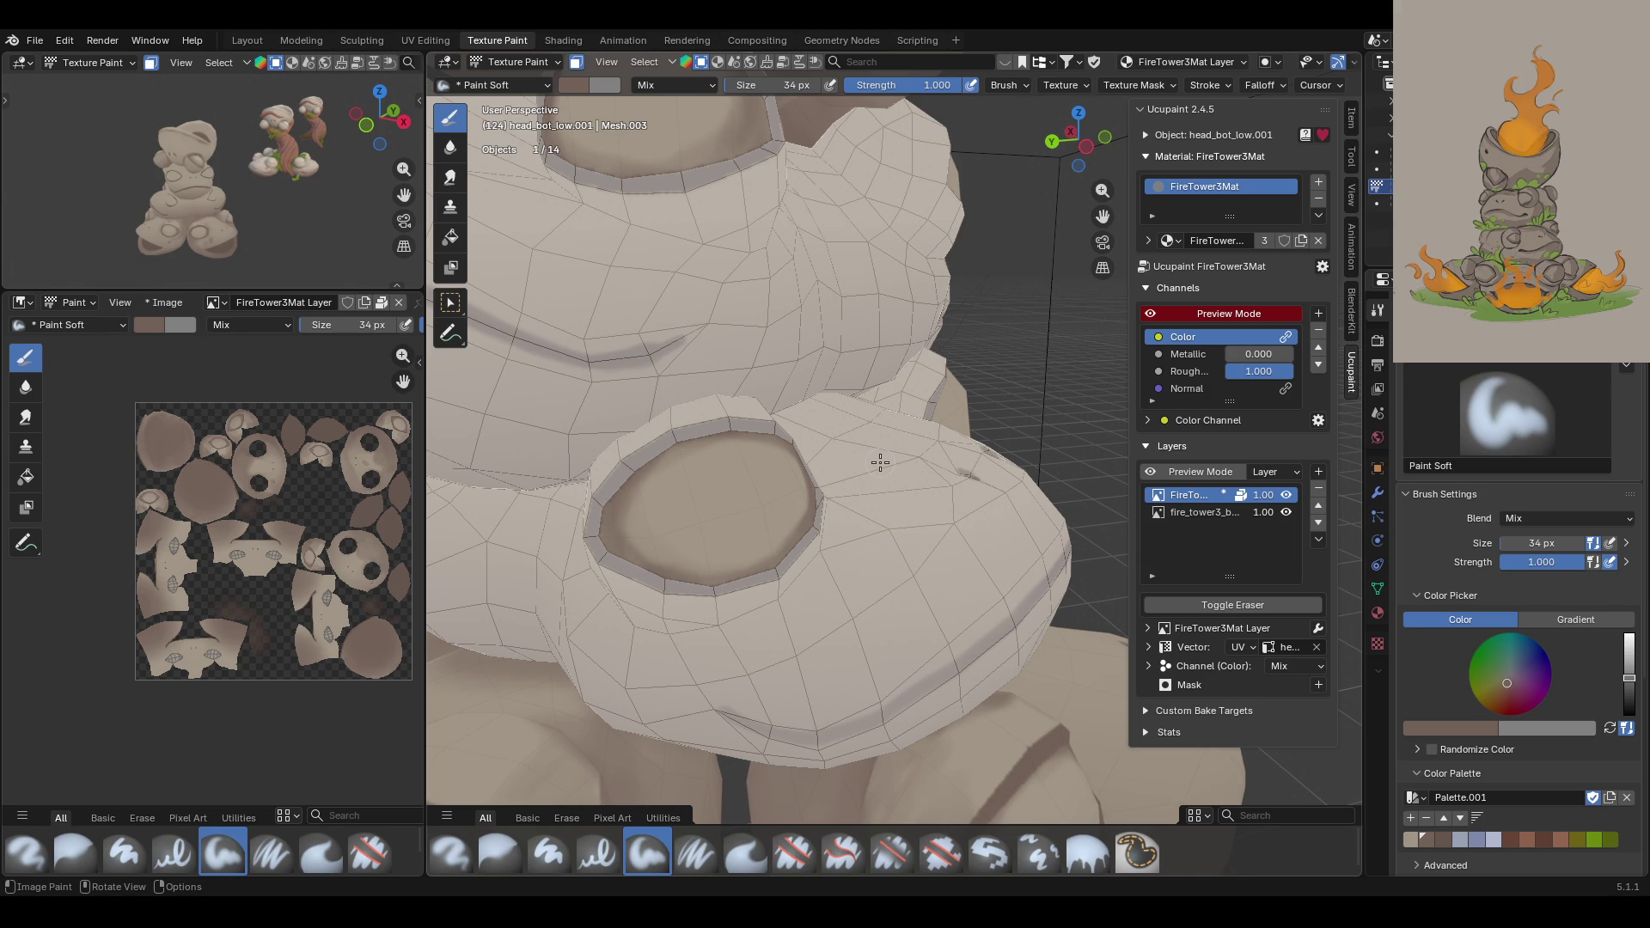
mouse_move(1031, 393)
middle_mouse_down()
mouse_move(885, 416)
mouse_move(825, 305)
middle_mouse_up()
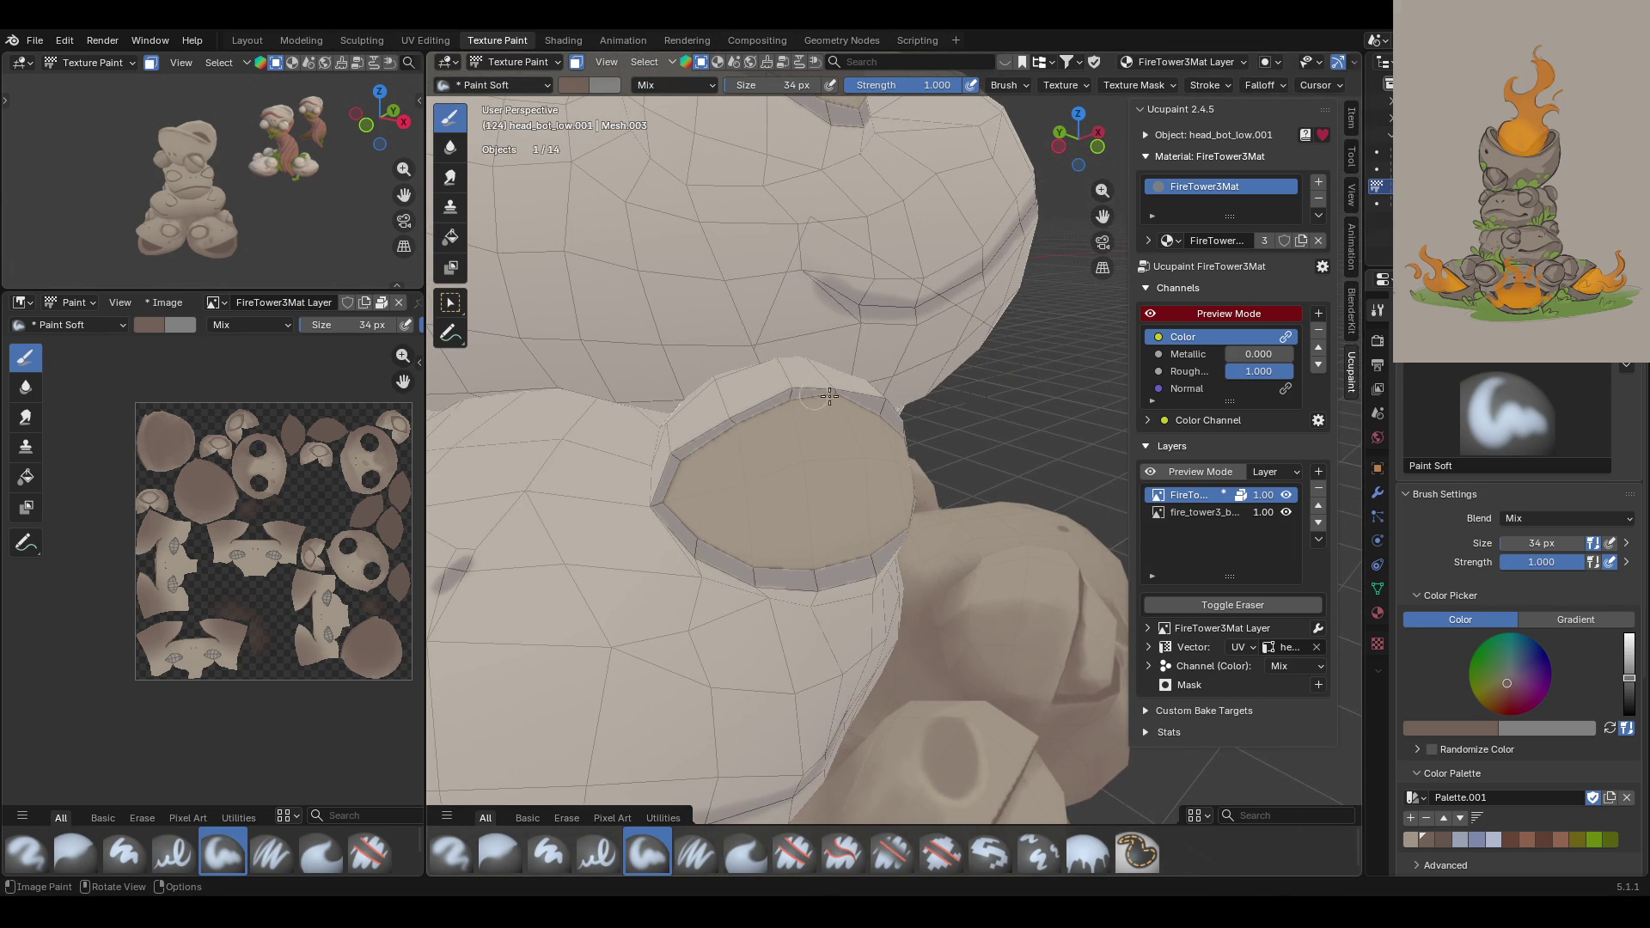
mouse_move(739, 426)
left_mouse_down()
mouse_move(668, 515)
mouse_move(682, 527)
mouse_move(675, 498)
mouse_move(730, 554)
left_mouse_up()
mouse_move(691, 486)
left_mouse_down()
mouse_move(765, 576)
mouse_move(791, 550)
mouse_move(834, 575)
left_mouse_up()
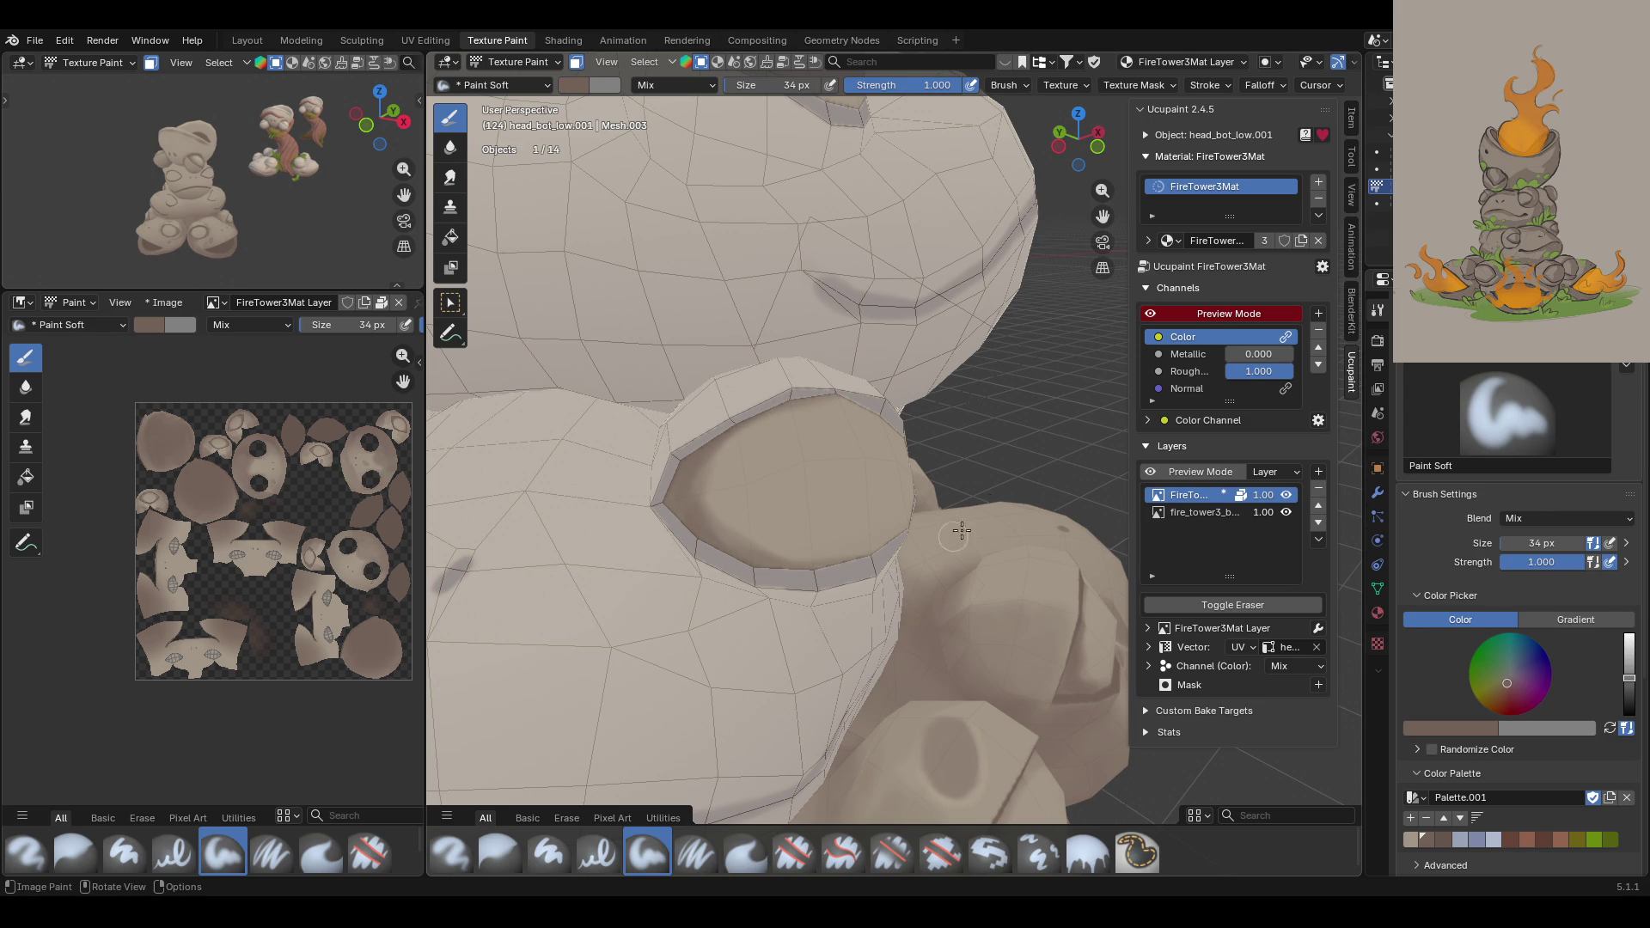
Step: Paint and dab darker brown along the eye socket's upper rim
middle_click_drag(1022, 460, 896, 464)
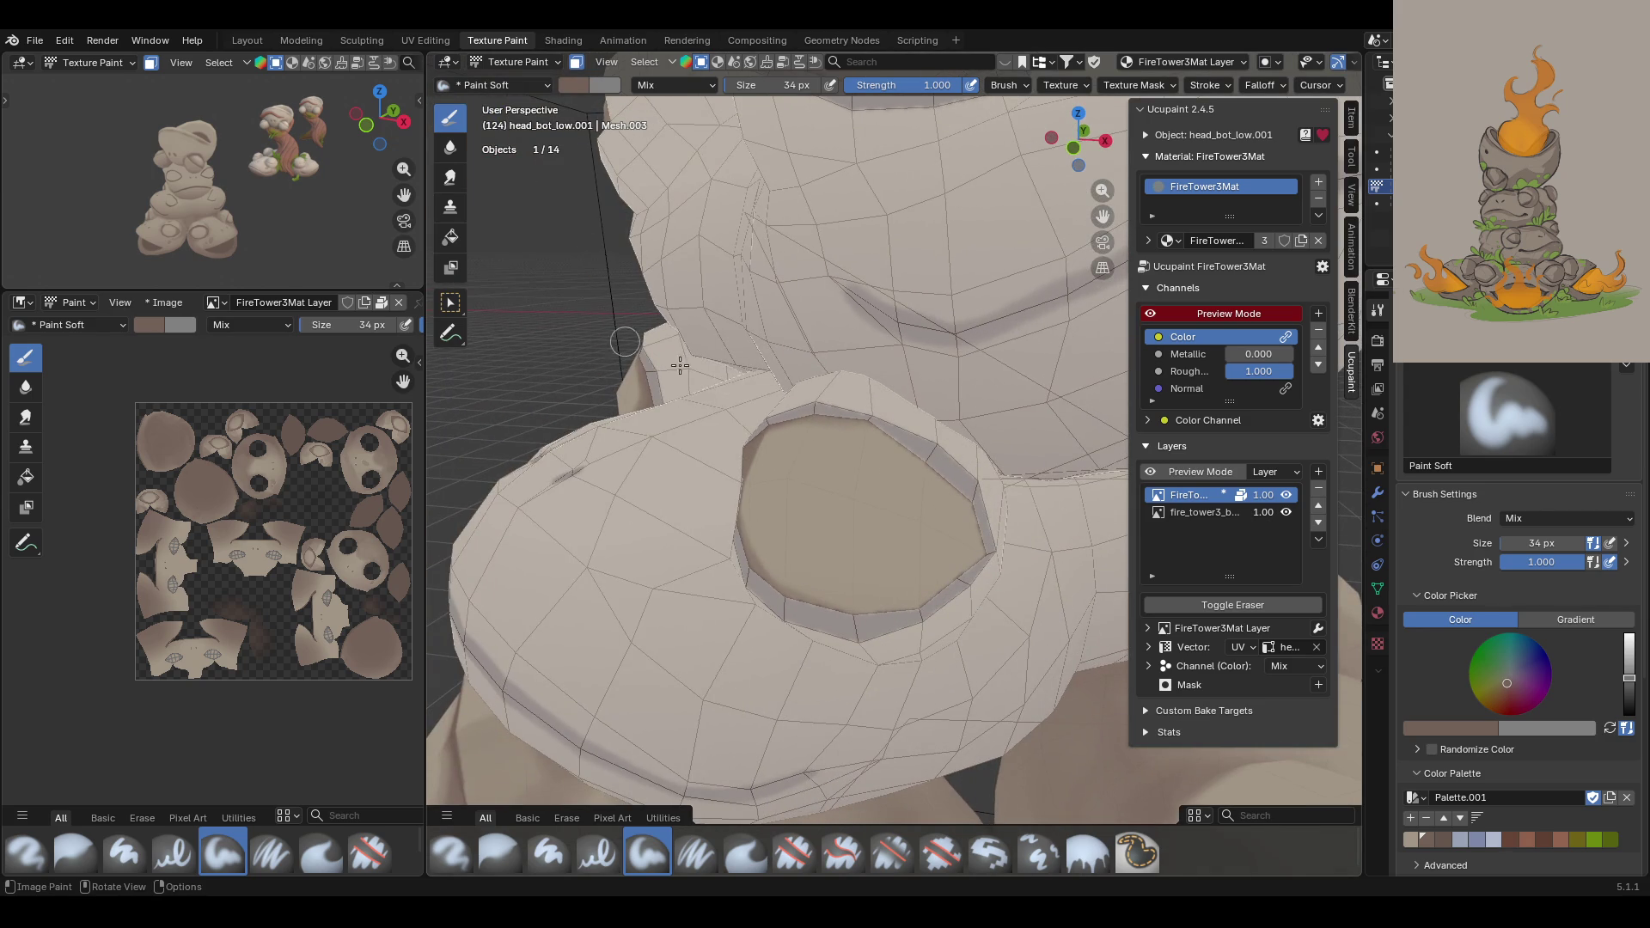
left_click_drag(789, 432, 832, 405)
mouse_move(841, 398)
left_mouse_down()
mouse_move(945, 490)
mouse_move(955, 541)
mouse_move(946, 516)
mouse_move(920, 602)
left_mouse_up()
mouse_move(787, 621)
middle_mouse_down()
mouse_move(833, 552)
mouse_move(877, 545)
mouse_move(1028, 688)
middle_mouse_up()
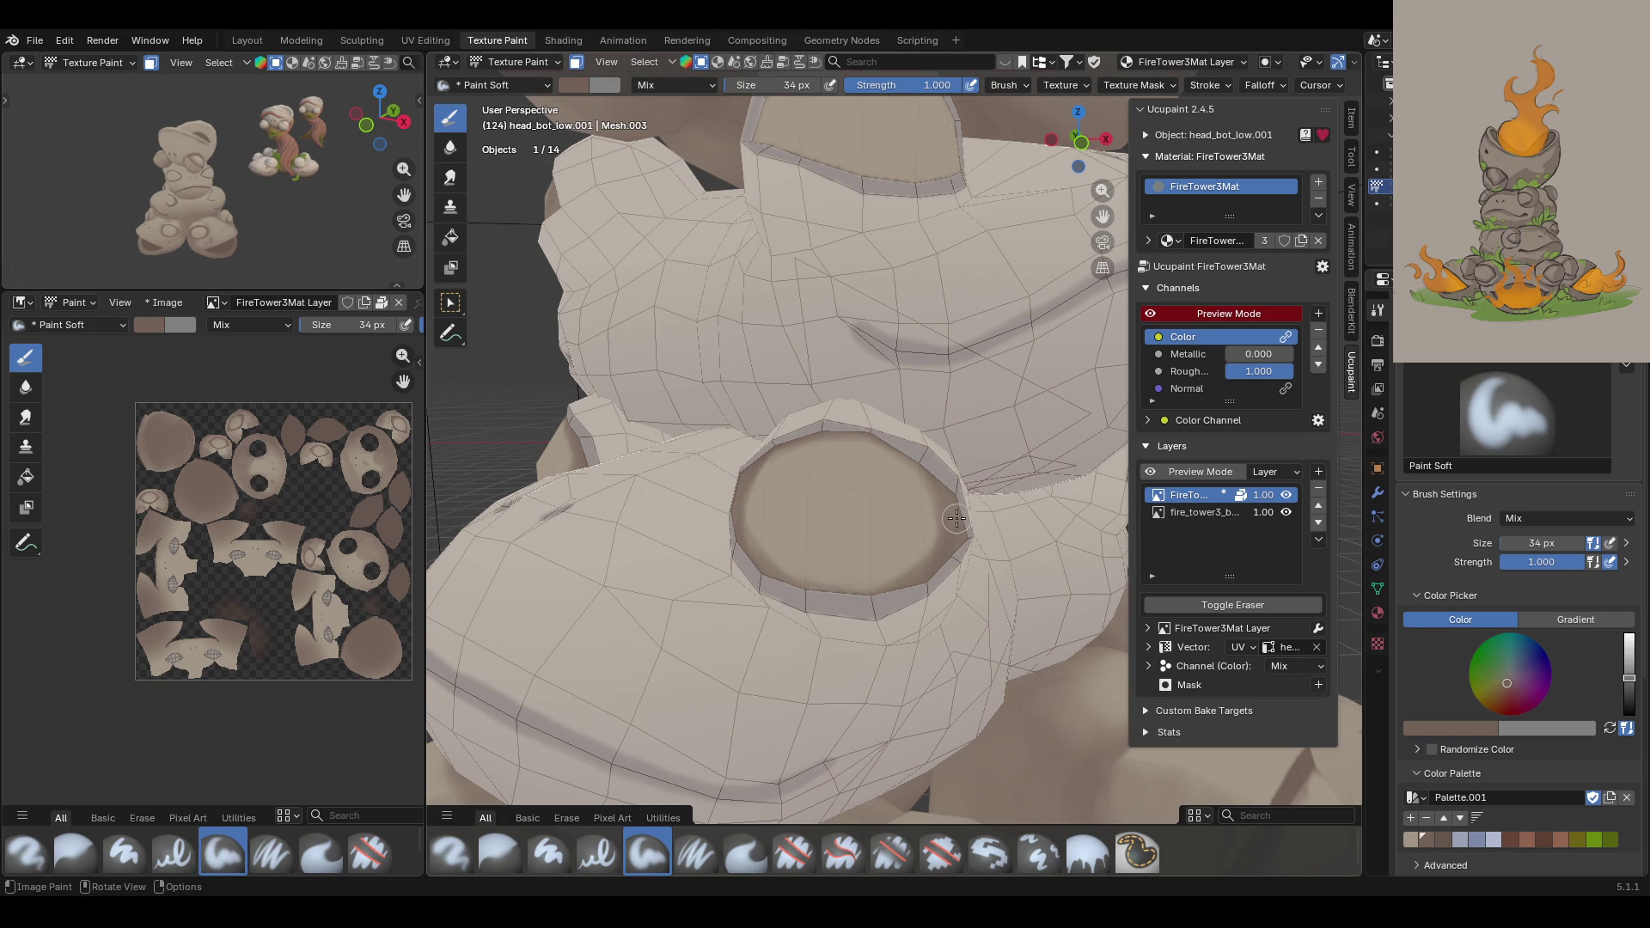
left_click(903, 563)
left_click(949, 489)
left_click_drag(951, 460, 901, 456)
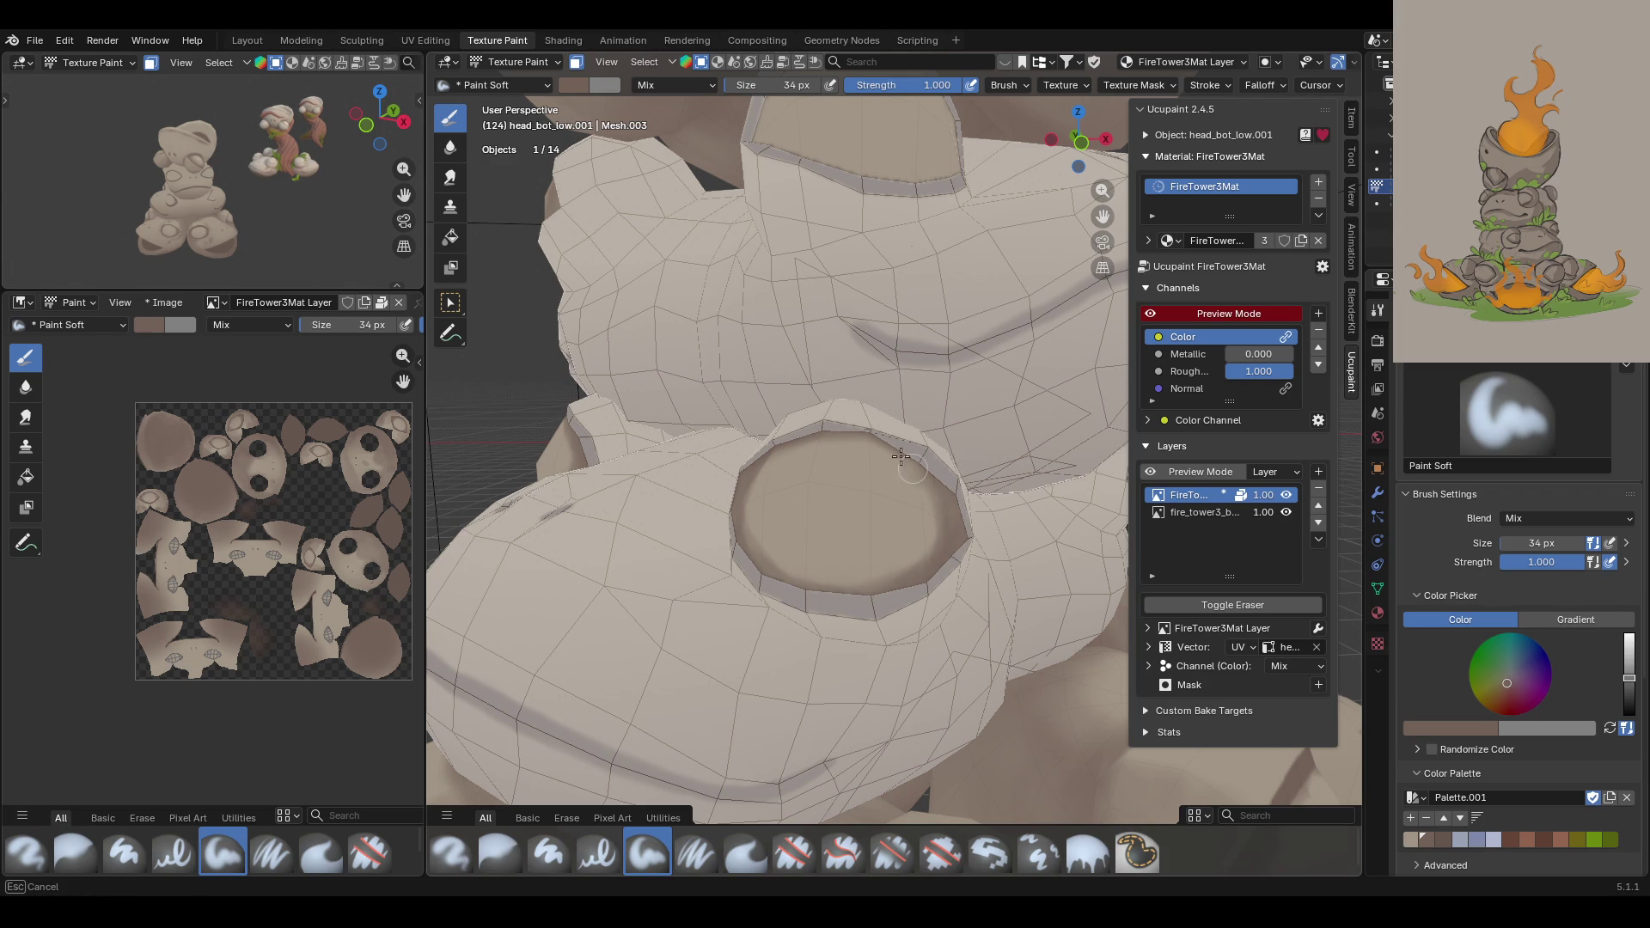
mouse_move(901, 456)
middle_mouse_down()
mouse_move(723, 424)
mouse_move(736, 400)
mouse_move(899, 375)
mouse_move(885, 344)
middle_mouse_up()
Step: Darken the left and lower-left rims of the upper eye socket
scroll(654, 412, "down", 10)
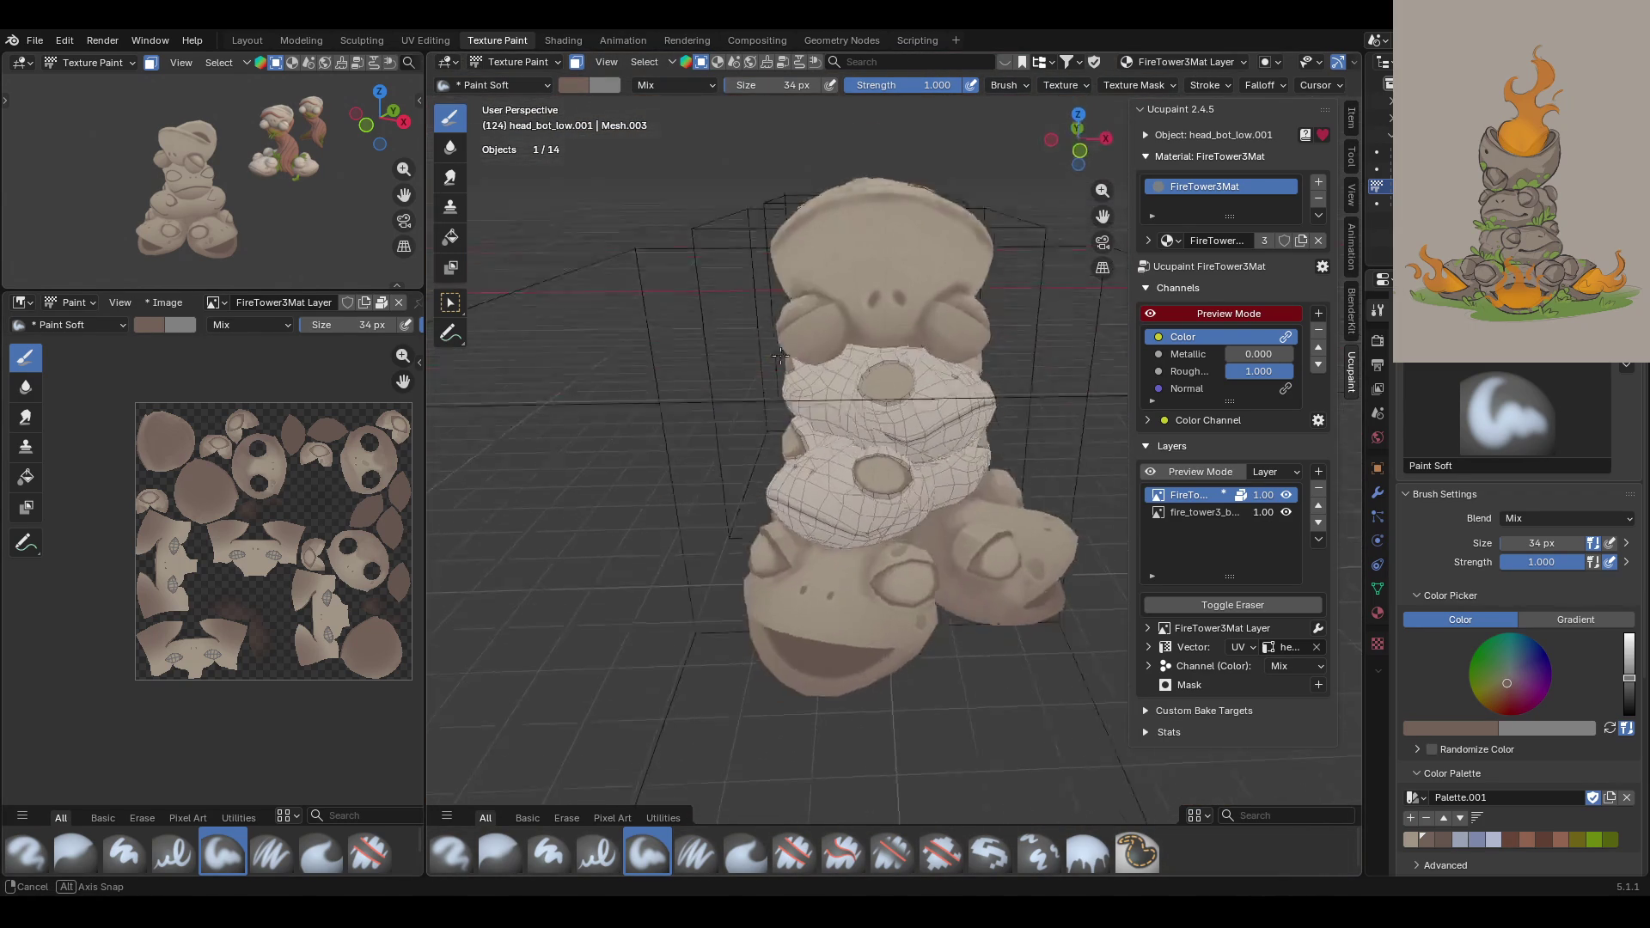
scroll(885, 343, "up", 6)
scroll(1100, 225, "up", 3)
mouse_move(1100, 225)
middle_mouse_down()
mouse_move(982, 415)
mouse_move(999, 411)
middle_mouse_up()
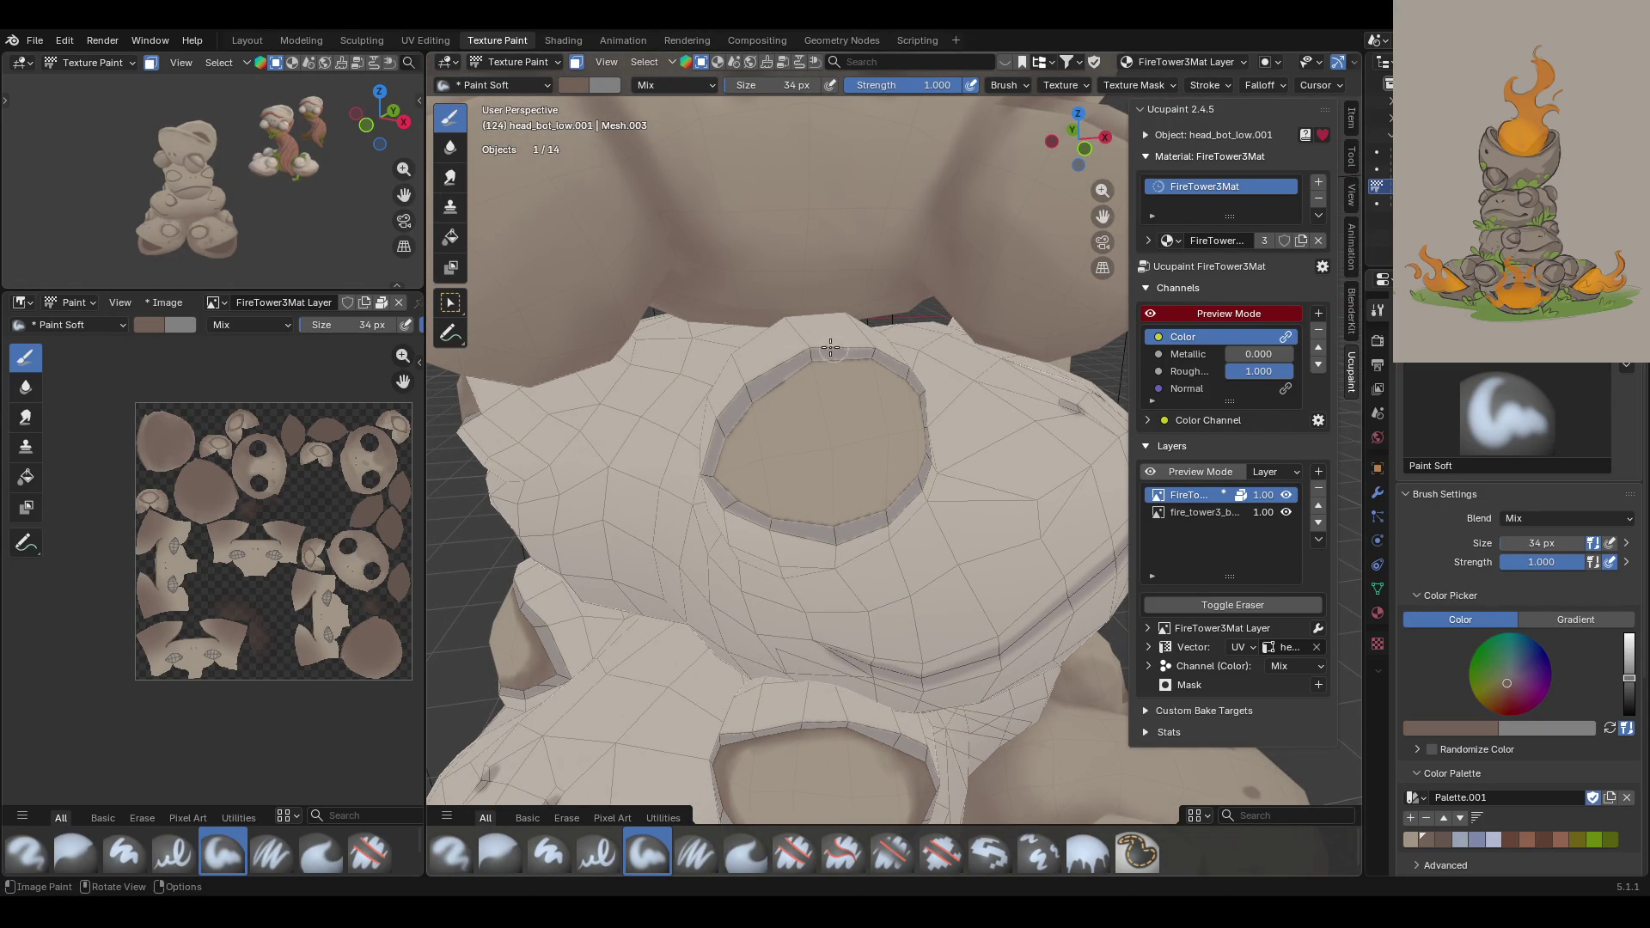
mouse_move(756, 413)
left_mouse_down()
mouse_move(762, 375)
mouse_move(757, 507)
mouse_move(730, 464)
mouse_move(739, 400)
mouse_move(832, 342)
left_mouse_up()
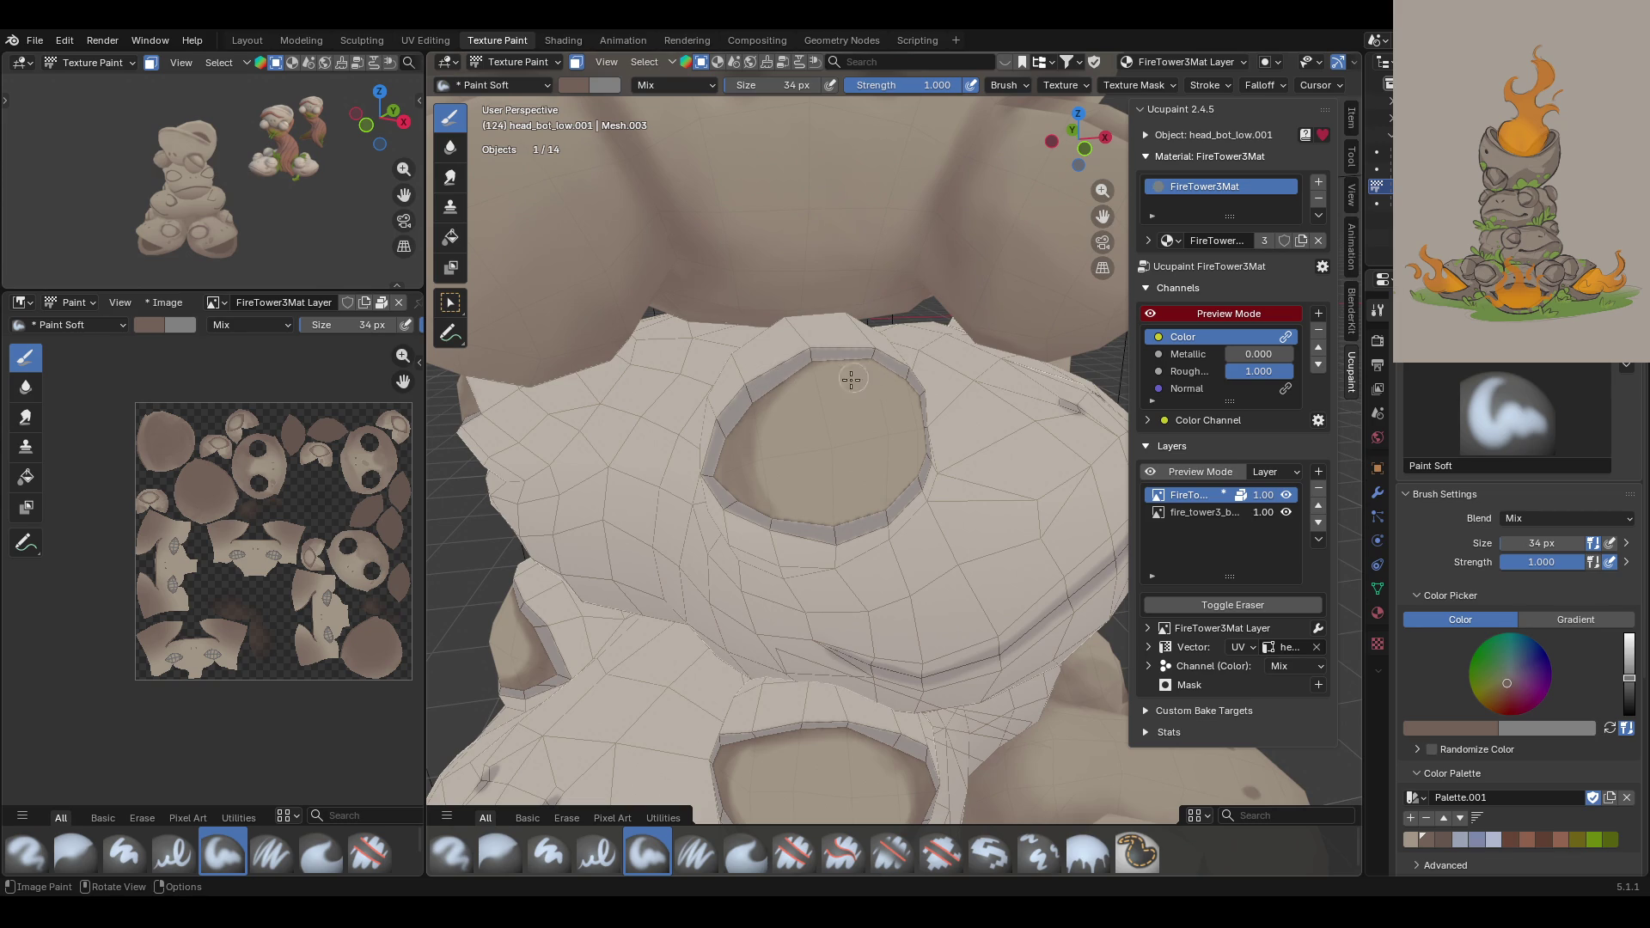
left_click_drag(773, 504, 738, 477)
mouse_move(756, 499)
left_mouse_down()
mouse_move(794, 509)
mouse_move(745, 499)
mouse_move(928, 477)
left_mouse_up()
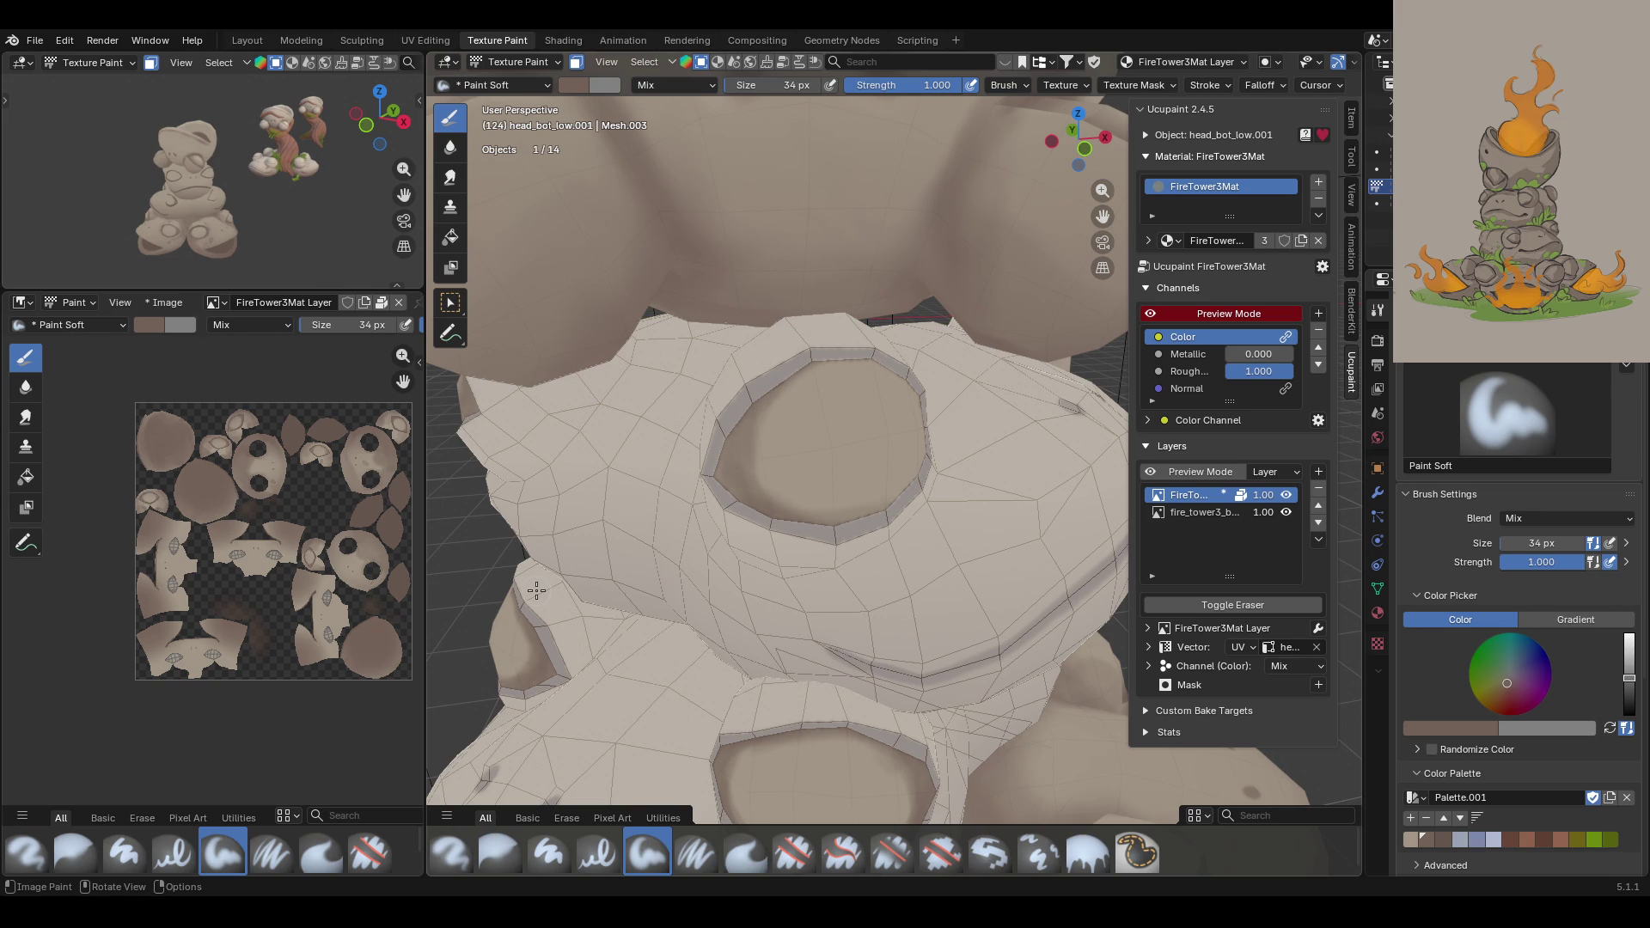
Step: Dab darker brown along the socket's upper rim and right inner rim
middle_click_drag(967, 370, 869, 367)
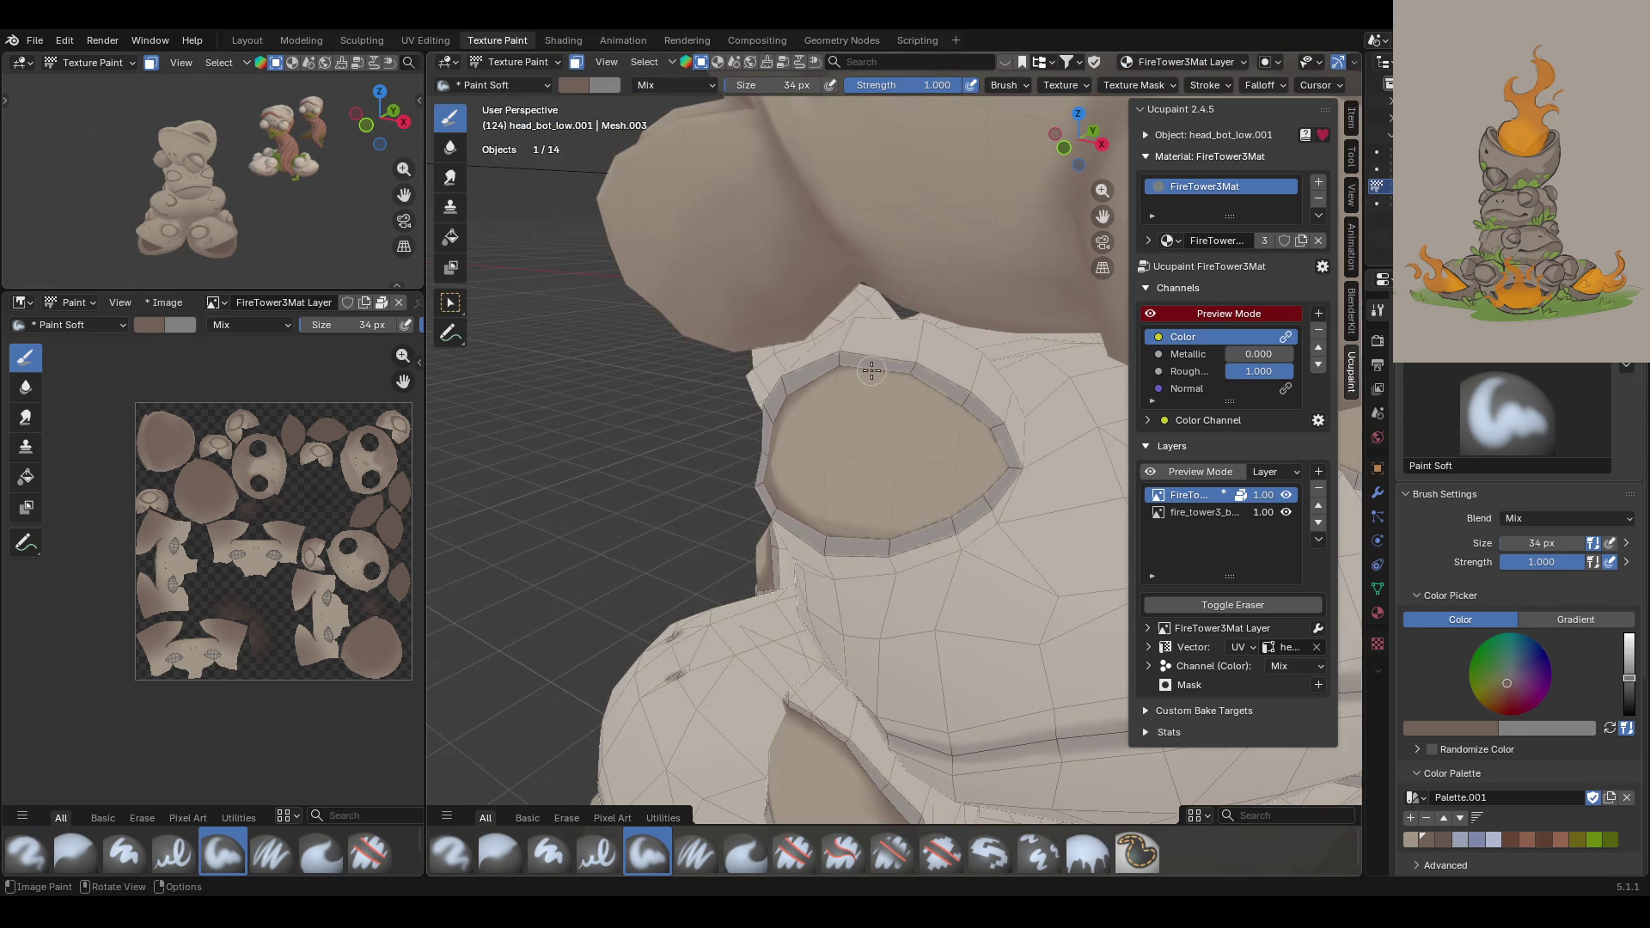
mouse_move(812, 361)
left_mouse_down()
mouse_move(954, 365)
mouse_move(906, 375)
left_mouse_up()
left_click(916, 373)
left_click(908, 375)
mouse_move(967, 402)
left_mouse_down()
mouse_move(975, 503)
mouse_move(987, 493)
mouse_move(965, 490)
mouse_move(969, 431)
mouse_move(993, 438)
mouse_move(943, 393)
mouse_move(954, 507)
left_mouse_up()
left_click(972, 511)
left_click(979, 468)
left_click(894, 534)
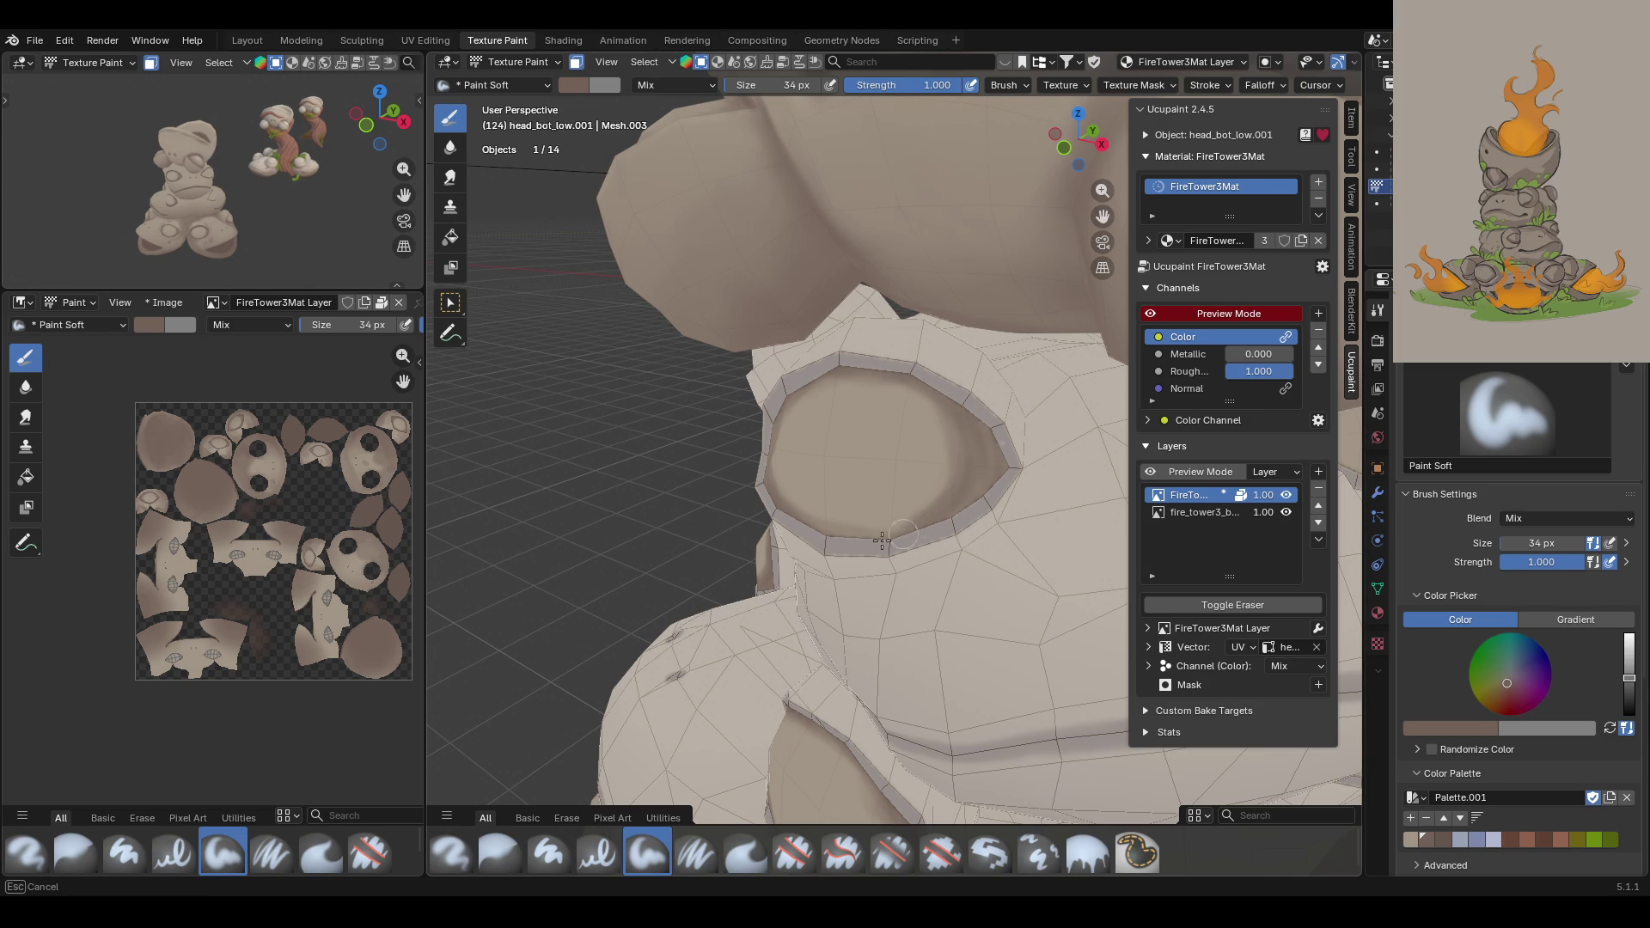
Step: Touch up the lower eye rim with darker brown paint
middle_click_drag(554, 554, 709, 545)
left_click_drag(903, 544, 937, 520)
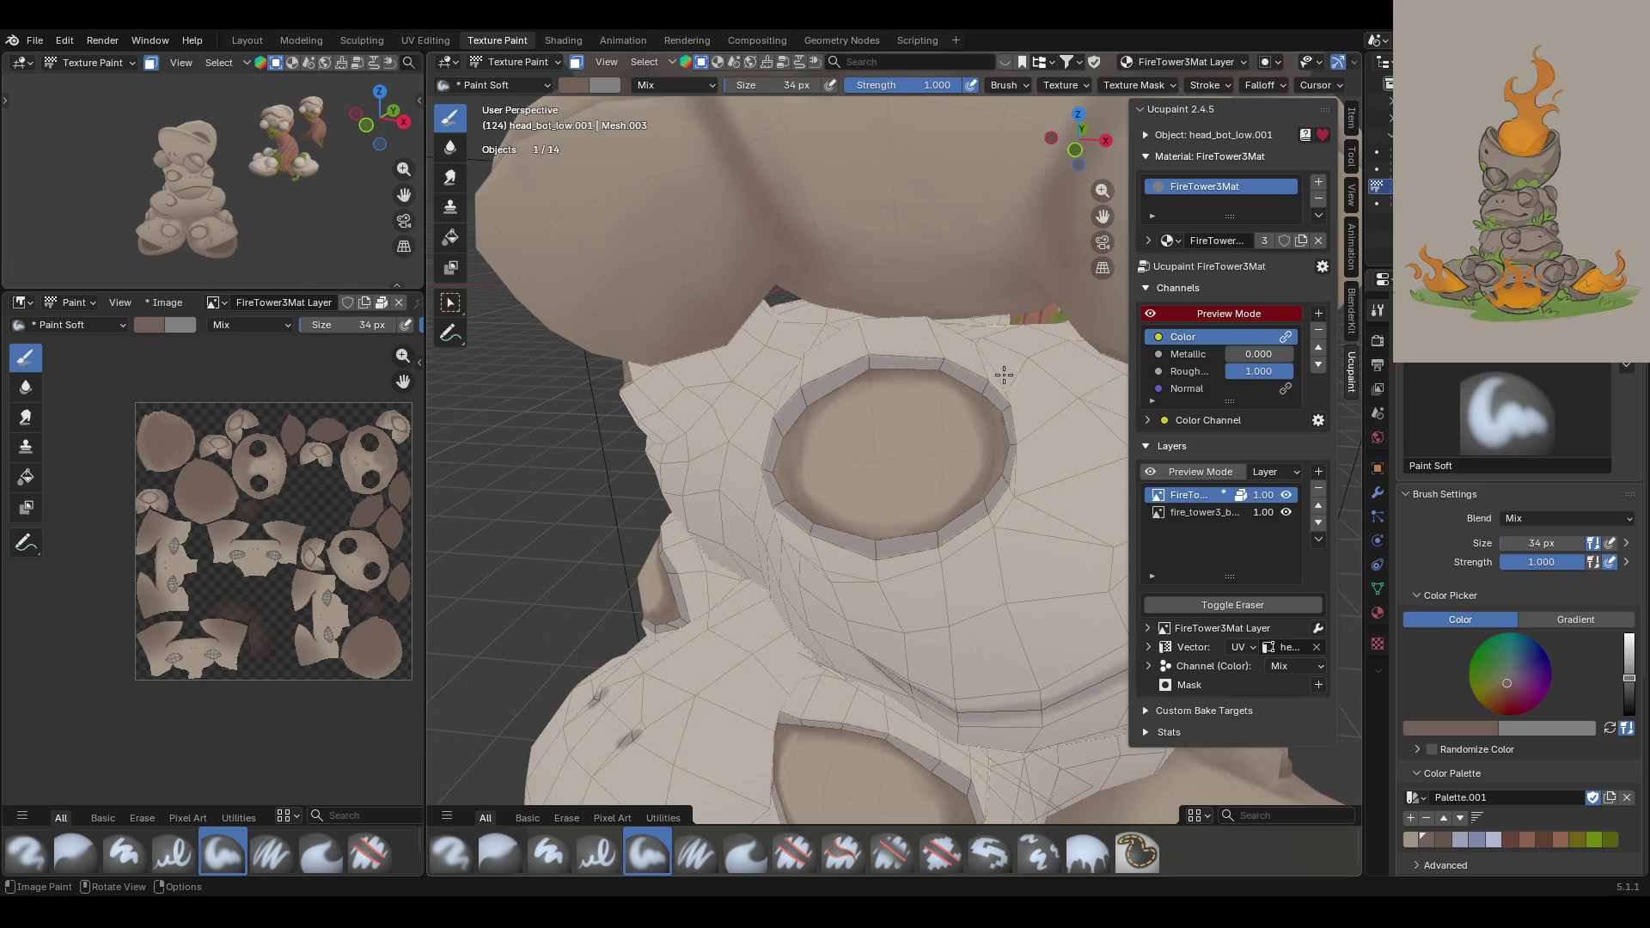
middle_click_drag(960, 365, 1091, 222)
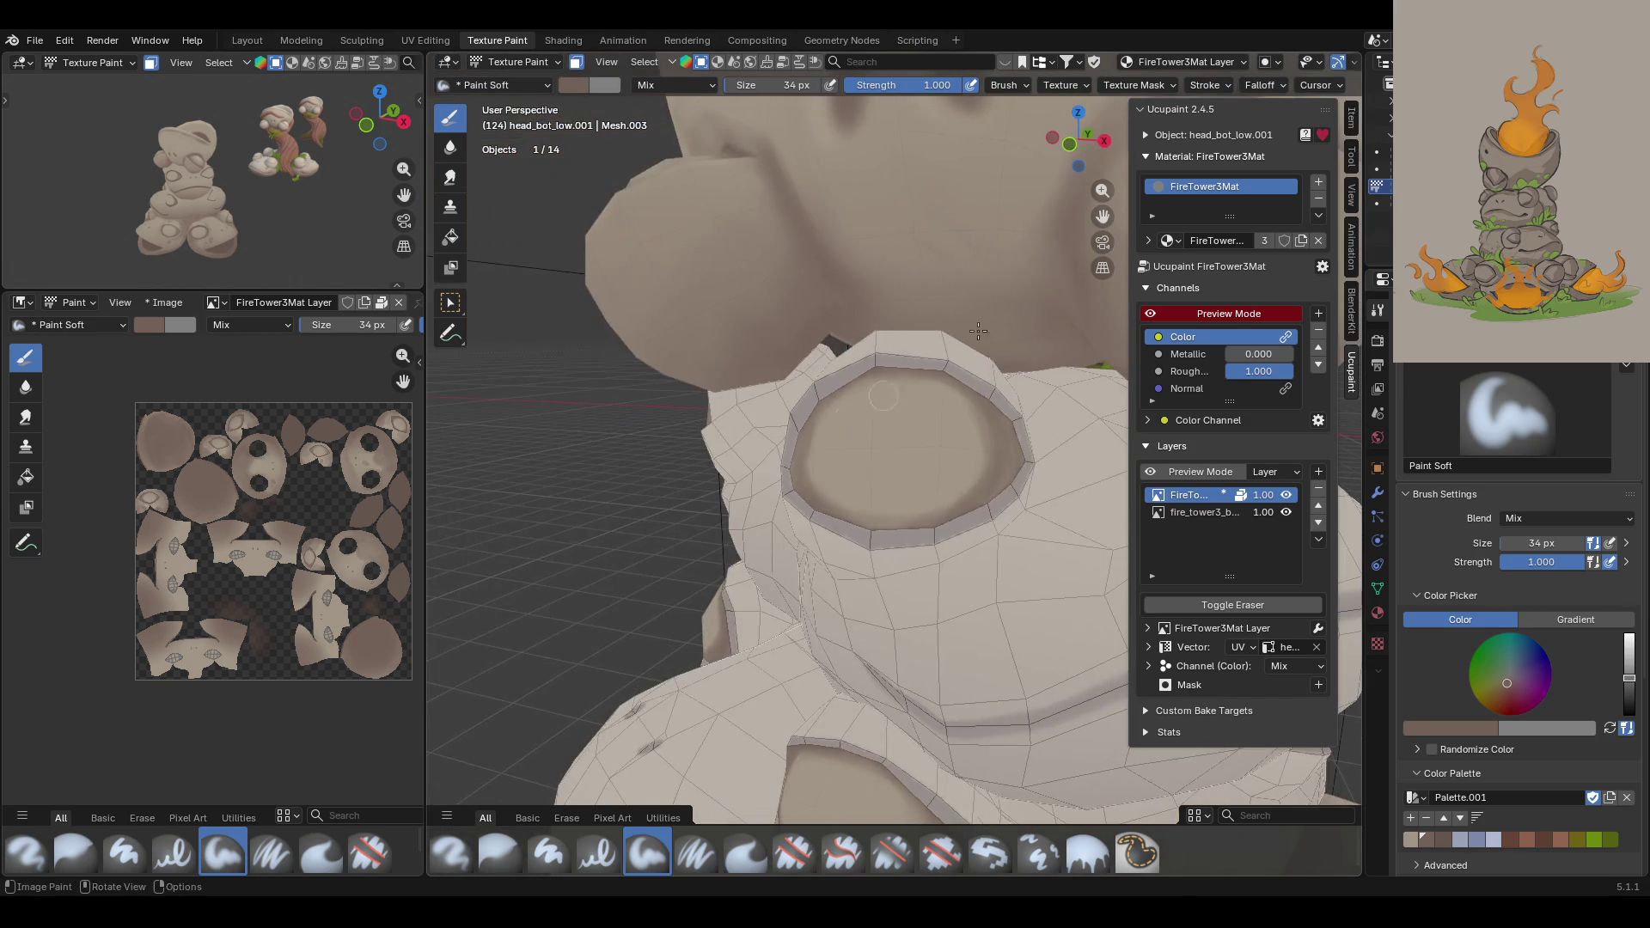
mouse_move(1103, 217)
left_mouse_down()
mouse_move(1057, 258)
mouse_move(1099, 211)
left_mouse_up()
scroll(896, 291, "up", 5)
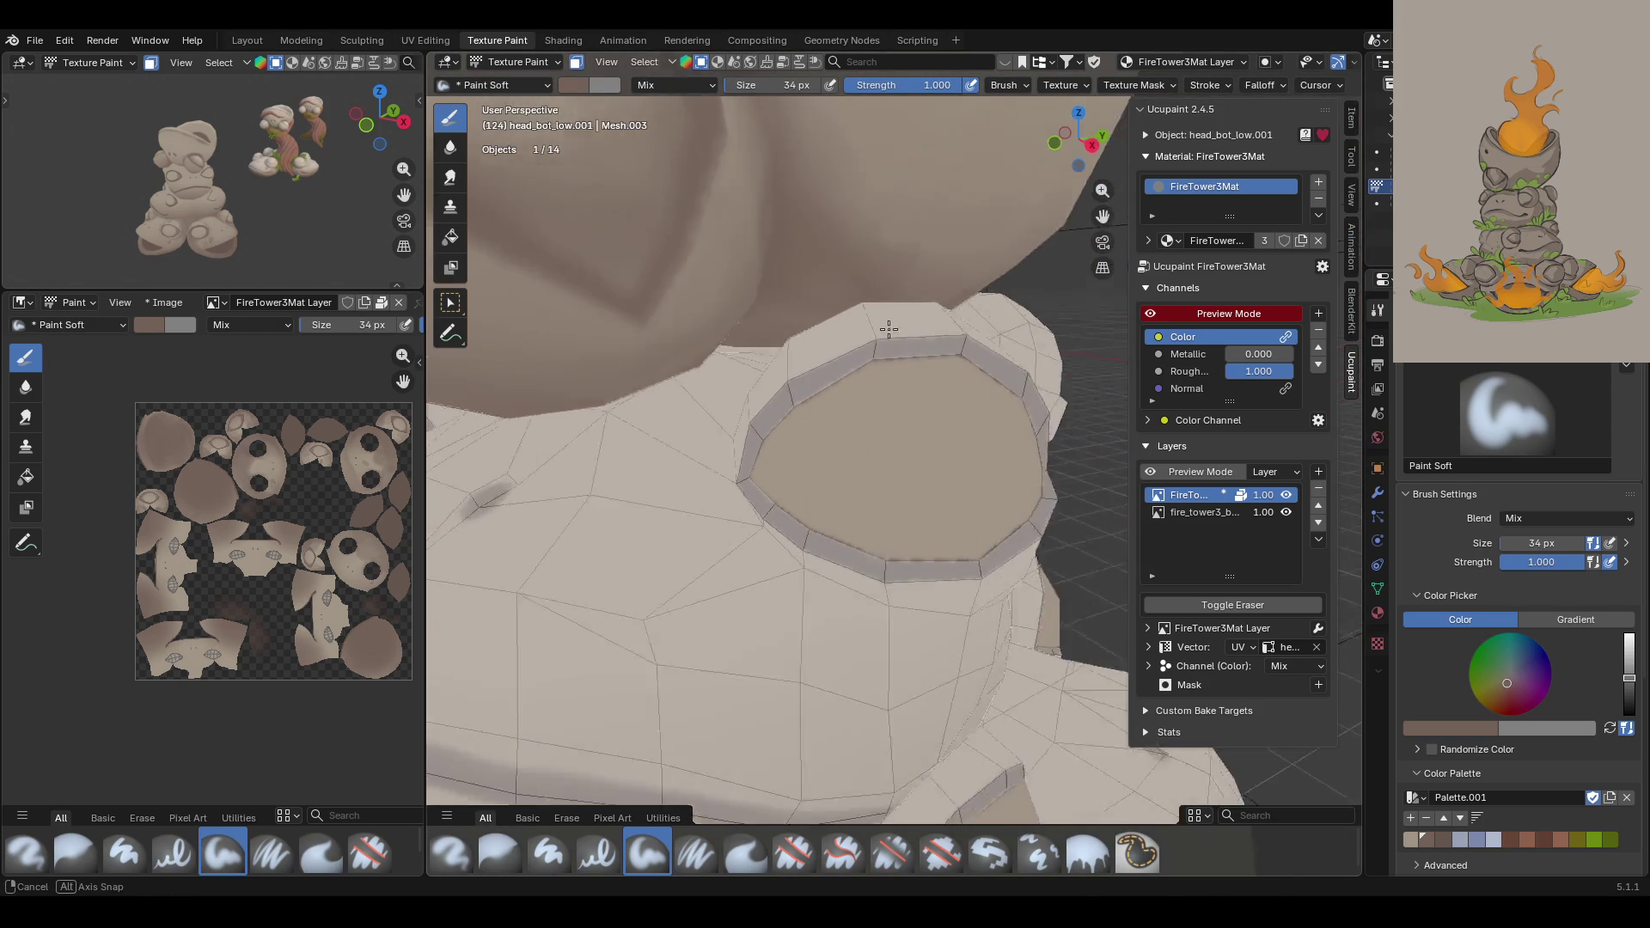
mouse_move(911, 301)
middle_mouse_down()
mouse_move(896, 291)
mouse_move(934, 400)
middle_mouse_up()
scroll(896, 291, "down", 5)
Step: Darken the socket's left rim and the inner wall of its upper rim
mouse_move(934, 399)
left_mouse_down()
mouse_move(868, 408)
mouse_move(804, 469)
mouse_move(818, 421)
mouse_move(810, 503)
mouse_move(825, 508)
mouse_move(813, 488)
mouse_move(937, 526)
mouse_move(949, 512)
mouse_move(933, 420)
left_mouse_up()
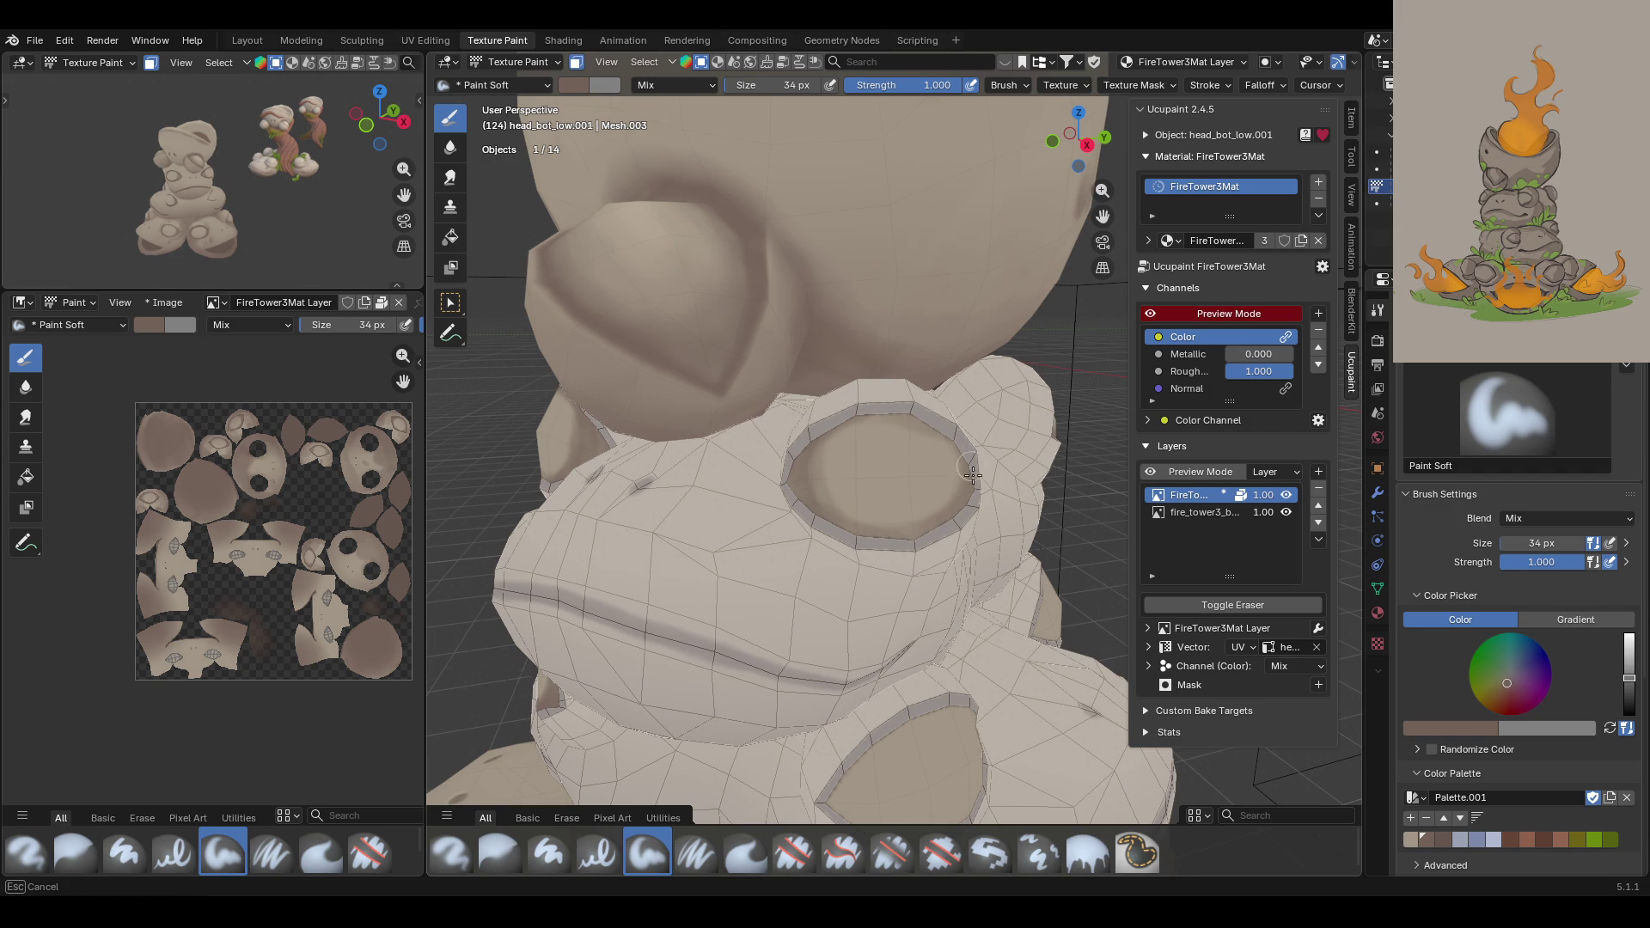
middle_click_drag(941, 361, 918, 375)
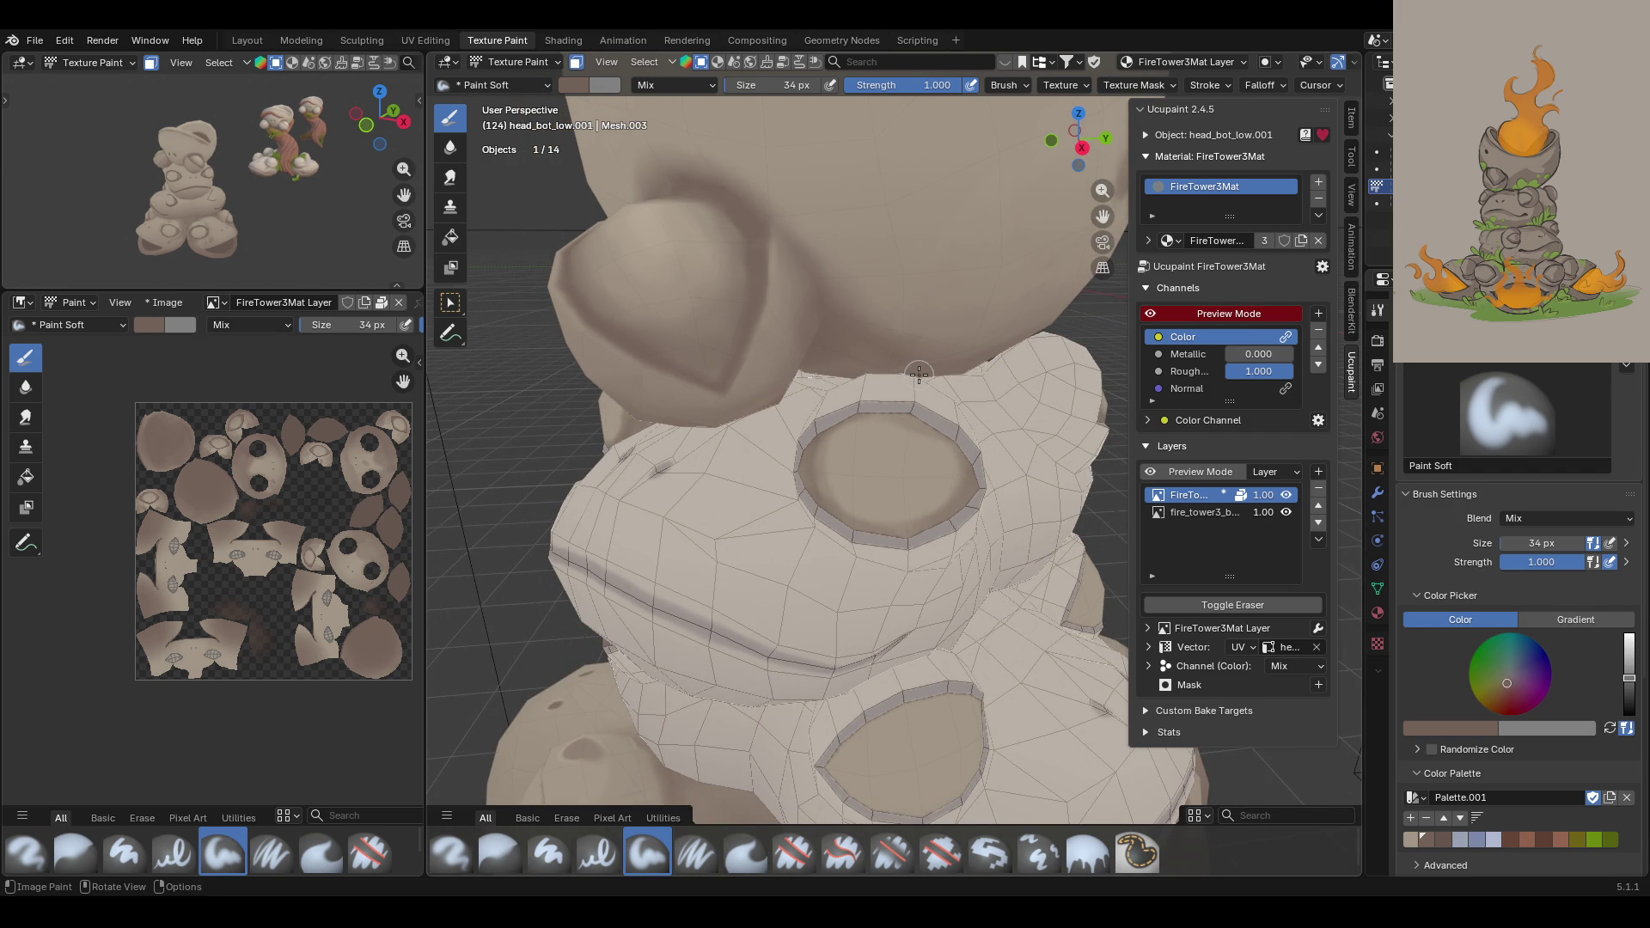
mouse_move(859, 423)
left_mouse_down()
mouse_move(825, 421)
mouse_move(921, 417)
mouse_move(954, 434)
mouse_move(820, 427)
mouse_move(805, 456)
left_mouse_up()
scroll(1105, 517, "down", 10)
middle_click_drag(994, 464, 887, 644)
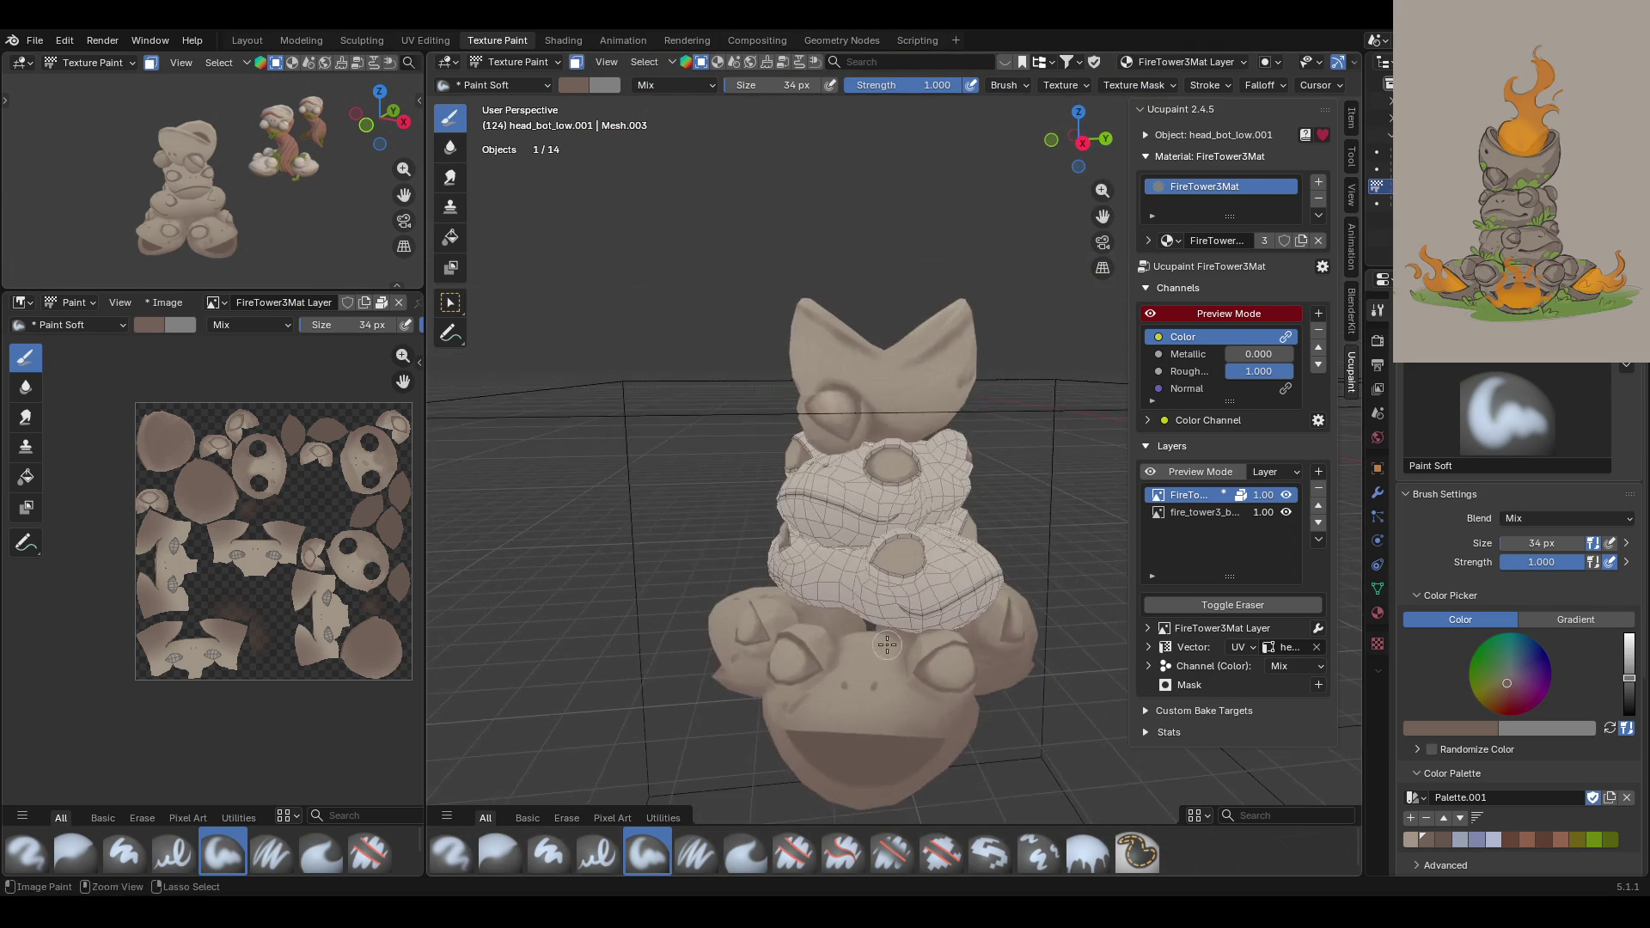
Step: Paint soft brown strokes along the middle frog's eye-socket rim
scroll(886, 644, "up", 8)
left_click_drag(1103, 216, 1023, 146)
mouse_move(860, 451)
middle_mouse_down()
mouse_move(883, 461)
mouse_move(874, 547)
middle_mouse_up()
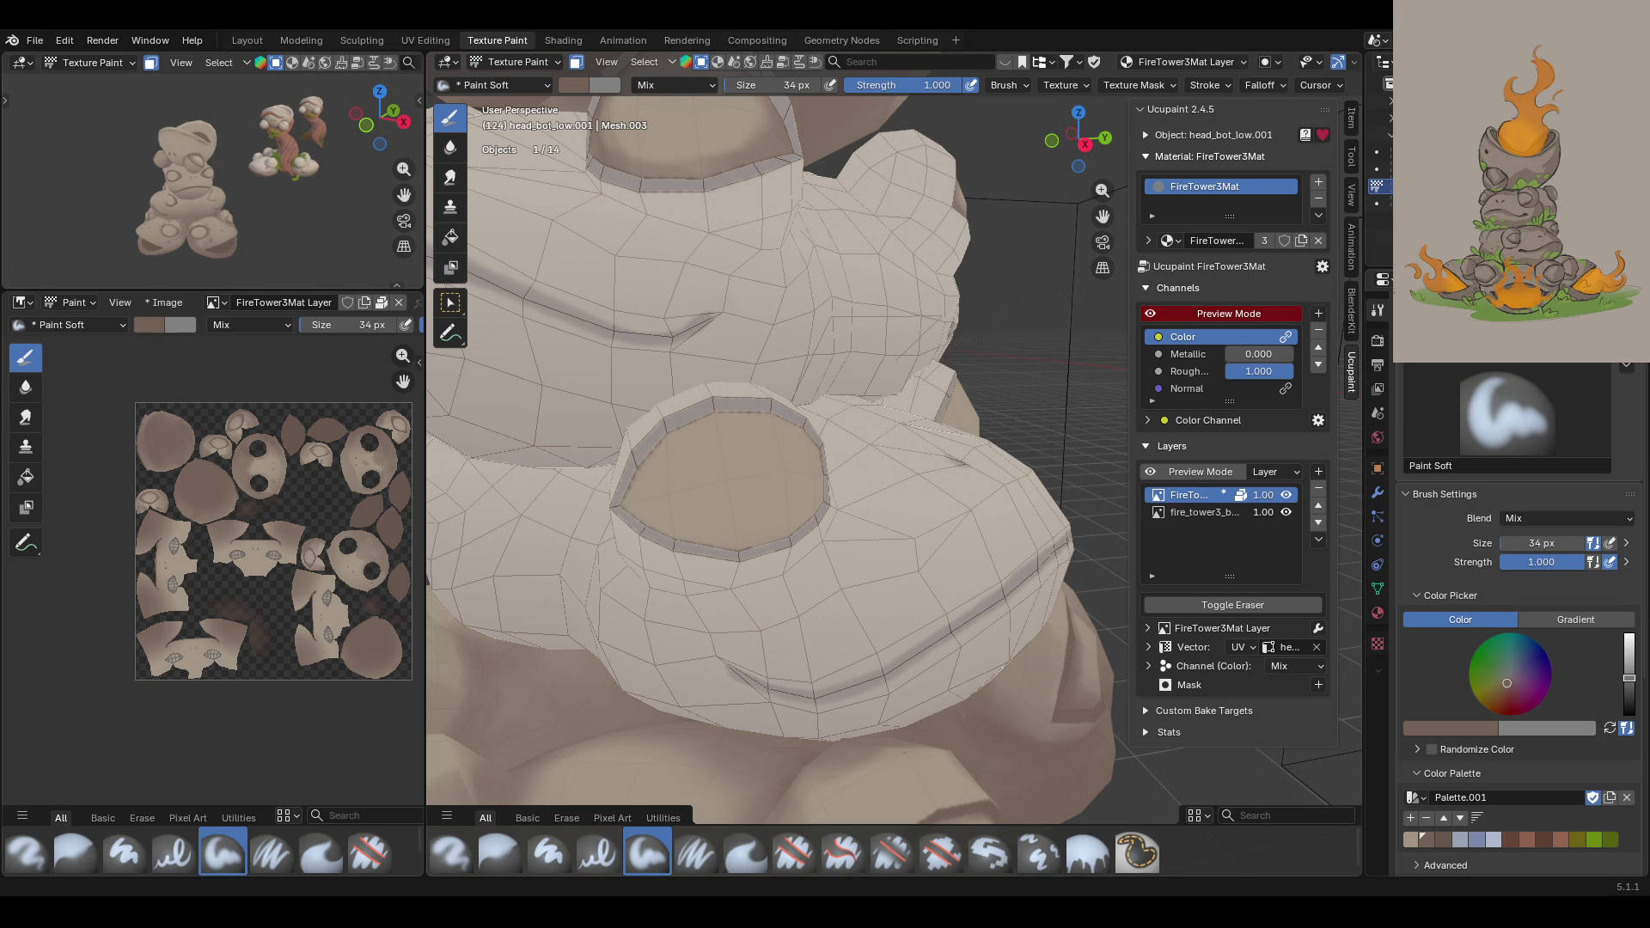
middle_click_drag(858, 436, 874, 448)
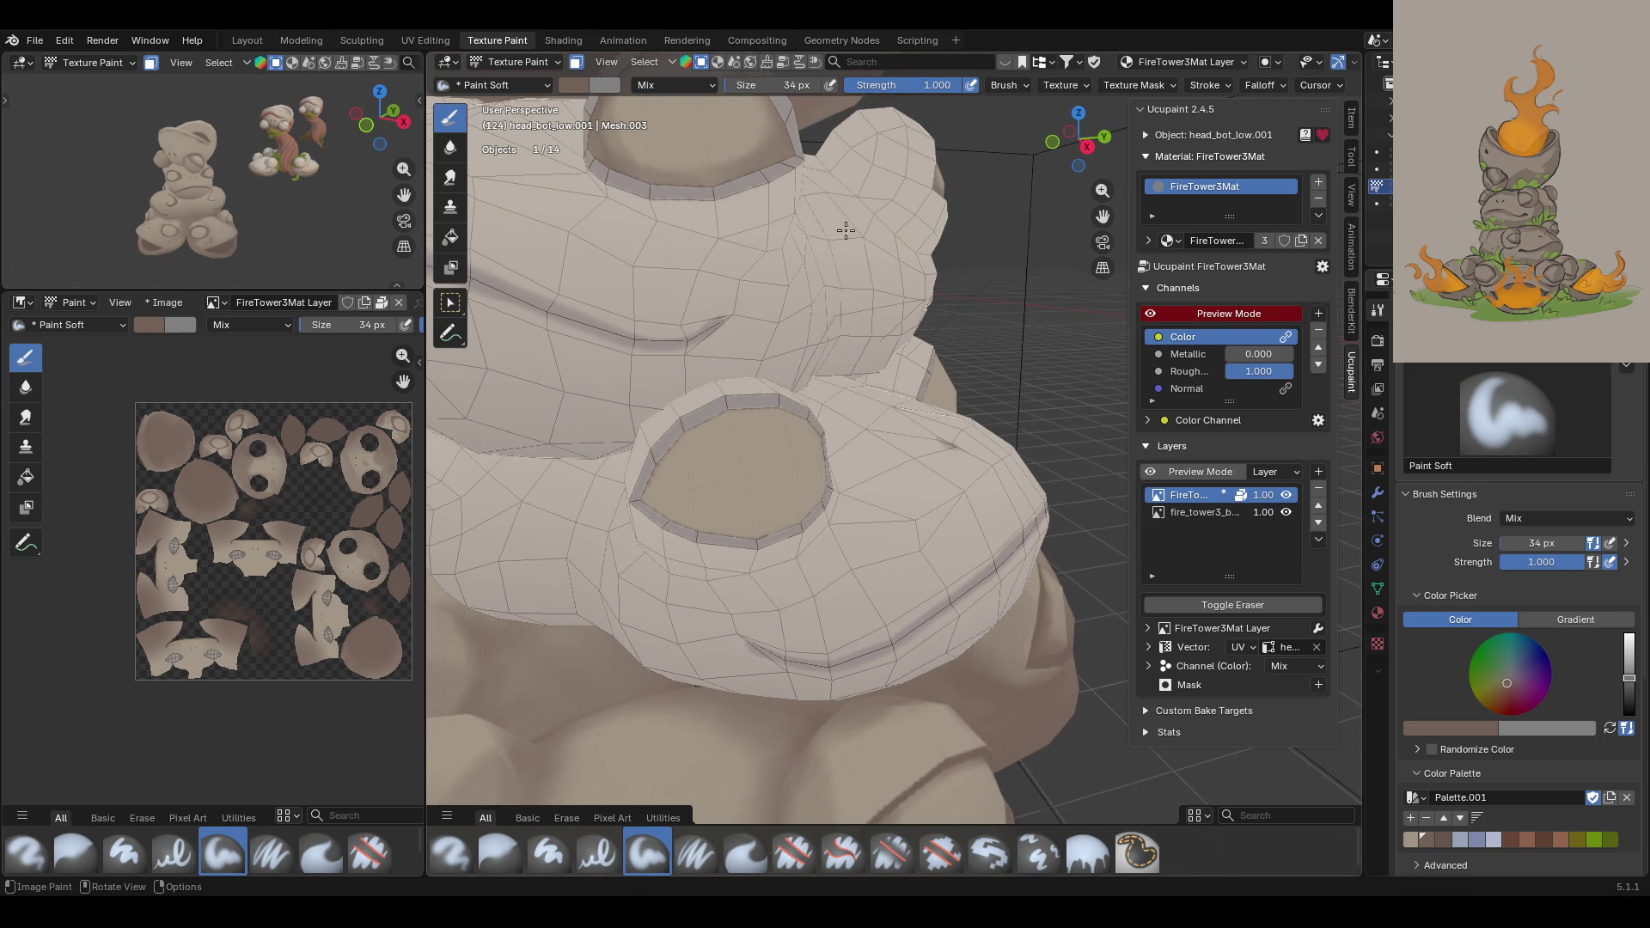
mouse_move(661, 502)
left_mouse_down()
mouse_move(654, 442)
mouse_move(687, 490)
mouse_move(665, 477)
left_mouse_up()
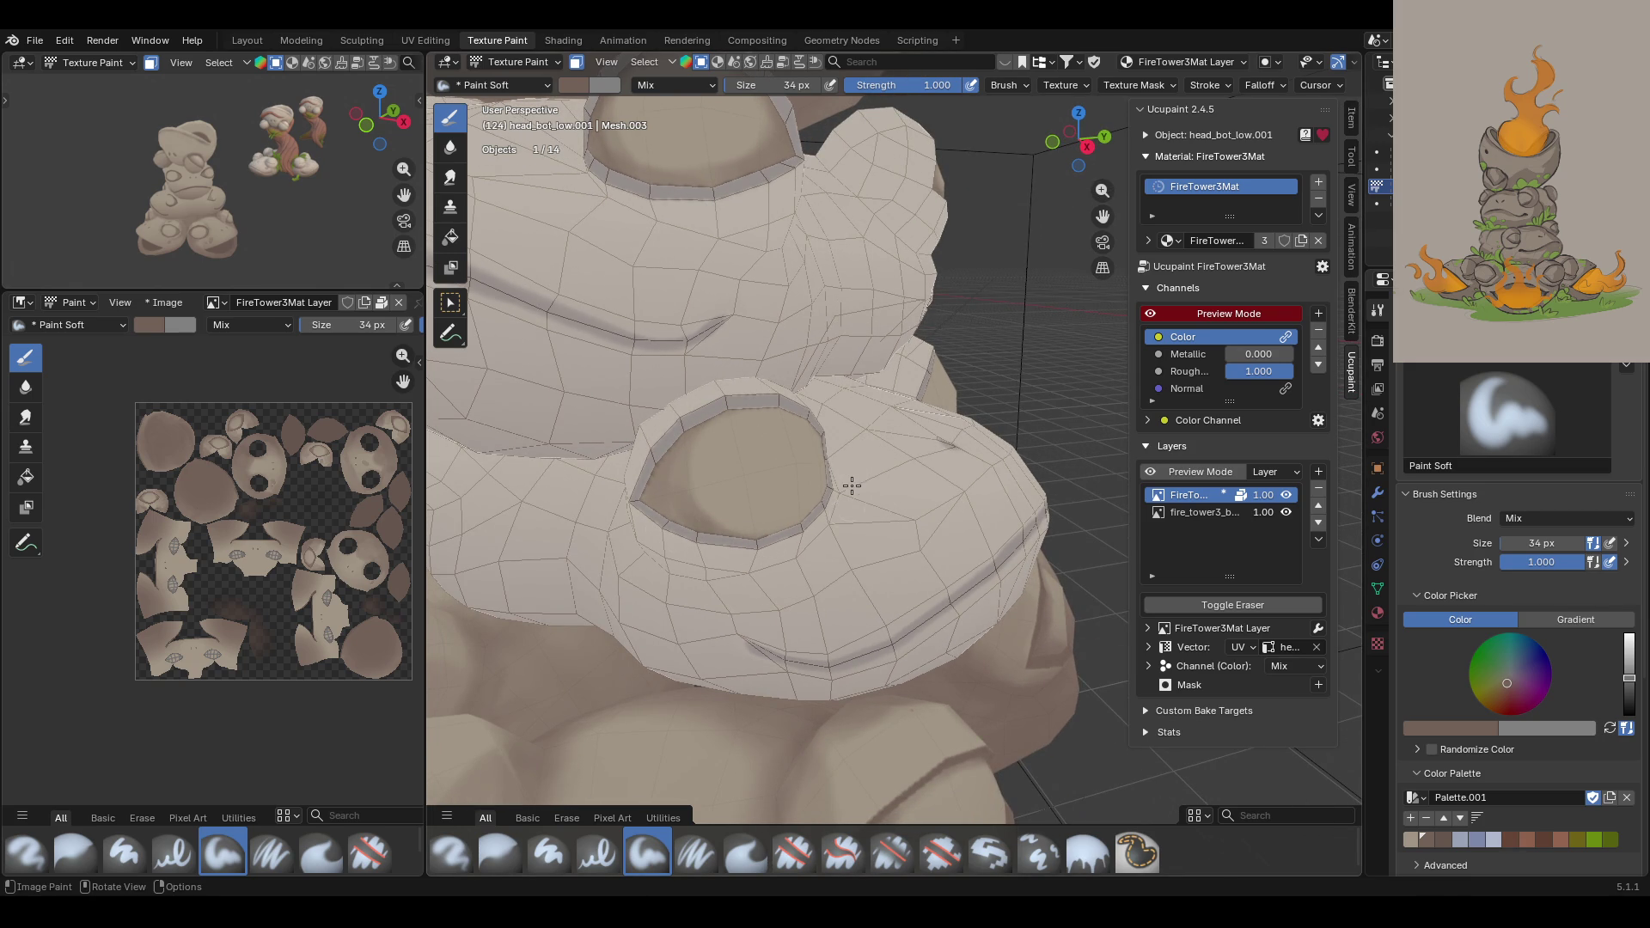
middle_click_drag(852, 475, 790, 427)
mouse_move(684, 439)
left_mouse_down()
mouse_move(743, 415)
mouse_move(855, 472)
mouse_move(846, 516)
left_mouse_up()
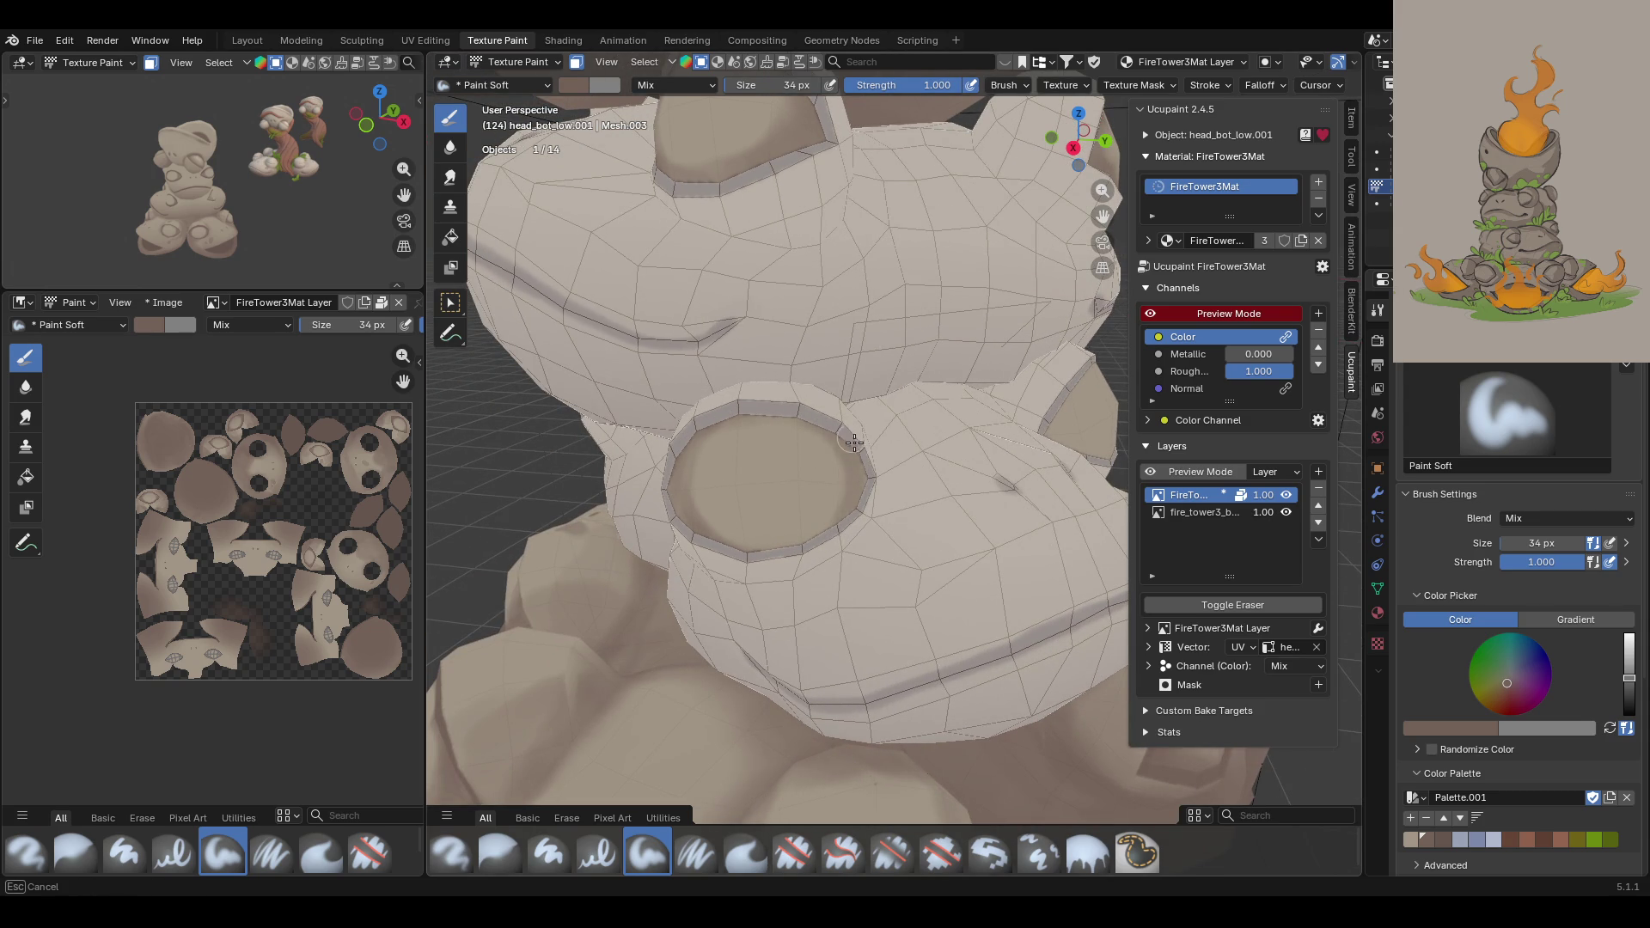
mouse_move(712, 543)
left_mouse_down()
mouse_move(835, 449)
mouse_move(780, 534)
left_mouse_up()
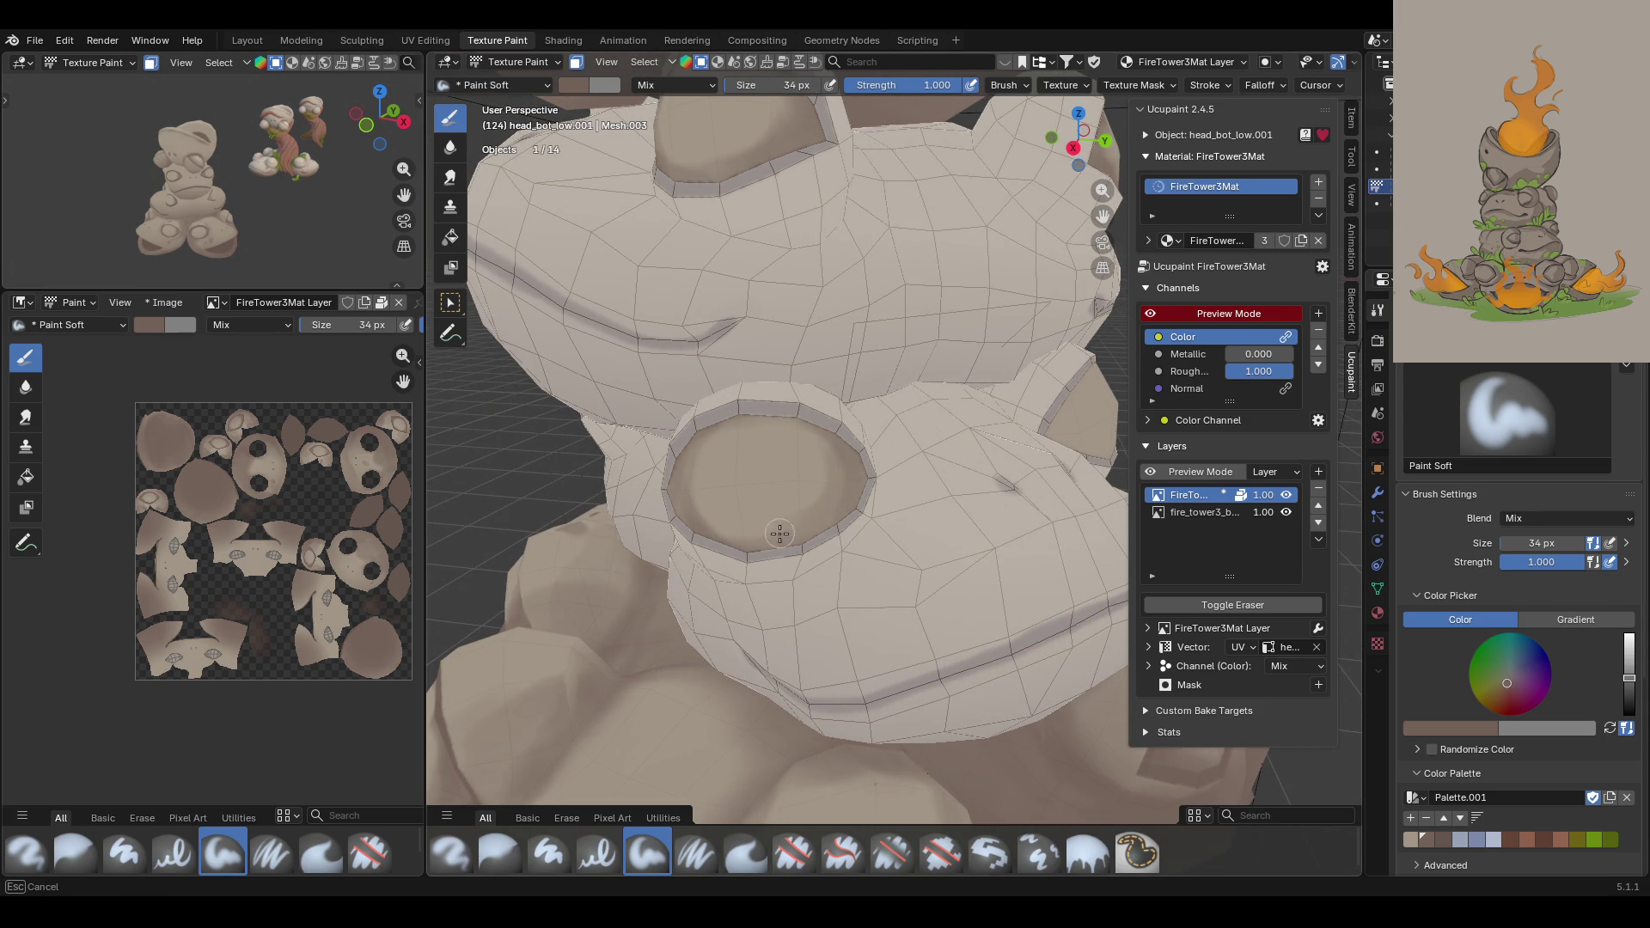
mouse_move(778, 412)
left_mouse_down()
mouse_move(757, 421)
mouse_move(838, 507)
mouse_move(835, 490)
left_mouse_up()
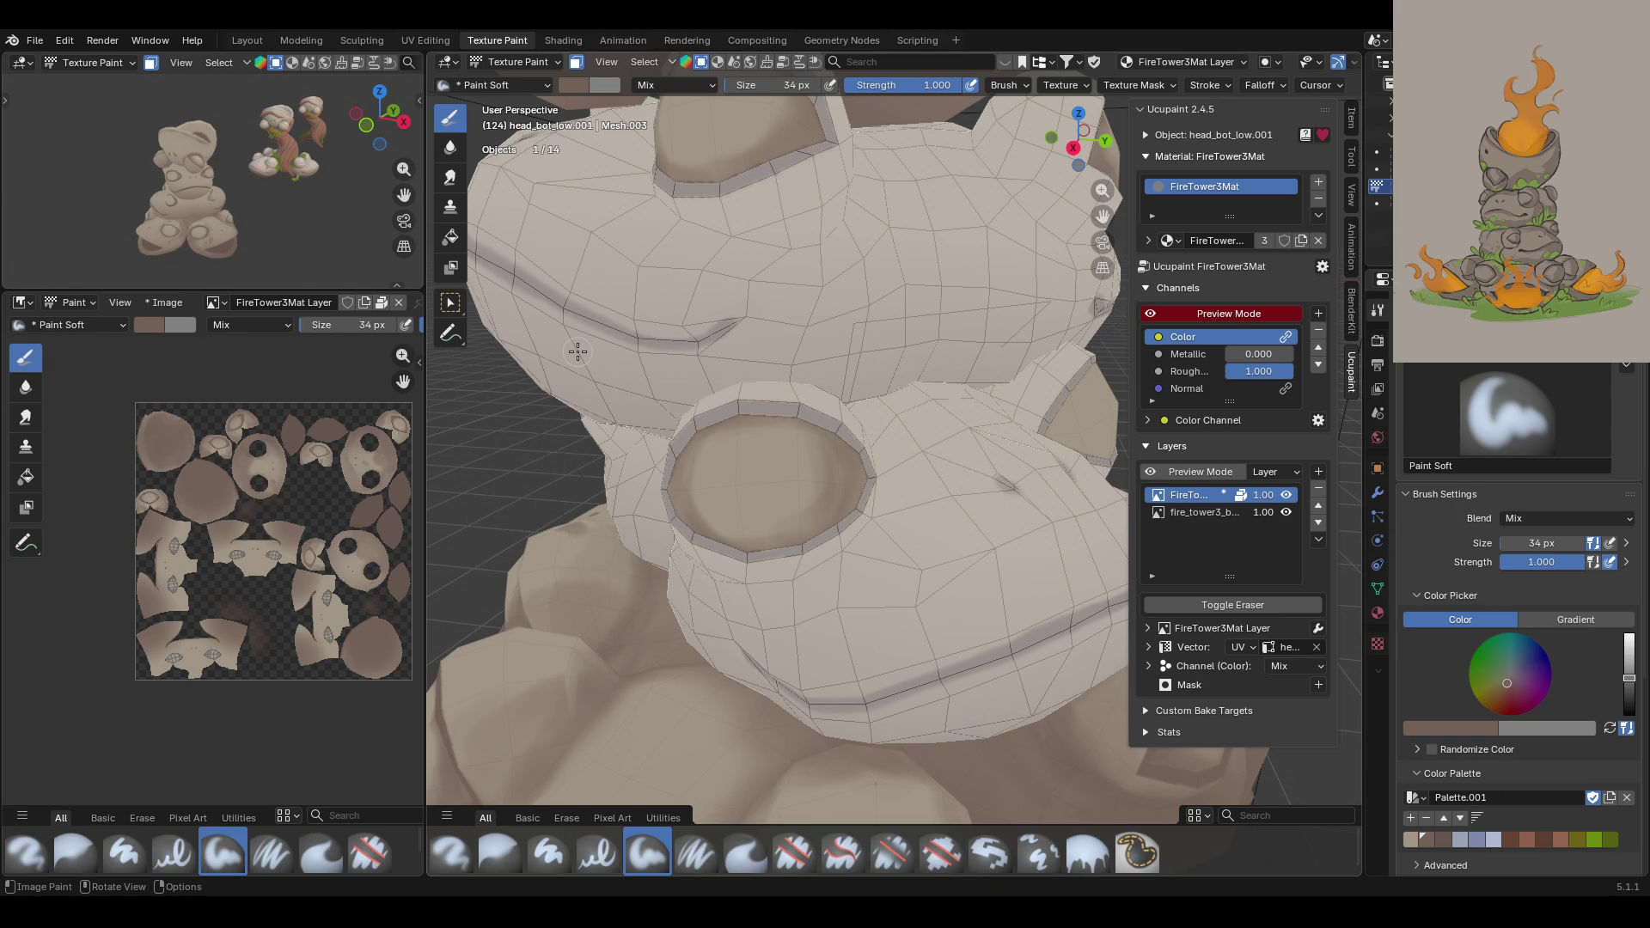
middle_click_drag(934, 396, 1241, 654)
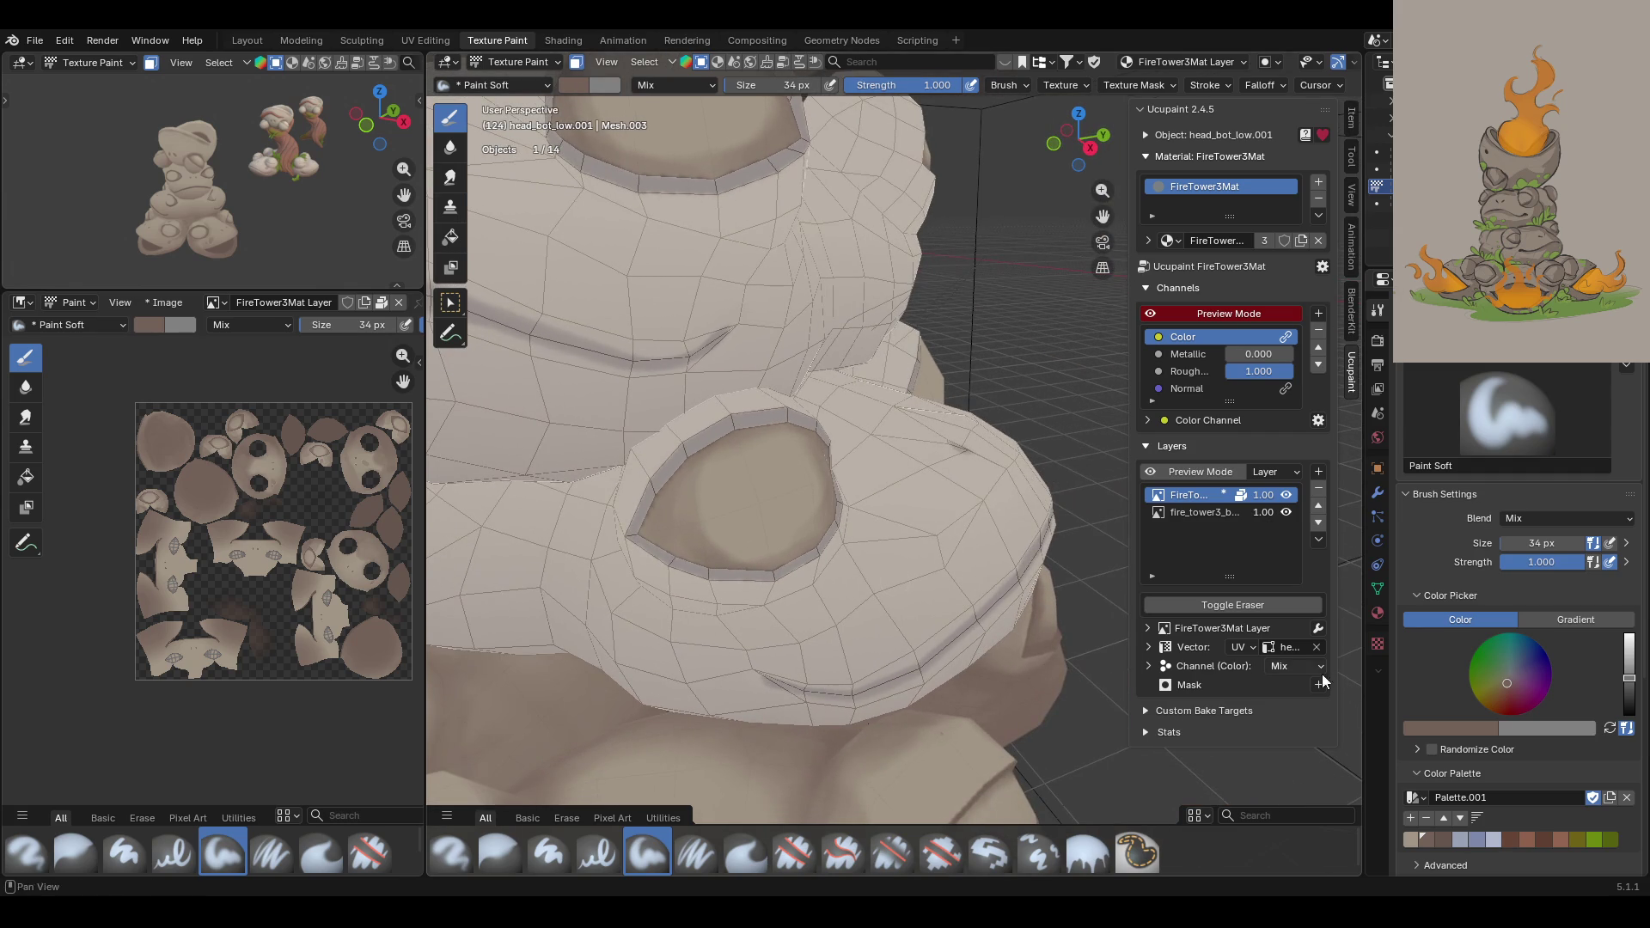
Step: Switch to the lighter stone colour and brush it across the socket's centre
left_click(1412, 838)
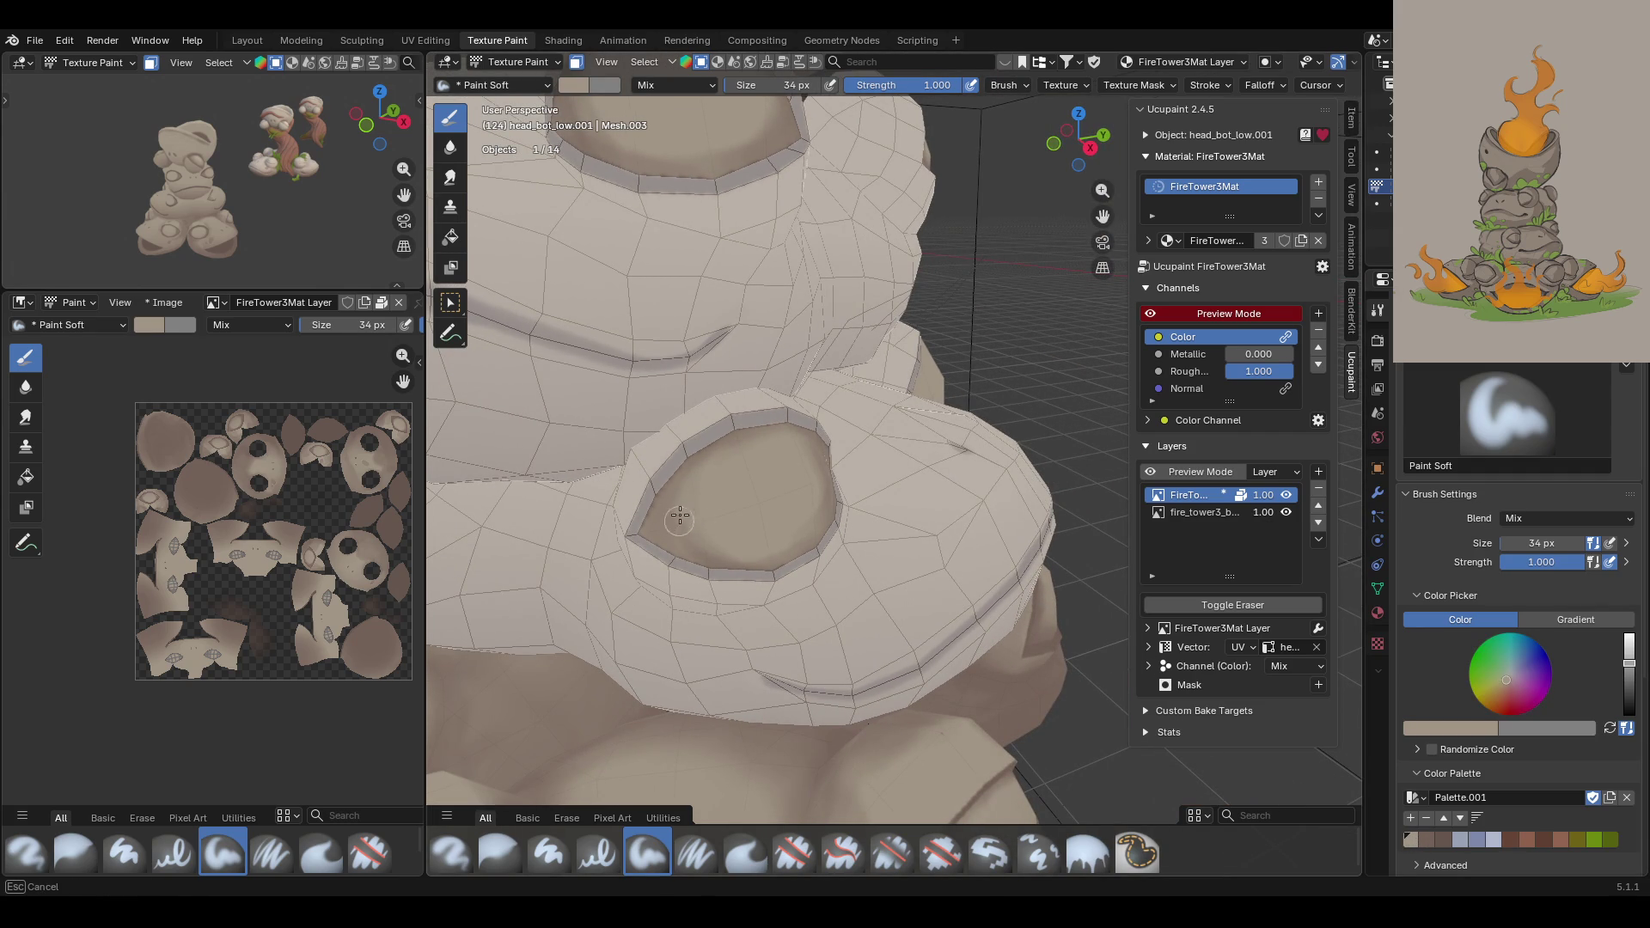
middle_click_drag(777, 452, 757, 441)
mouse_move(821, 525)
left_mouse_down()
mouse_move(753, 576)
mouse_move(859, 516)
mouse_move(851, 548)
left_mouse_up()
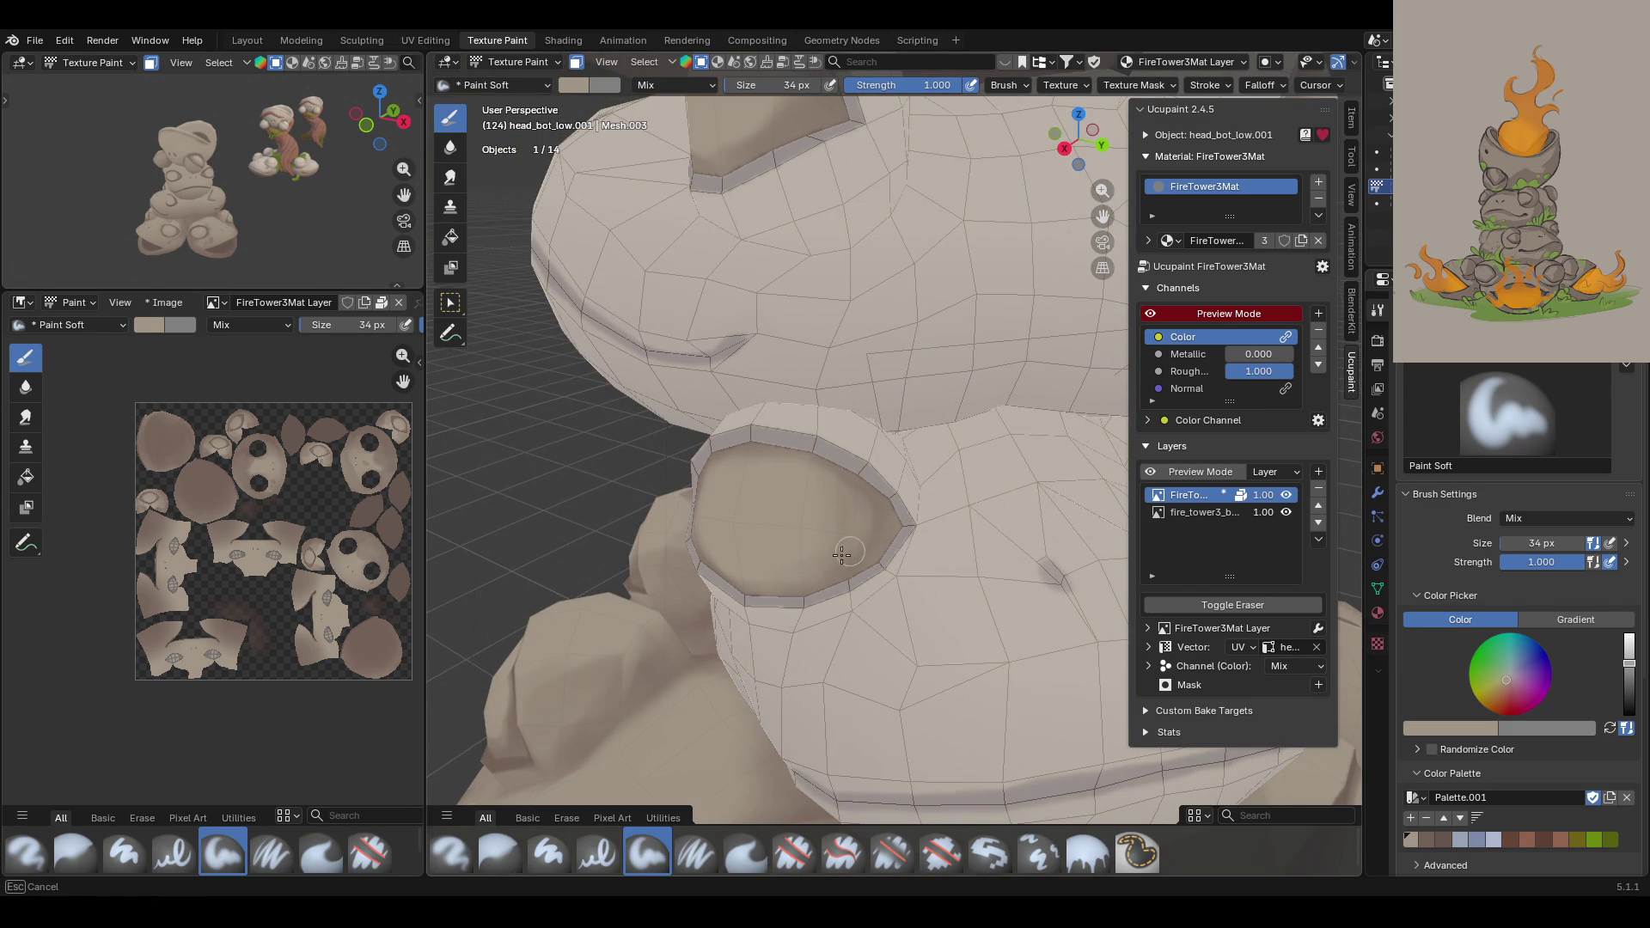
left_click_drag(868, 522, 878, 519)
left_click_drag(878, 519, 841, 554)
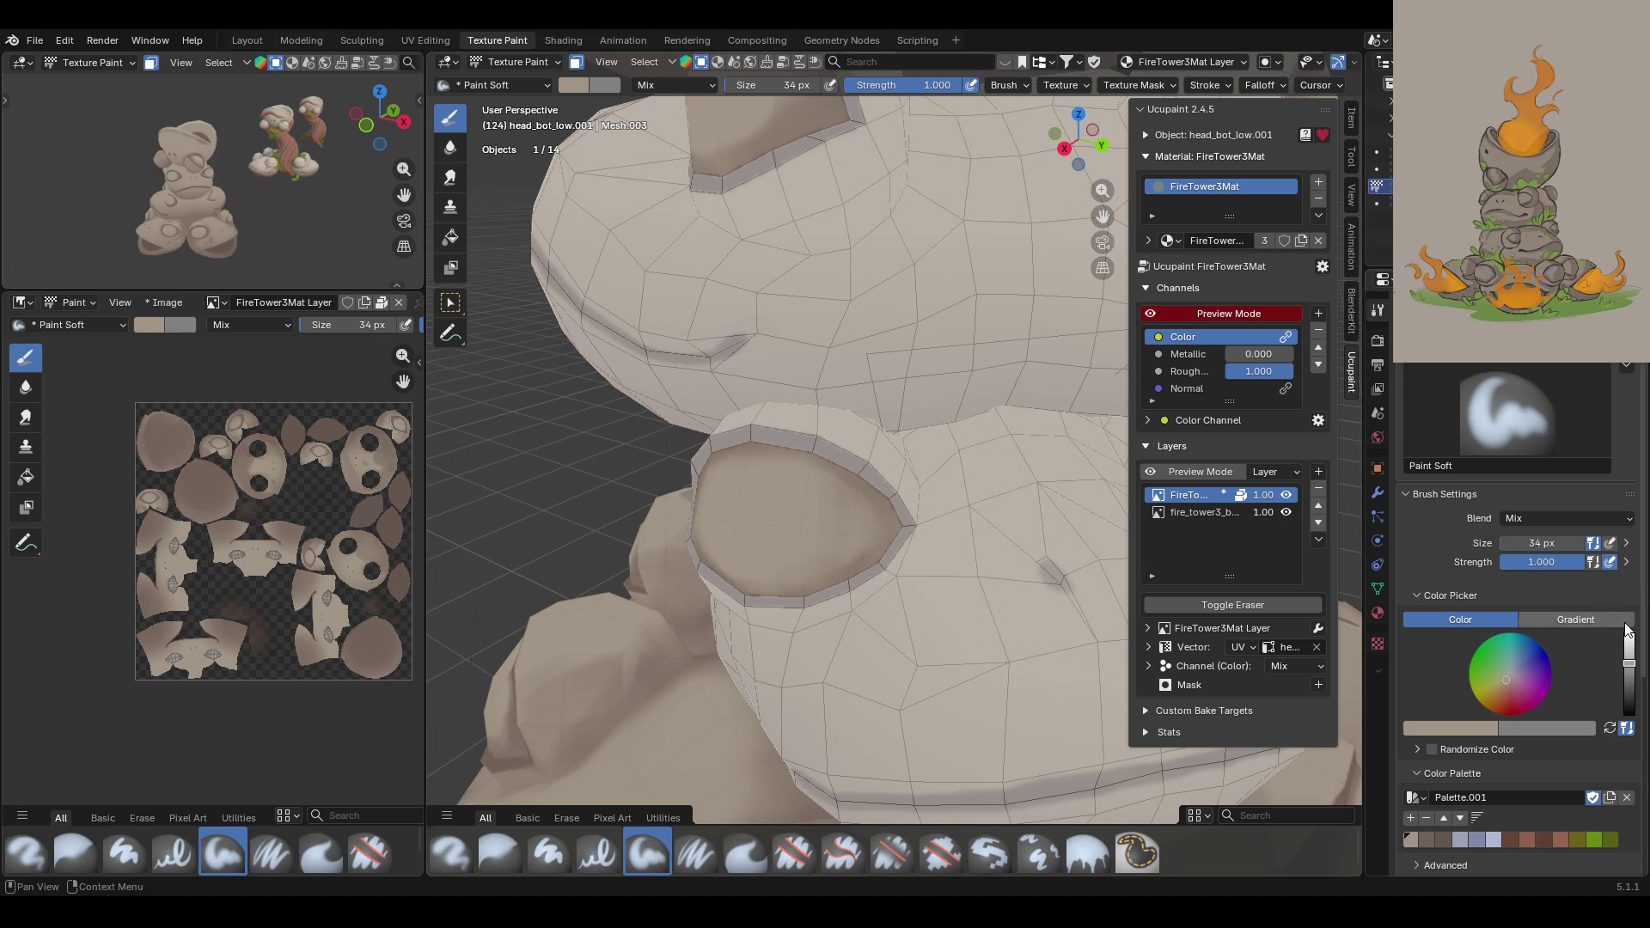
Step: Switch to darker brown and darken the eye hole's left inner wall and upper rim
left_click(1426, 841)
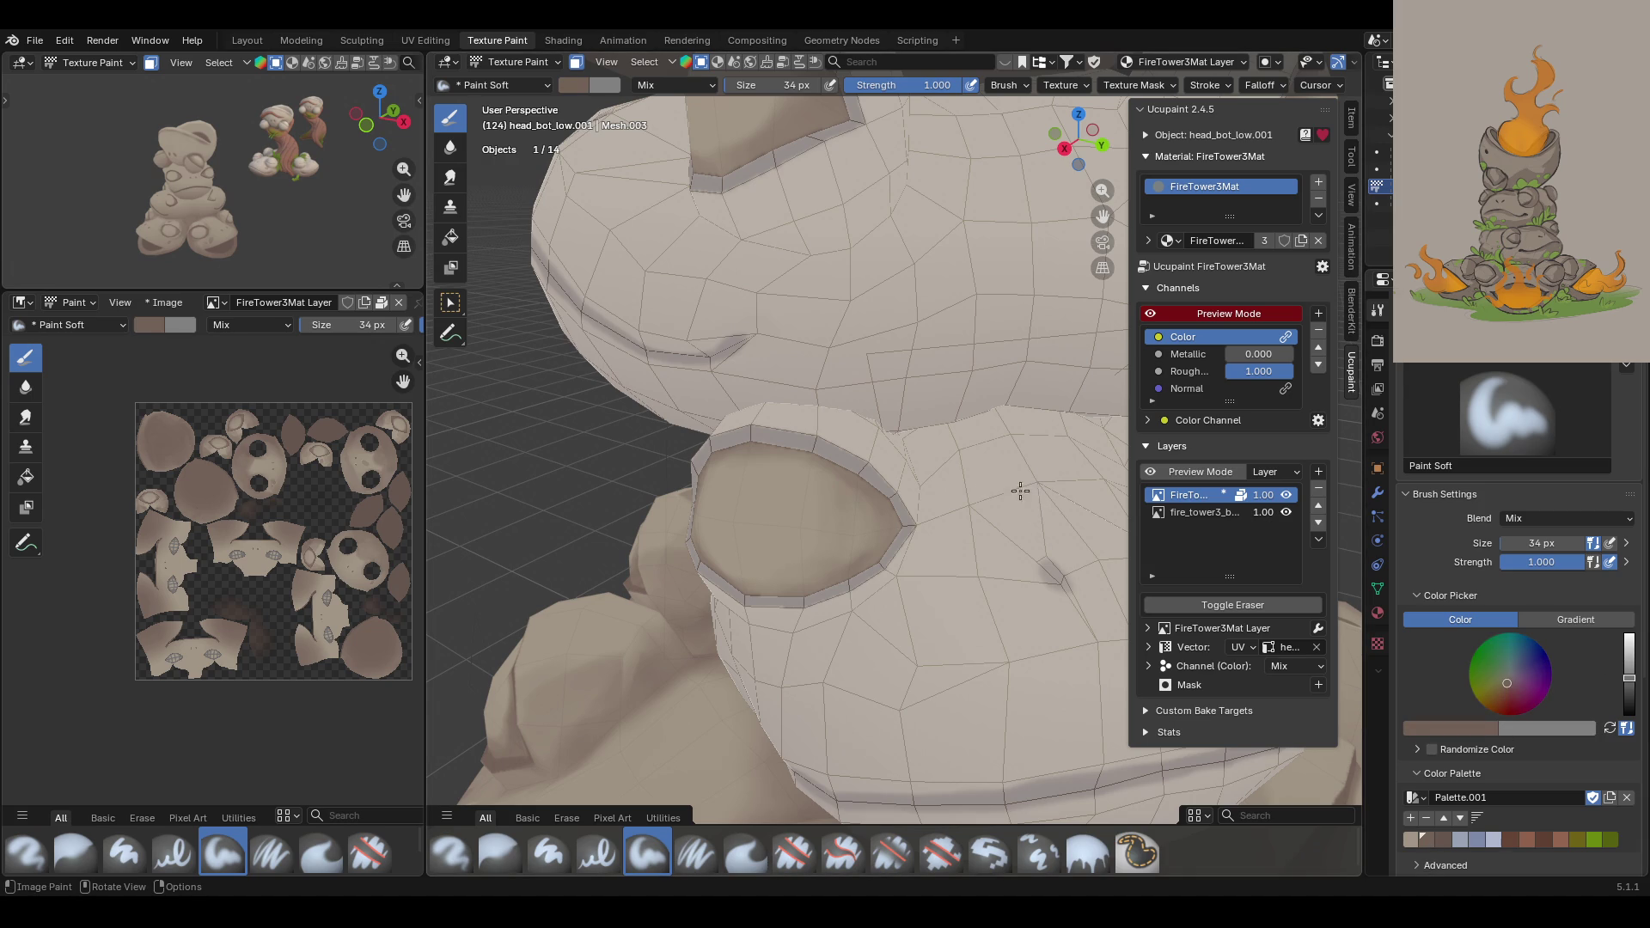
middle_click_drag(961, 452, 947, 386)
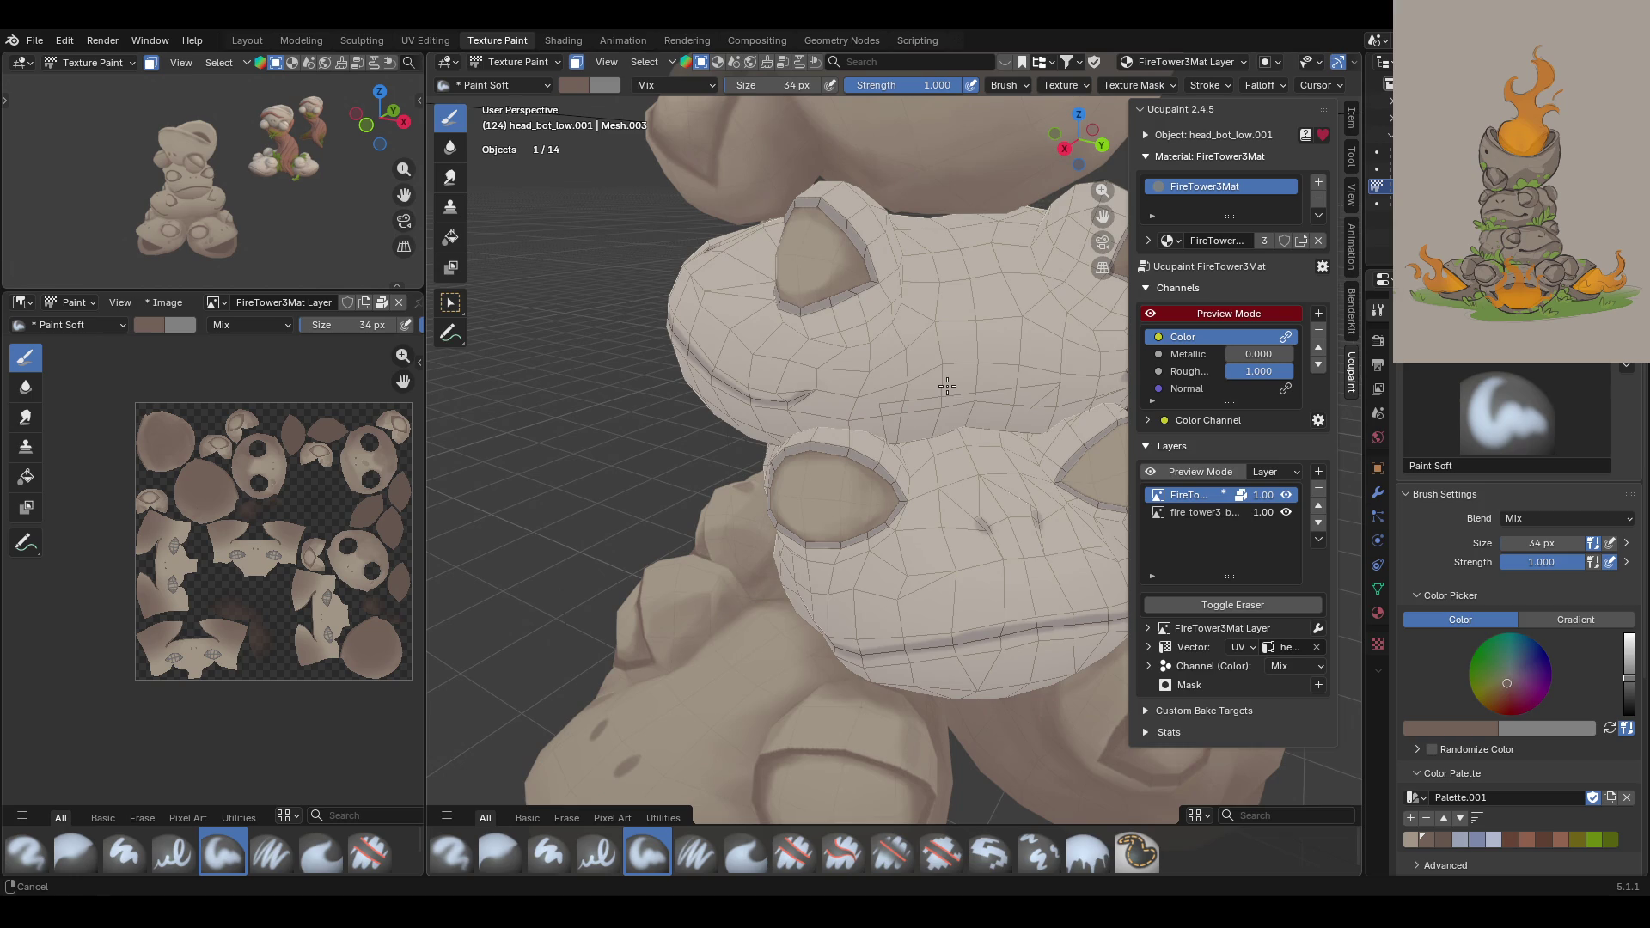
mouse_move(947, 386)
middle_mouse_down()
mouse_move(863, 376)
mouse_move(982, 555)
middle_mouse_up()
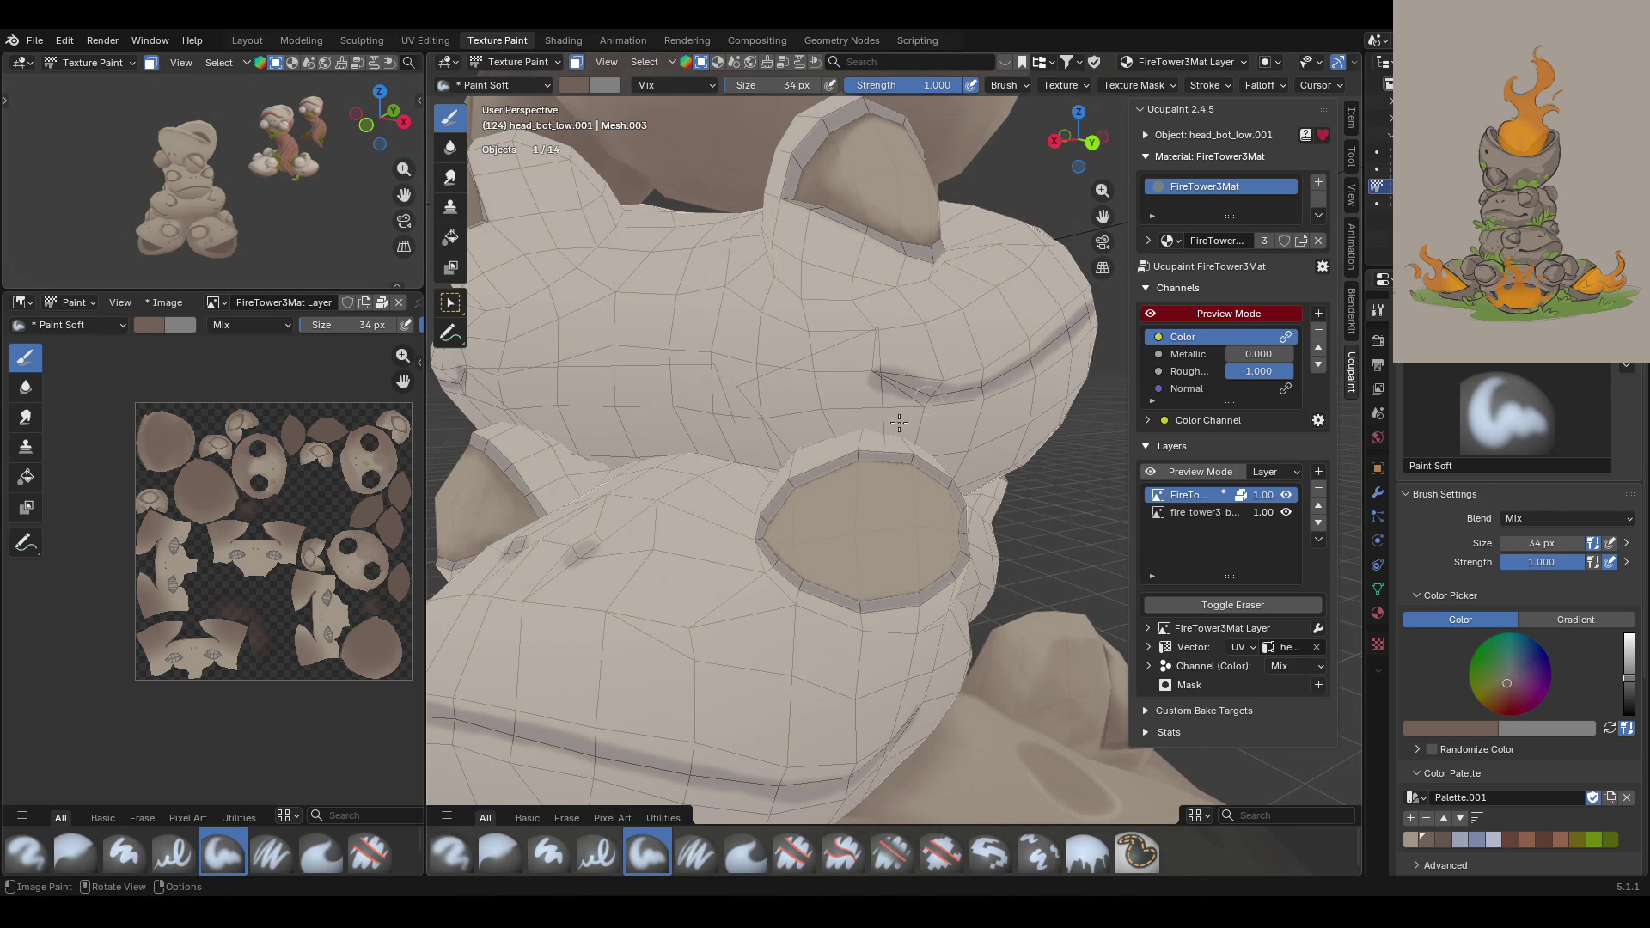
mouse_move(804, 480)
left_mouse_down()
mouse_move(778, 542)
mouse_move(786, 516)
mouse_move(853, 606)
mouse_move(774, 528)
mouse_move(773, 550)
left_mouse_up()
left_click_drag(905, 462, 934, 469)
Step: Darken the lower hole's right and lower walls and dab its left rim
middle_click_drag(944, 487, 951, 403)
mouse_move(979, 509)
left_mouse_down()
mouse_move(998, 567)
mouse_move(935, 624)
mouse_move(986, 516)
mouse_move(1015, 544)
left_mouse_up()
middle_click_drag(960, 491, 897, 458)
left_click(813, 494)
left_click(813, 494)
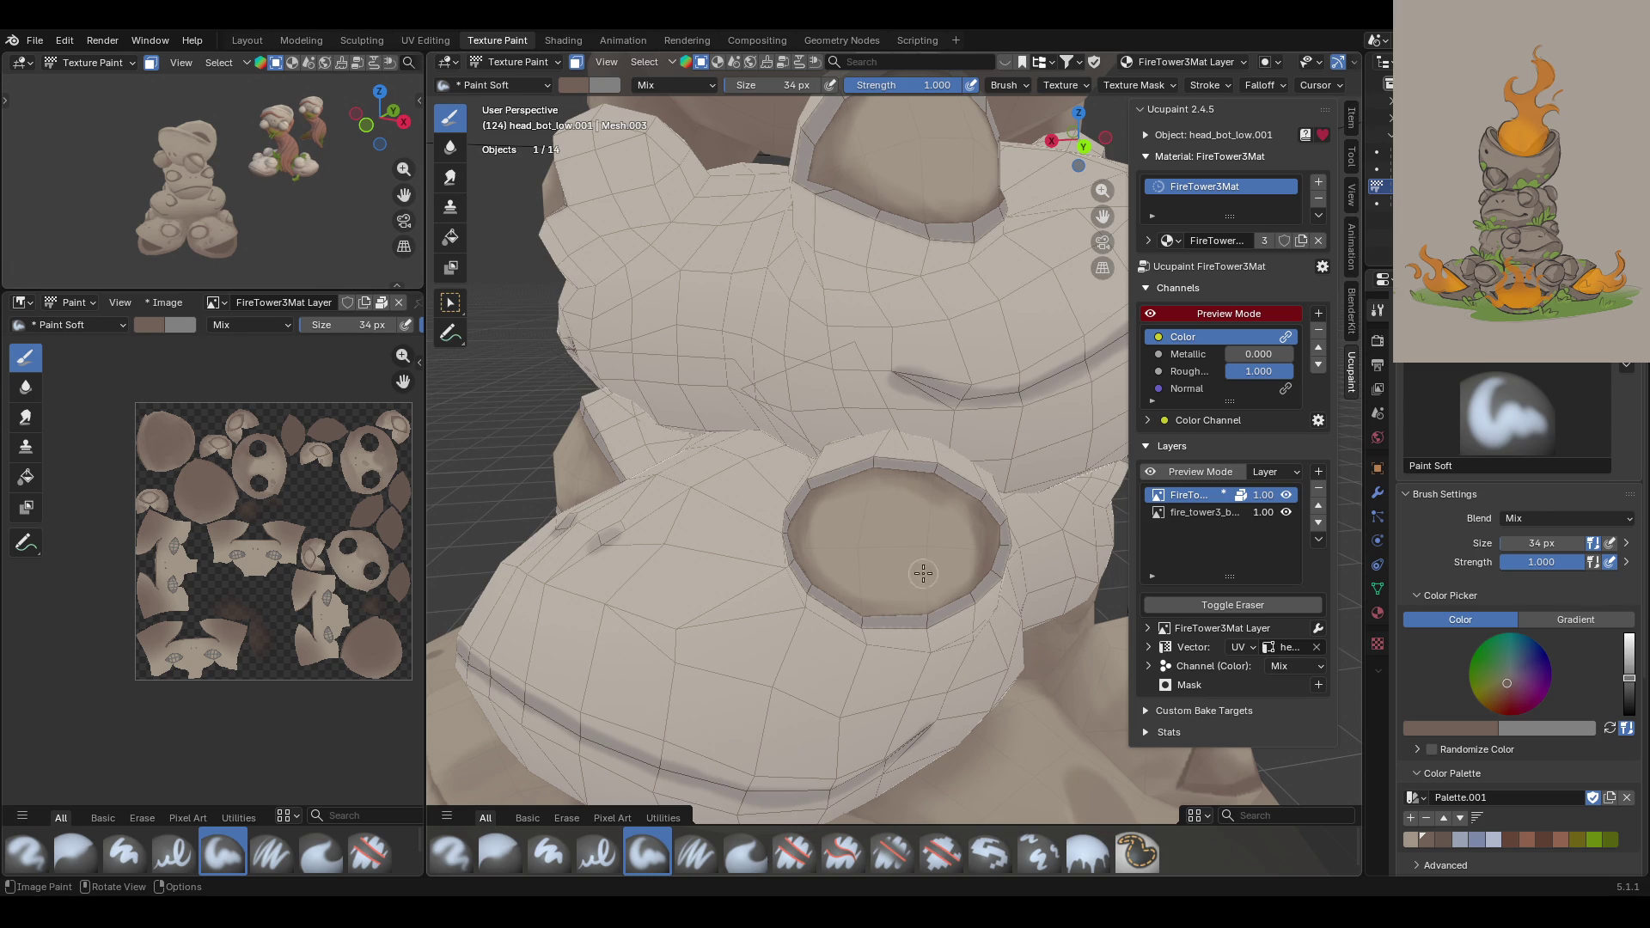
middle_click_drag(923, 574, 954, 584)
Step: Pick a different brown and shade across the eye hole's interior
left_click(1410, 839)
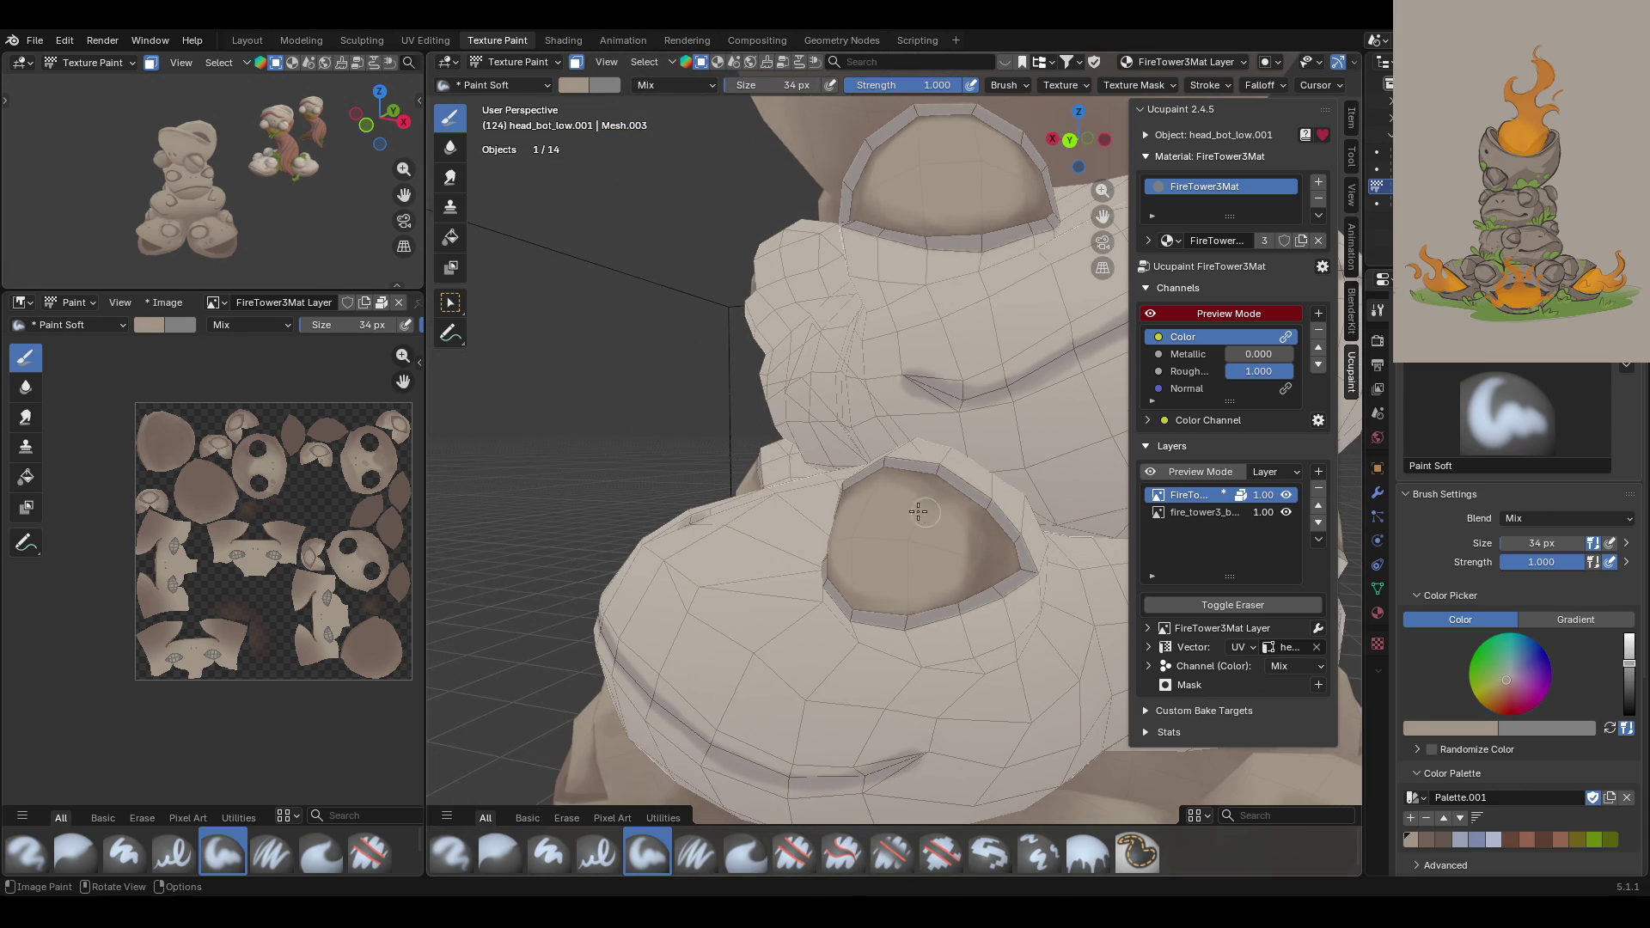
mouse_move(933, 521)
left_mouse_down()
mouse_move(966, 541)
mouse_move(972, 528)
mouse_move(958, 577)
left_mouse_up()
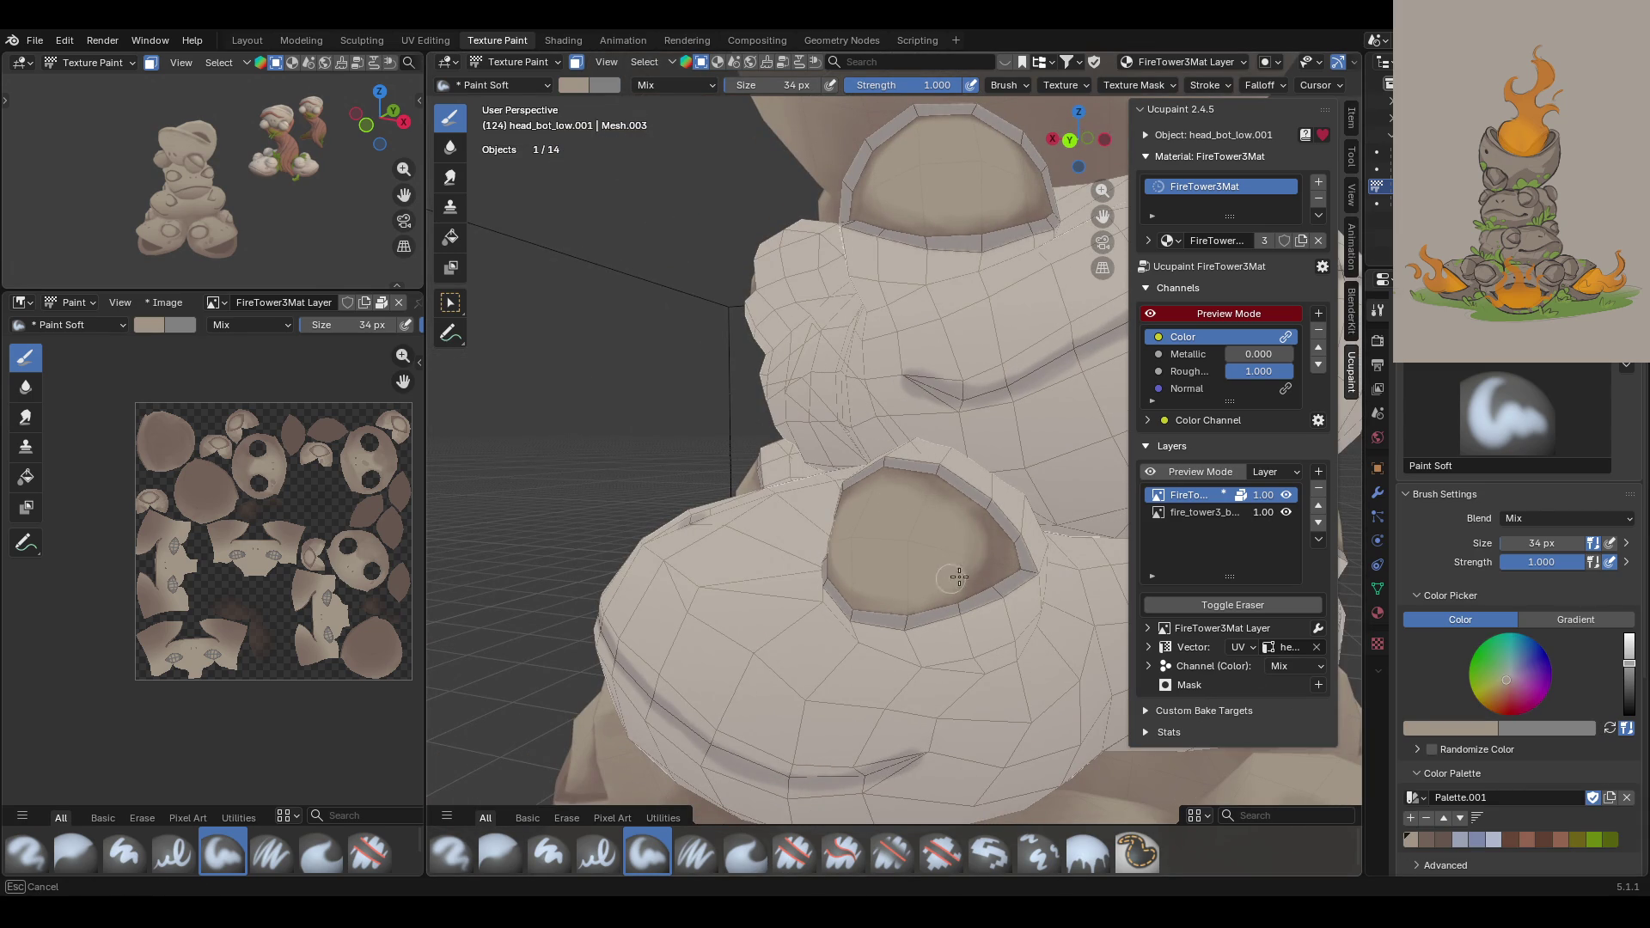
left_click_drag(956, 516, 972, 571)
middle_click_drag(915, 532, 964, 543)
mouse_move(965, 545)
left_mouse_down()
mouse_move(976, 559)
mouse_move(876, 600)
left_mouse_up()
mouse_move(875, 596)
middle_mouse_down()
mouse_move(895, 361)
mouse_move(860, 359)
middle_mouse_up()
left_click_drag(824, 548, 888, 629)
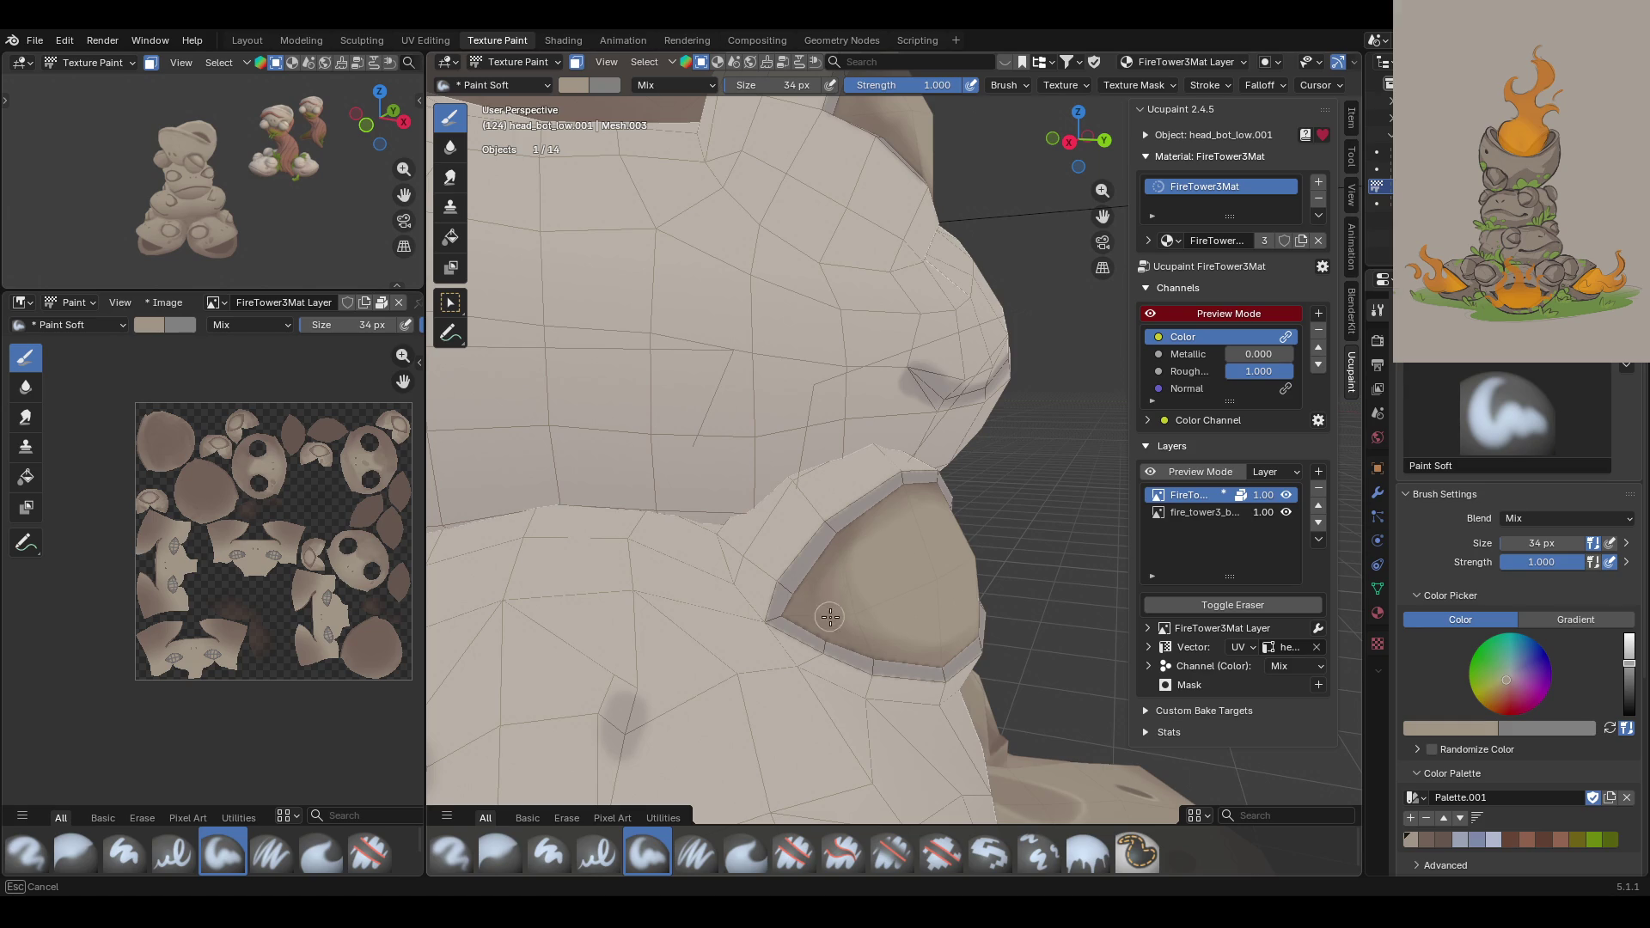
left_click_drag(862, 597, 963, 559)
scroll(962, 516, "down", 5)
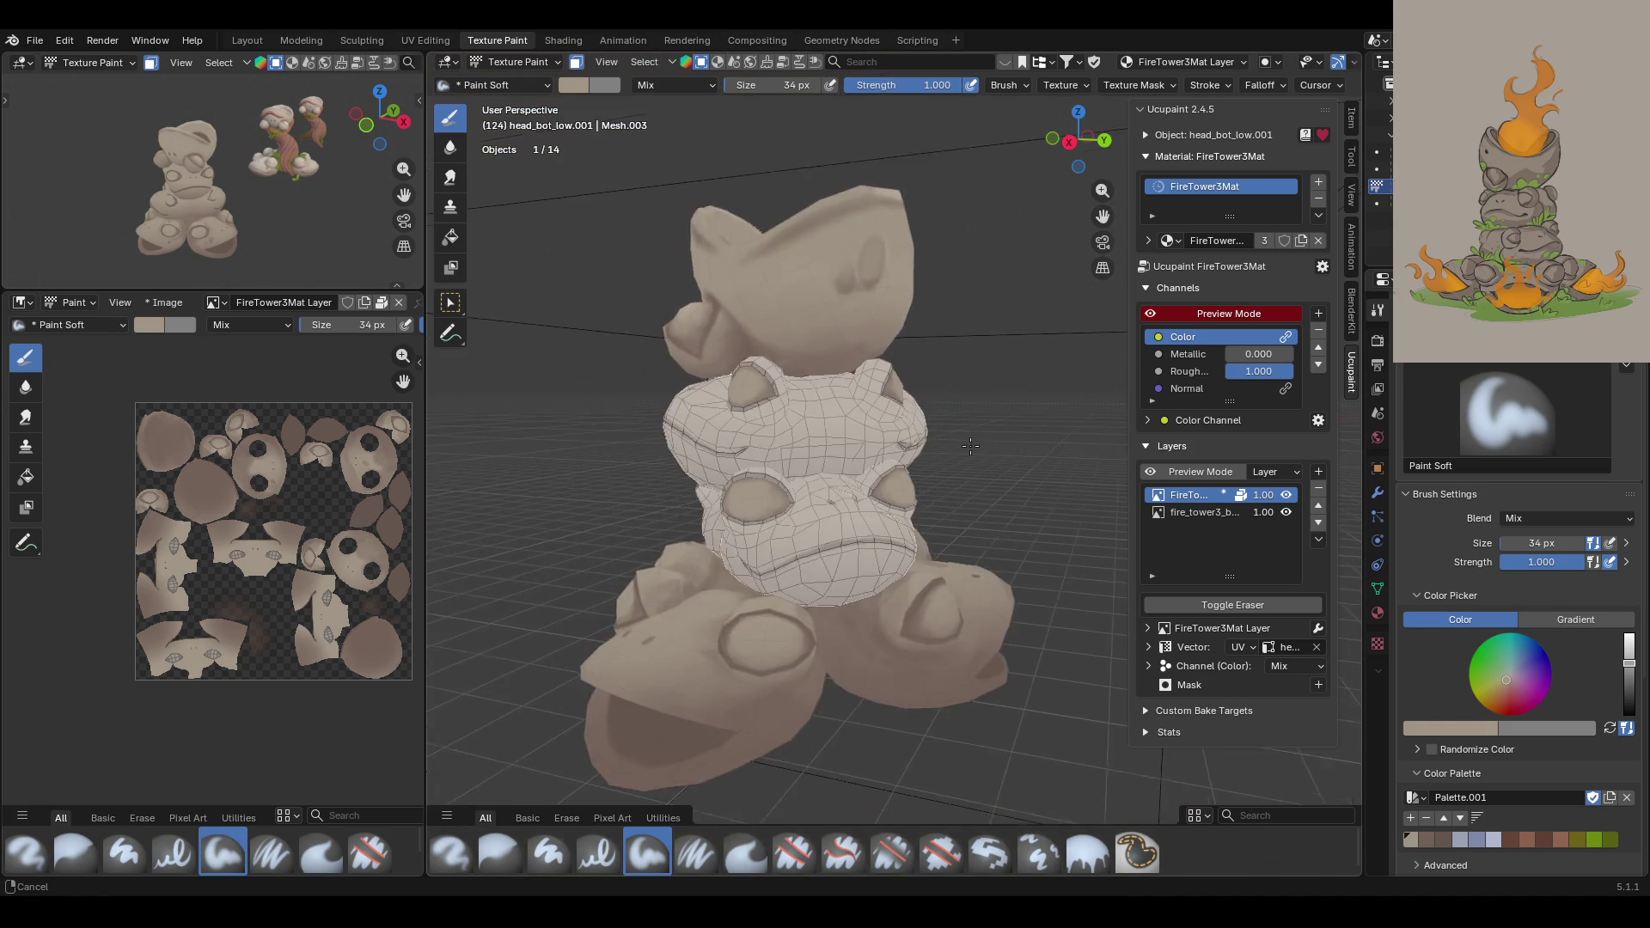
Step: Turn off face masking with M to hide the wireframe and reveal the painted eye outlines
mouse_move(955, 432)
middle_mouse_down()
mouse_move(562, 432)
mouse_move(556, 413)
middle_mouse_up()
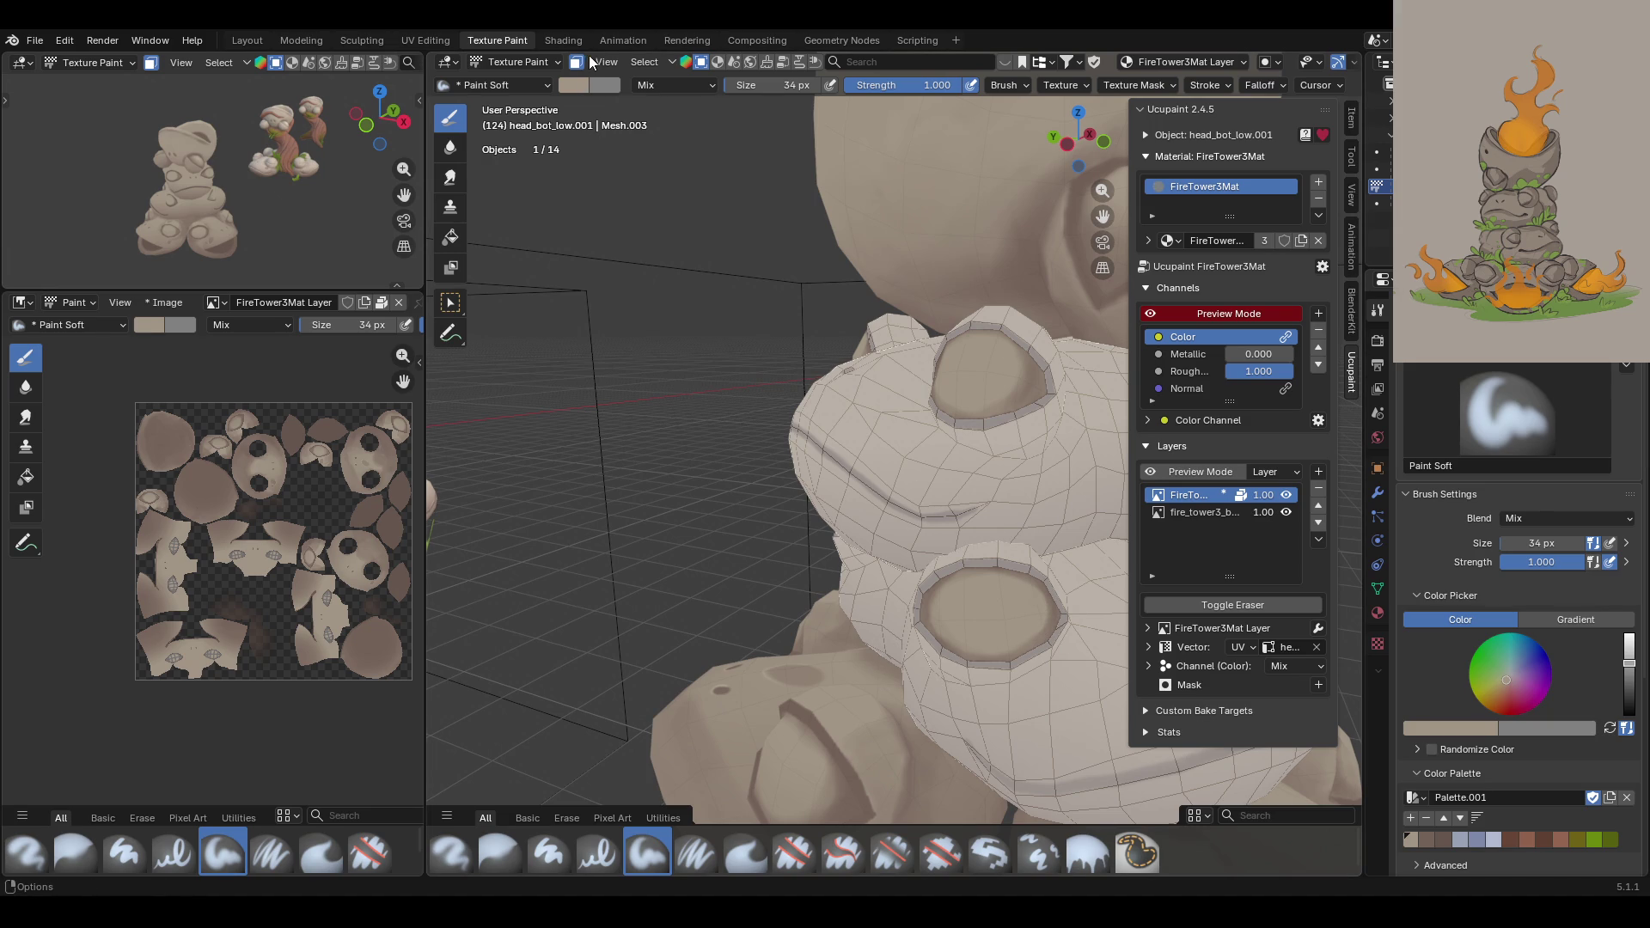
key("m")
mouse_move(808, 243)
middle_mouse_down()
mouse_move(818, 263)
mouse_move(997, 192)
mouse_move(881, 371)
middle_mouse_up()
mouse_move(851, 464)
middle_mouse_down()
mouse_move(838, 473)
mouse_move(954, 468)
mouse_move(963, 526)
mouse_move(997, 448)
mouse_move(1014, 512)
middle_mouse_up()
Step: Sample a darker brown from the painted tower into the brush colour with the eyedropper
left_click(1452, 729)
left_click(1488, 704)
left_click(755, 614)
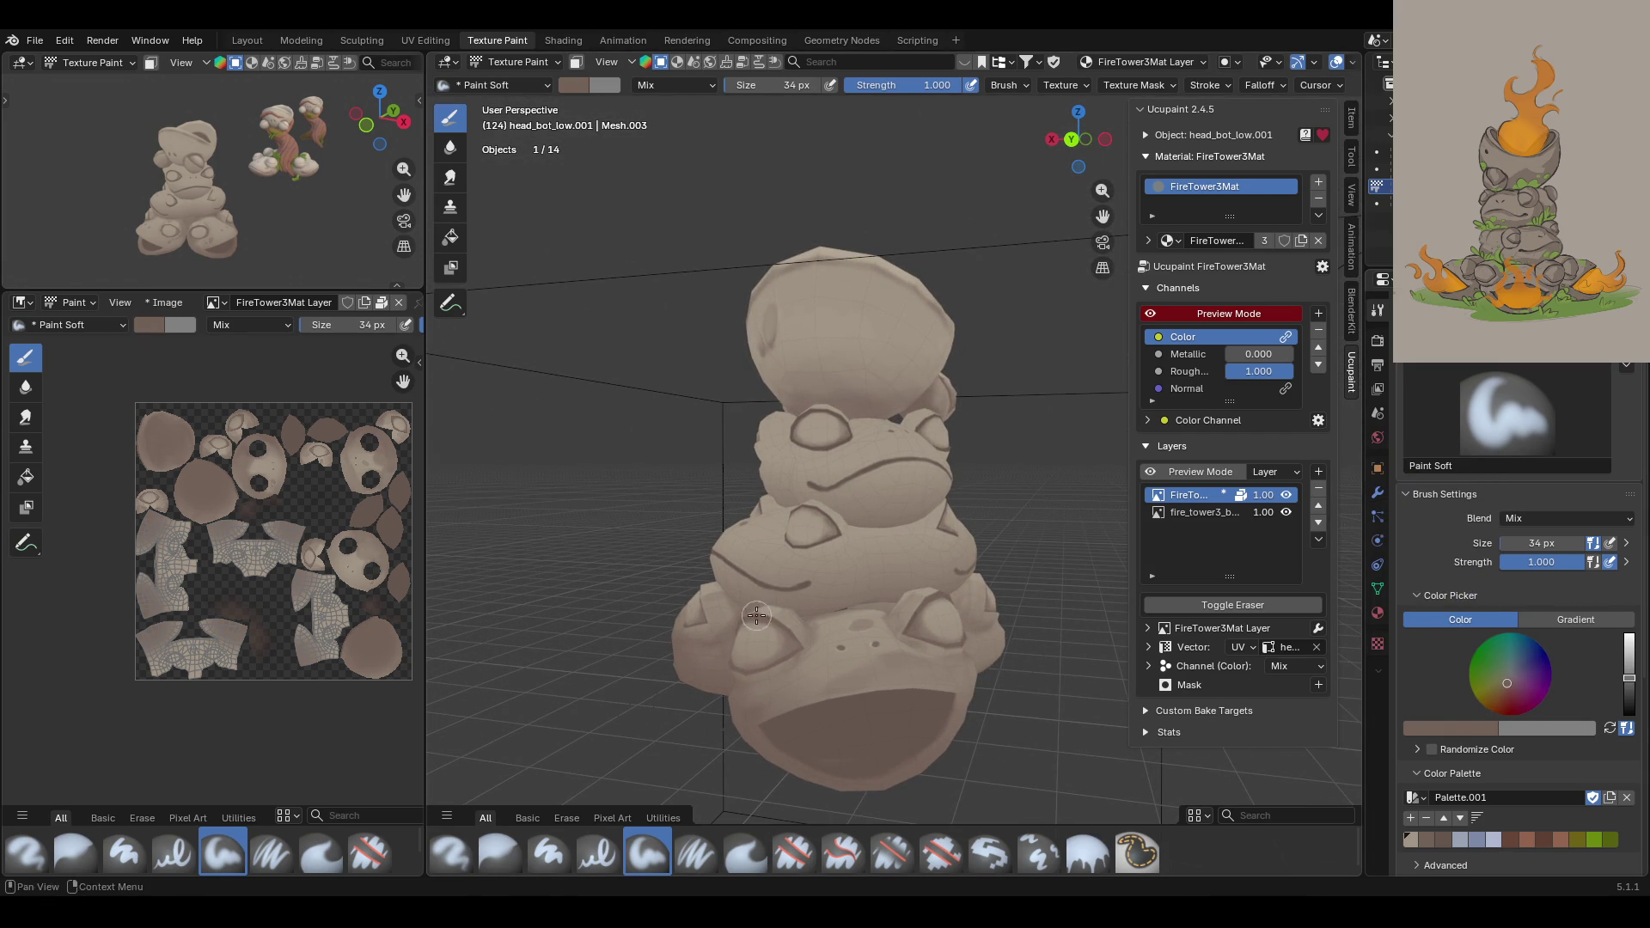
left_click(1469, 722)
left_click(1481, 705)
left_click(829, 513)
Step: Orbit and zoom in close to the frog faces from a frontal angle
middle_click_drag(827, 516, 1033, 684)
mouse_move(701, 305)
middle_mouse_down()
mouse_move(534, 369)
mouse_move(318, 245)
middle_mouse_up()
scroll(293, 227, "down", 2)
scroll(726, 372, "down", 3)
middle_click_drag(725, 372, 928, 456)
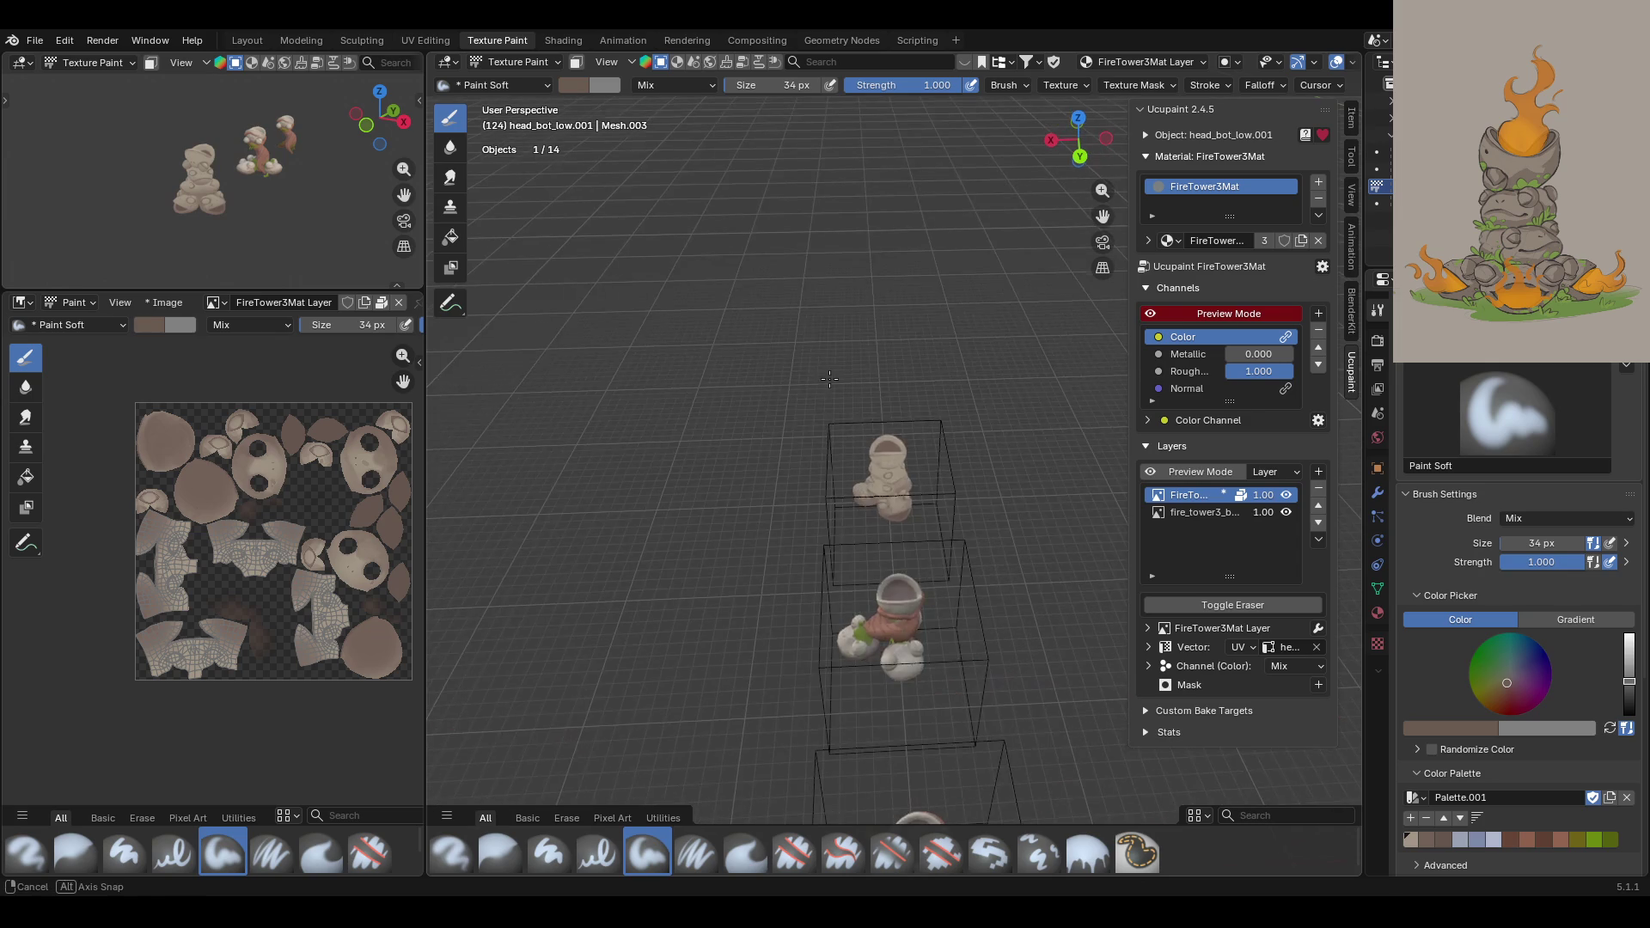
scroll(976, 433, "up", 3)
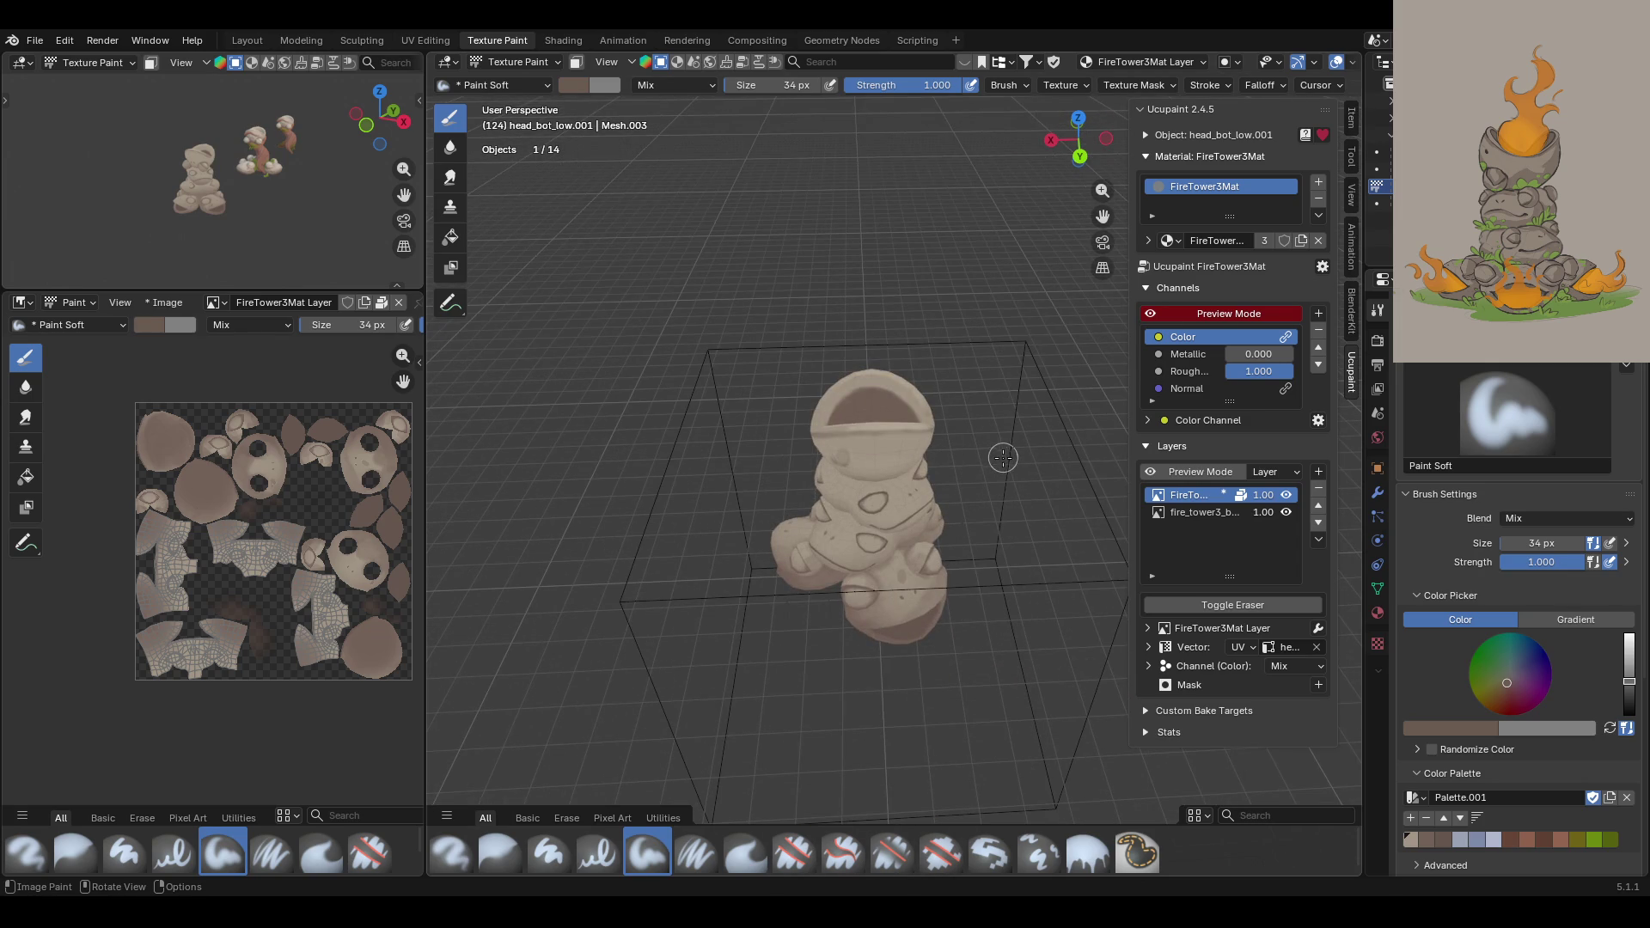
mouse_move(967, 511)
middle_mouse_down()
mouse_move(952, 601)
mouse_move(1005, 619)
mouse_move(857, 582)
mouse_move(1032, 579)
middle_mouse_up()
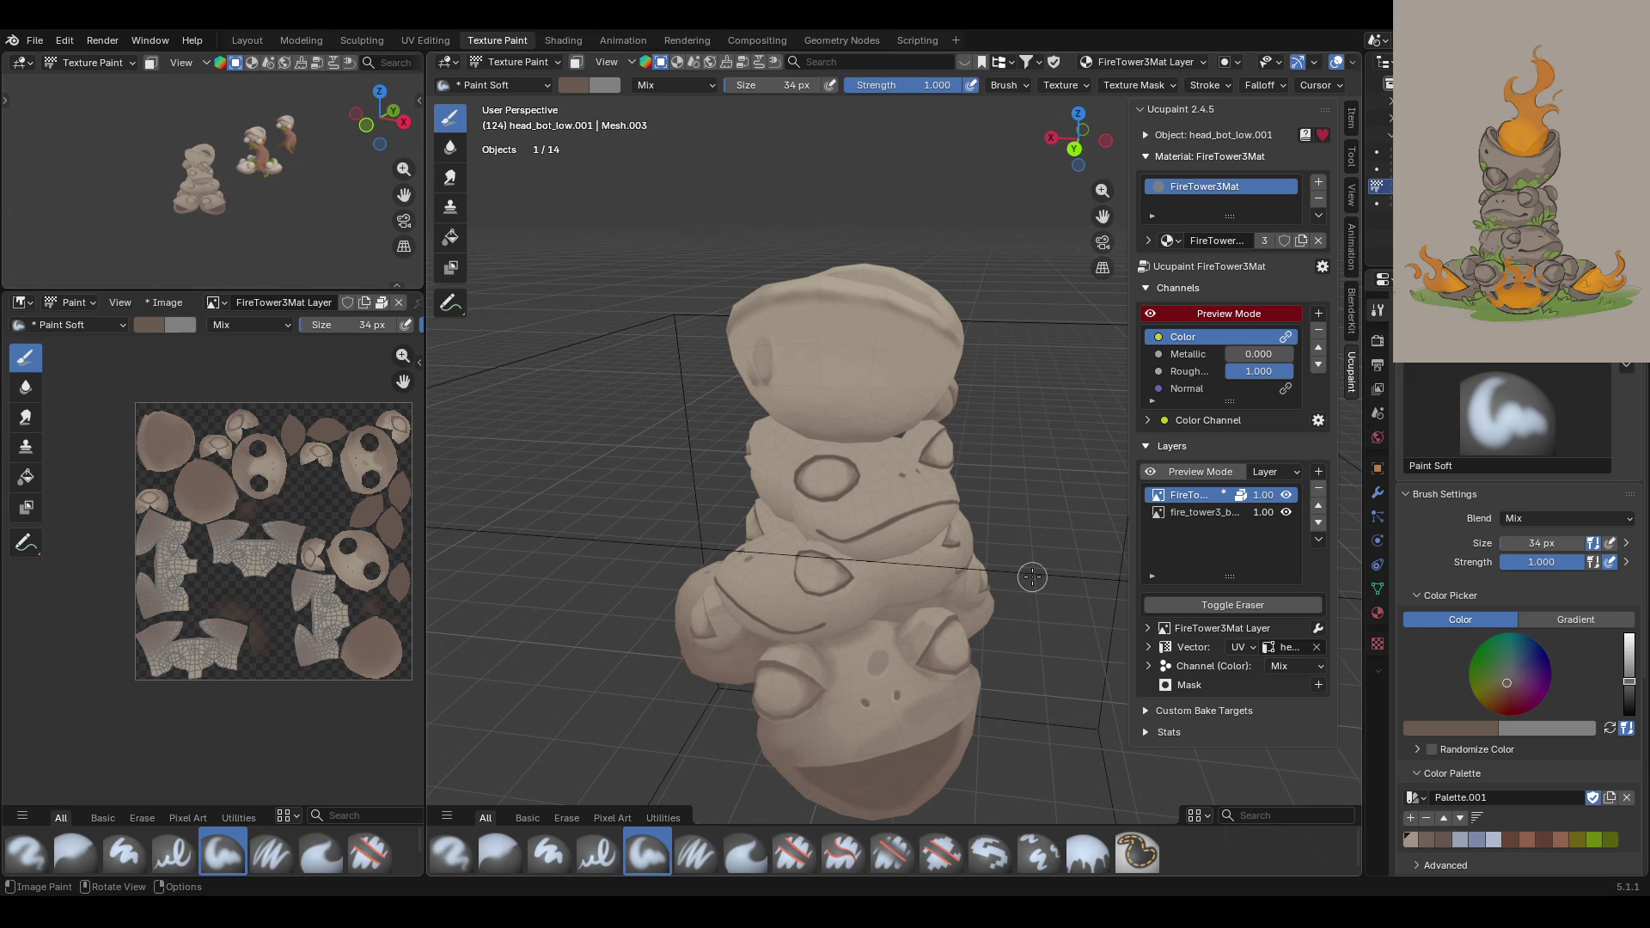
mouse_move(935, 450)
middle_mouse_down()
mouse_move(614, 535)
mouse_move(939, 547)
mouse_move(946, 567)
mouse_move(967, 529)
mouse_move(979, 536)
mouse_move(911, 559)
middle_mouse_up()
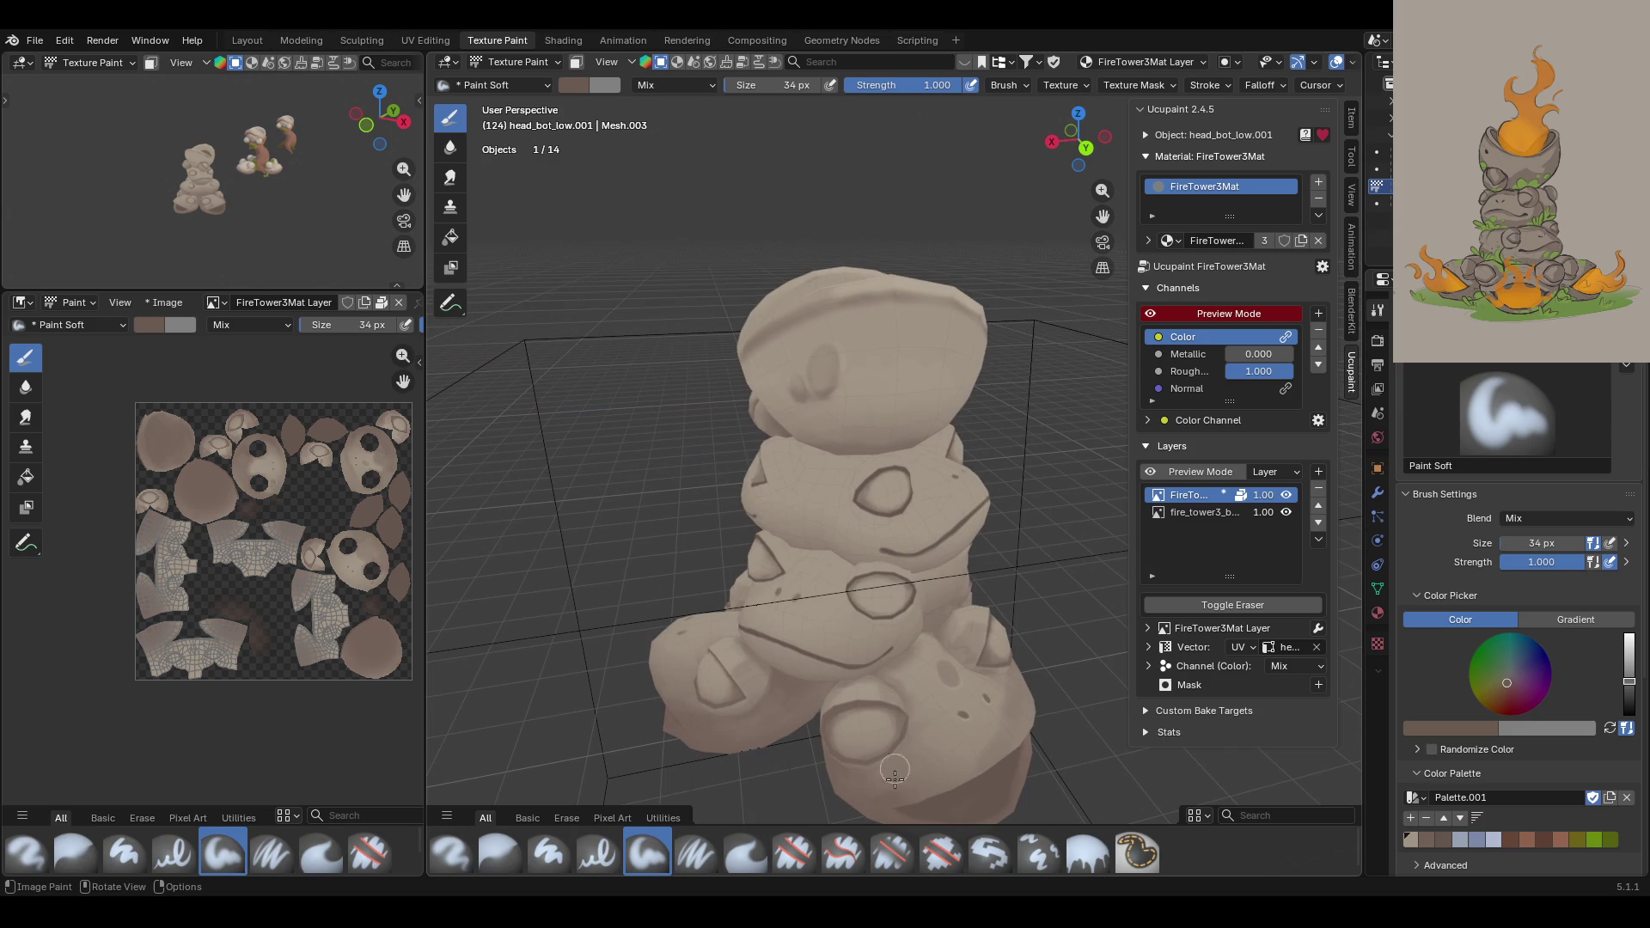
mouse_move(851, 575)
middle_mouse_down()
mouse_move(897, 573)
mouse_move(731, 590)
mouse_move(928, 520)
mouse_move(894, 537)
middle_mouse_up()
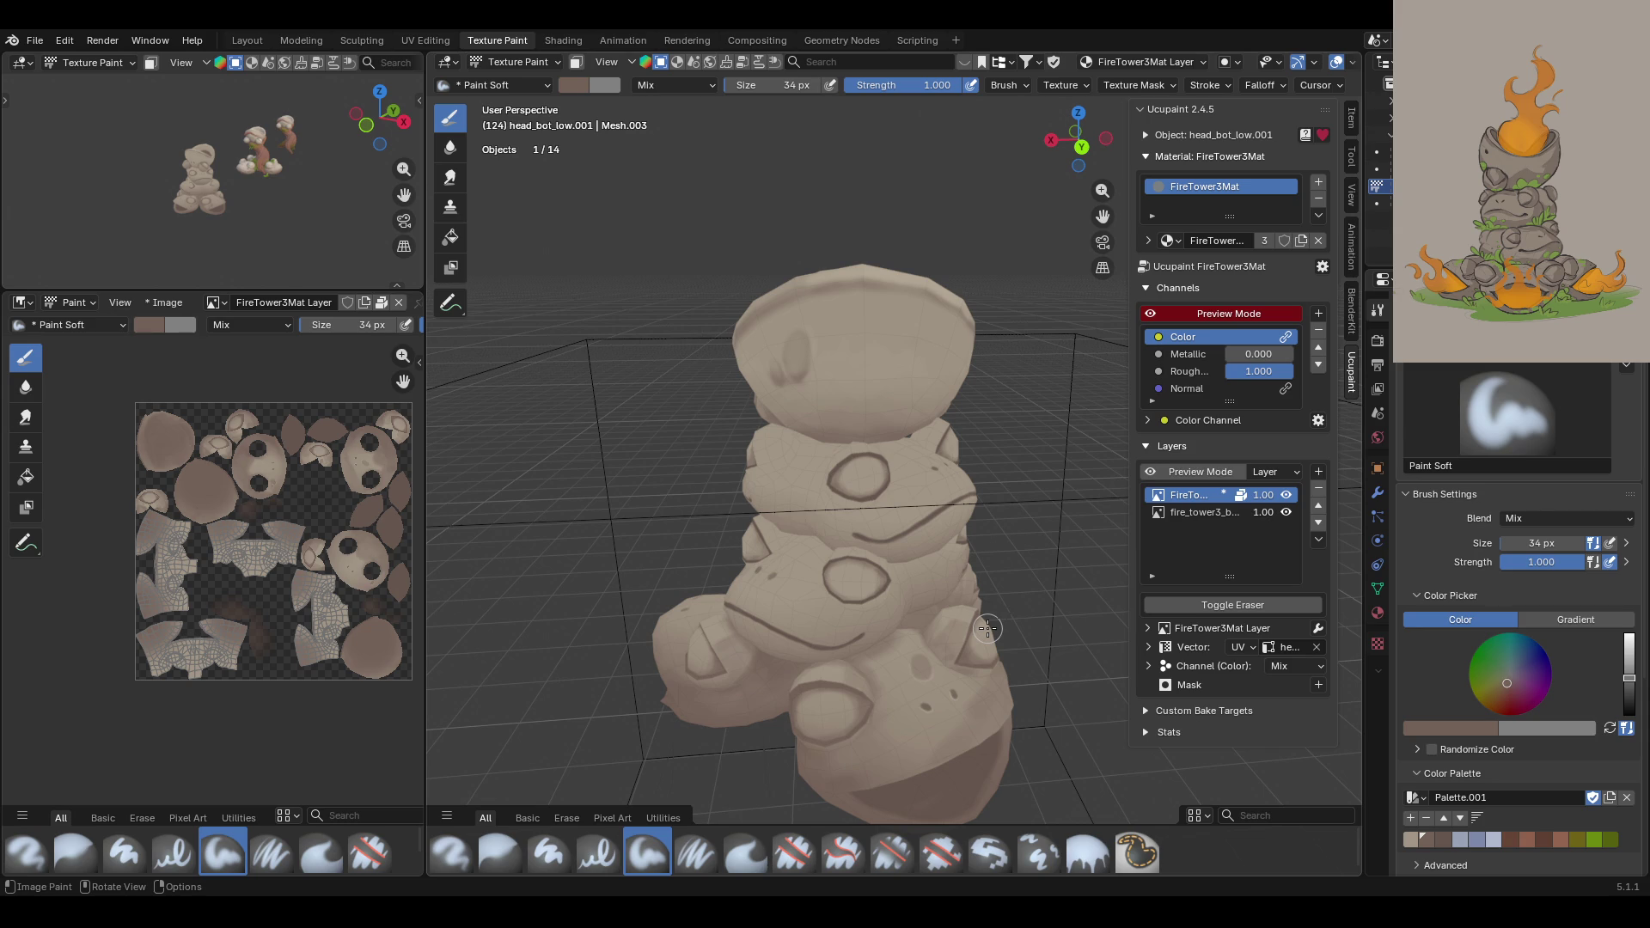
mouse_move(952, 569)
middle_mouse_down()
mouse_move(825, 447)
mouse_move(954, 550)
mouse_move(1044, 520)
mouse_move(990, 514)
middle_mouse_up()
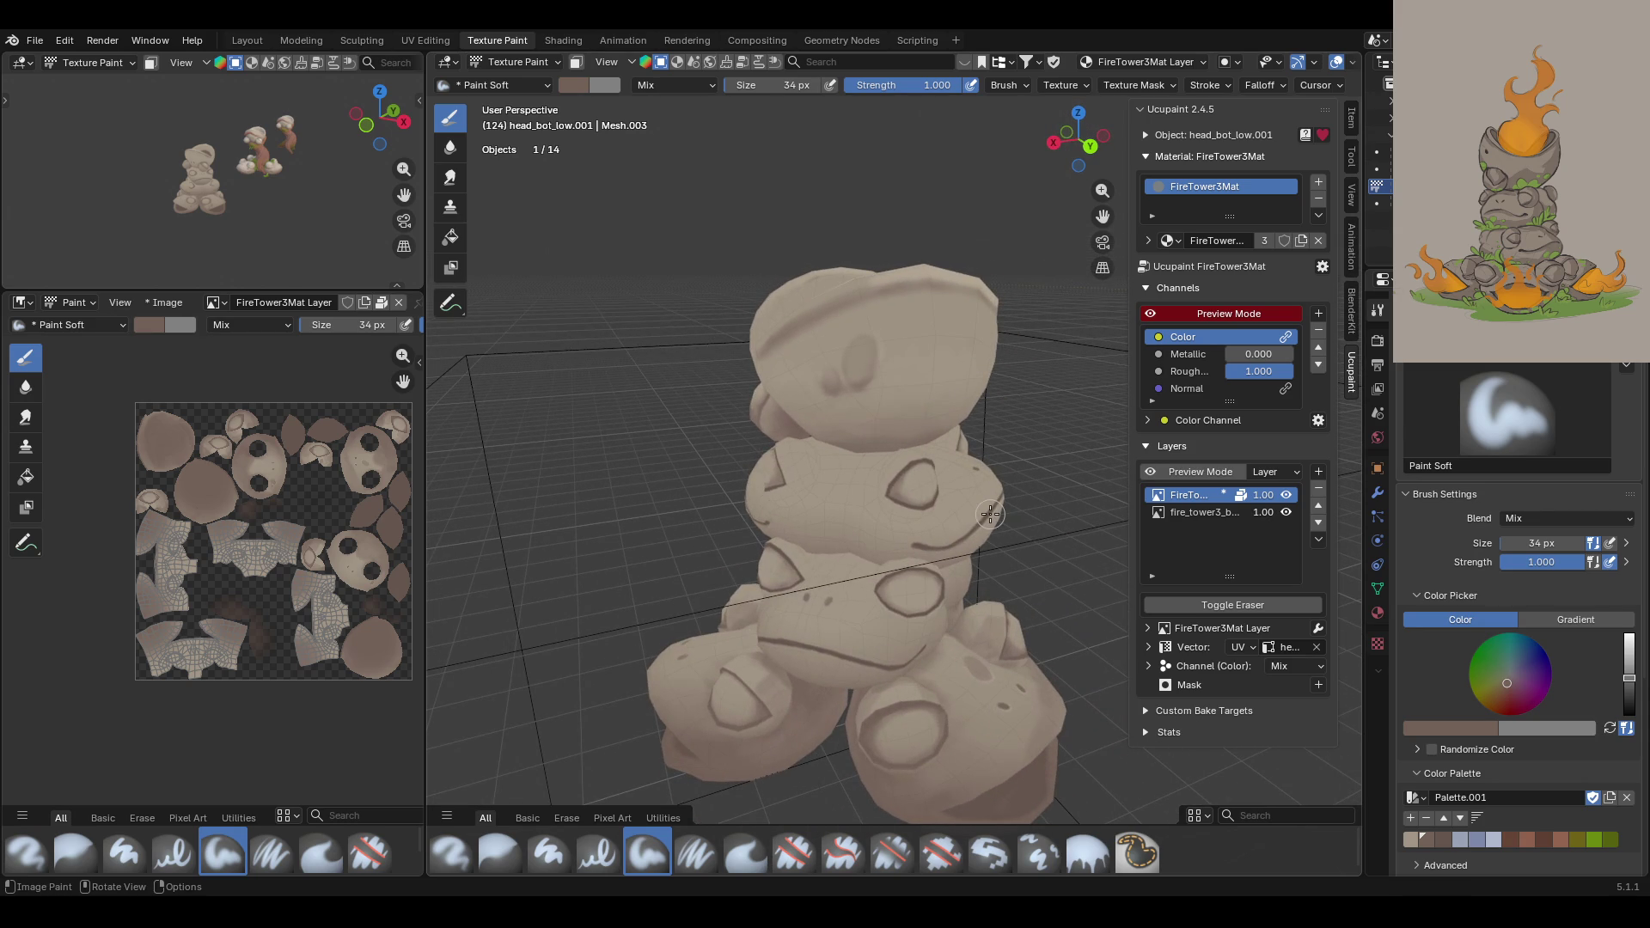
mouse_move(759, 431)
middle_mouse_down()
mouse_move(737, 625)
mouse_move(804, 644)
mouse_move(817, 674)
mouse_move(968, 648)
middle_mouse_up()
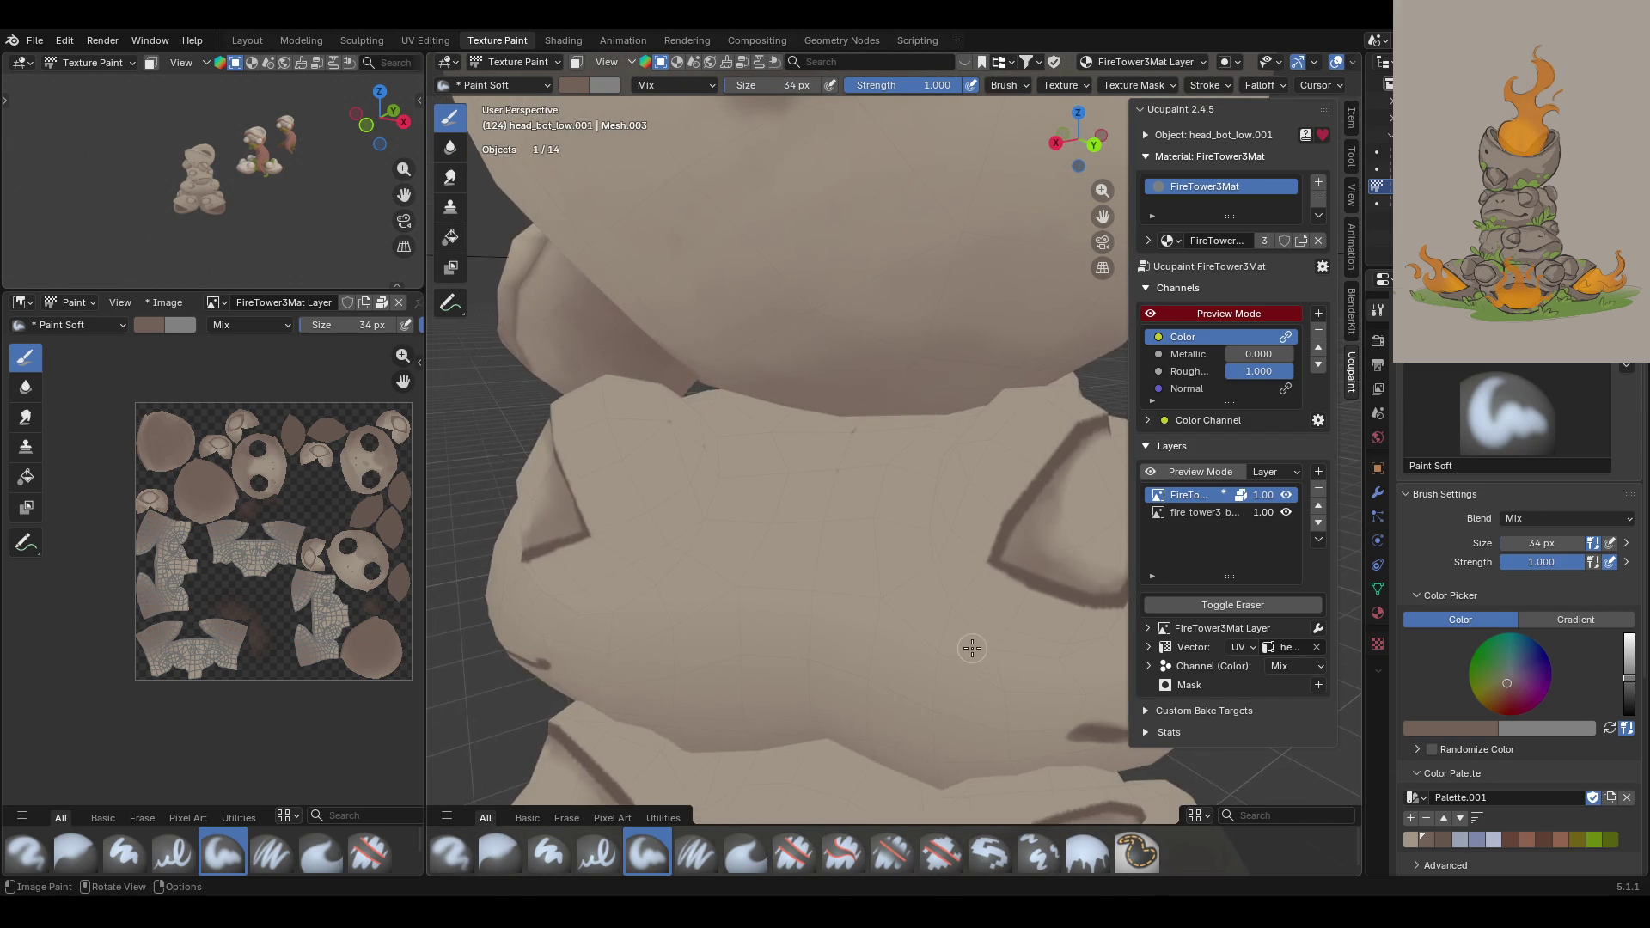
Step: Paint a dark curved outline around the eye and soft shading below the eye rim
scroll(954, 654, "up", 3)
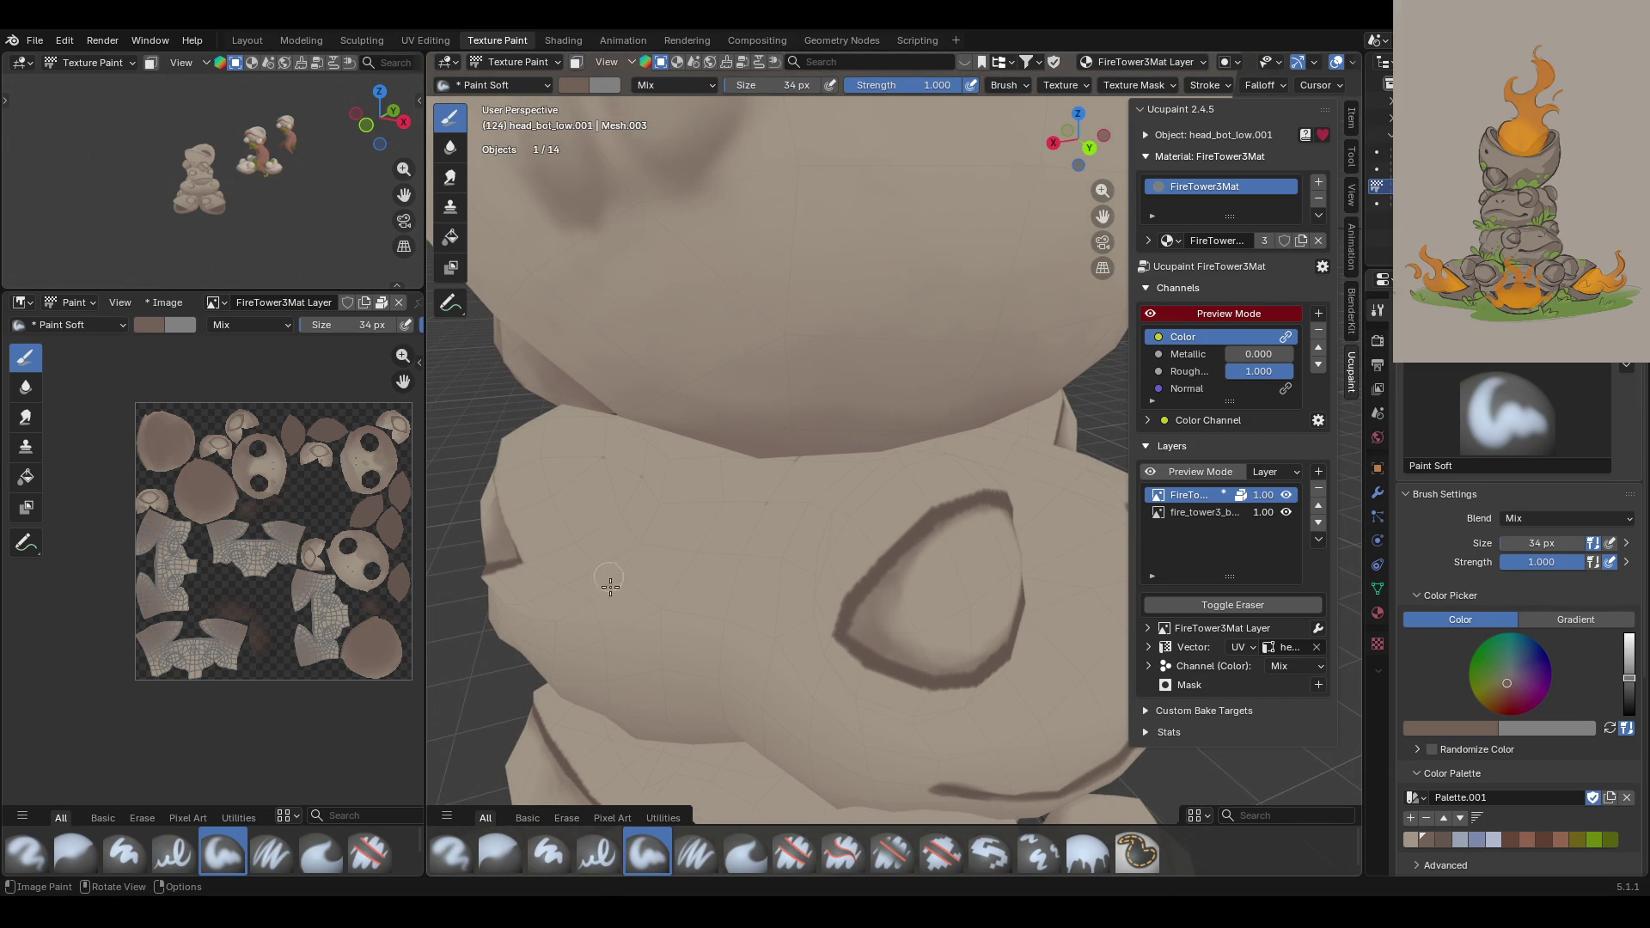
mouse_move(593, 598)
left_mouse_down()
mouse_move(644, 478)
mouse_move(572, 594)
left_mouse_up()
mouse_move(568, 542)
middle_mouse_down()
mouse_move(692, 537)
mouse_move(840, 492)
middle_mouse_up()
mouse_move(571, 551)
left_mouse_down()
mouse_move(688, 585)
mouse_move(678, 554)
left_mouse_up()
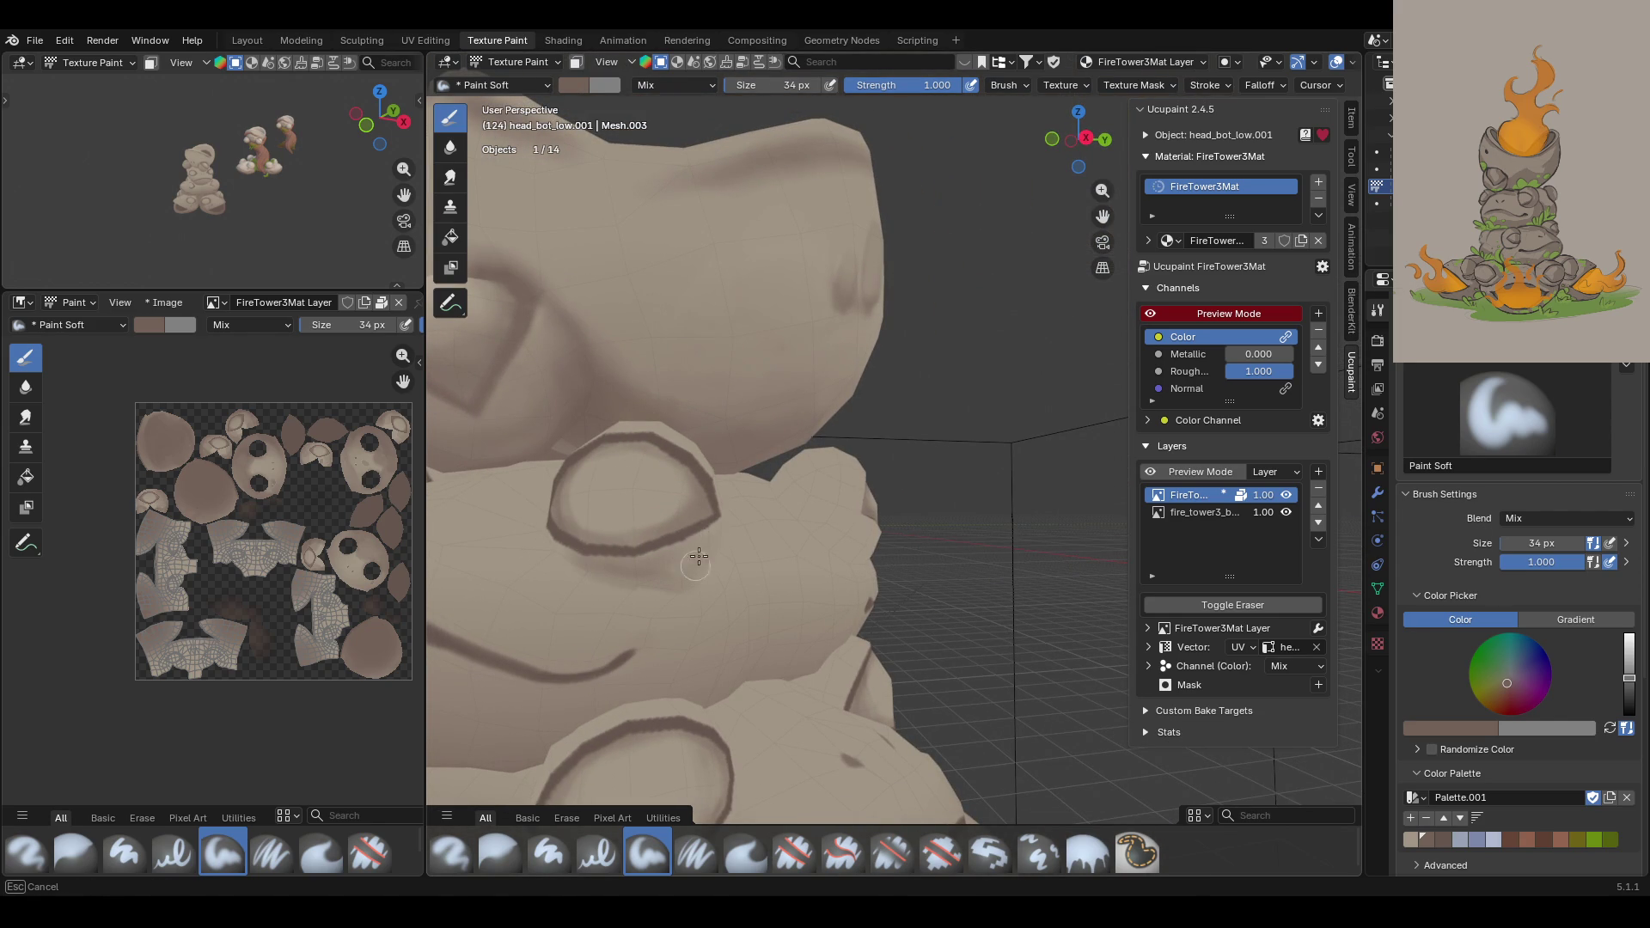
mouse_move(688, 571)
middle_mouse_down("ctrl")
mouse_move(692, 333)
mouse_move(661, 434)
middle_mouse_up("ctrl")
mouse_move(760, 515)
left_mouse_down()
mouse_move(739, 528)
mouse_move(801, 488)
mouse_move(748, 542)
mouse_move(808, 526)
left_mouse_up()
Step: Shade the head, the left eye socket and the frog's brow with short dark strokes
middle_click_drag(727, 295, 907, 443)
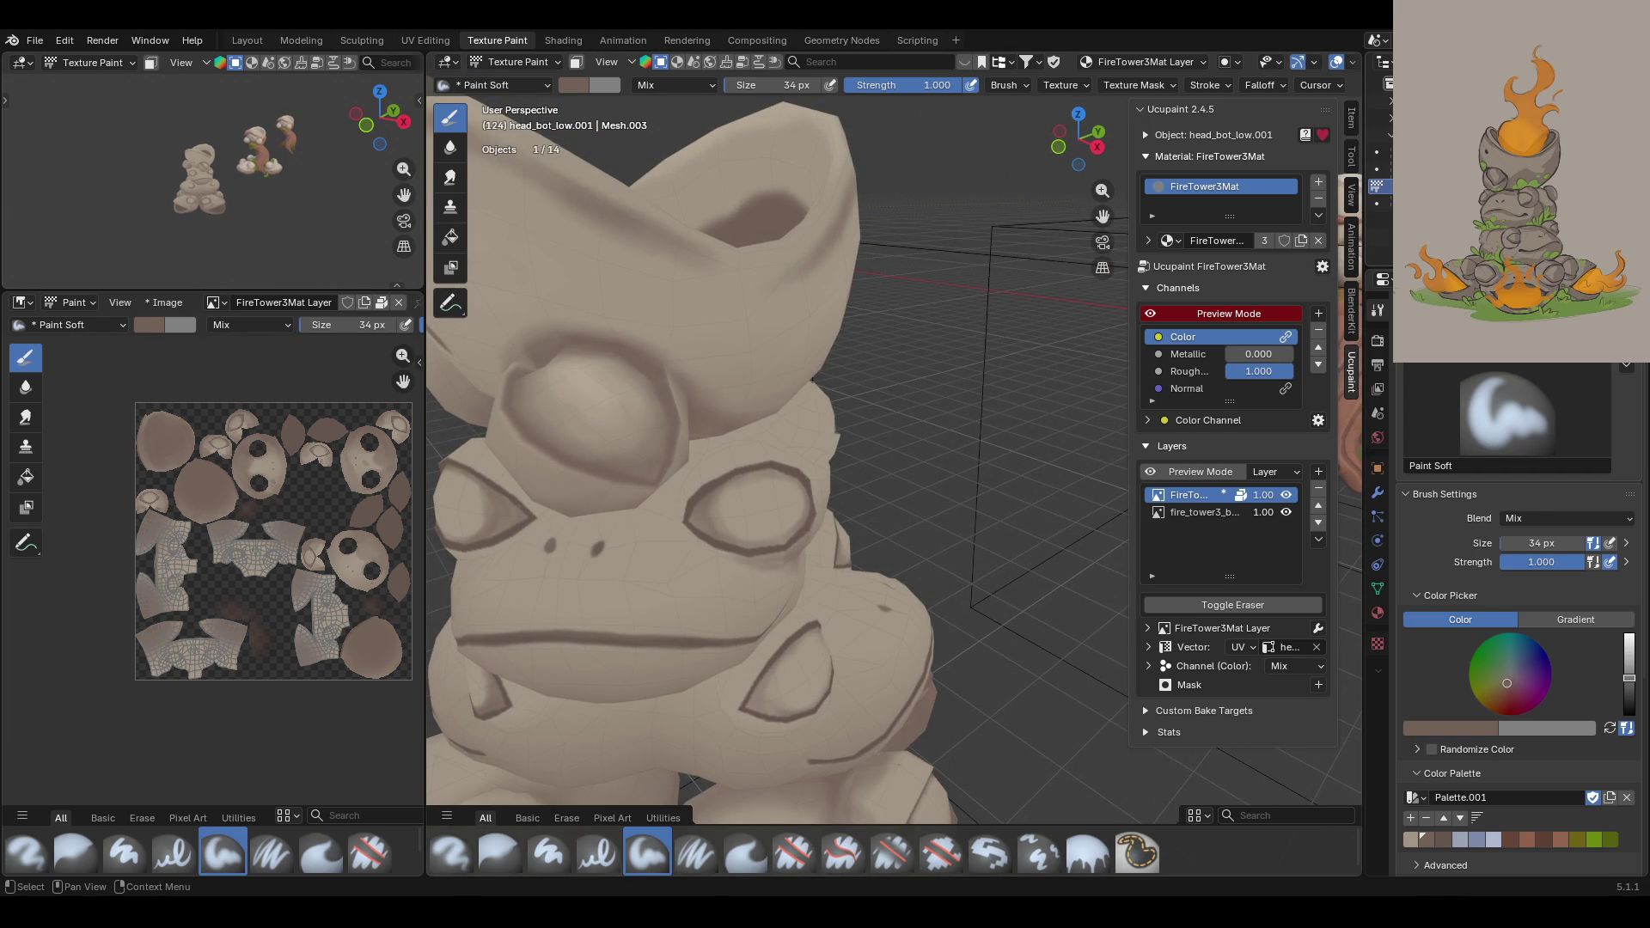
scroll(788, 350, "down", 3)
mouse_move(788, 350)
middle_mouse_down()
mouse_move(649, 395)
mouse_move(463, 349)
middle_mouse_up()
mouse_move(865, 458)
left_mouse_down()
mouse_move(834, 490)
mouse_move(853, 431)
left_mouse_up()
middle_click_drag(830, 314, 948, 304)
mouse_move(835, 478)
left_mouse_down()
mouse_move(801, 507)
mouse_move(826, 481)
left_mouse_up()
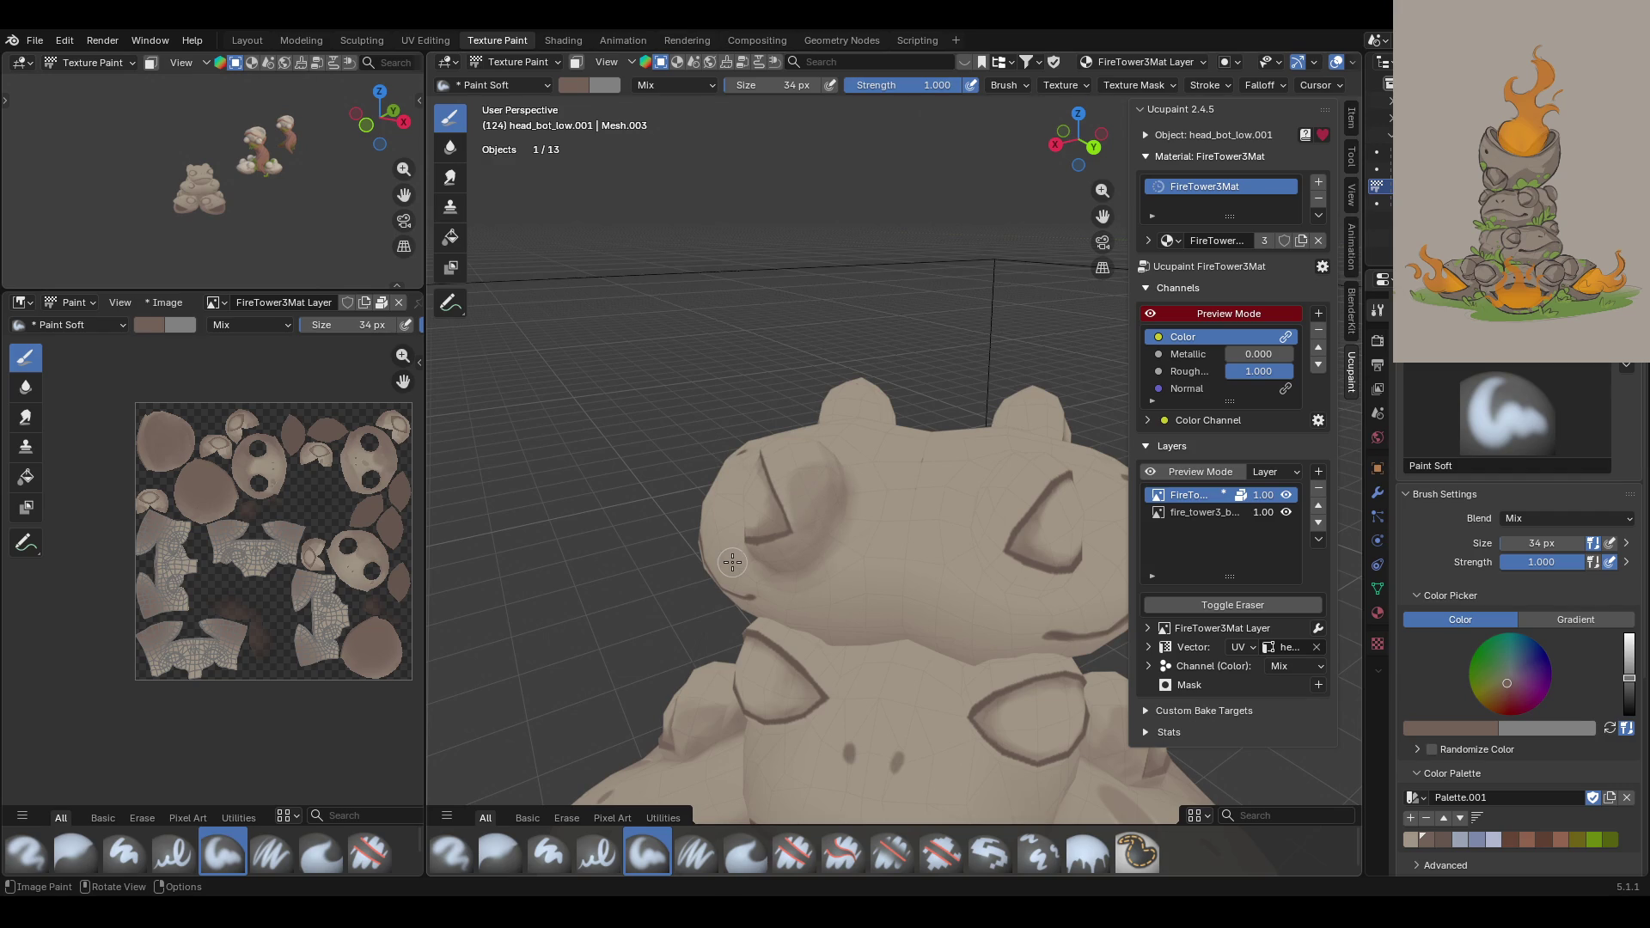
mouse_move(733, 563)
middle_mouse_down()
mouse_move(835, 525)
mouse_move(1048, 499)
mouse_move(1104, 536)
middle_mouse_up()
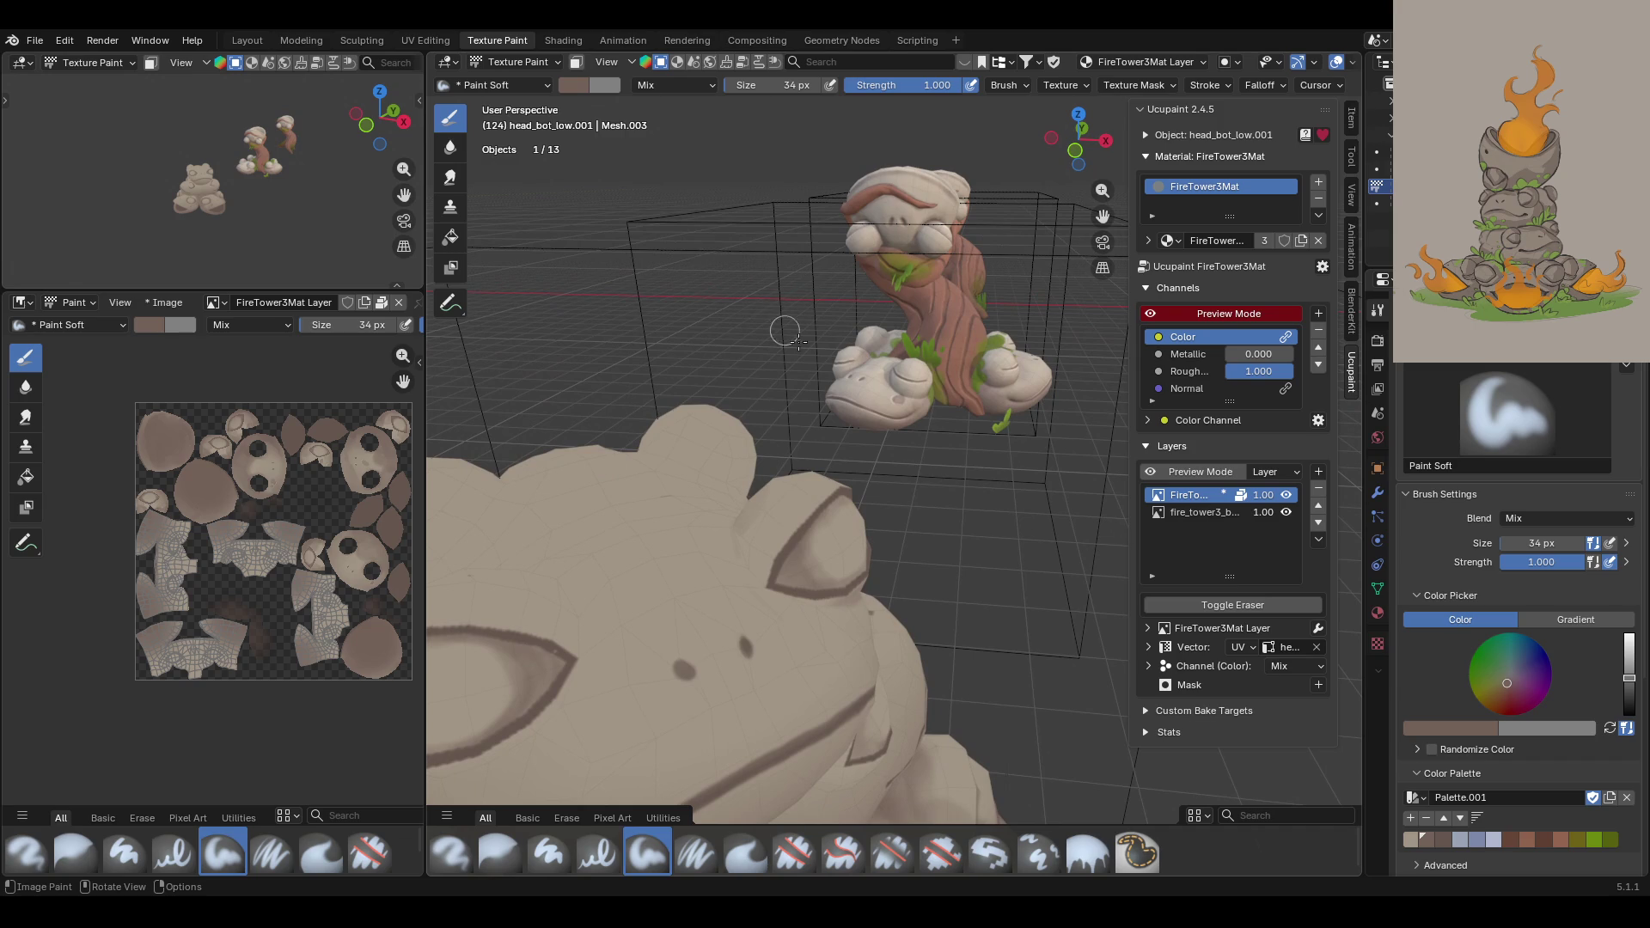
left_click_drag(753, 498, 778, 491)
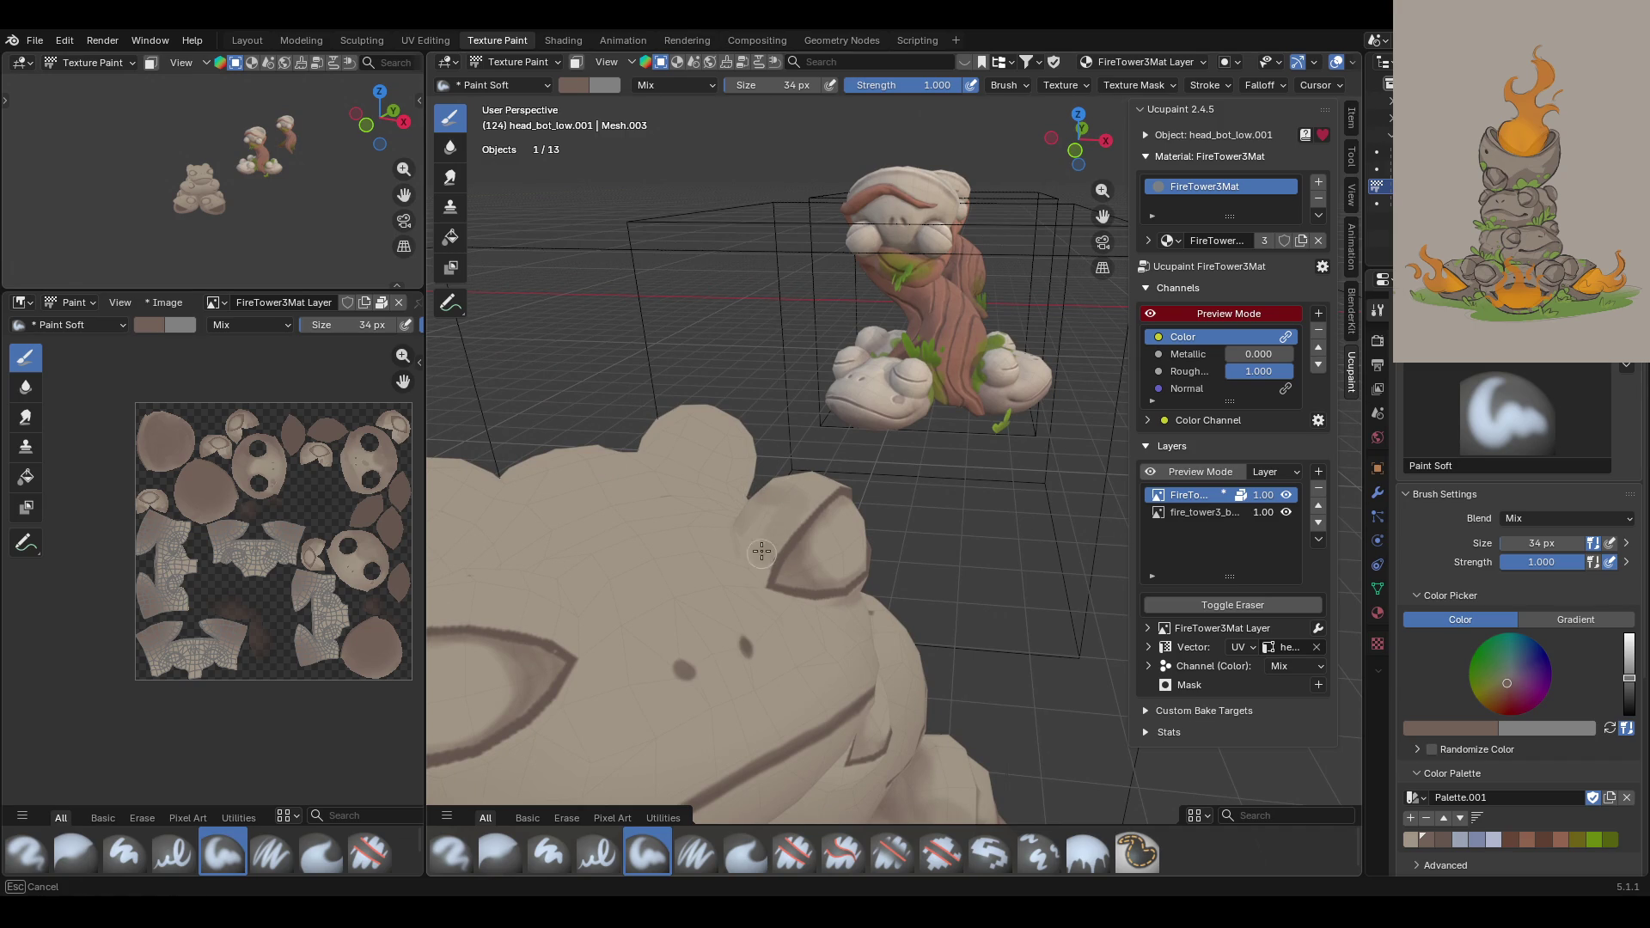
left_click_drag(785, 591, 816, 602)
left_click_drag(738, 554, 731, 520)
Step: Reframe the view on the frog head and darken the head's upper edge
mouse_move(810, 540)
middle_mouse_down()
mouse_move(773, 559)
mouse_move(748, 542)
mouse_move(765, 515)
mouse_move(809, 511)
mouse_move(766, 341)
mouse_move(1081, 288)
middle_mouse_up()
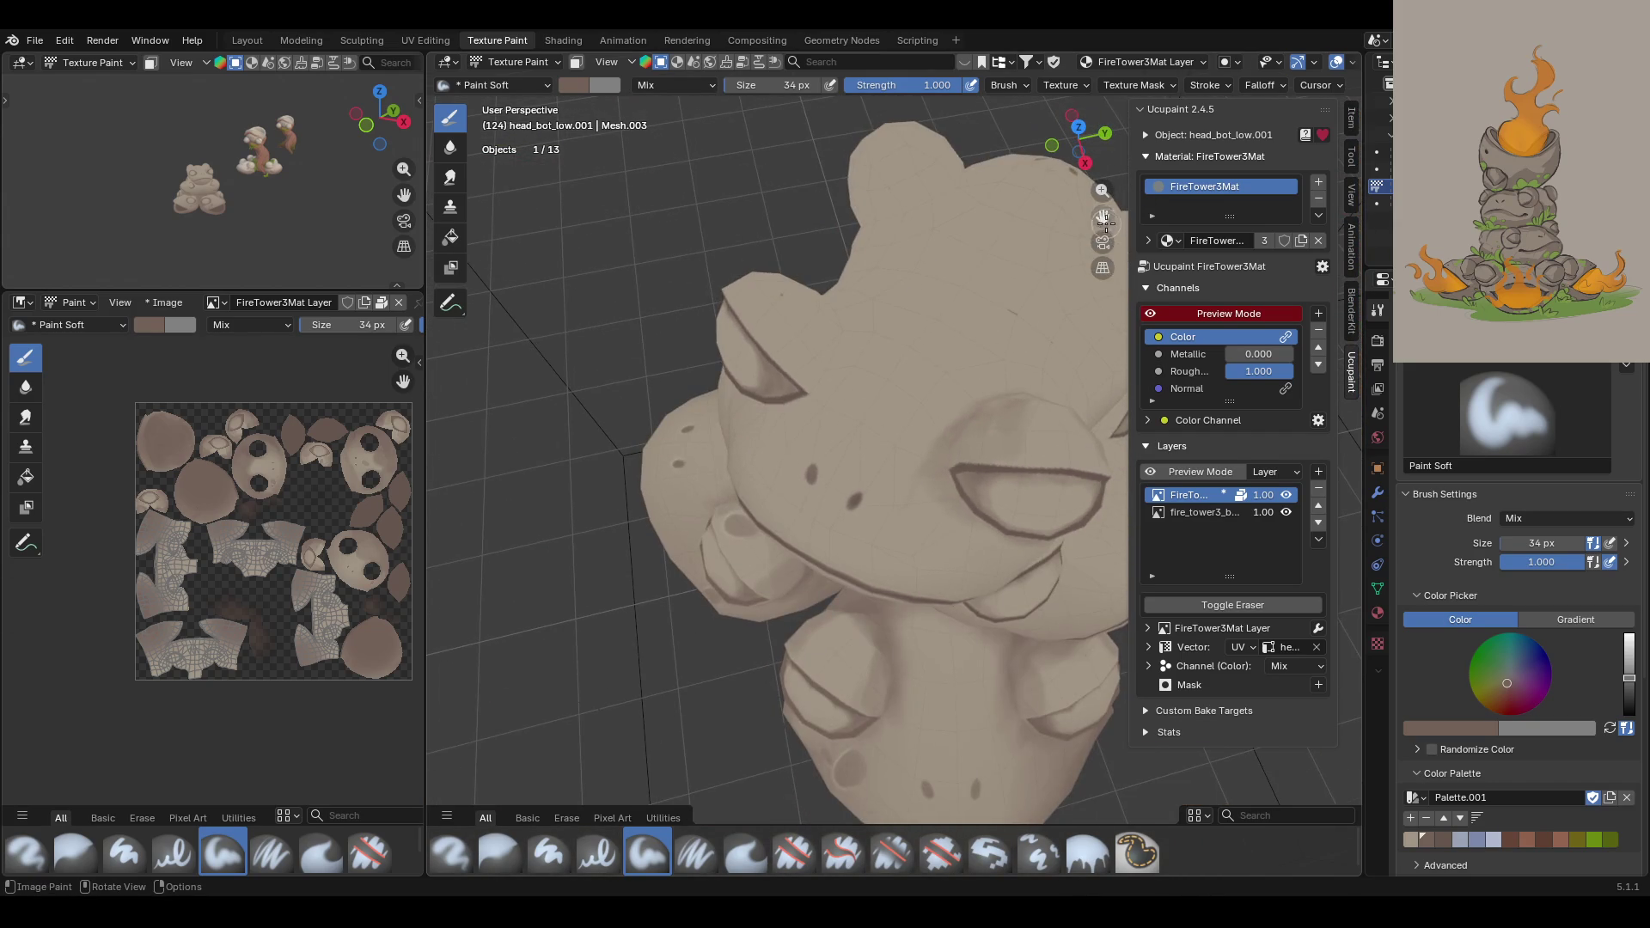
left_click_drag(1105, 222, 1104, 284)
left_click_drag(1105, 222, 1104, 327)
mouse_move(890, 583)
middle_mouse_down("ctrl")
mouse_move(906, 655)
mouse_move(911, 636)
middle_mouse_up("ctrl")
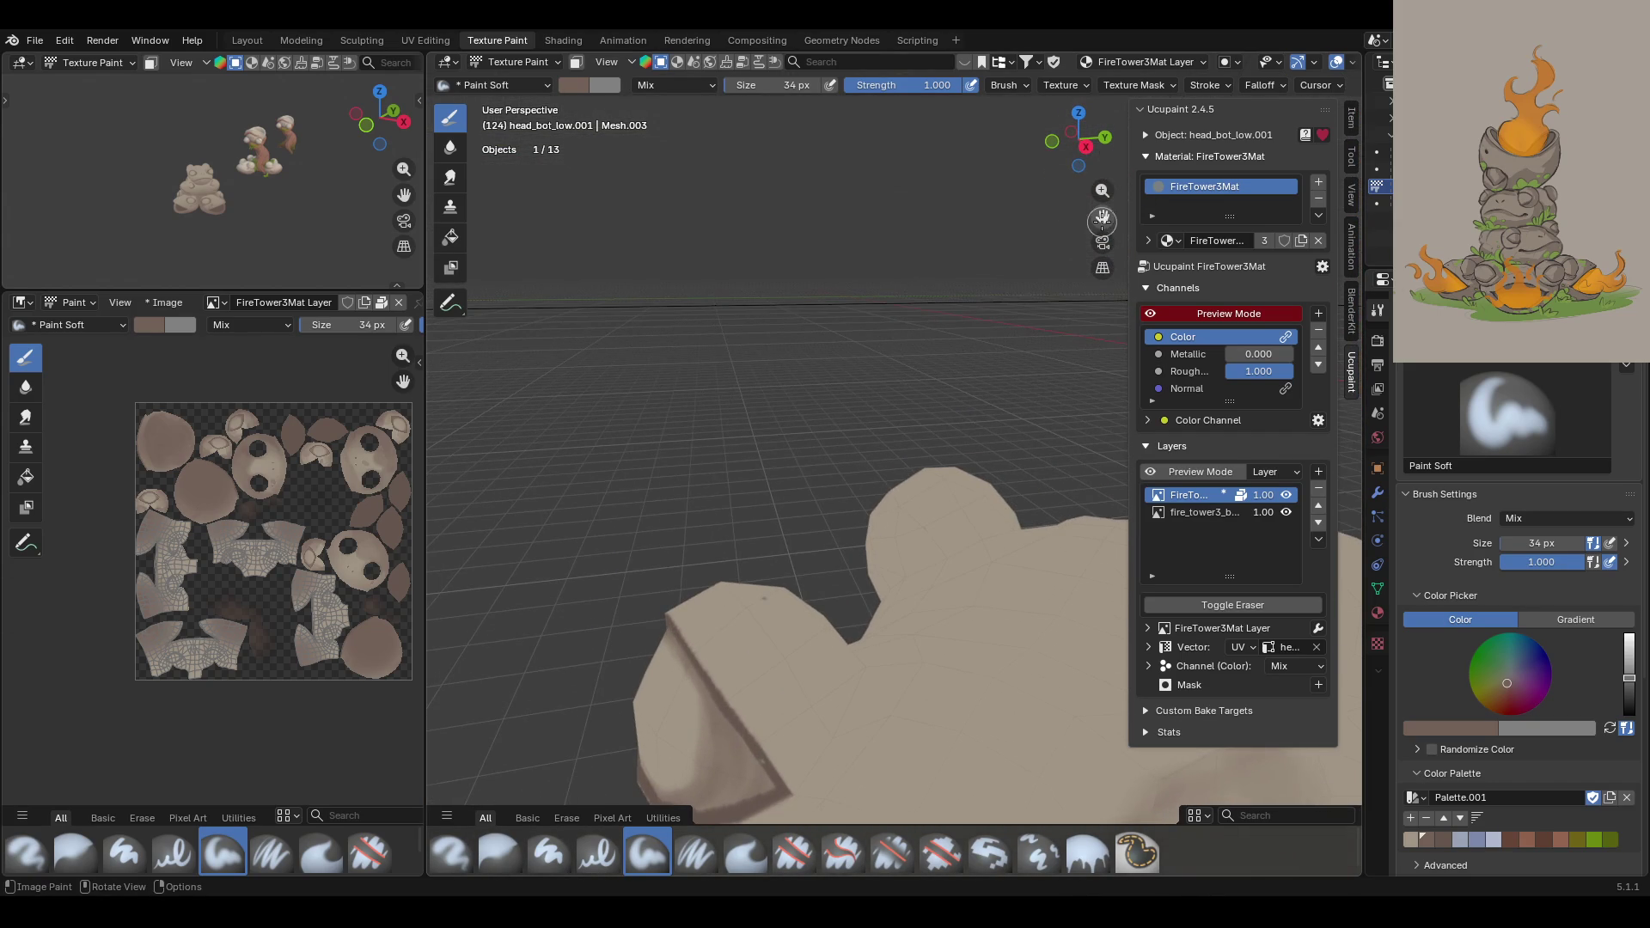
left_click_drag(1103, 221, 1102, 143)
mouse_move(916, 316)
middle_mouse_down()
mouse_move(861, 277)
mouse_move(867, 364)
middle_mouse_up()
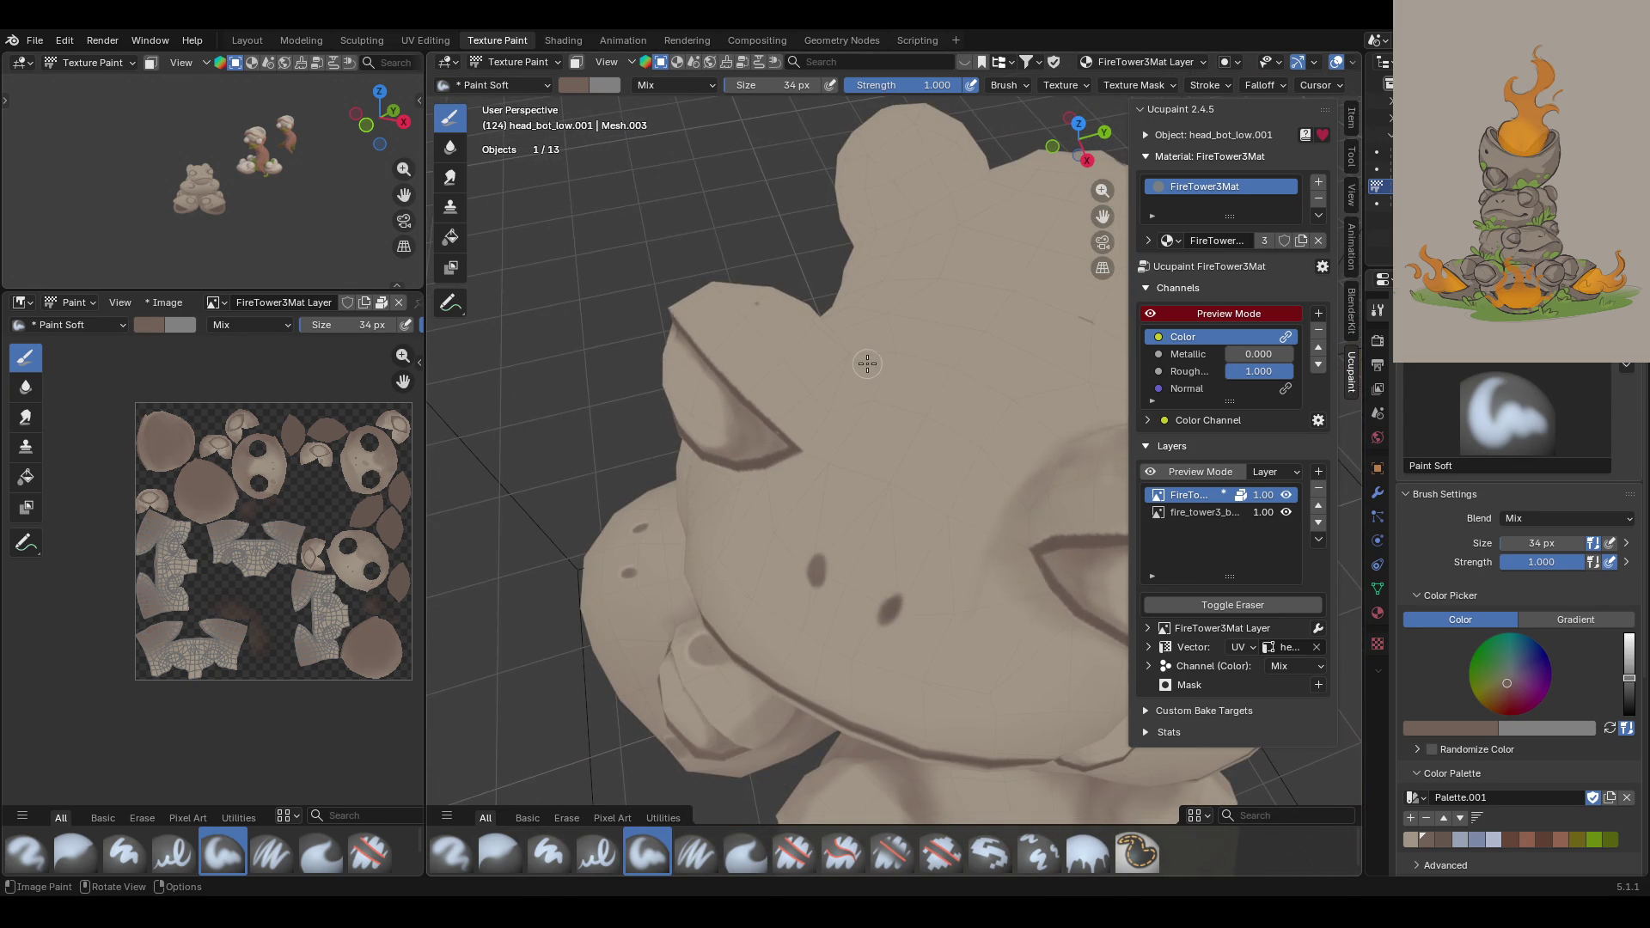
mouse_move(711, 347)
left_mouse_down()
mouse_move(756, 300)
mouse_move(732, 383)
mouse_move(773, 371)
mouse_move(779, 409)
mouse_move(830, 349)
mouse_move(799, 440)
mouse_move(834, 388)
mouse_move(777, 465)
mouse_move(687, 473)
left_mouse_up()
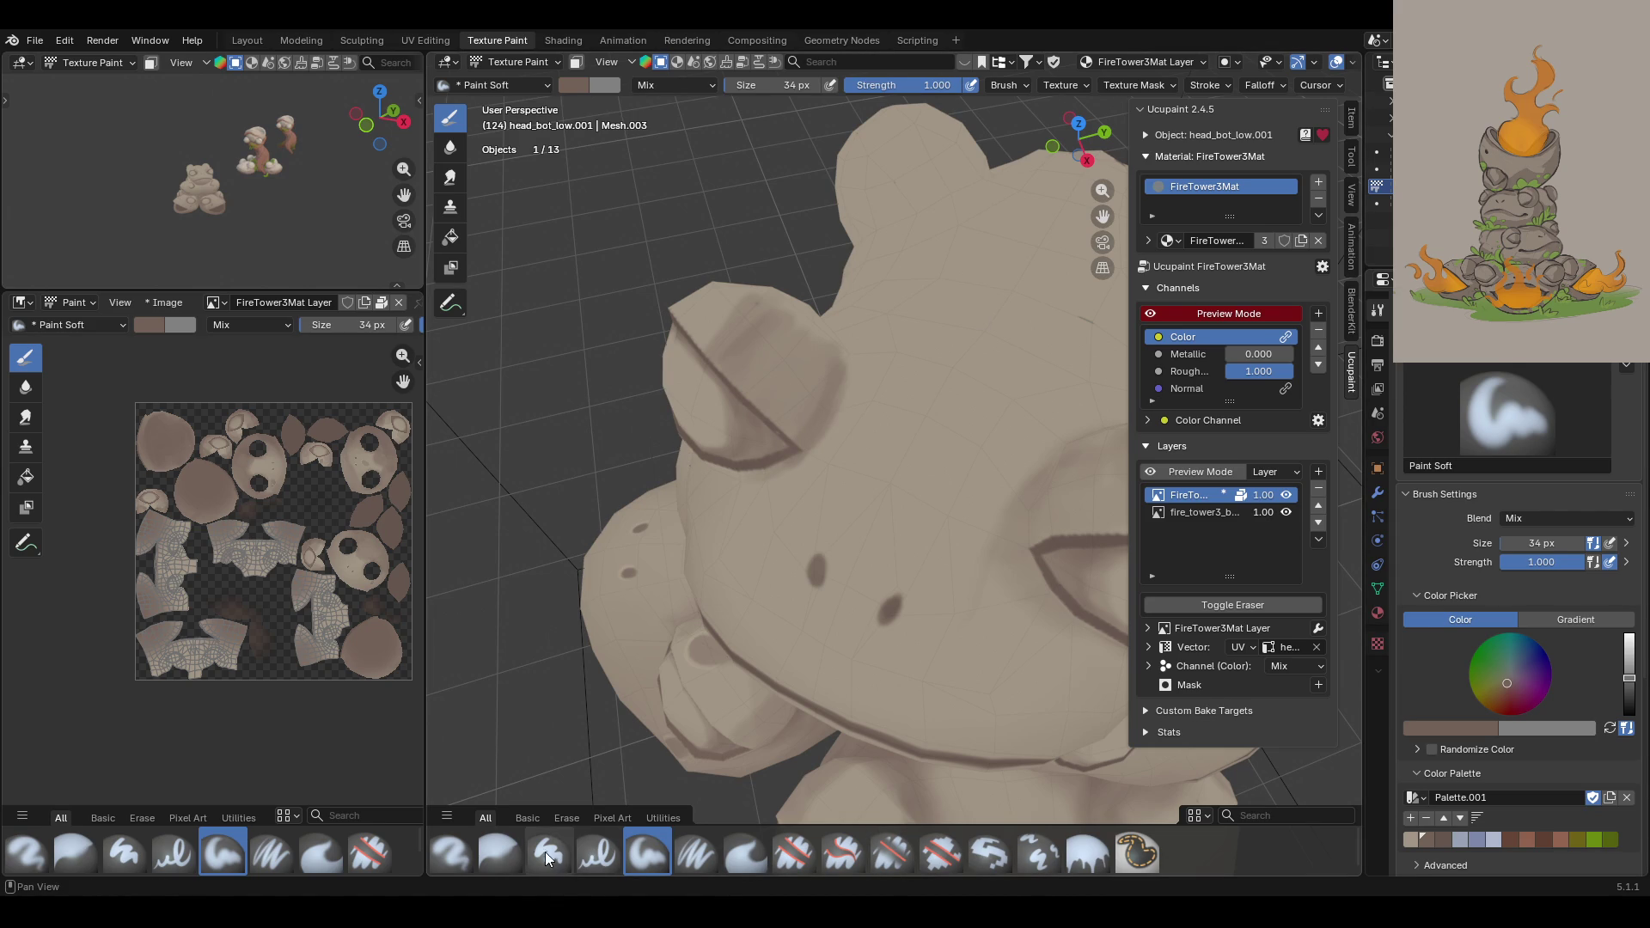
Step: Briefly blur the head strokes, then paint dark outlines across the head and around the eye ring
left_click(499, 853)
left_click_drag(744, 299, 744, 299)
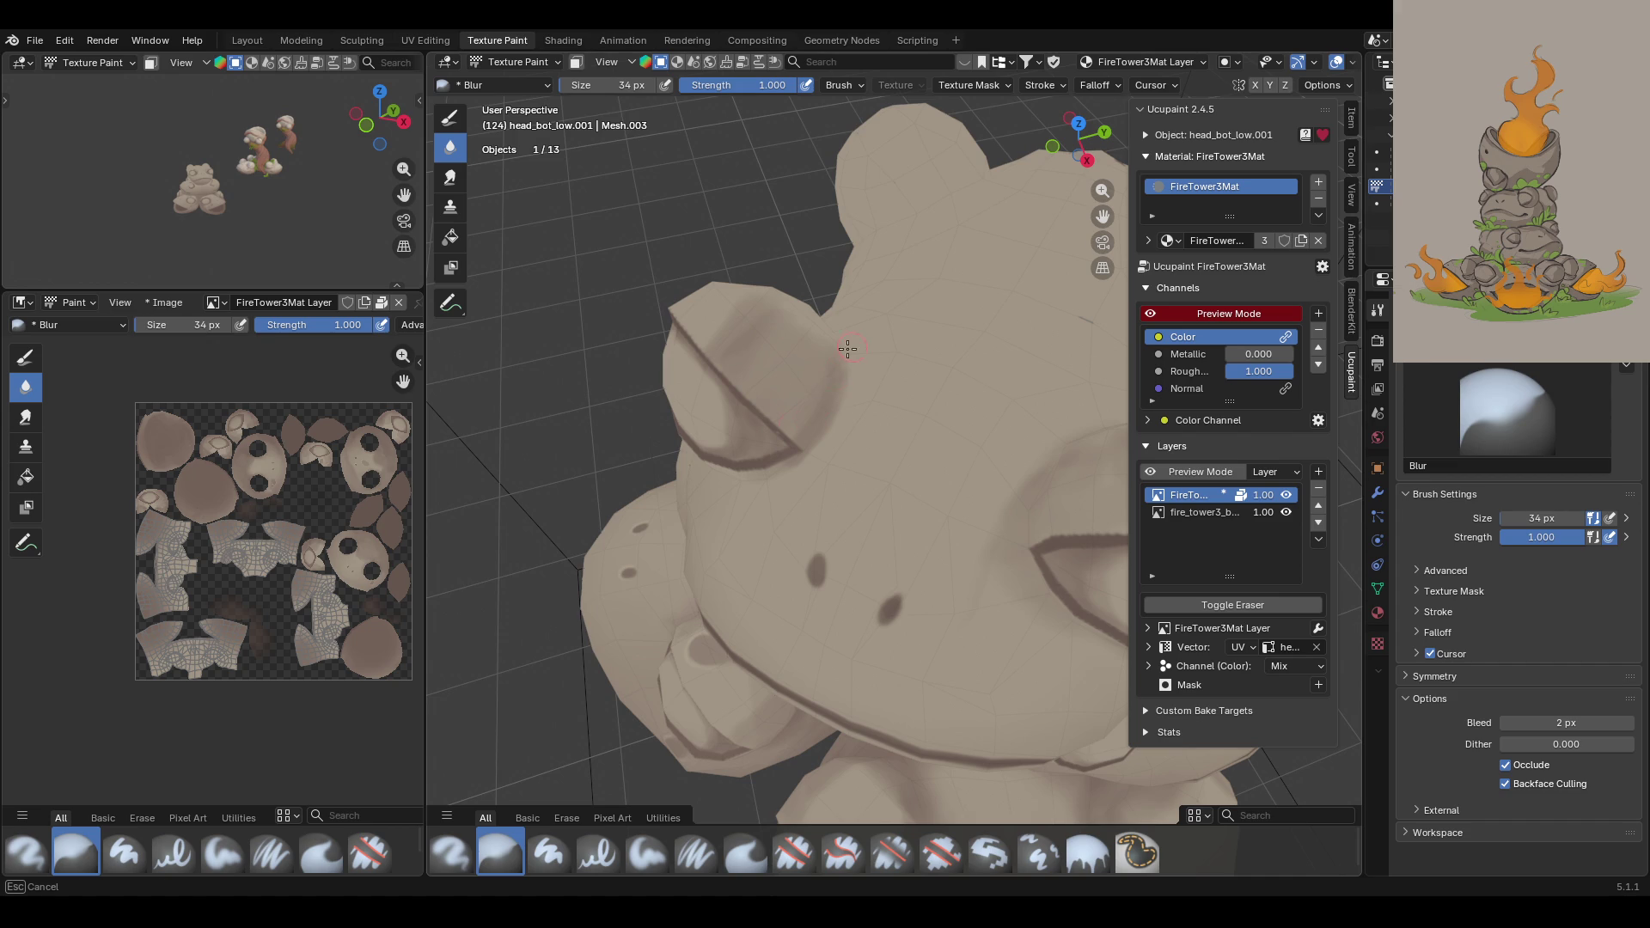
left_click(647, 854)
middle_click_drag(851, 456, 1040, 411)
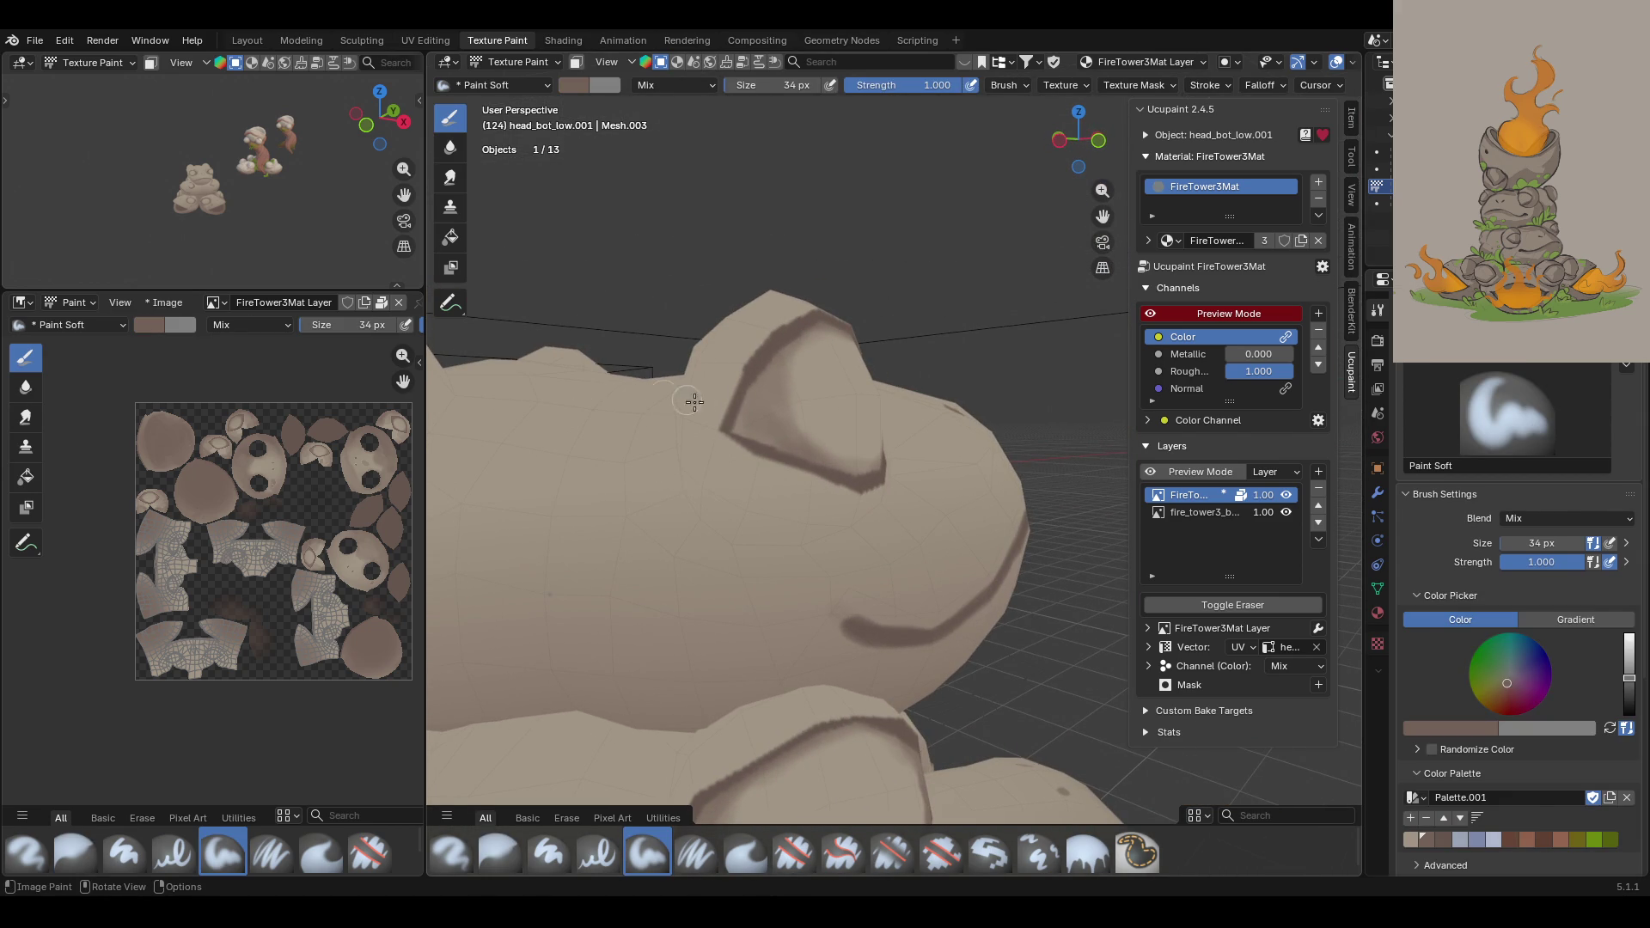
middle_click_drag(586, 360, 669, 371)
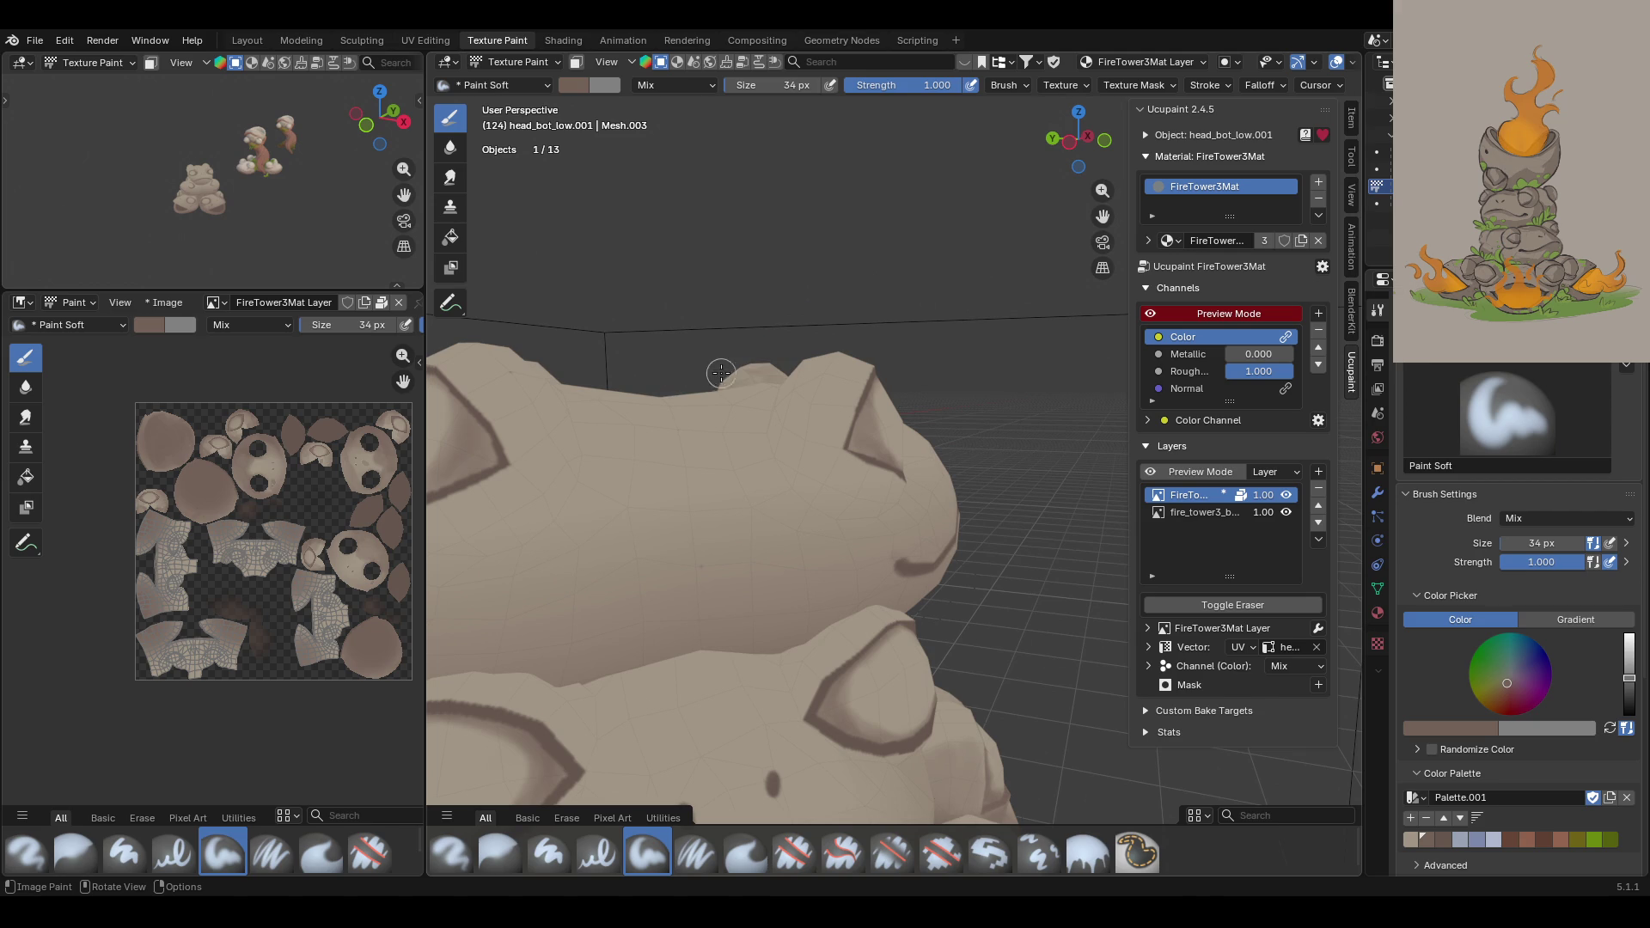
mouse_move(825, 357)
middle_mouse_down()
mouse_move(962, 383)
mouse_move(956, 411)
middle_mouse_up()
mouse_move(838, 416)
left_mouse_down()
mouse_move(840, 464)
mouse_move(851, 428)
mouse_move(801, 418)
mouse_move(813, 496)
mouse_move(799, 516)
mouse_move(818, 486)
mouse_move(874, 494)
mouse_move(861, 518)
left_mouse_up()
middle_click_drag(965, 441, 810, 394)
left_click_drag(830, 508, 954, 514)
mouse_move(957, 462)
middle_mouse_down()
mouse_move(983, 490)
mouse_move(1028, 490)
middle_mouse_up()
Step: With the Blur brush, soften the dark outlines near the ear, on the face and over the eye rim
left_click(499, 852)
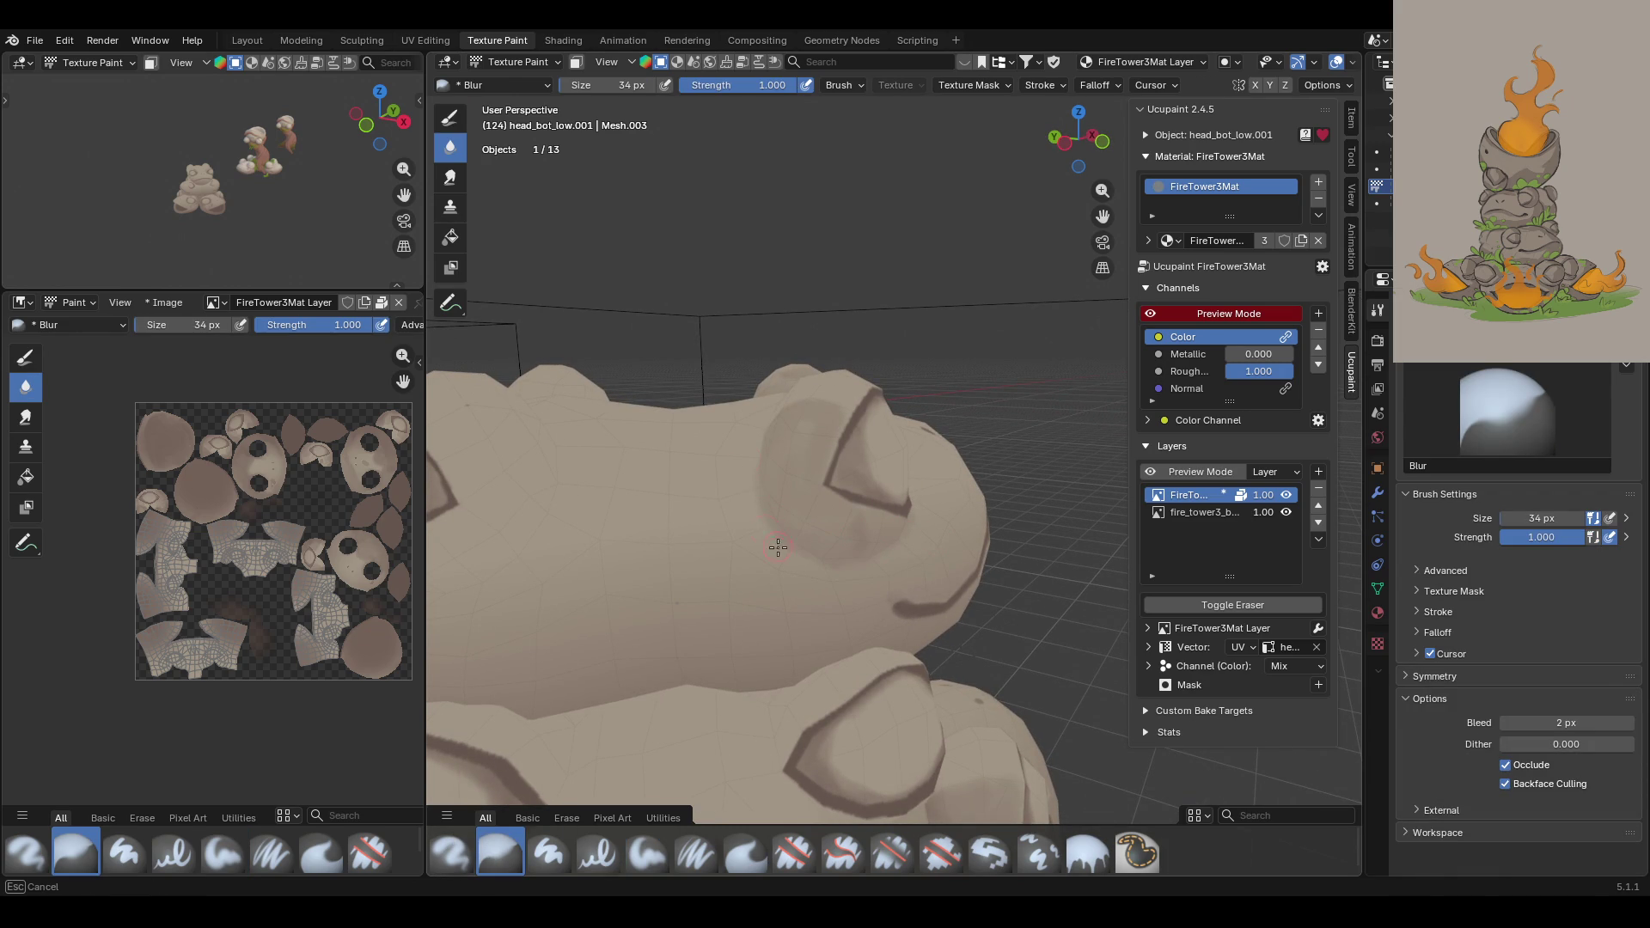
middle_click_drag(789, 484, 731, 439)
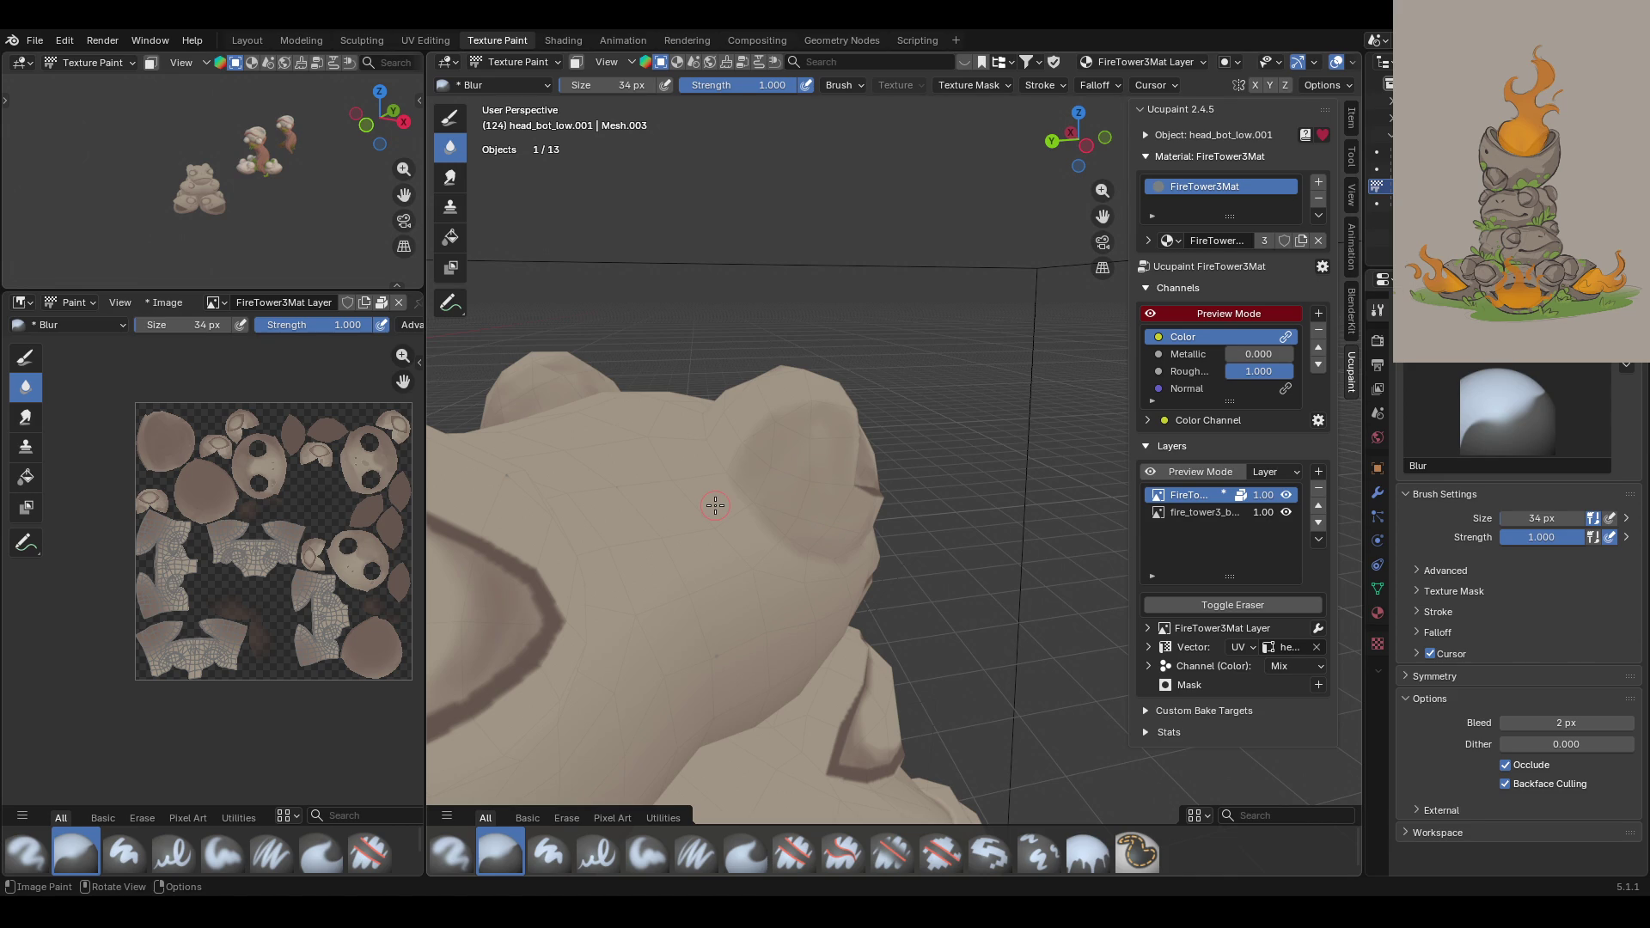
mouse_move(770, 486)
left_mouse_down()
mouse_move(794, 565)
mouse_move(866, 544)
mouse_move(730, 502)
left_mouse_up()
mouse_move(731, 501)
middle_mouse_down()
mouse_move(769, 469)
mouse_move(801, 531)
middle_mouse_up()
left_click_drag(801, 531, 915, 567)
middle_click_drag(915, 567, 997, 342)
mouse_move(985, 415)
left_mouse_down()
mouse_move(908, 413)
mouse_move(1034, 478)
left_mouse_up()
left_click_drag(1066, 542, 1065, 550)
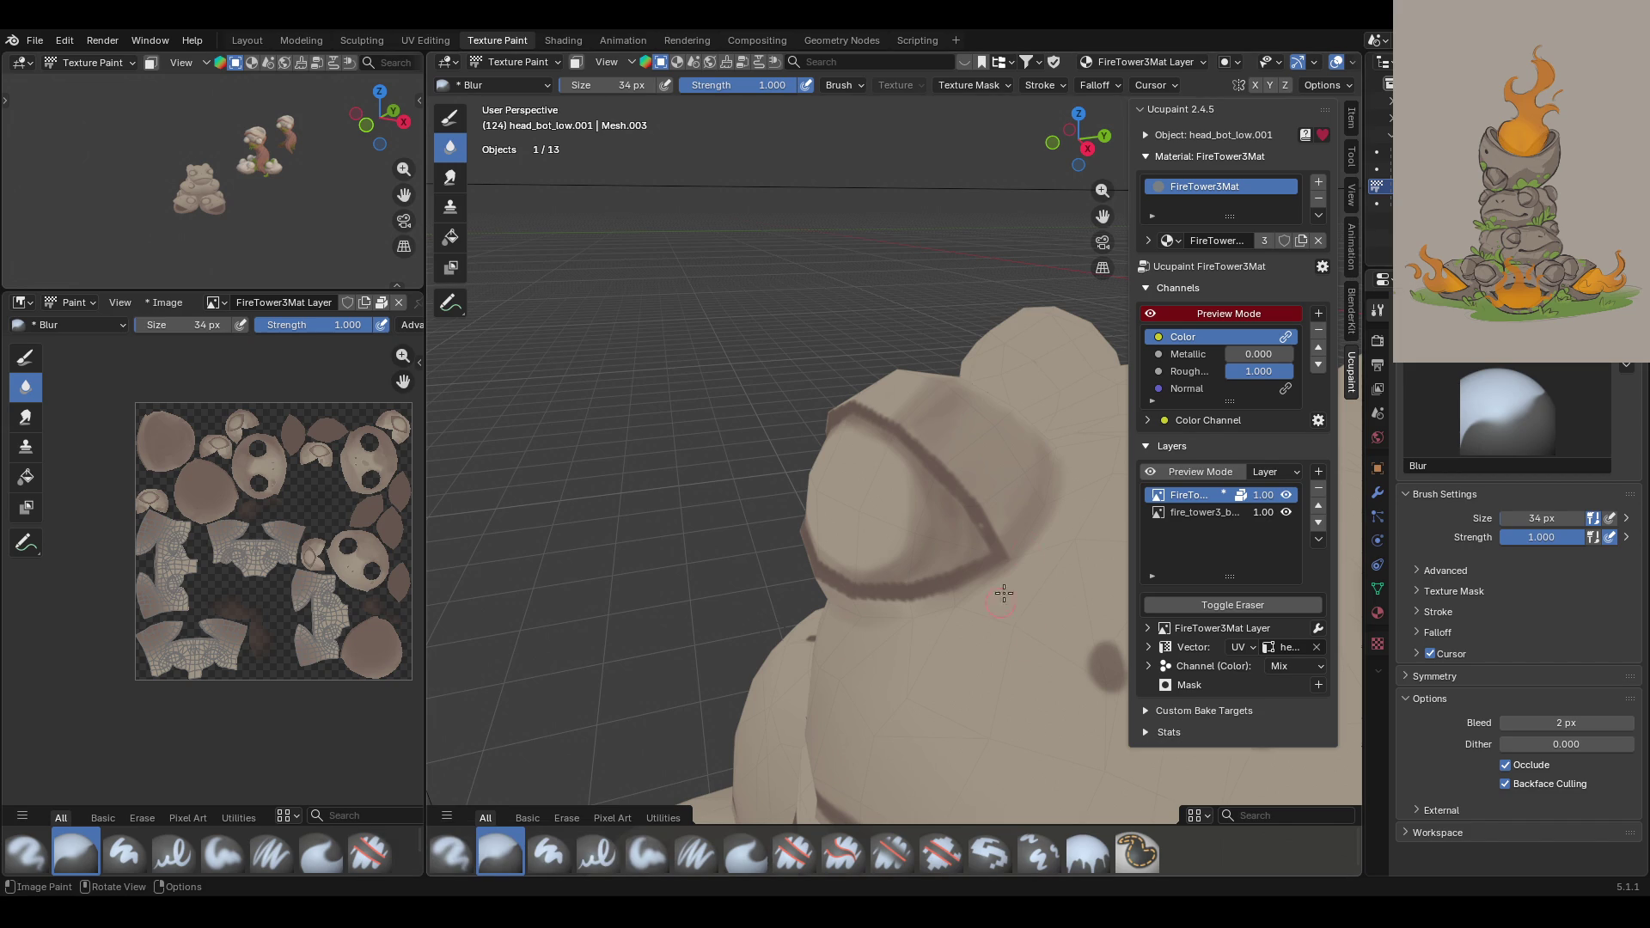
middle_click_drag(976, 529, 874, 515)
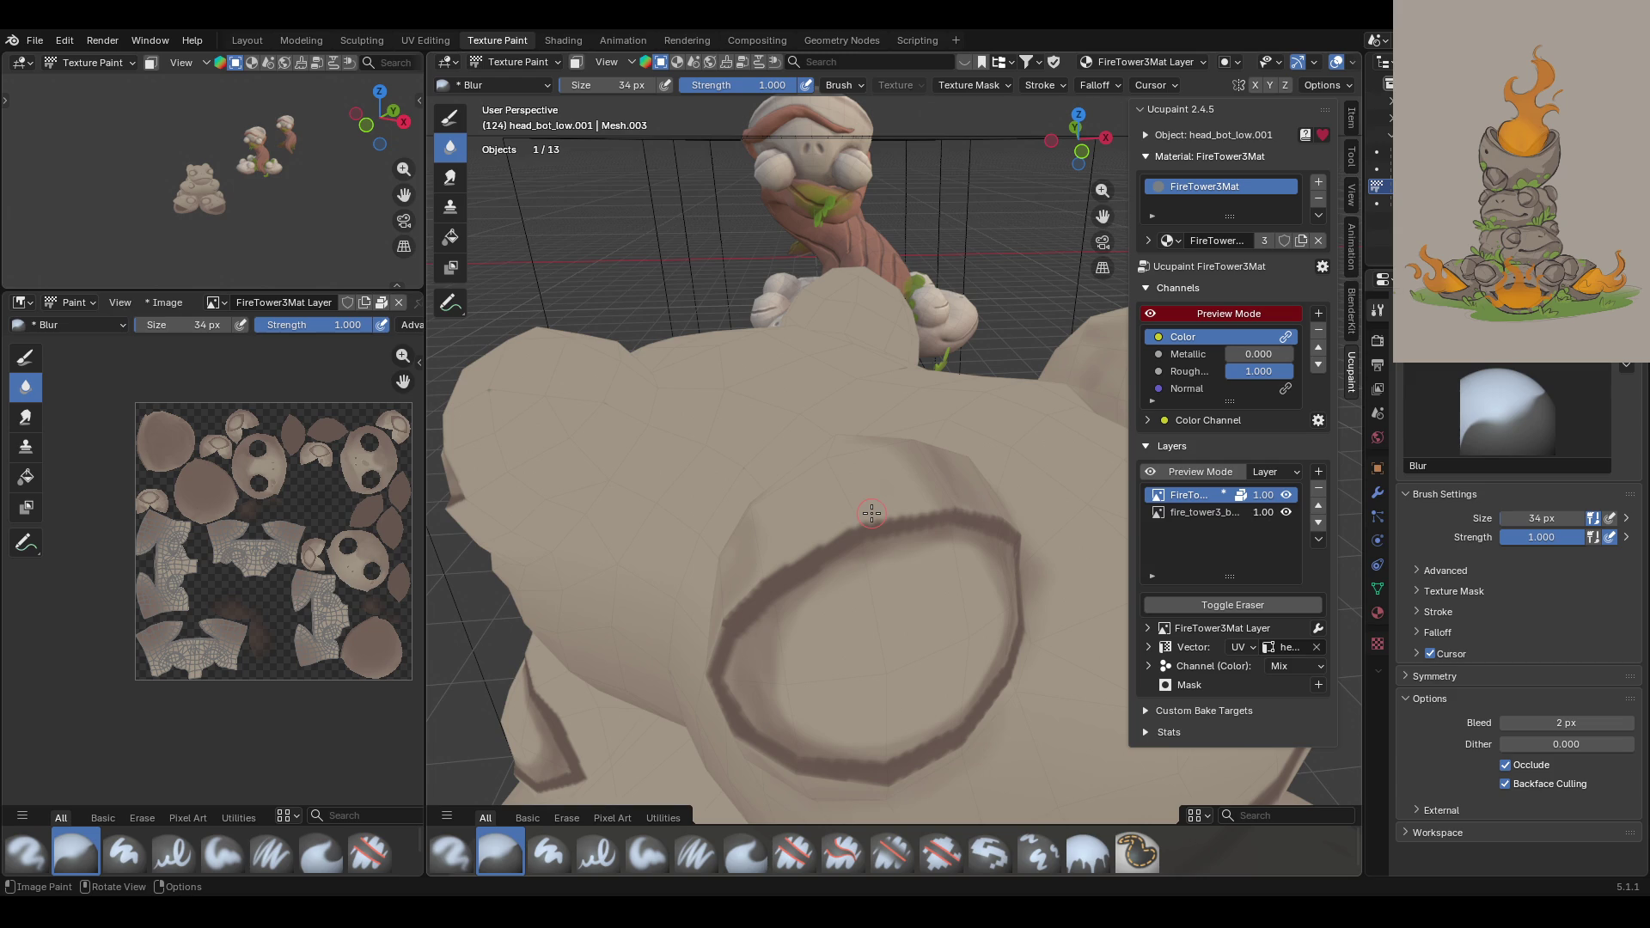
Step: Zoom out to inspect the whole stacked stone model, then zoom back onto the face
scroll(876, 416, "down", 6)
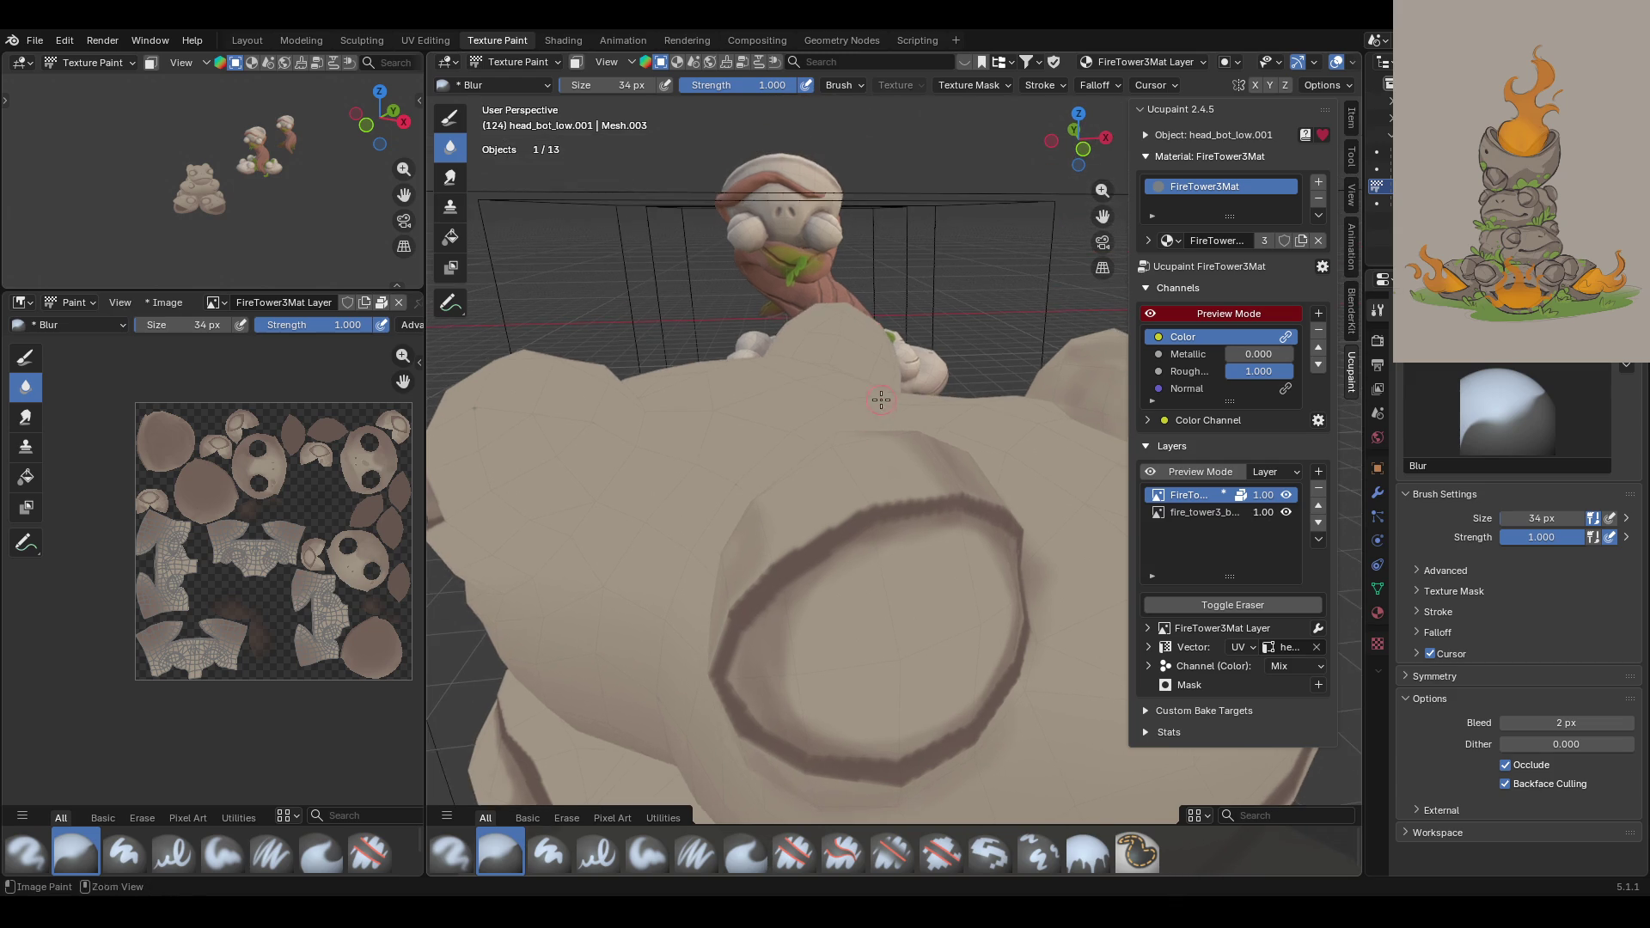
scroll(881, 422, "down", 2)
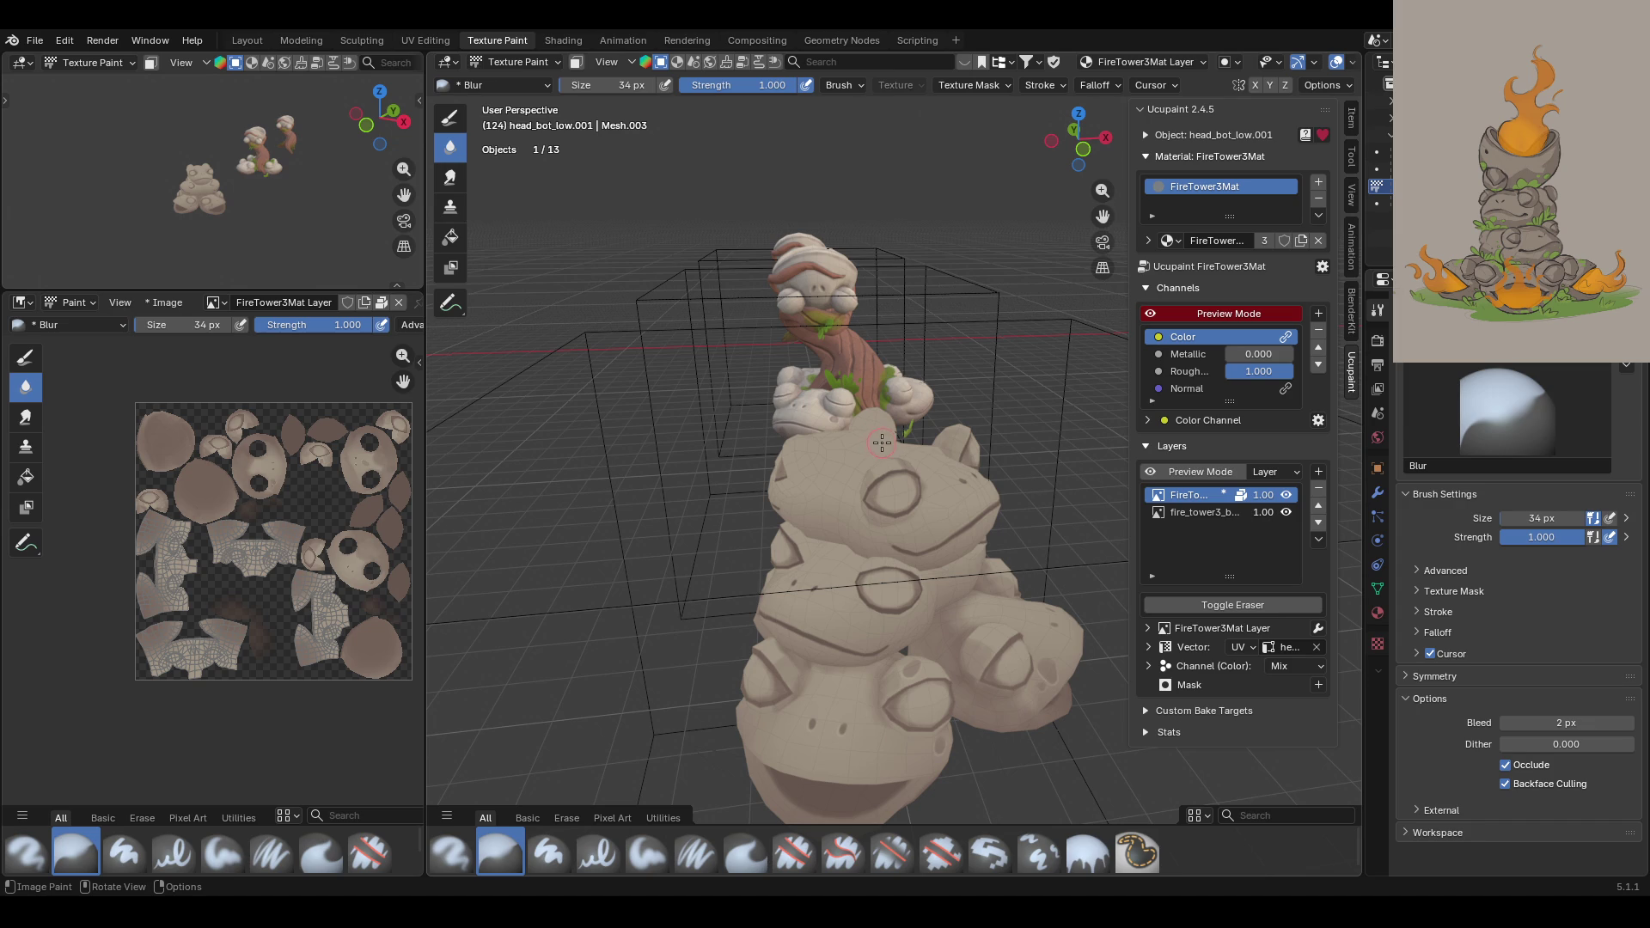
mouse_move(1029, 446)
middle_mouse_down()
mouse_move(1075, 615)
mouse_move(1076, 577)
mouse_move(1018, 592)
middle_mouse_up()
scroll(990, 560, "up", 4)
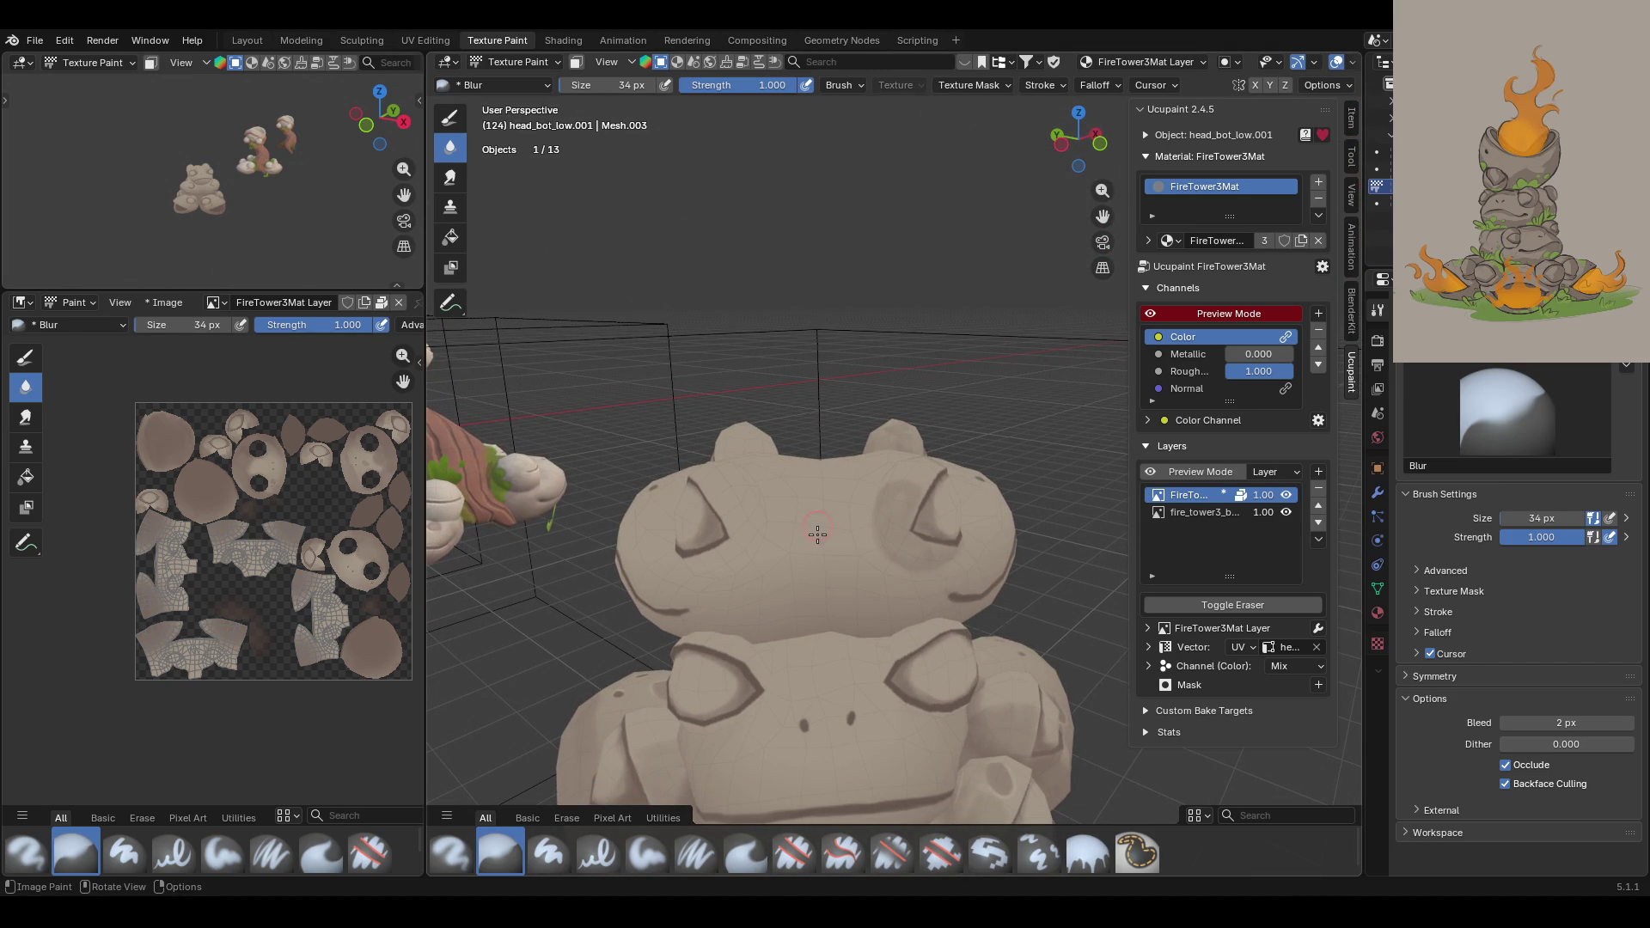
Step: Paint soft dark shading between the frog's eyes and turn on face-selection masking
left_click(648, 850)
mouse_move(838, 560)
left_mouse_down()
mouse_move(830, 534)
mouse_move(875, 604)
mouse_move(832, 559)
mouse_move(844, 595)
mouse_move(886, 597)
mouse_move(834, 606)
left_mouse_up()
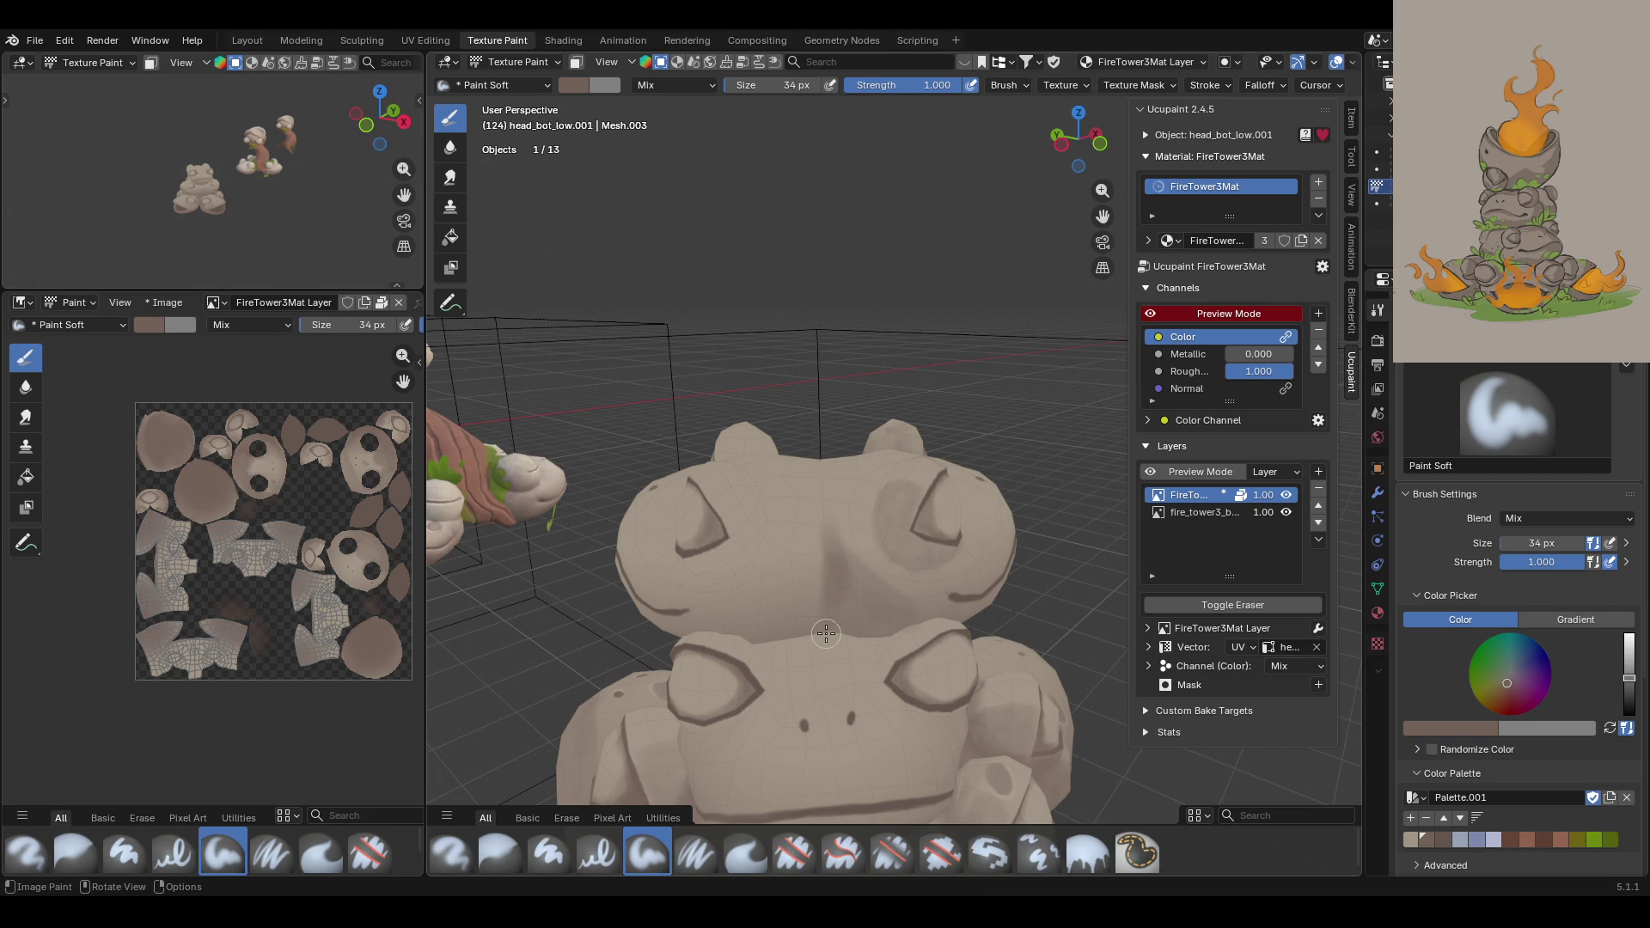
middle_click_drag(957, 460, 808, 447)
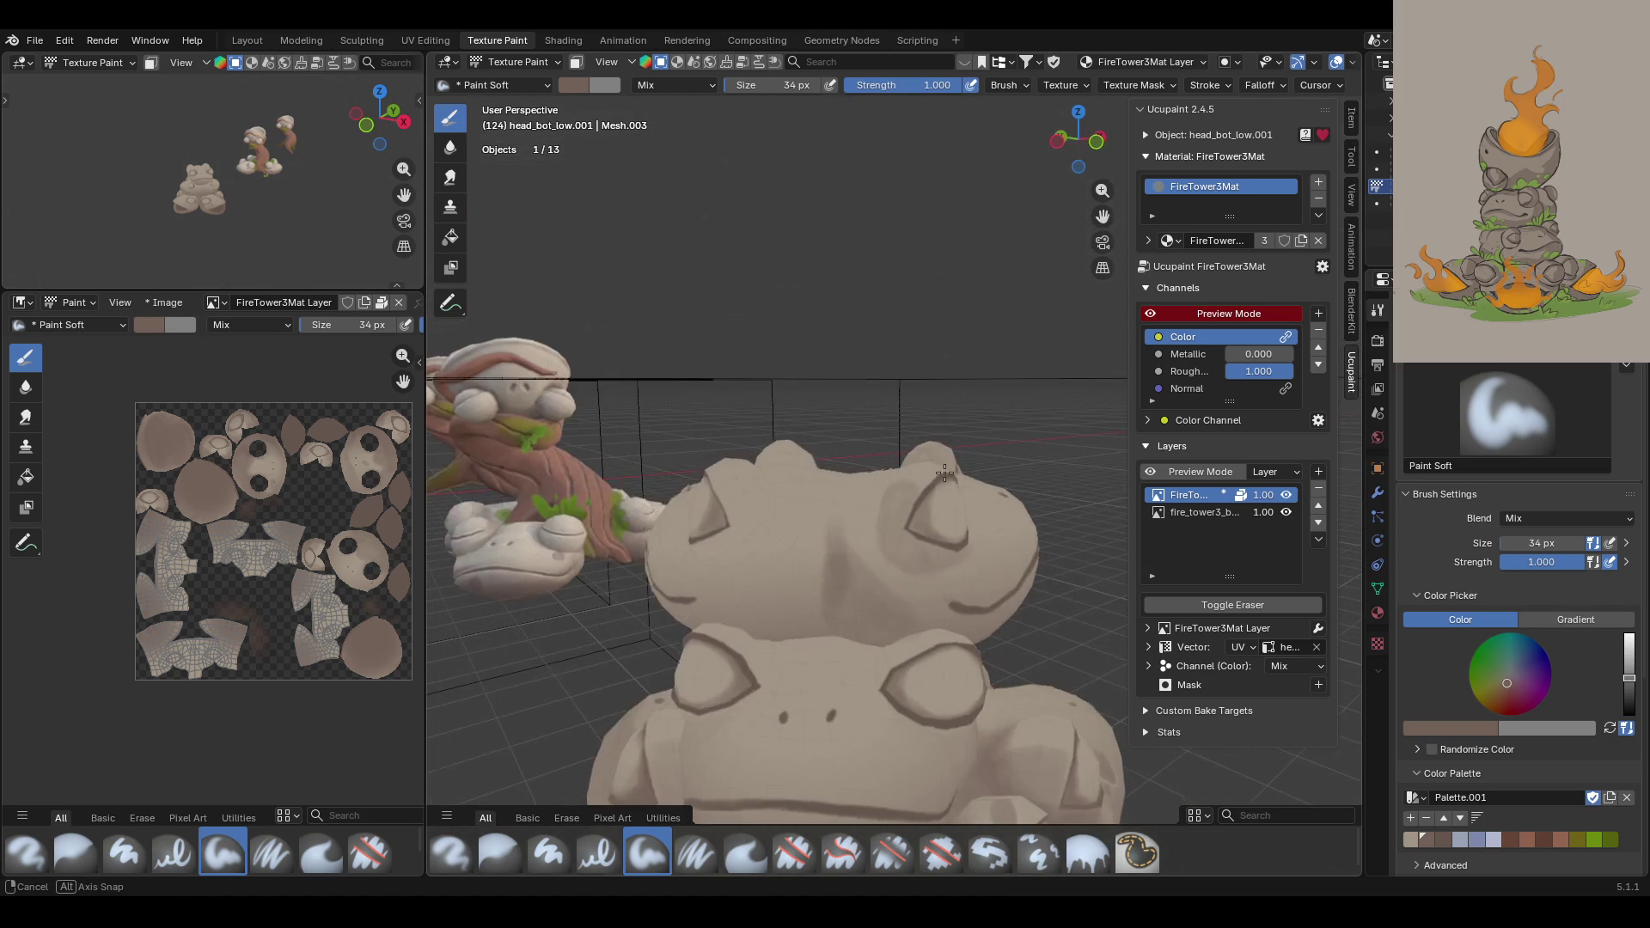
left_click(575, 61)
Step: Mask painting to the frog's lower face and paint short shading strokes across it
left_click(451, 302)
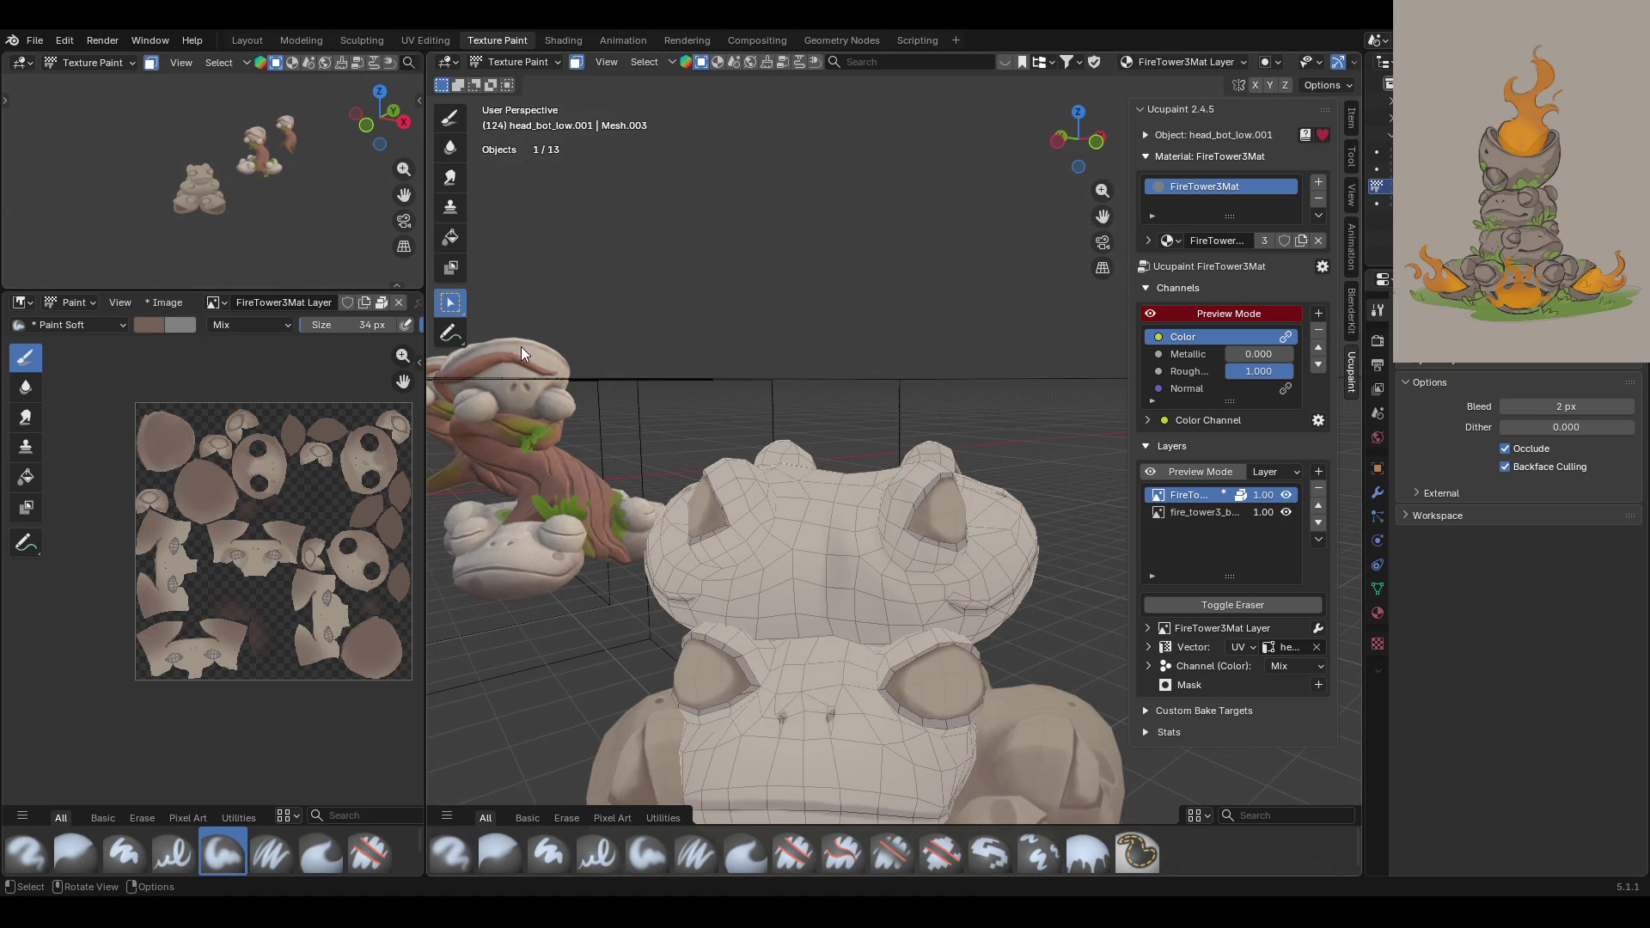
left_click(803, 565)
left_click(450, 117)
mouse_move(825, 430)
middle_mouse_down()
mouse_move(763, 427)
mouse_move(825, 524)
mouse_move(911, 573)
middle_mouse_up()
mouse_move(858, 643)
left_mouse_down()
mouse_move(861, 603)
mouse_move(991, 678)
left_mouse_up()
mouse_move(833, 598)
left_mouse_down()
mouse_move(818, 646)
mouse_move(825, 618)
left_mouse_up()
mouse_move(829, 602)
left_mouse_down()
mouse_move(831, 586)
mouse_move(783, 626)
left_mouse_up()
left_click_drag(786, 626, 773, 626)
left_click_drag(765, 627, 755, 627)
Step: Blur the lower-face shading, then return to the Paint Soft brush
mouse_move(754, 627)
middle_mouse_down()
mouse_move(662, 731)
mouse_move(584, 864)
mouse_move(526, 860)
middle_mouse_up()
left_click(499, 853)
mouse_move(845, 539)
left_mouse_down()
mouse_move(833, 614)
mouse_move(852, 519)
mouse_move(869, 573)
mouse_move(890, 572)
left_mouse_up()
left_click(449, 118)
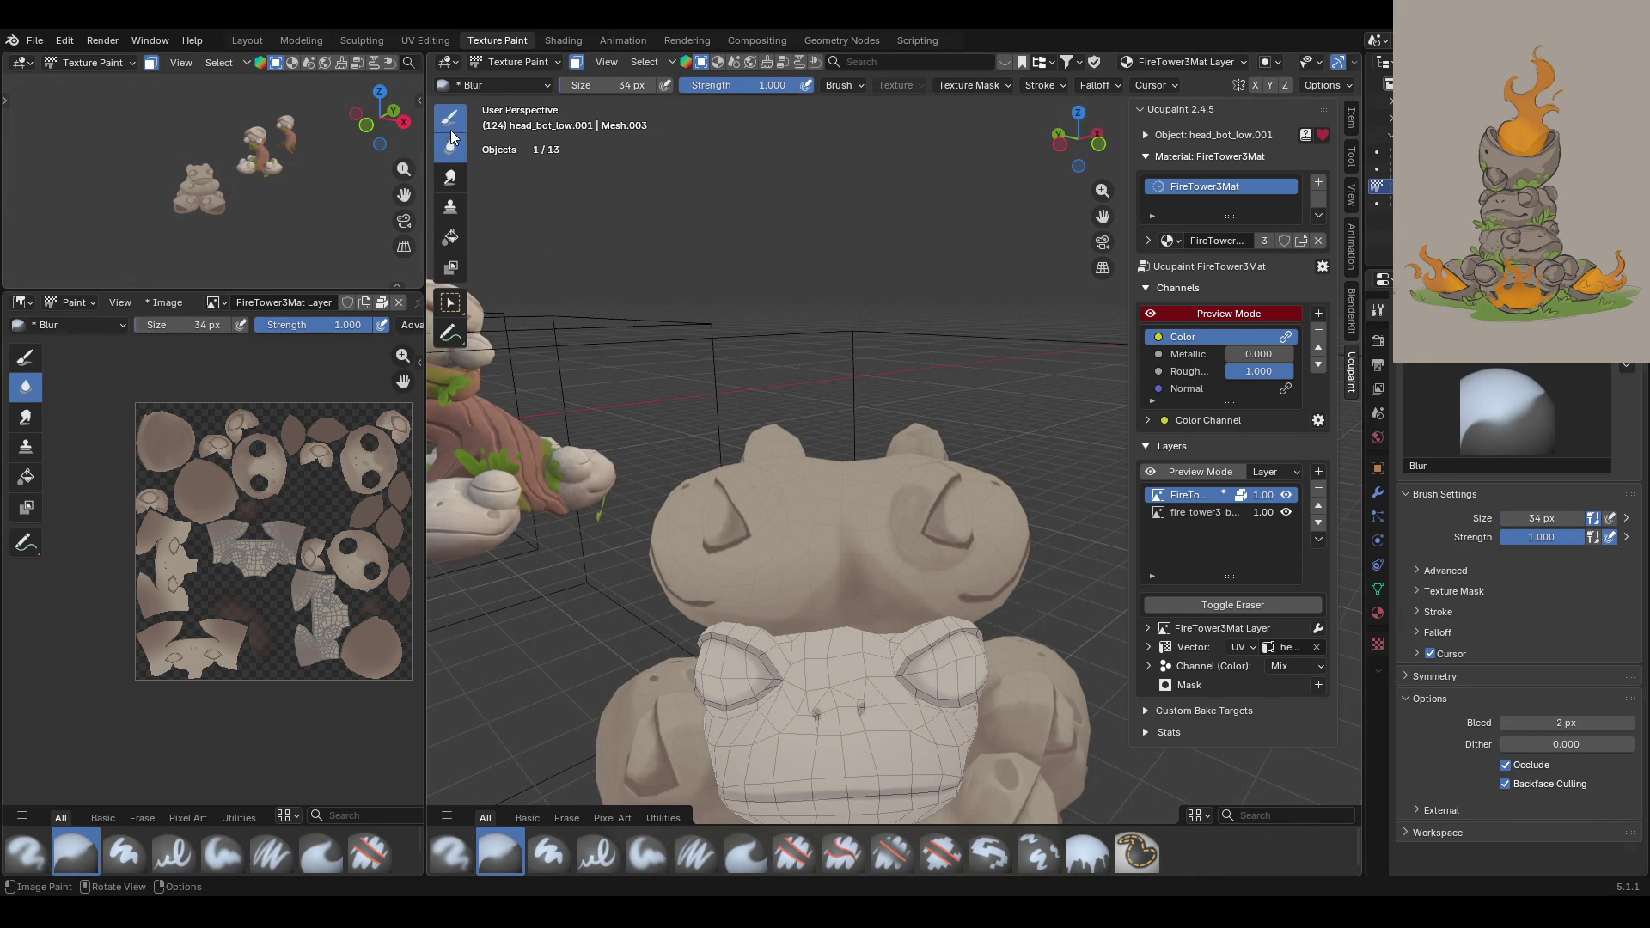
mouse_move(859, 395)
middle_mouse_down()
mouse_move(925, 471)
mouse_move(831, 656)
mouse_move(821, 602)
middle_mouse_up()
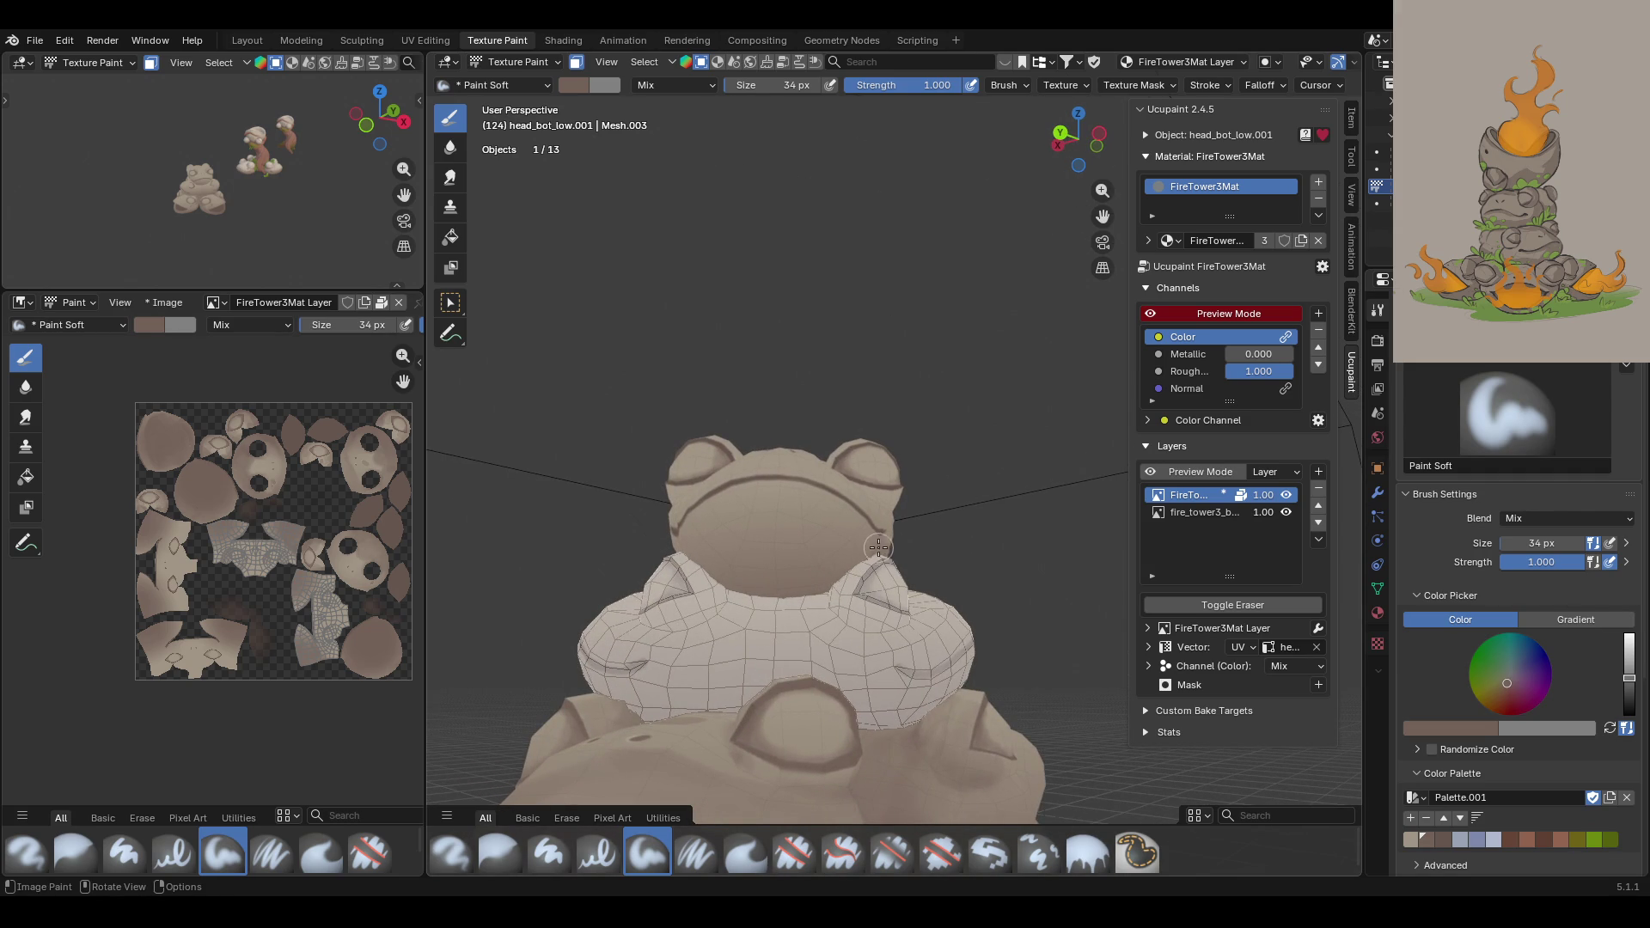
Step: Darken the lower and lower-right rim of the eye ring and stroke across the ear
mouse_move(821, 592)
left_mouse_down()
mouse_move(713, 563)
mouse_move(843, 572)
mouse_move(739, 590)
left_mouse_up()
mouse_move(886, 449)
middle_mouse_down()
mouse_move(774, 494)
mouse_move(848, 518)
mouse_move(820, 684)
mouse_move(709, 646)
mouse_move(933, 452)
middle_mouse_up()
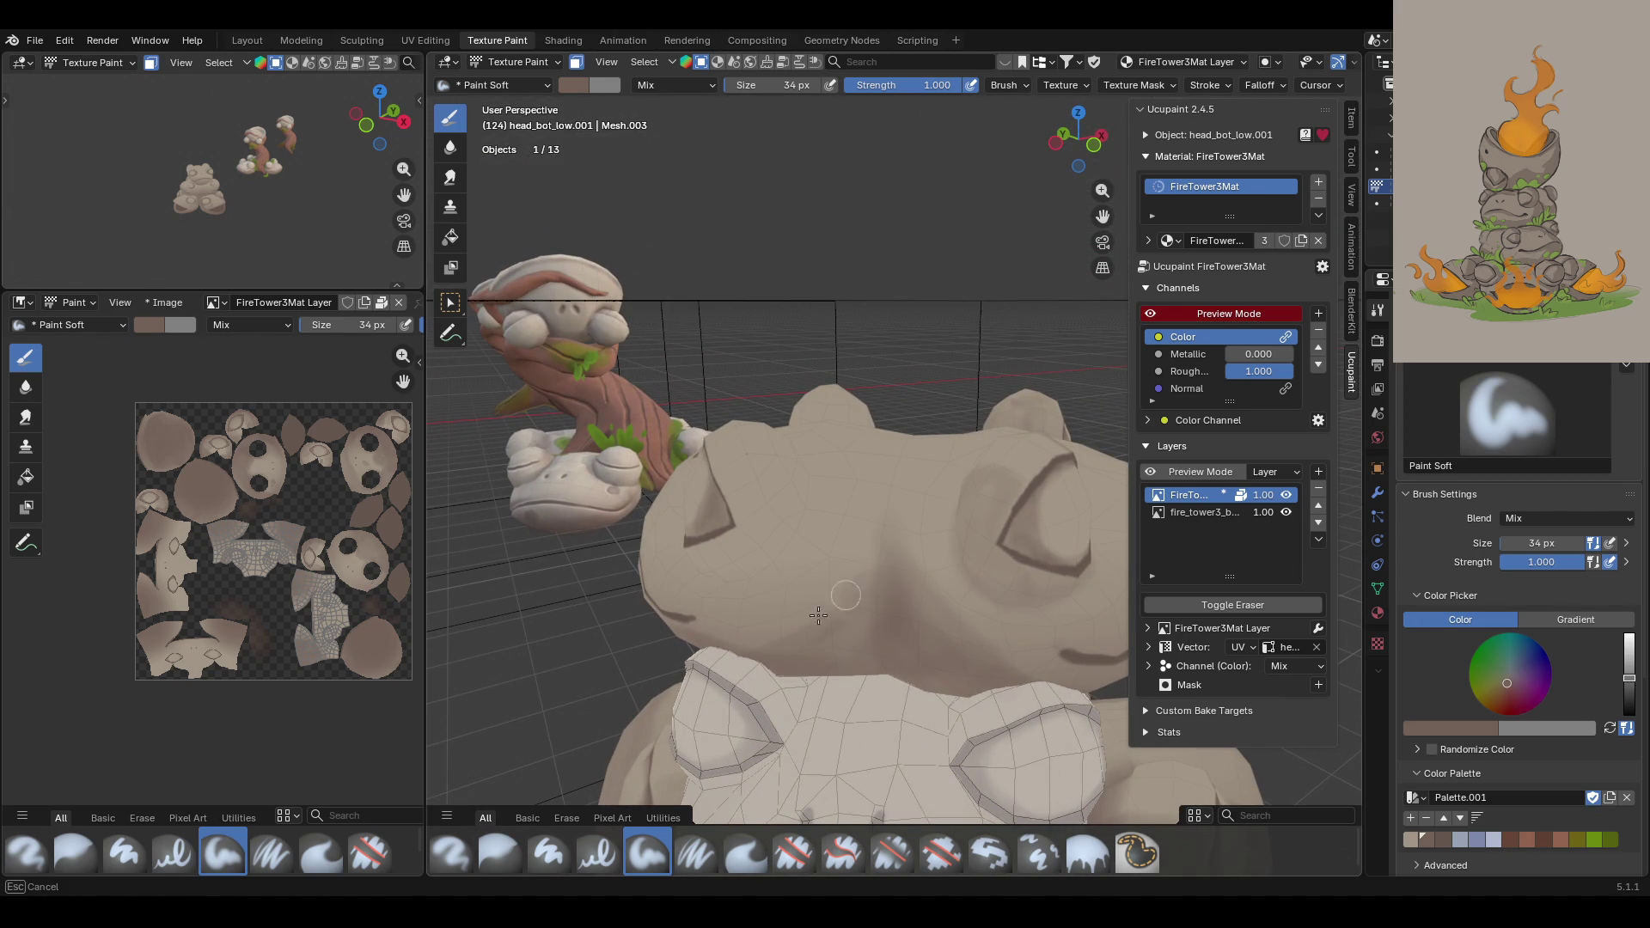
mouse_move(743, 507)
left_mouse_down()
mouse_move(802, 483)
mouse_move(752, 563)
mouse_move(744, 537)
mouse_move(712, 553)
mouse_move(760, 571)
mouse_move(782, 532)
left_mouse_up()
mouse_move(821, 380)
middle_mouse_down()
mouse_move(744, 434)
mouse_move(988, 366)
middle_mouse_up()
mouse_move(642, 561)
left_mouse_down()
mouse_move(698, 581)
mouse_move(778, 528)
left_mouse_up()
mouse_move(683, 581)
left_mouse_down()
mouse_move(733, 594)
mouse_move(720, 599)
left_mouse_up()
mouse_move(721, 599)
middle_mouse_down()
mouse_move(674, 583)
mouse_move(781, 573)
middle_mouse_up()
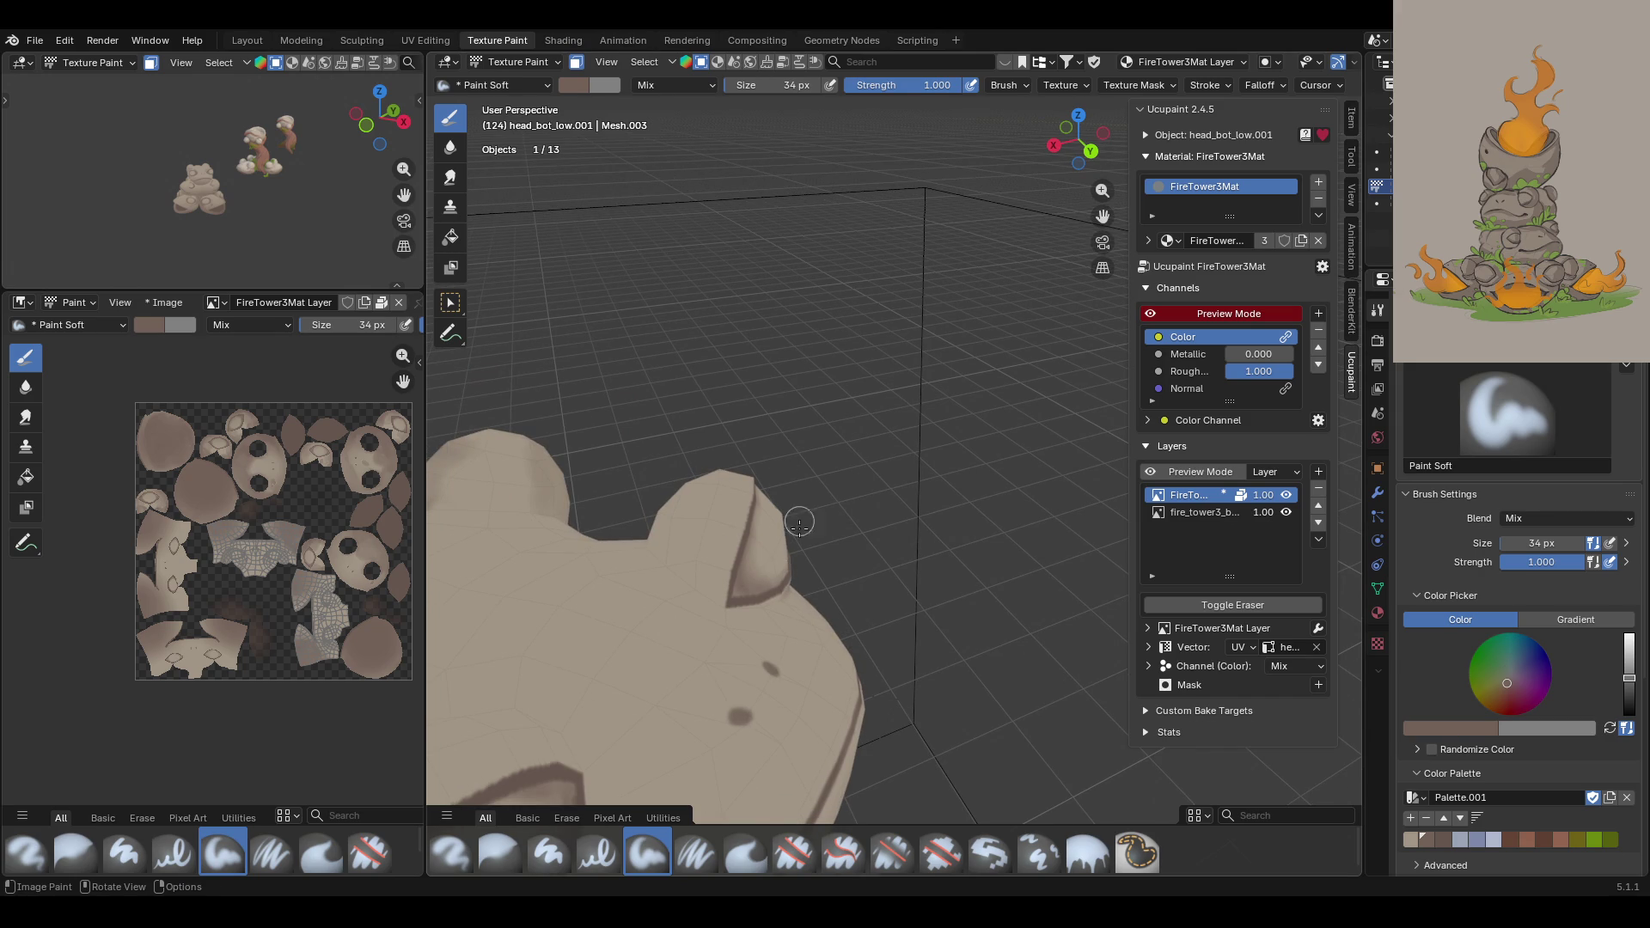
mouse_move(741, 501)
left_mouse_down()
mouse_move(713, 581)
mouse_move(667, 540)
mouse_move(686, 574)
mouse_move(724, 606)
mouse_move(771, 606)
mouse_move(801, 576)
left_mouse_up()
mouse_move(798, 571)
middle_mouse_down()
mouse_move(742, 588)
mouse_move(866, 578)
mouse_move(832, 581)
middle_mouse_up()
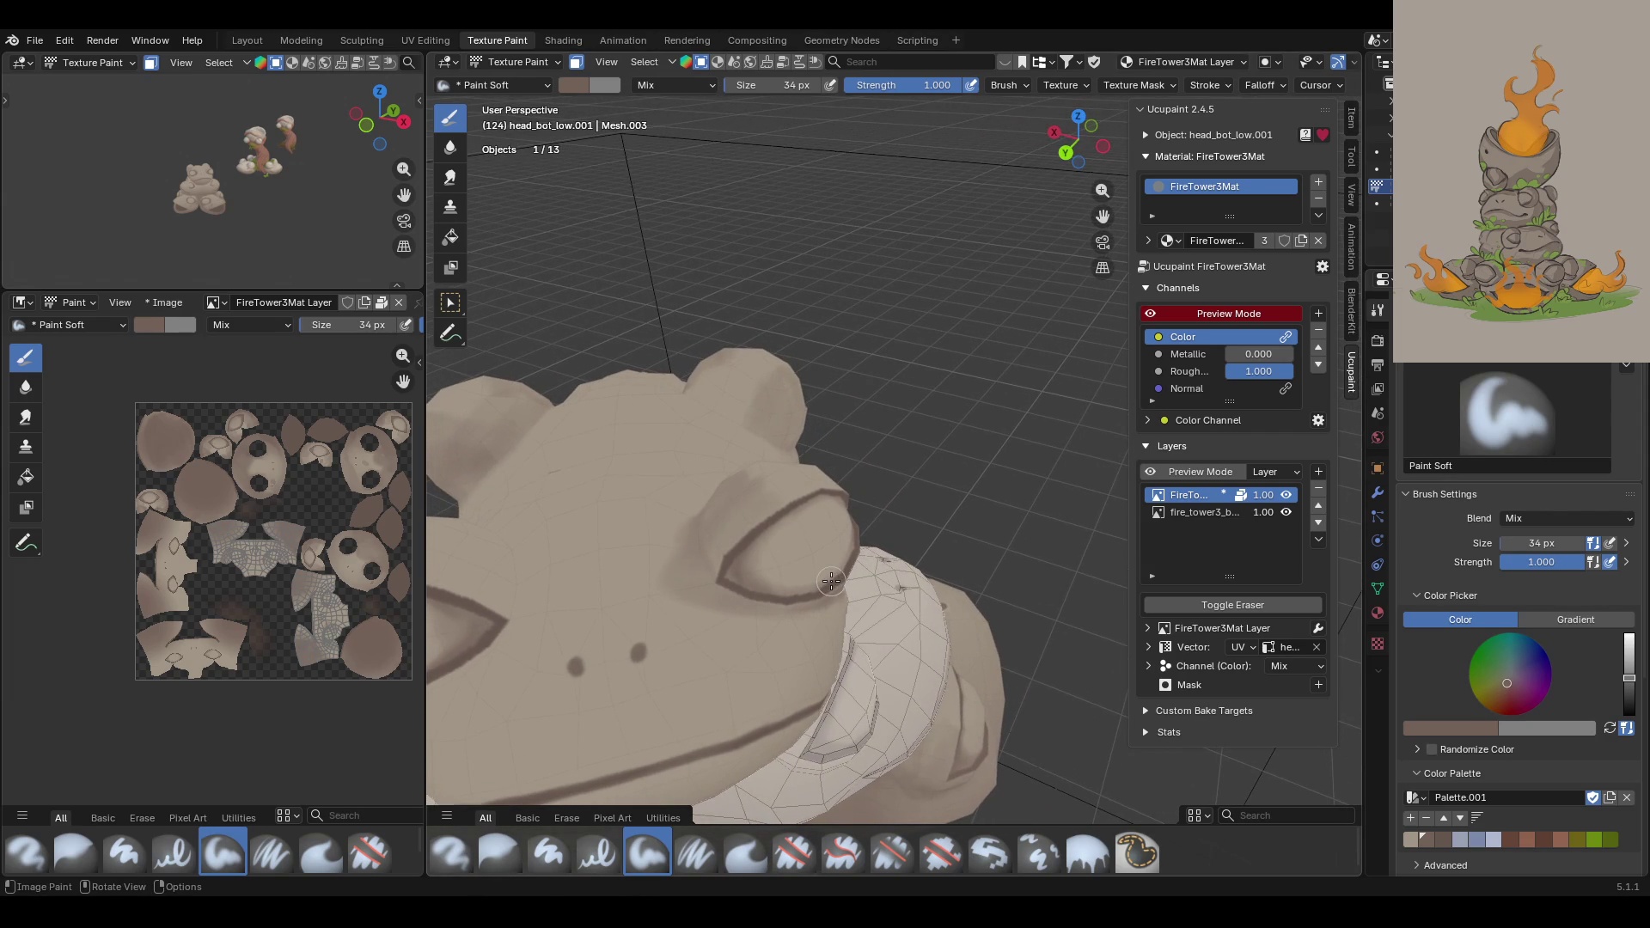
Step: Blur the shading below the eye, then return to Paint Soft with a light beige colour
left_click(498, 853)
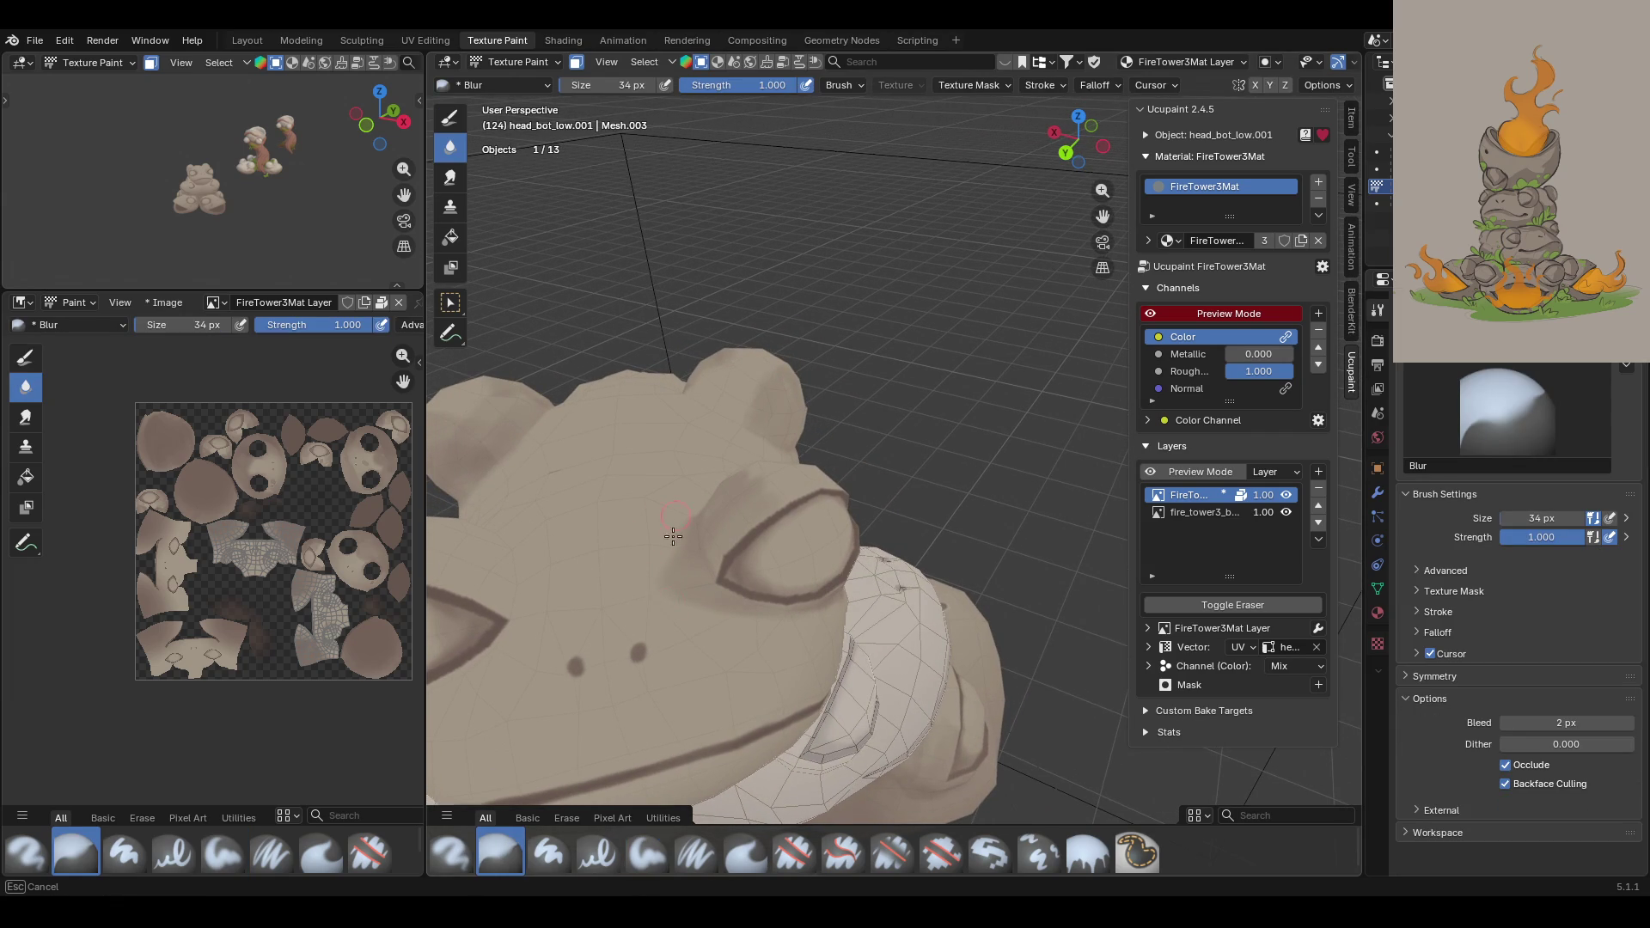
mouse_move(760, 466)
left_mouse_down()
mouse_move(753, 500)
mouse_move(722, 482)
left_mouse_up()
mouse_move(713, 550)
left_mouse_down()
mouse_move(696, 630)
mouse_move(642, 542)
mouse_move(686, 580)
left_mouse_up()
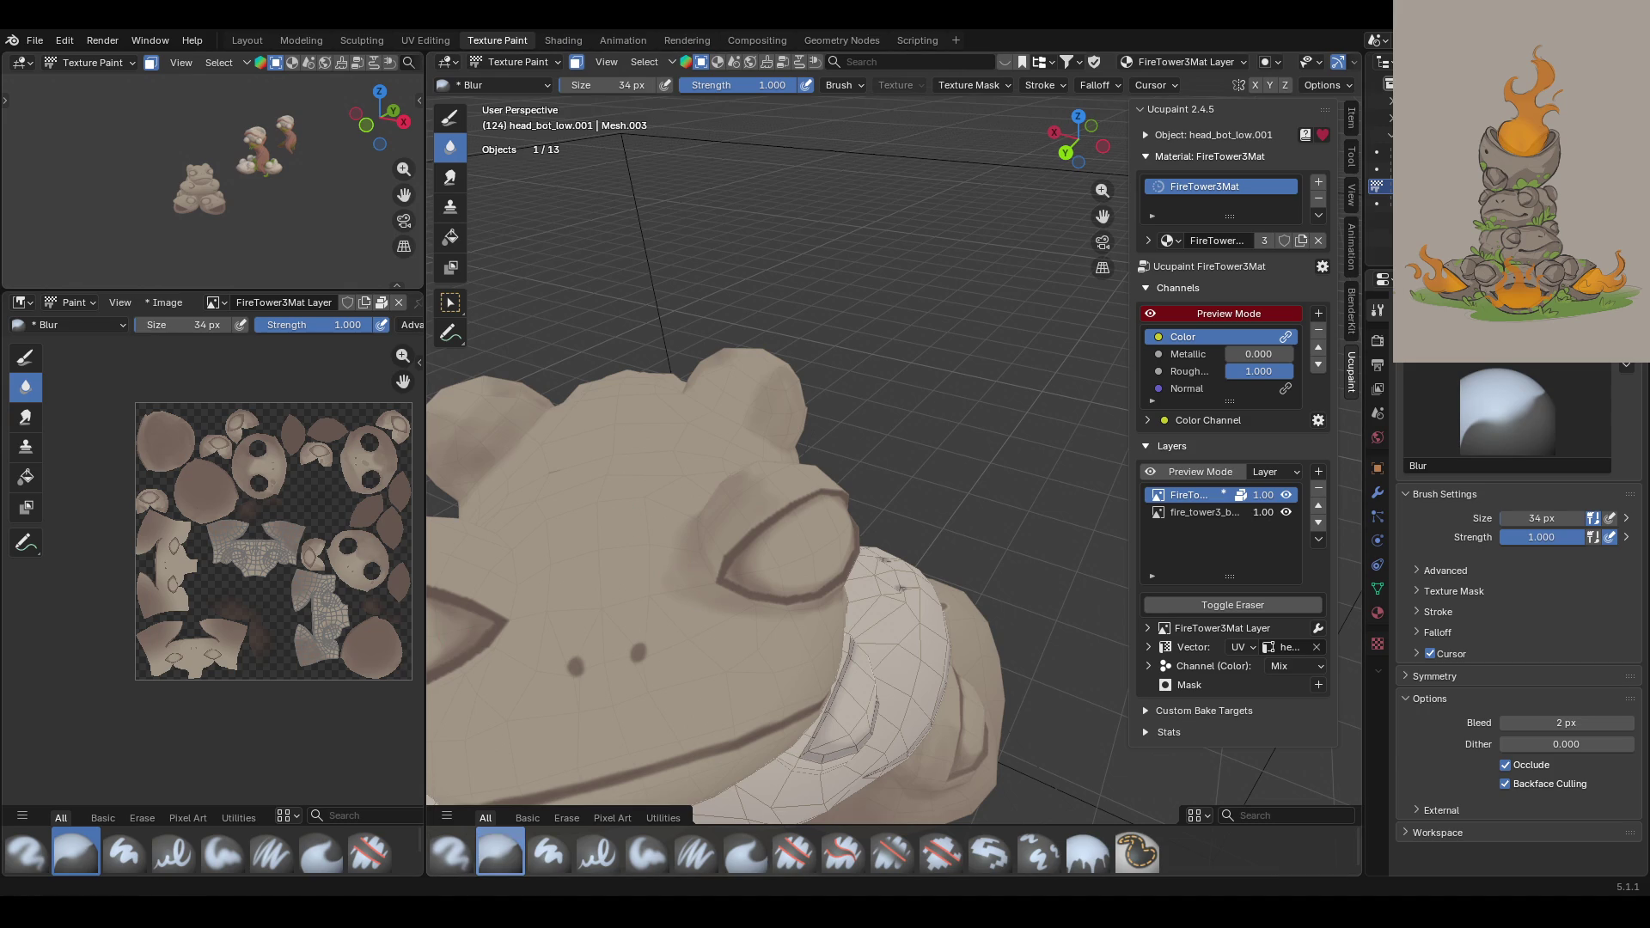
left_click(643, 849)
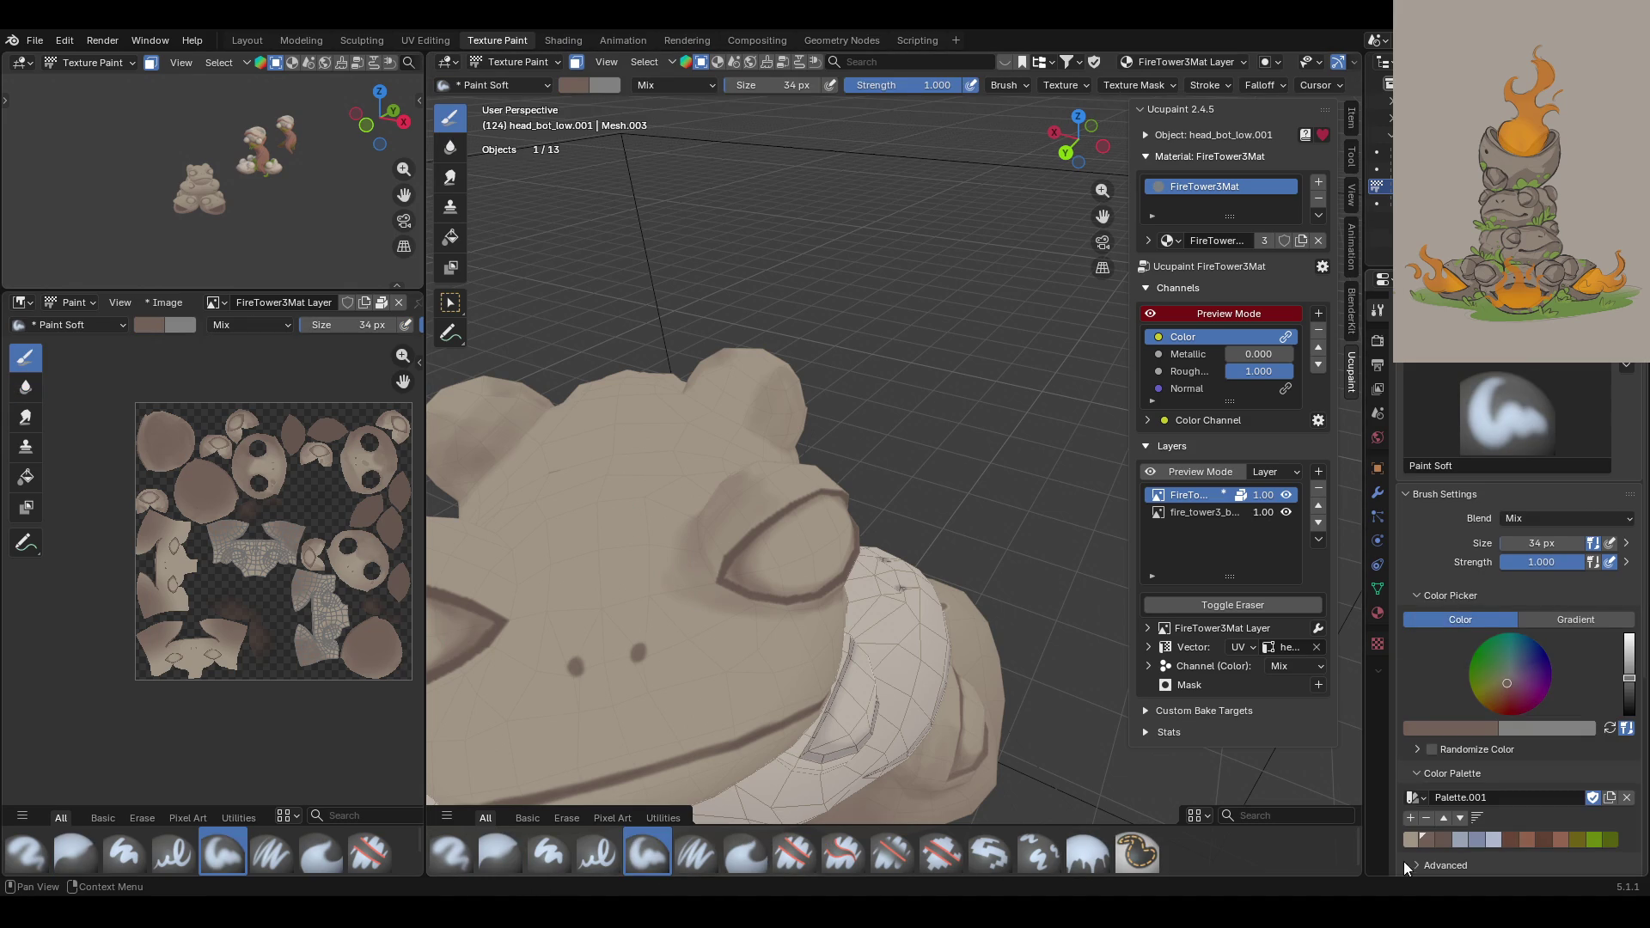
left_click(1413, 839)
Step: Paint light beige highlights near the eye, along the cheek and on the head
left_click_drag(674, 599, 683, 563)
mouse_move(684, 563)
middle_mouse_down()
mouse_move(681, 582)
mouse_move(629, 494)
middle_mouse_up()
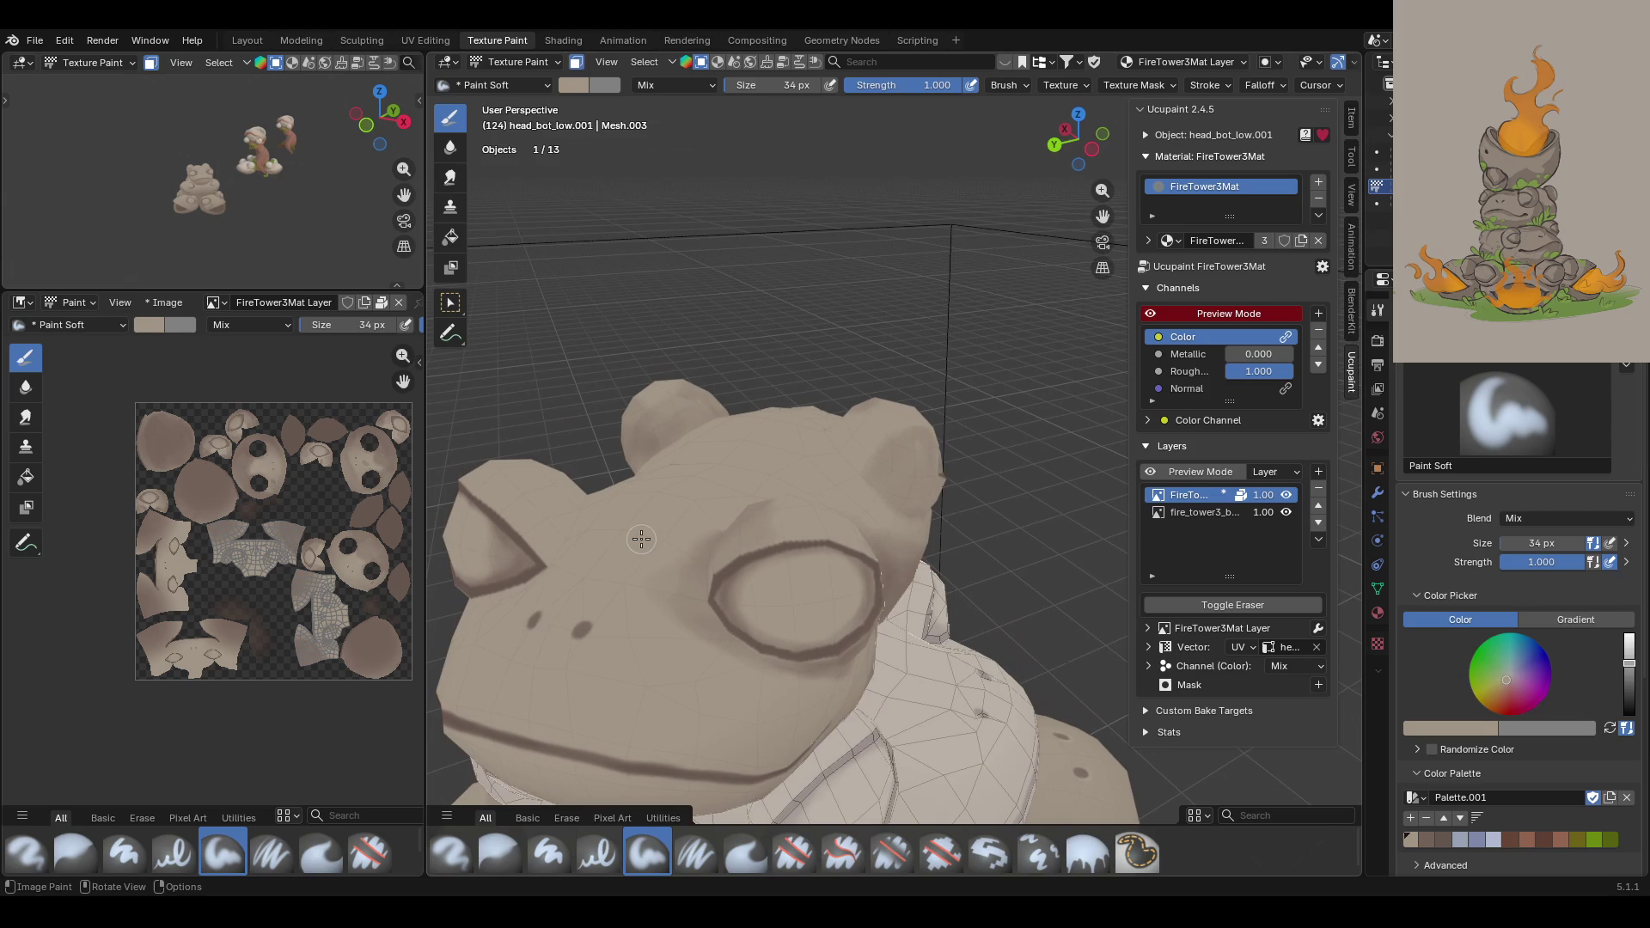
mouse_move(643, 599)
left_mouse_down()
mouse_move(681, 648)
mouse_move(698, 625)
mouse_move(686, 741)
left_mouse_up()
middle_click_drag(646, 677, 672, 675)
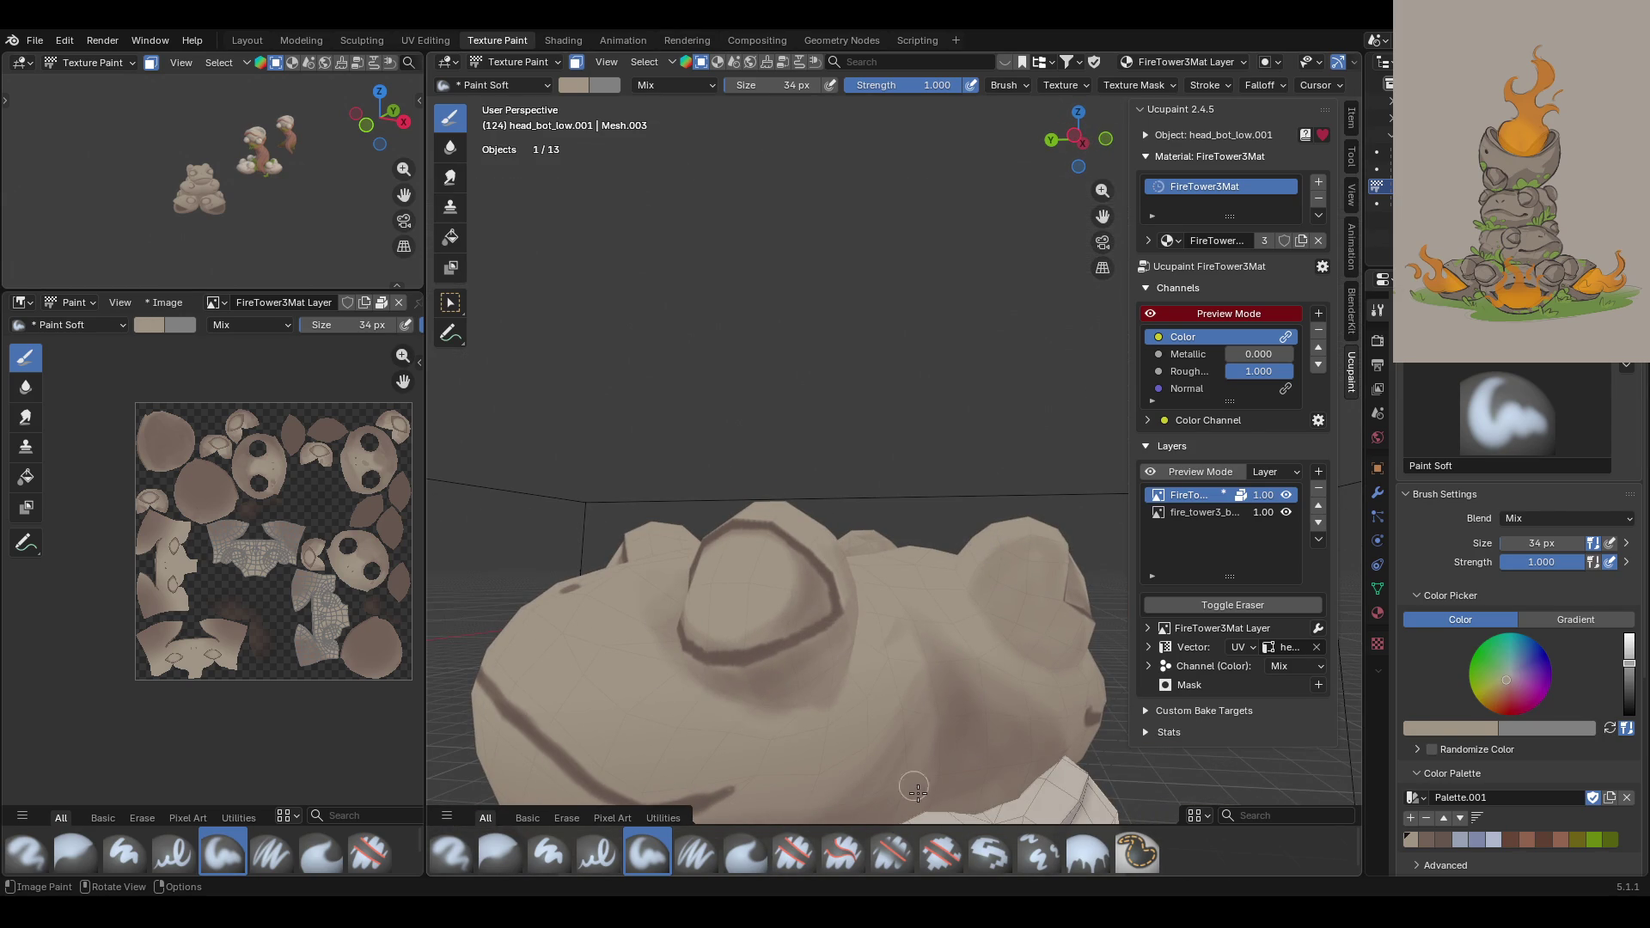
middle_click_drag(871, 510, 714, 536)
left_click_drag(689, 573, 850, 602)
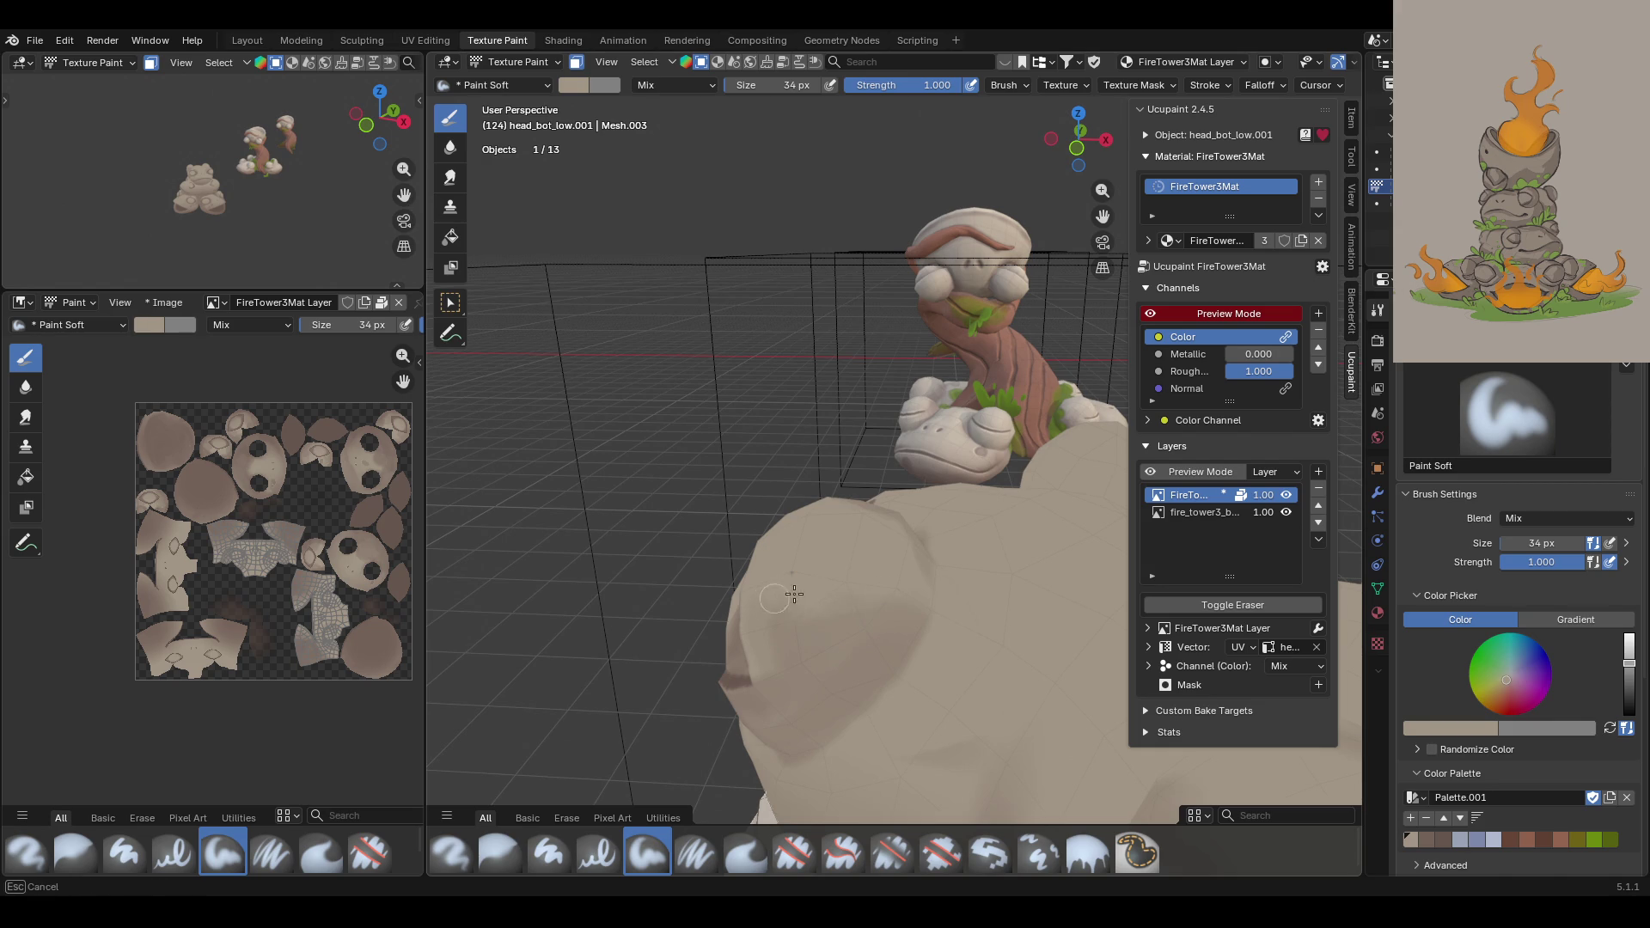
middle_click_drag(872, 595, 838, 520)
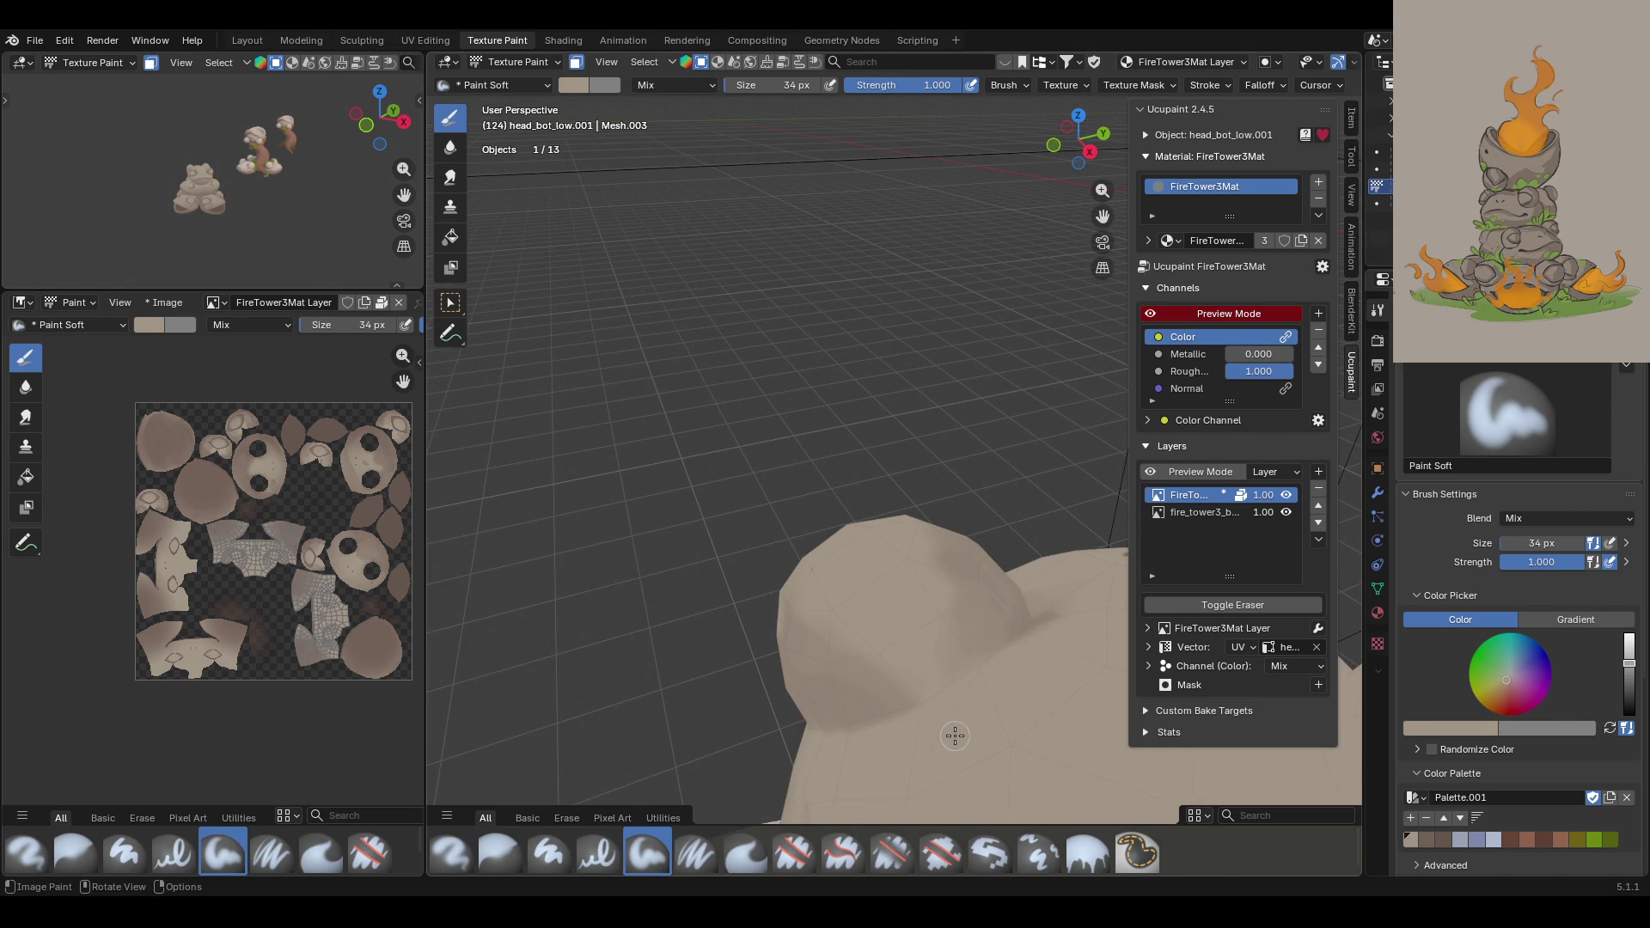
Step: Paint a dark brown shadow arc on the head's rounded bump and blur it smooth
mouse_move(817, 545)
middle_mouse_down()
mouse_move(873, 559)
mouse_move(667, 770)
middle_mouse_up()
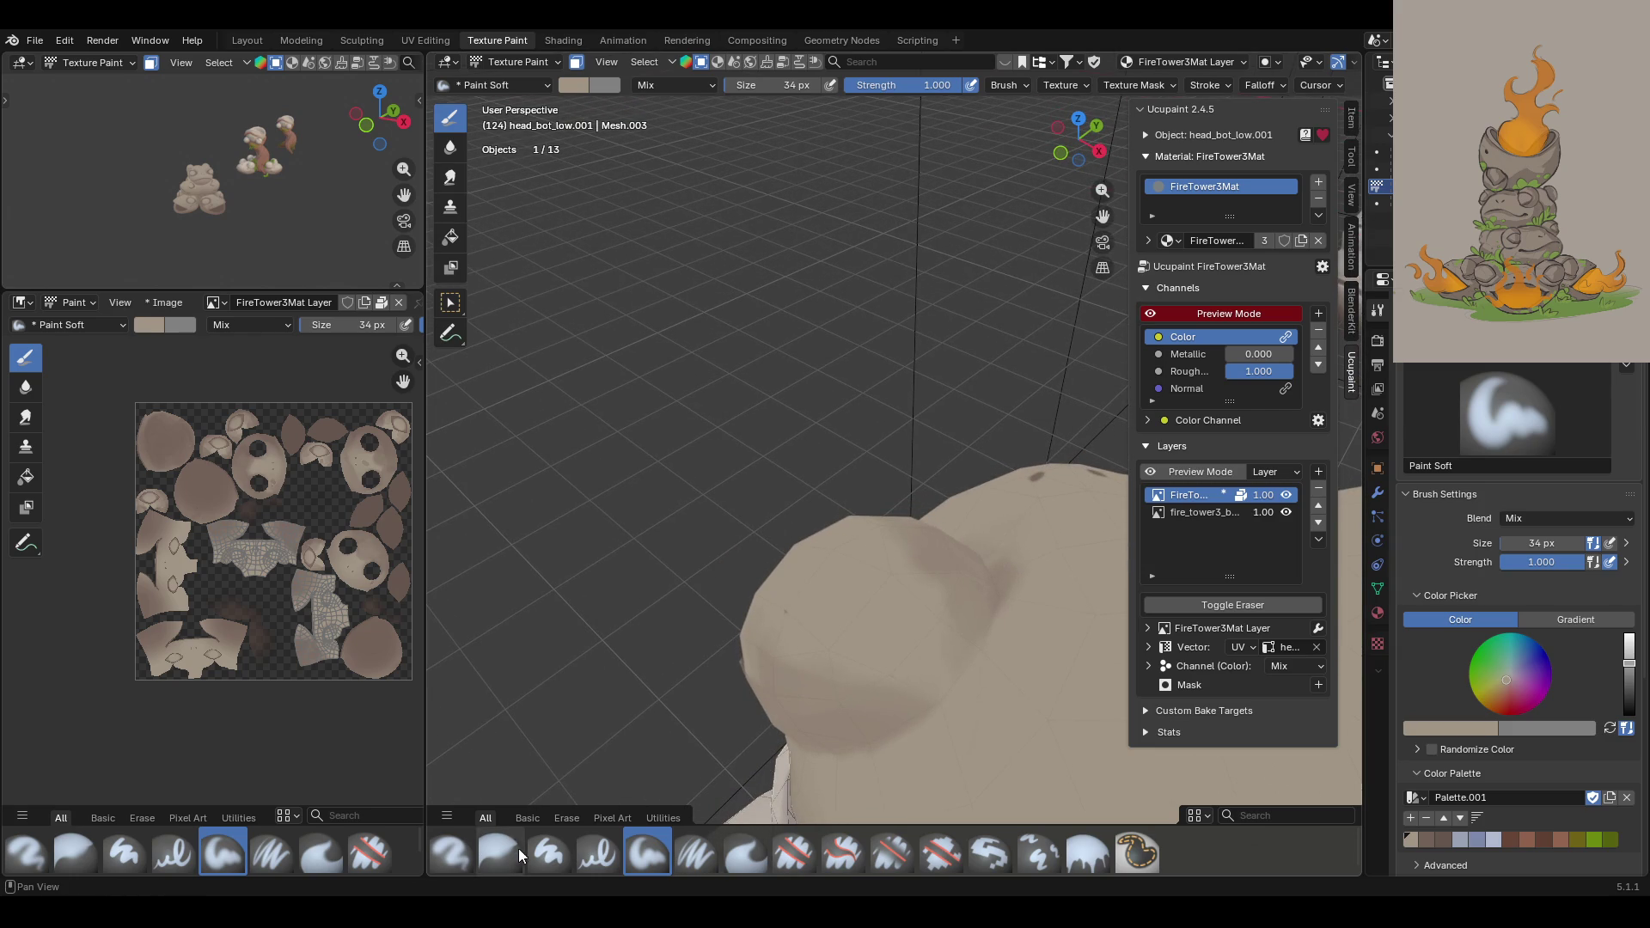
left_click(1424, 841)
mouse_move(932, 548)
left_mouse_down()
mouse_move(928, 683)
mouse_move(960, 644)
mouse_move(954, 627)
mouse_move(889, 683)
left_mouse_up()
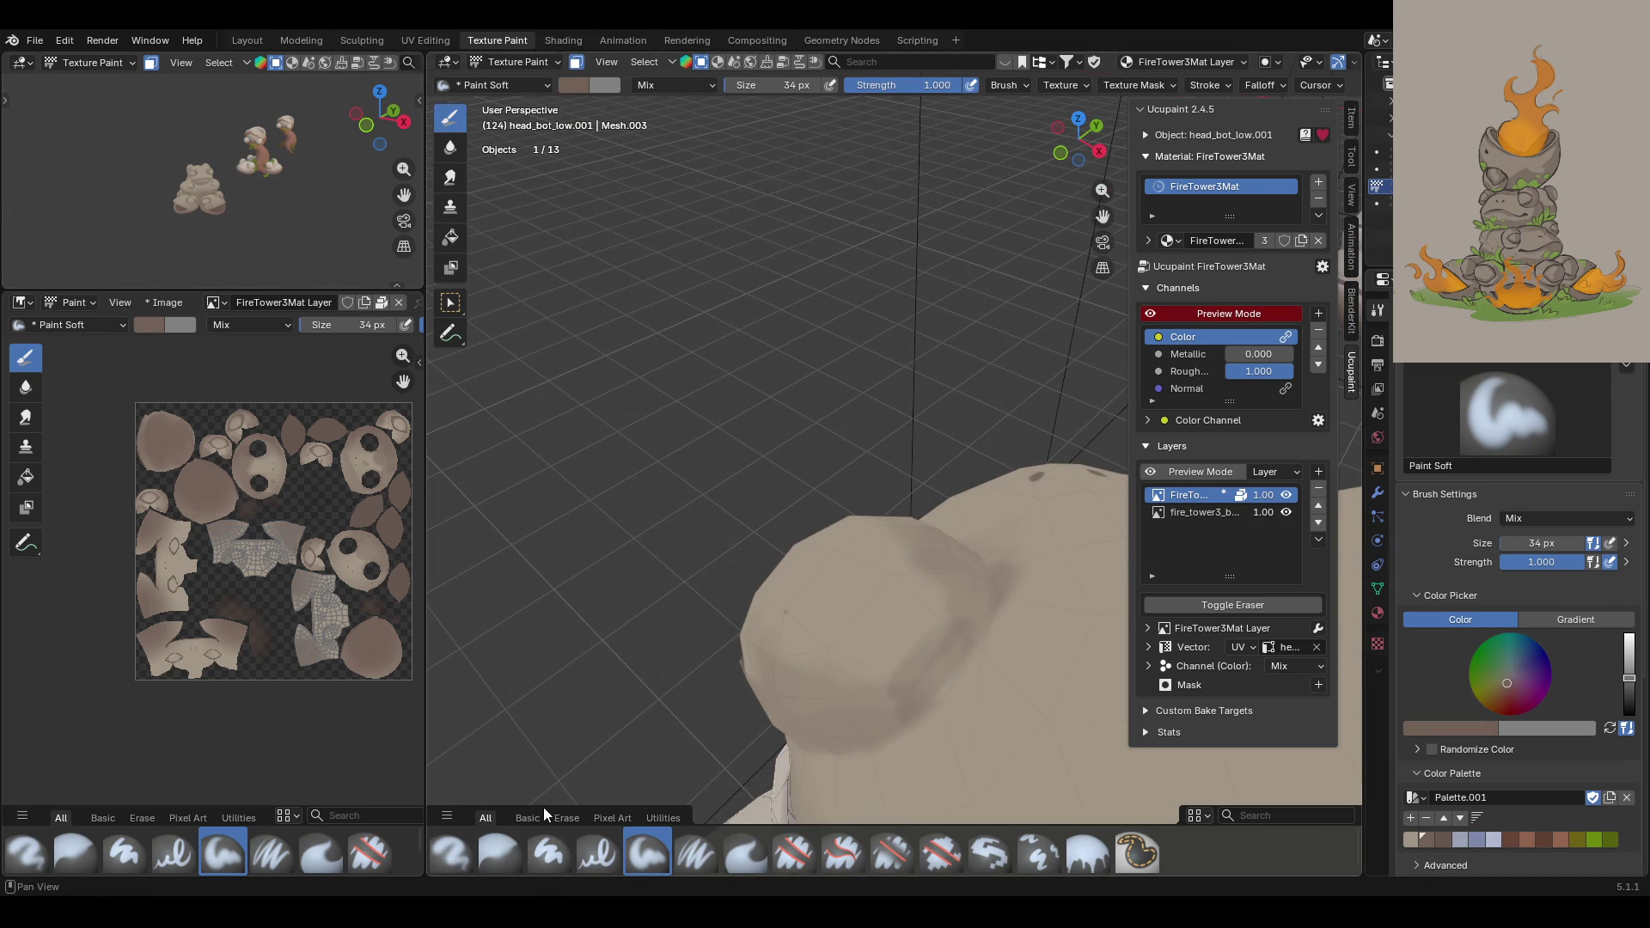
left_click(498, 858)
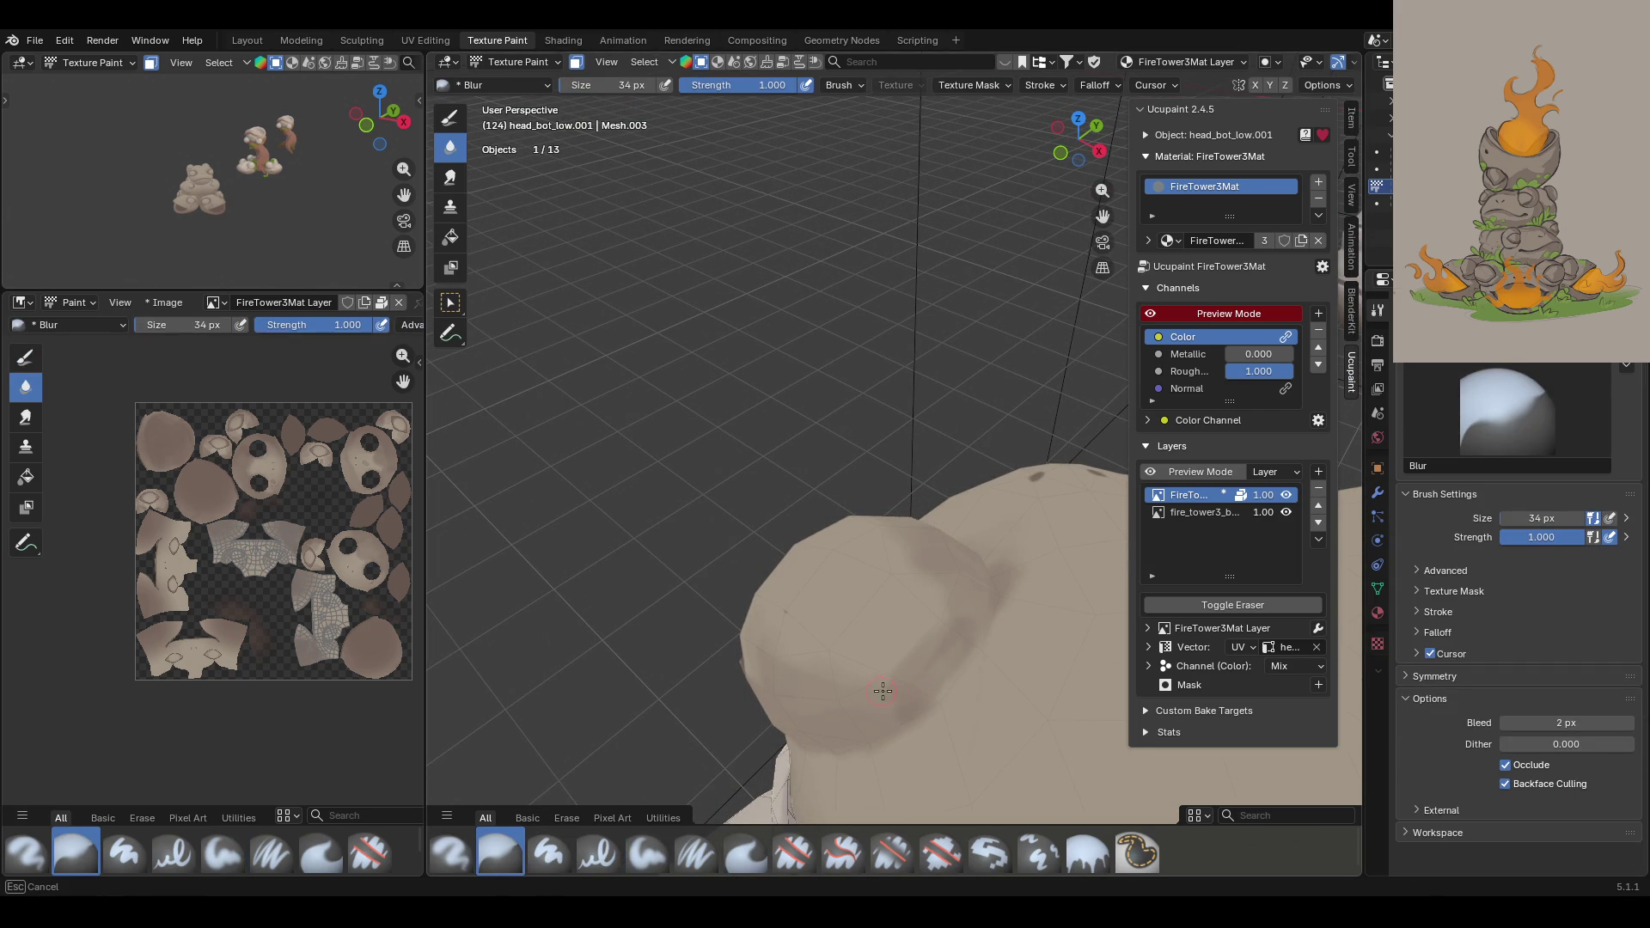
left_click_drag(898, 712, 903, 723)
left_click_drag(987, 640, 926, 674)
left_click_drag(784, 714, 785, 714)
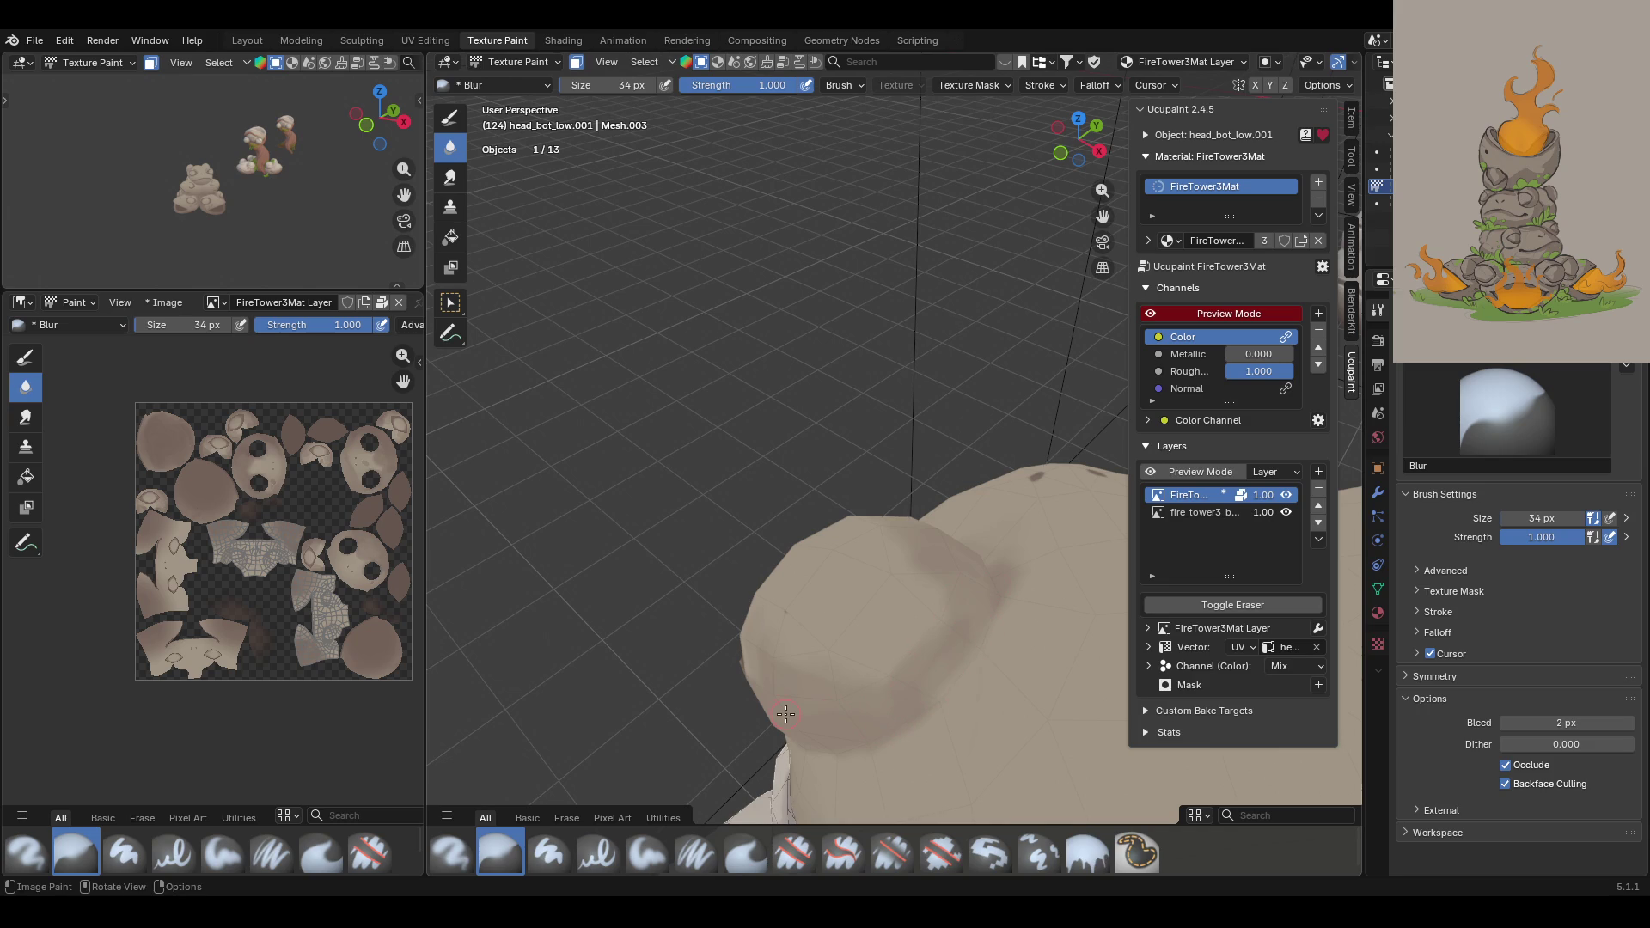
left_click(646, 853)
mouse_move(722, 616)
middle_mouse_down()
mouse_move(892, 562)
mouse_move(714, 538)
mouse_move(777, 620)
middle_mouse_up()
mouse_move(1107, 232)
middle_mouse_down()
mouse_move(1050, 258)
mouse_move(965, 368)
mouse_move(854, 563)
mouse_move(846, 484)
middle_mouse_up()
scroll(842, 465, "up", 3)
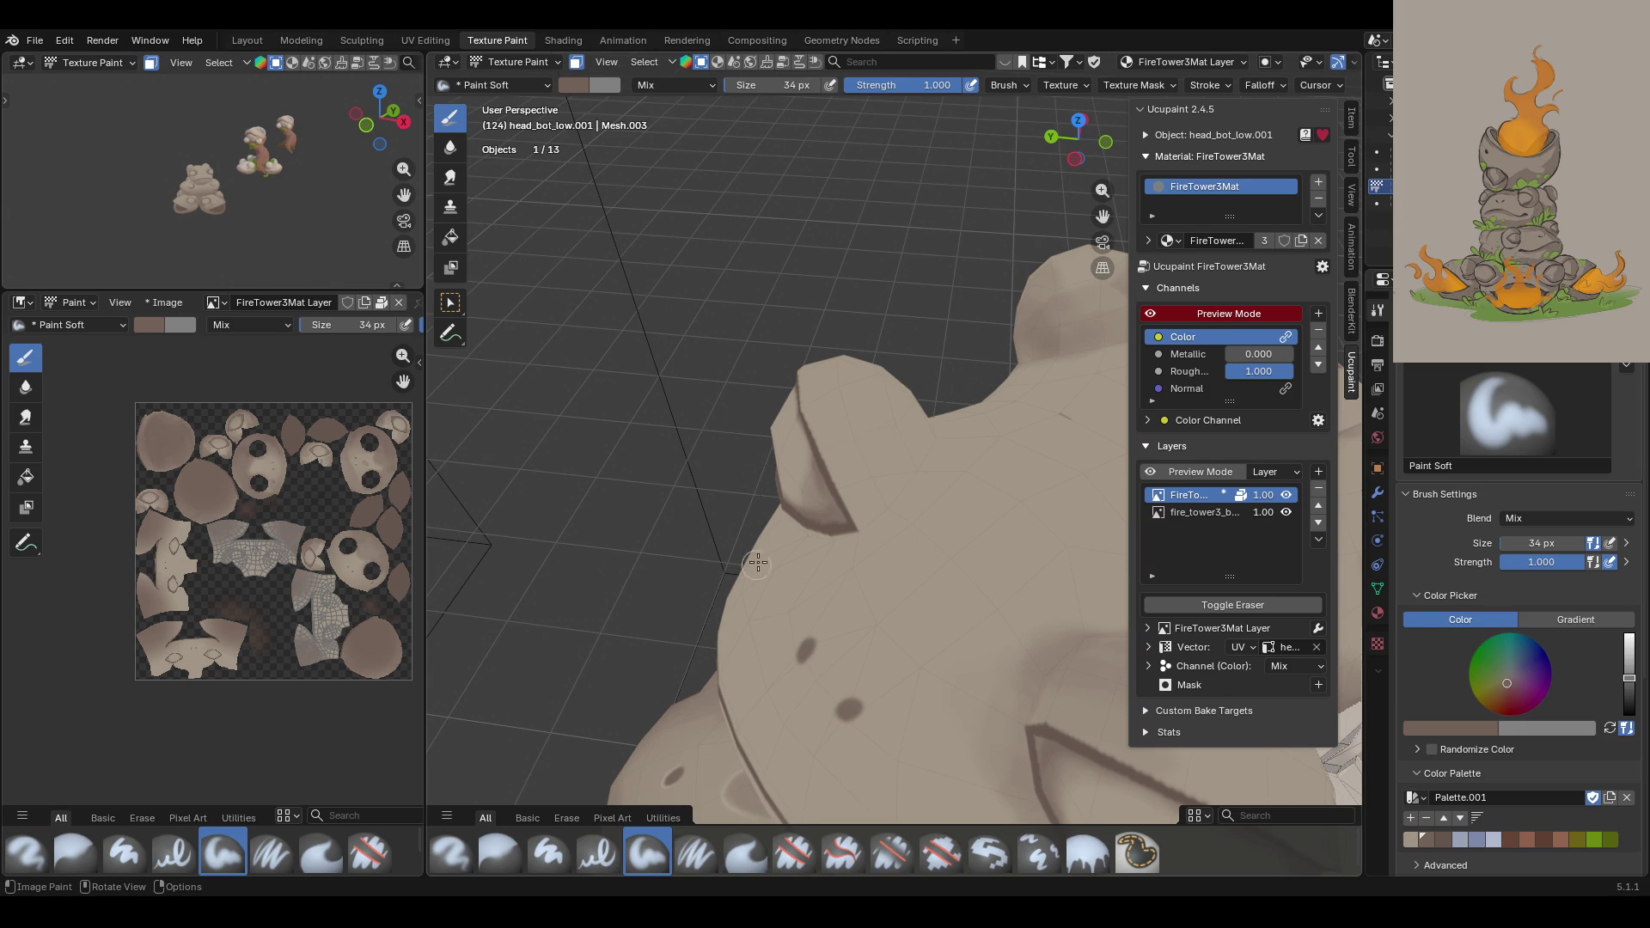
Step: Paint dark shading curving under and along the eye ridge
mouse_move(810, 417)
left_mouse_down()
mouse_move(904, 428)
mouse_move(912, 464)
mouse_move(875, 507)
mouse_move(851, 492)
mouse_move(864, 521)
mouse_move(902, 479)
left_mouse_up()
mouse_move(922, 389)
middle_mouse_down()
mouse_move(950, 404)
mouse_move(988, 370)
middle_mouse_up()
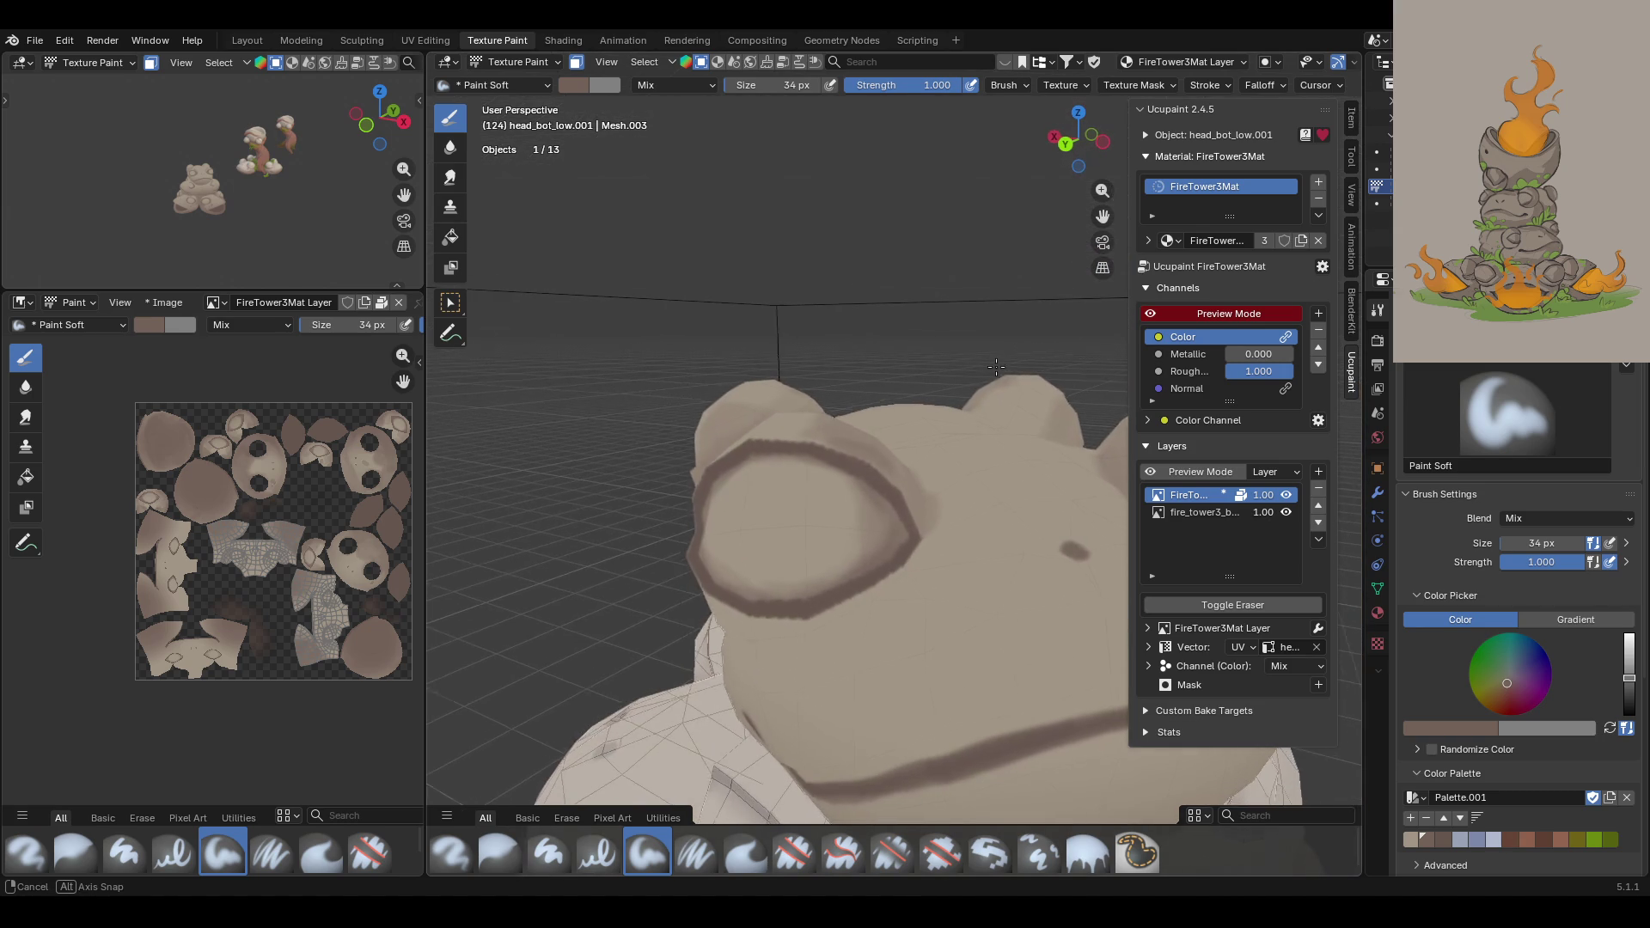
mouse_move(709, 598)
left_mouse_down()
mouse_move(754, 627)
mouse_move(855, 610)
mouse_move(911, 542)
mouse_move(780, 624)
left_mouse_up()
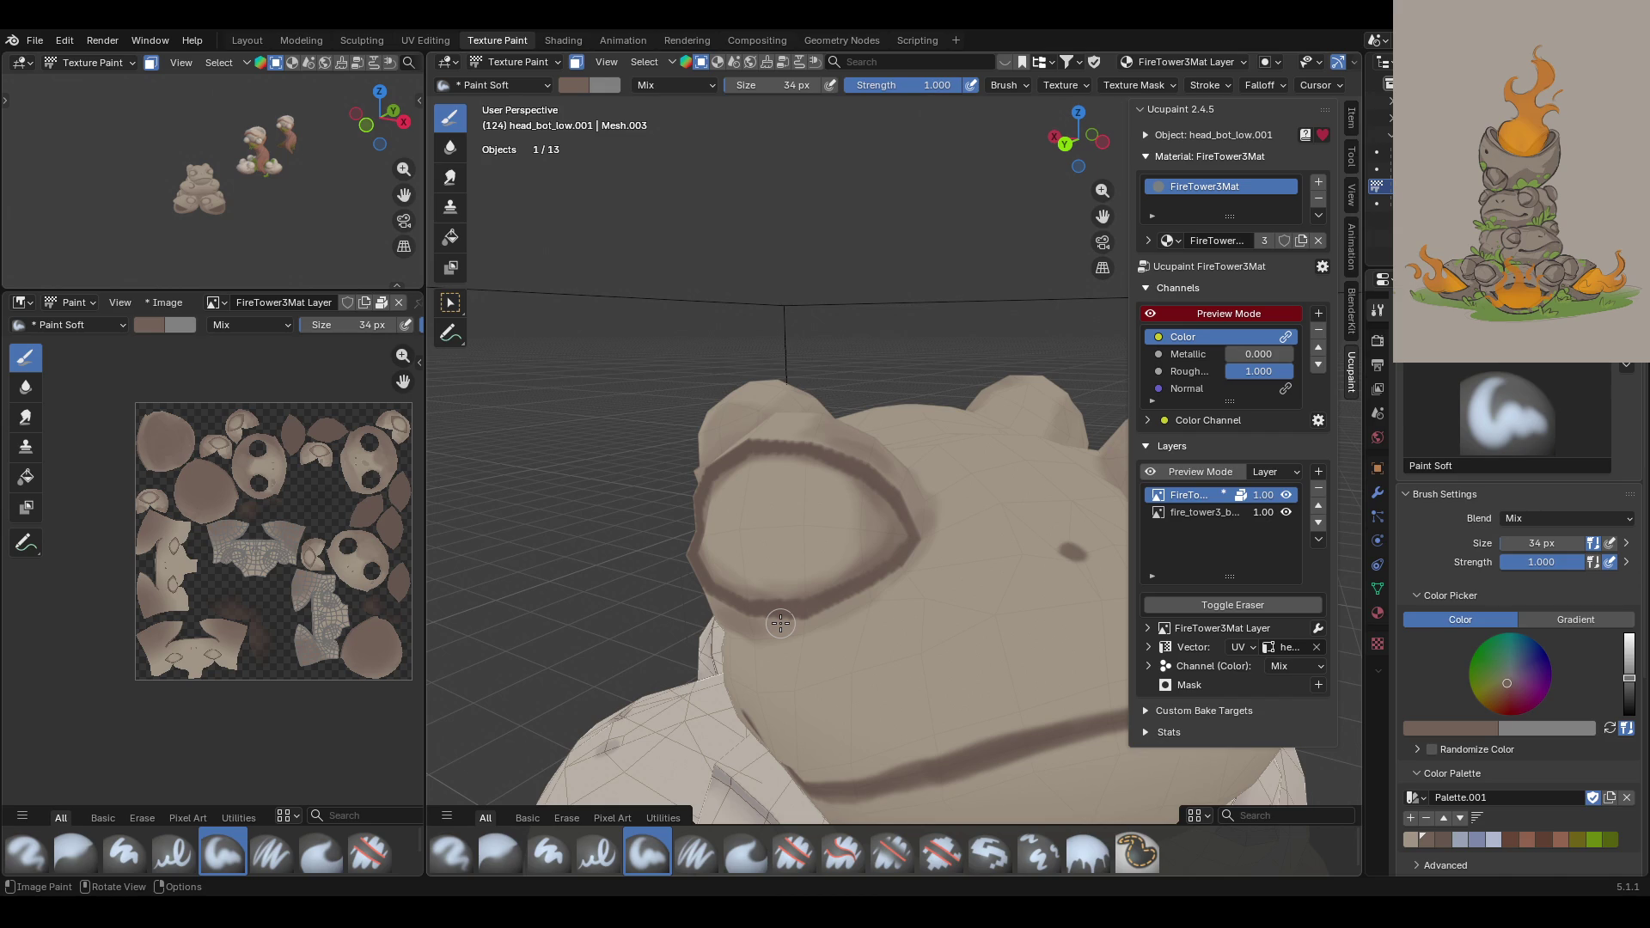
middle_click_drag(842, 453, 1053, 433)
middle_click_drag(998, 553, 997, 578)
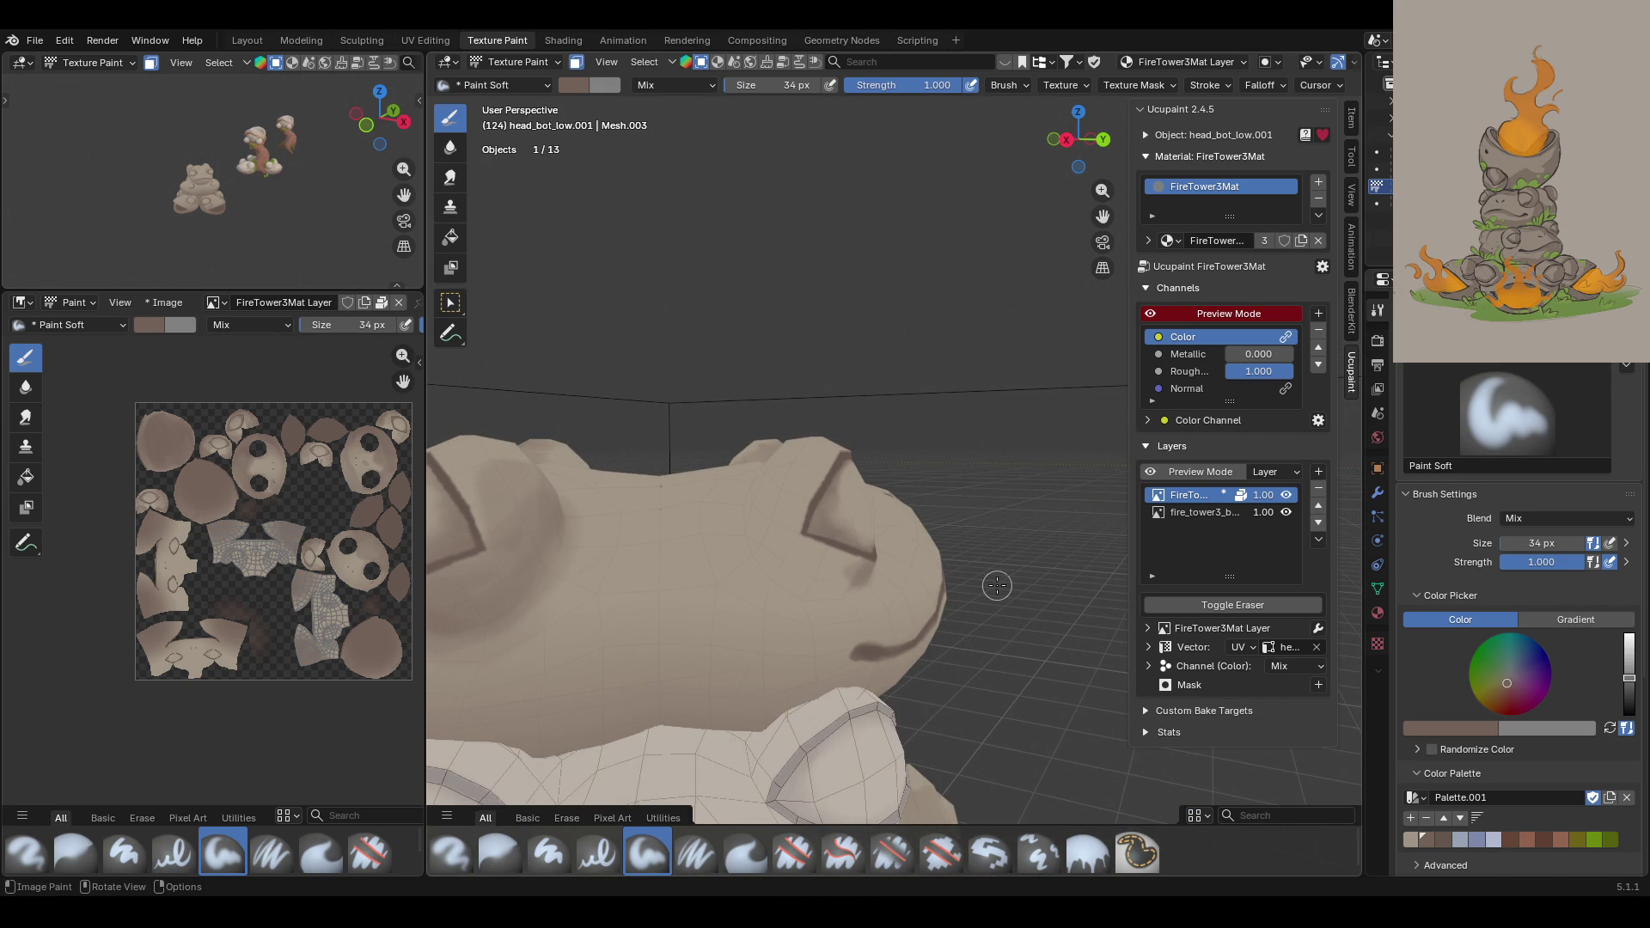
mouse_move(764, 558)
left_mouse_down()
mouse_move(803, 591)
mouse_move(851, 577)
mouse_move(833, 555)
mouse_move(842, 574)
mouse_move(816, 584)
mouse_move(773, 554)
left_mouse_up()
mouse_move(827, 455)
left_mouse_down()
mouse_move(803, 486)
mouse_move(795, 460)
mouse_move(779, 507)
mouse_move(812, 548)
mouse_move(770, 545)
mouse_move(754, 506)
mouse_move(766, 557)
left_mouse_up()
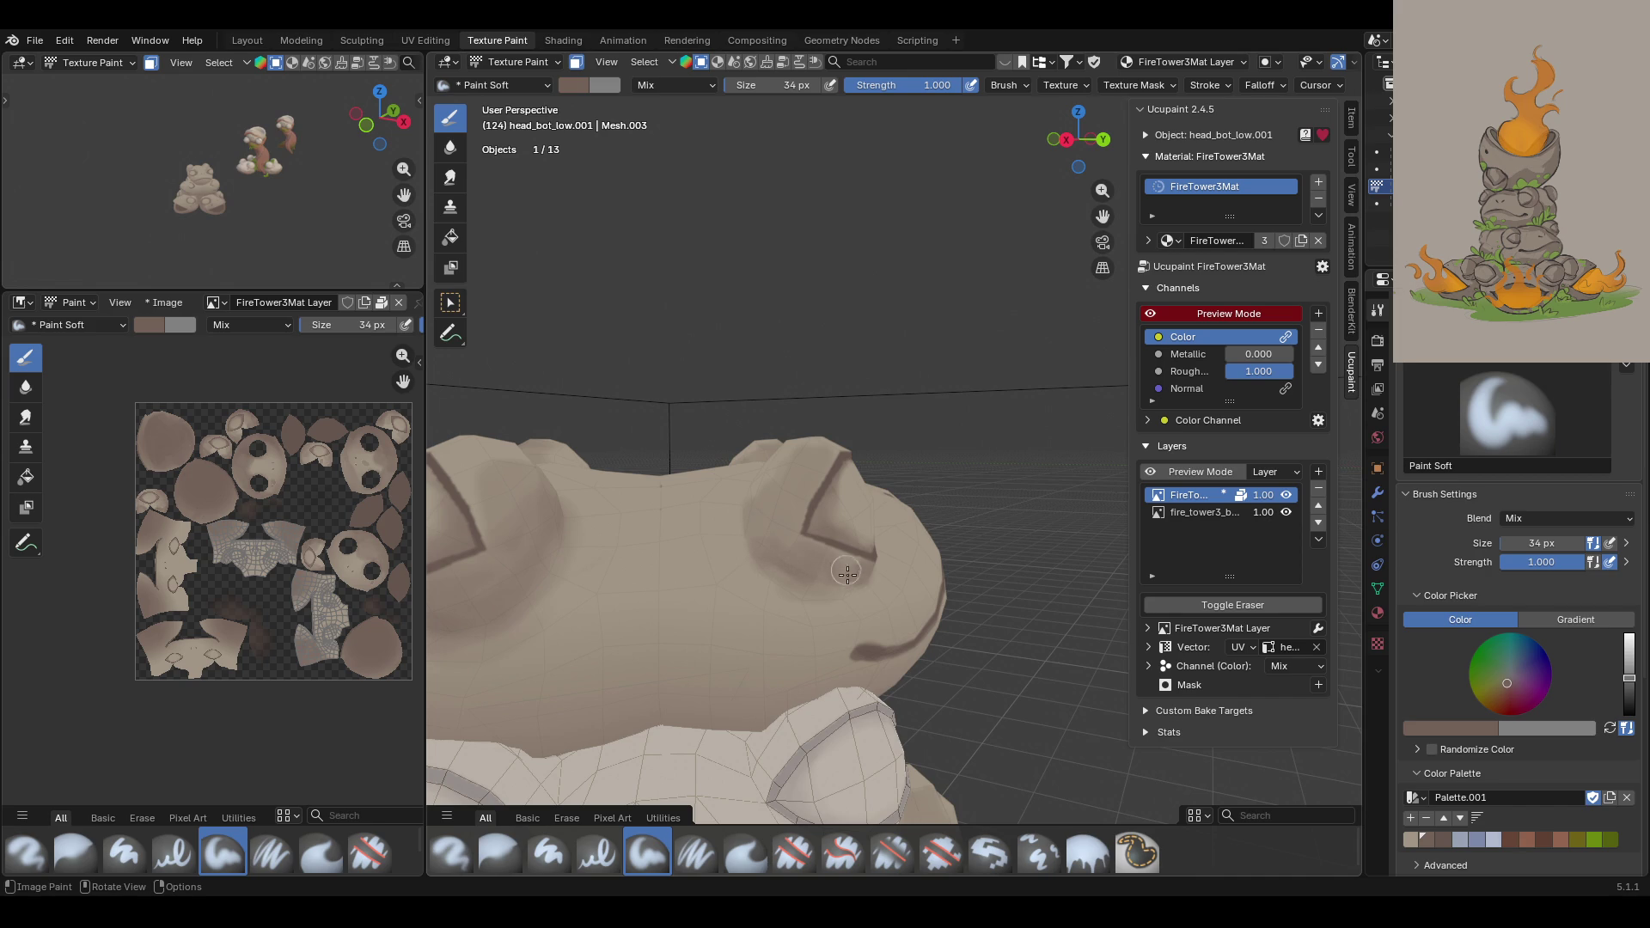
mouse_move(851, 571)
middle_mouse_down()
mouse_move(980, 484)
mouse_move(902, 558)
mouse_move(859, 533)
middle_mouse_up()
Step: Blur the shading inside the eye socket and orbit out to check it
left_click(513, 860)
mouse_move(724, 417)
left_mouse_down()
mouse_move(699, 432)
mouse_move(770, 405)
left_mouse_up()
left_click_drag(734, 460, 772, 432)
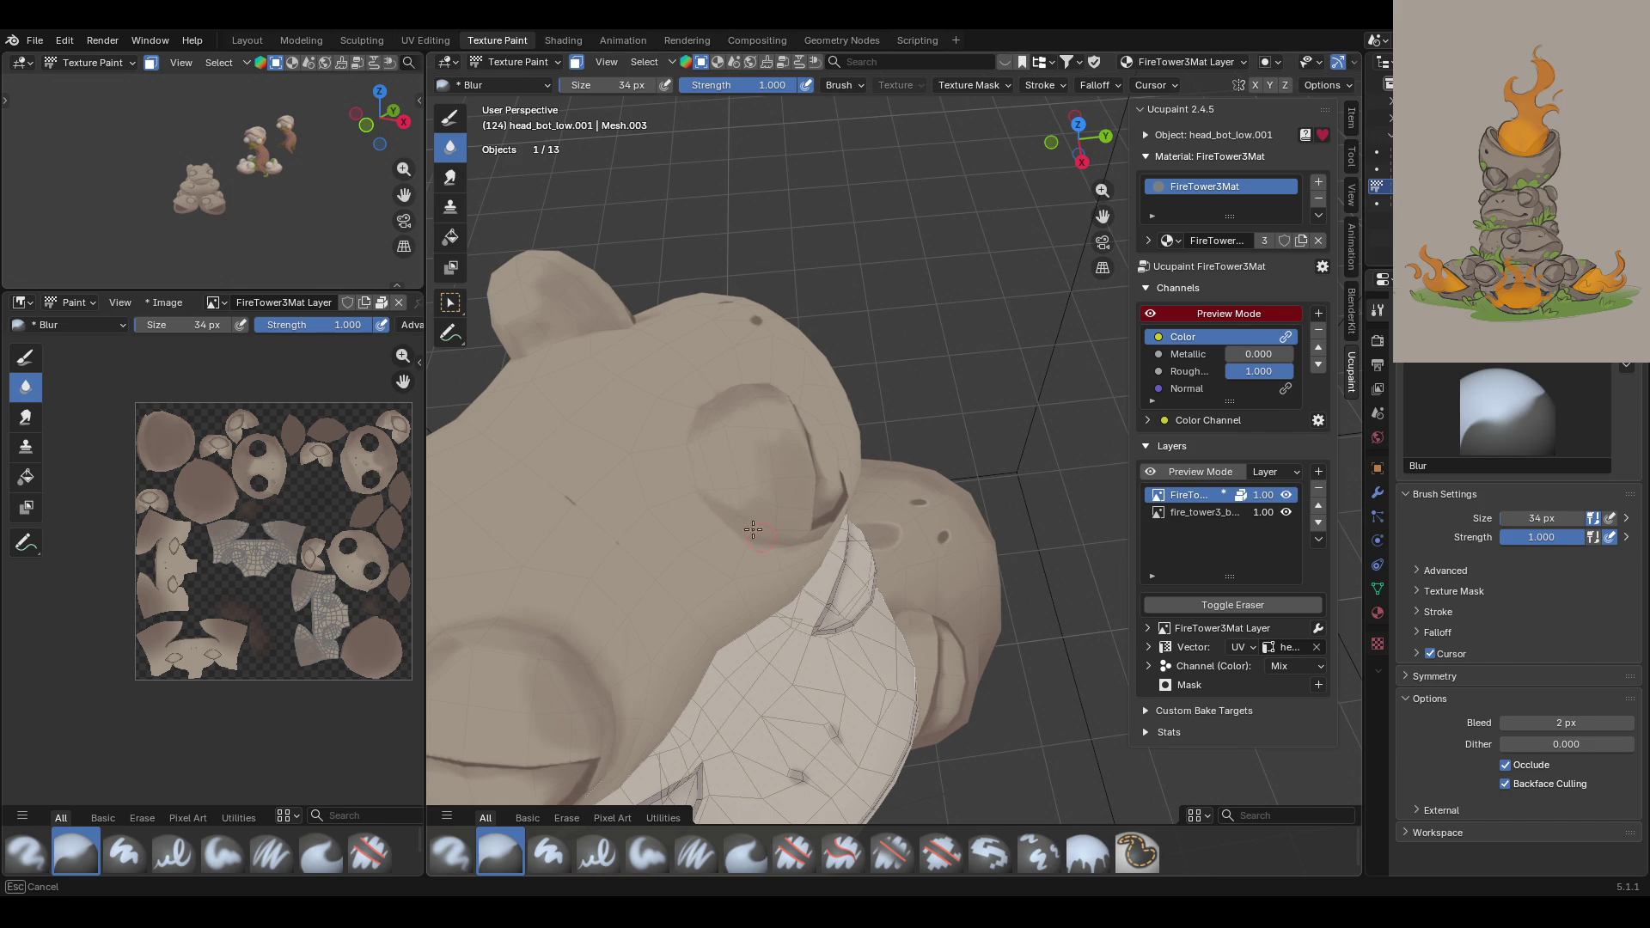
middle_click_drag(797, 549, 745, 597)
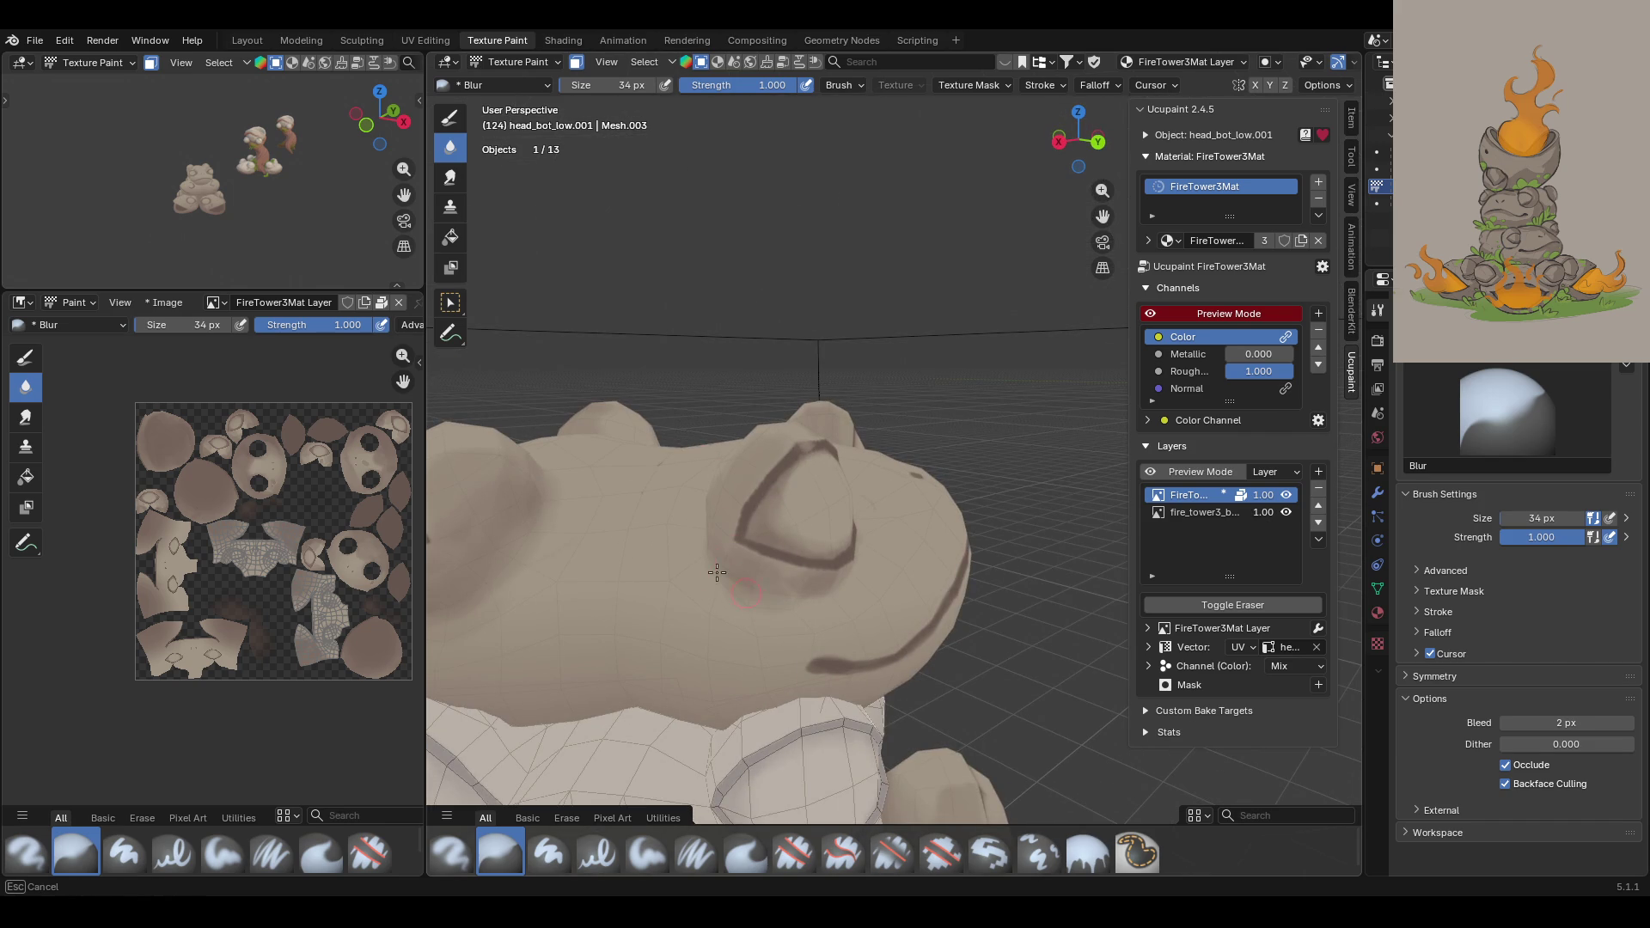
mouse_move(859, 593)
middle_mouse_down()
mouse_move(875, 588)
mouse_move(817, 472)
mouse_move(1004, 414)
mouse_move(824, 467)
middle_mouse_up()
scroll(965, 584, "down", 10)
mouse_move(964, 585)
middle_mouse_down()
mouse_move(787, 577)
mouse_move(945, 550)
middle_mouse_up()
Step: Toggle the top object's visibility, then paint soft shading on top of the head
left_click(1378, 203)
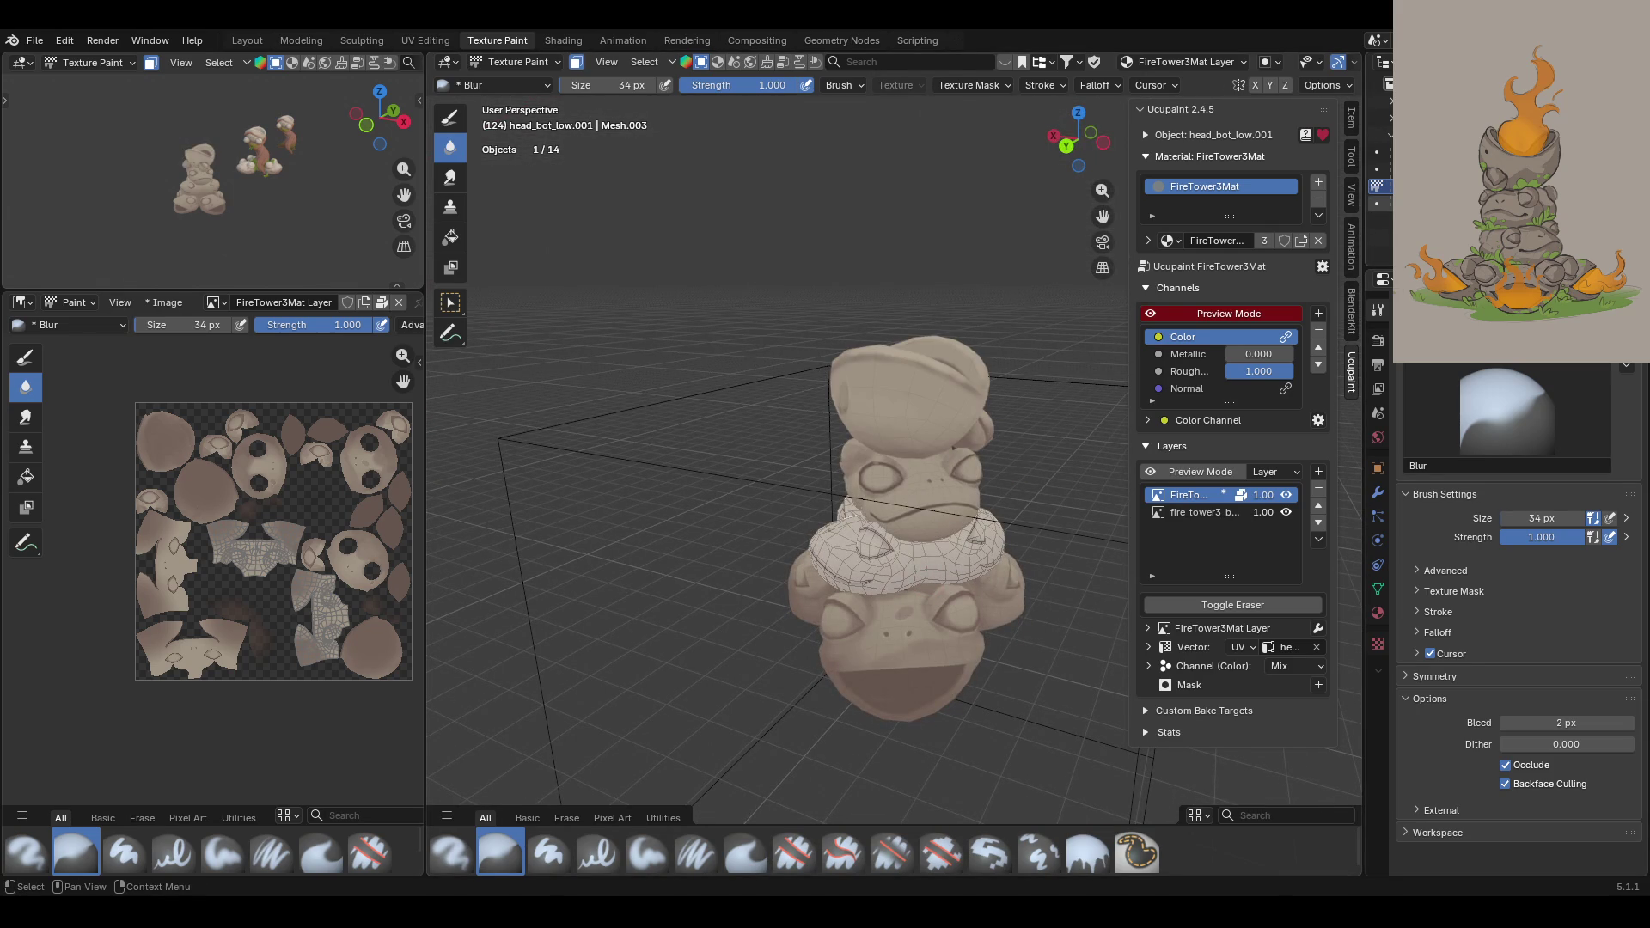
left_click(1379, 204)
mouse_move(1014, 326)
middle_mouse_down()
mouse_move(976, 473)
mouse_move(1025, 469)
middle_mouse_up()
left_click_drag(1130, 220, 1035, 280)
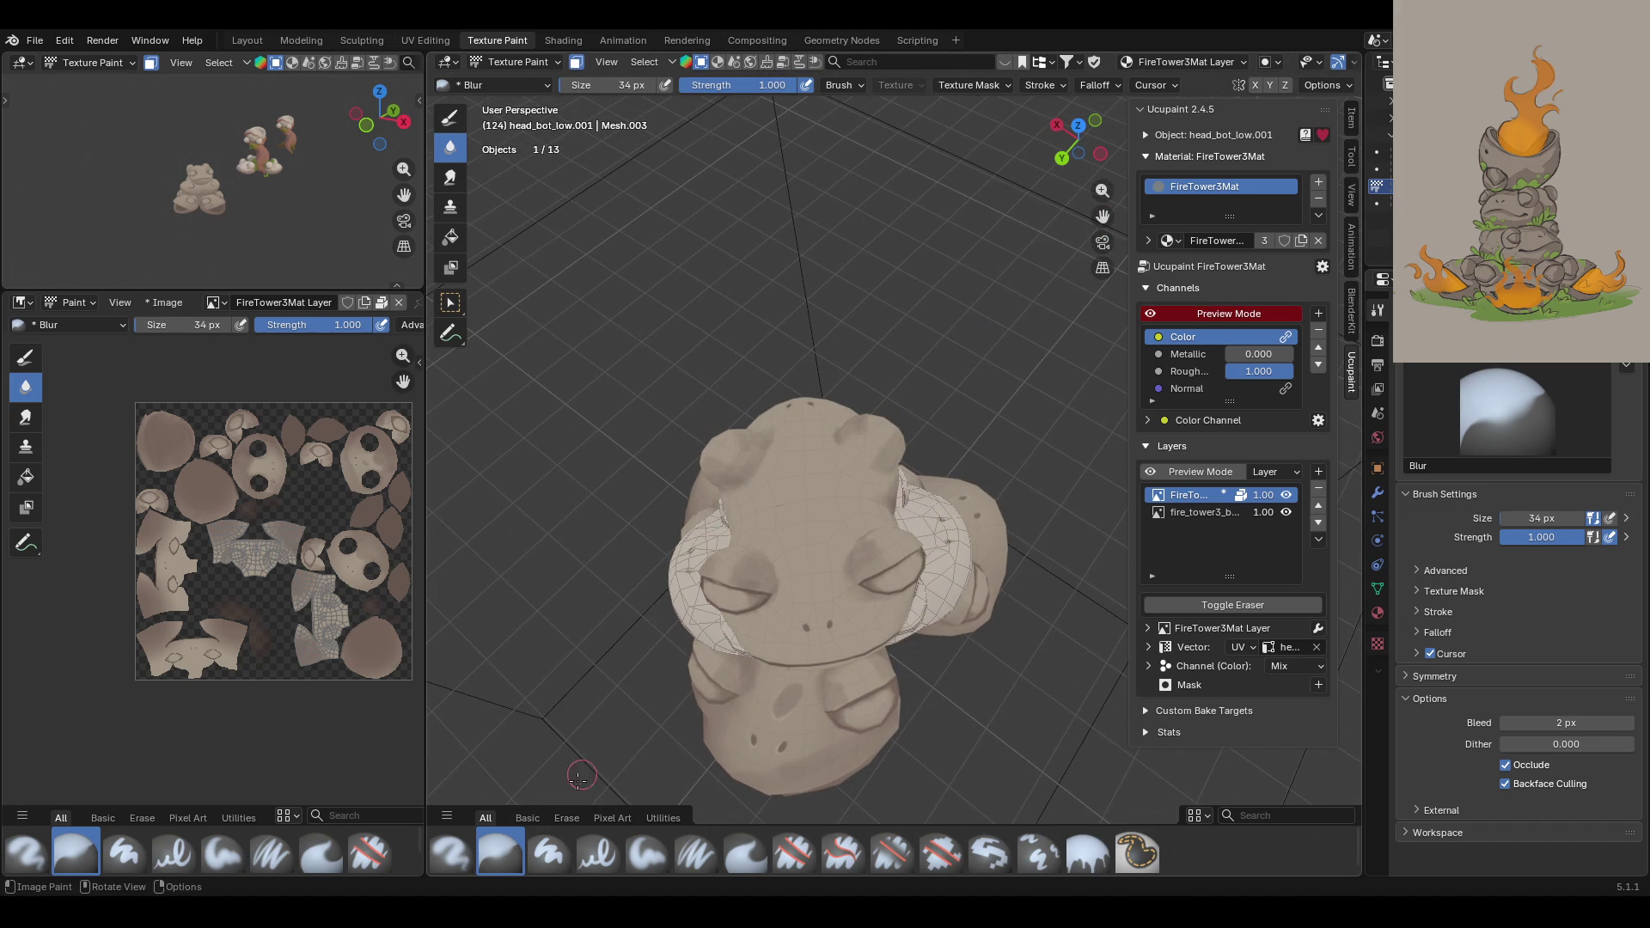
left_click(647, 851)
mouse_move(769, 493)
left_mouse_down()
mouse_move(788, 508)
mouse_move(834, 490)
mouse_move(770, 507)
mouse_move(822, 478)
mouse_move(769, 504)
mouse_move(829, 477)
left_mouse_up()
Step: Blur the shading across the head top and along the side of the head
left_click(499, 853)
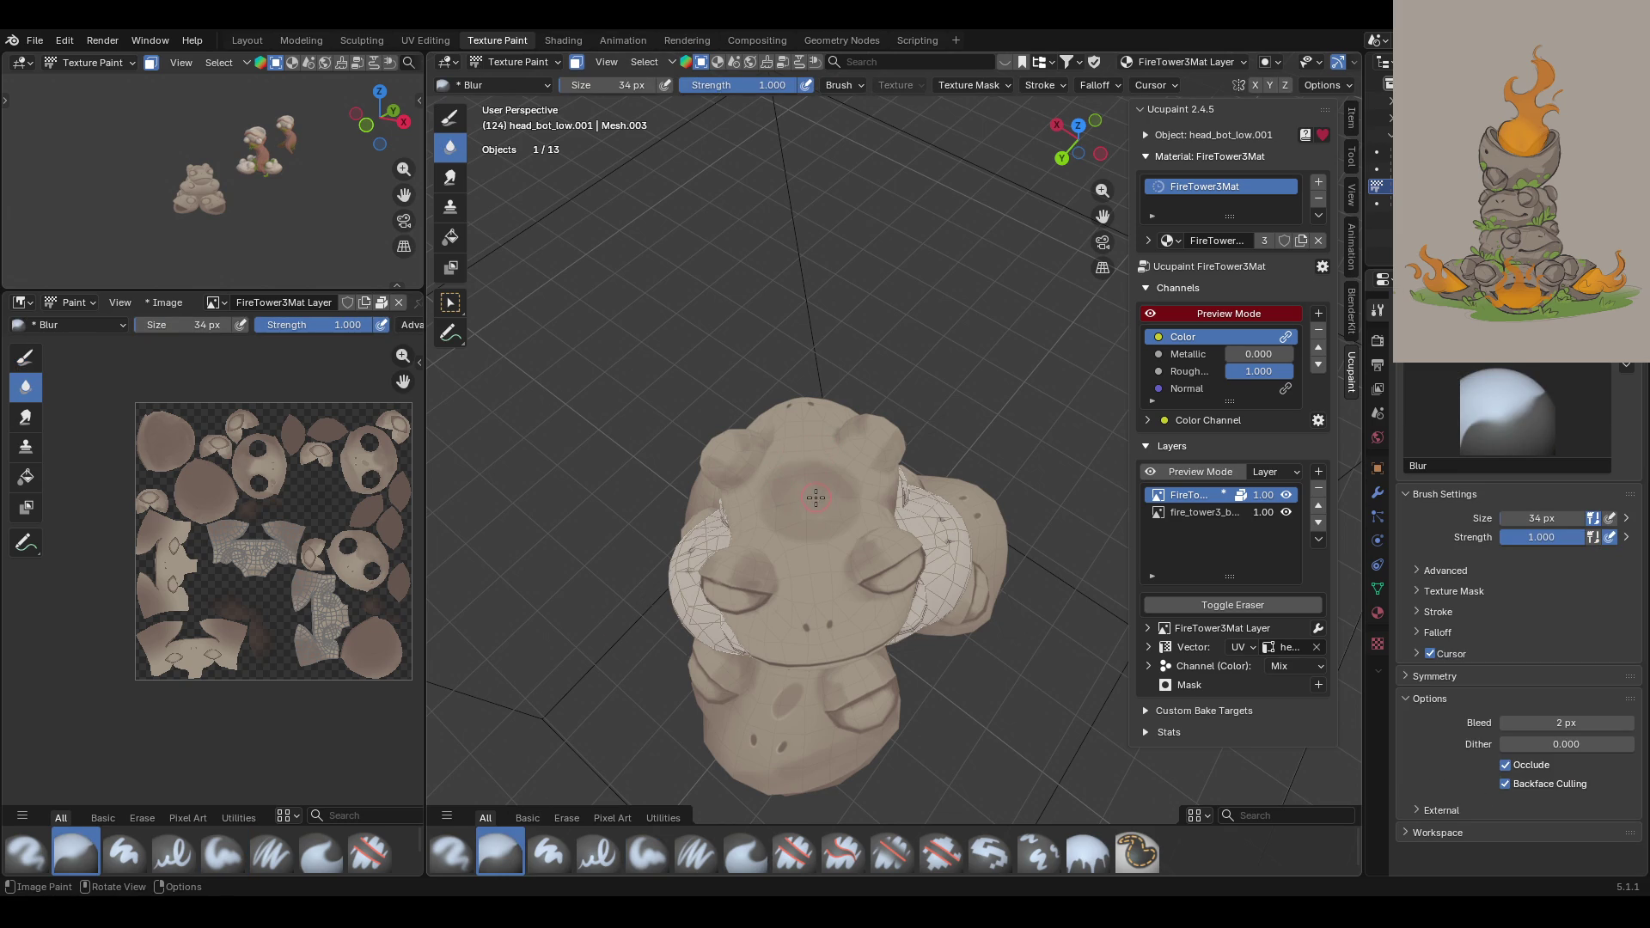
mouse_move(815, 485)
left_mouse_down()
mouse_move(768, 513)
mouse_move(781, 529)
mouse_move(844, 523)
mouse_move(857, 476)
left_mouse_up()
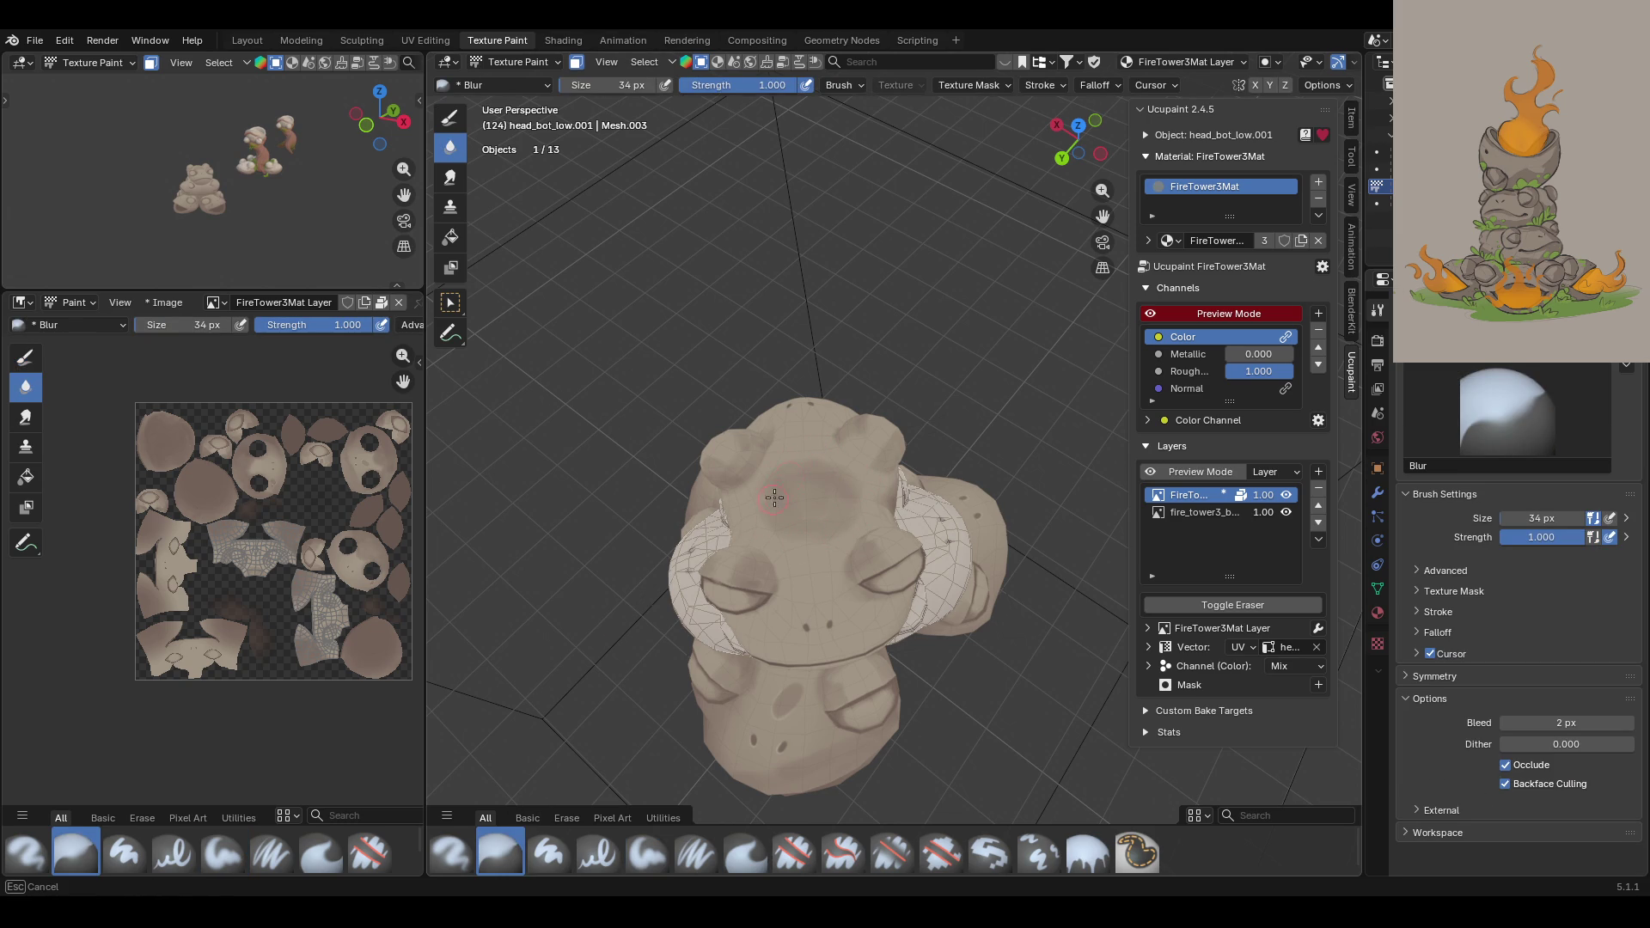
left_click_drag(765, 501, 834, 519)
mouse_move(823, 468)
left_mouse_down()
mouse_move(765, 485)
mouse_move(799, 507)
mouse_move(776, 530)
mouse_move(817, 524)
mouse_move(778, 507)
left_mouse_up()
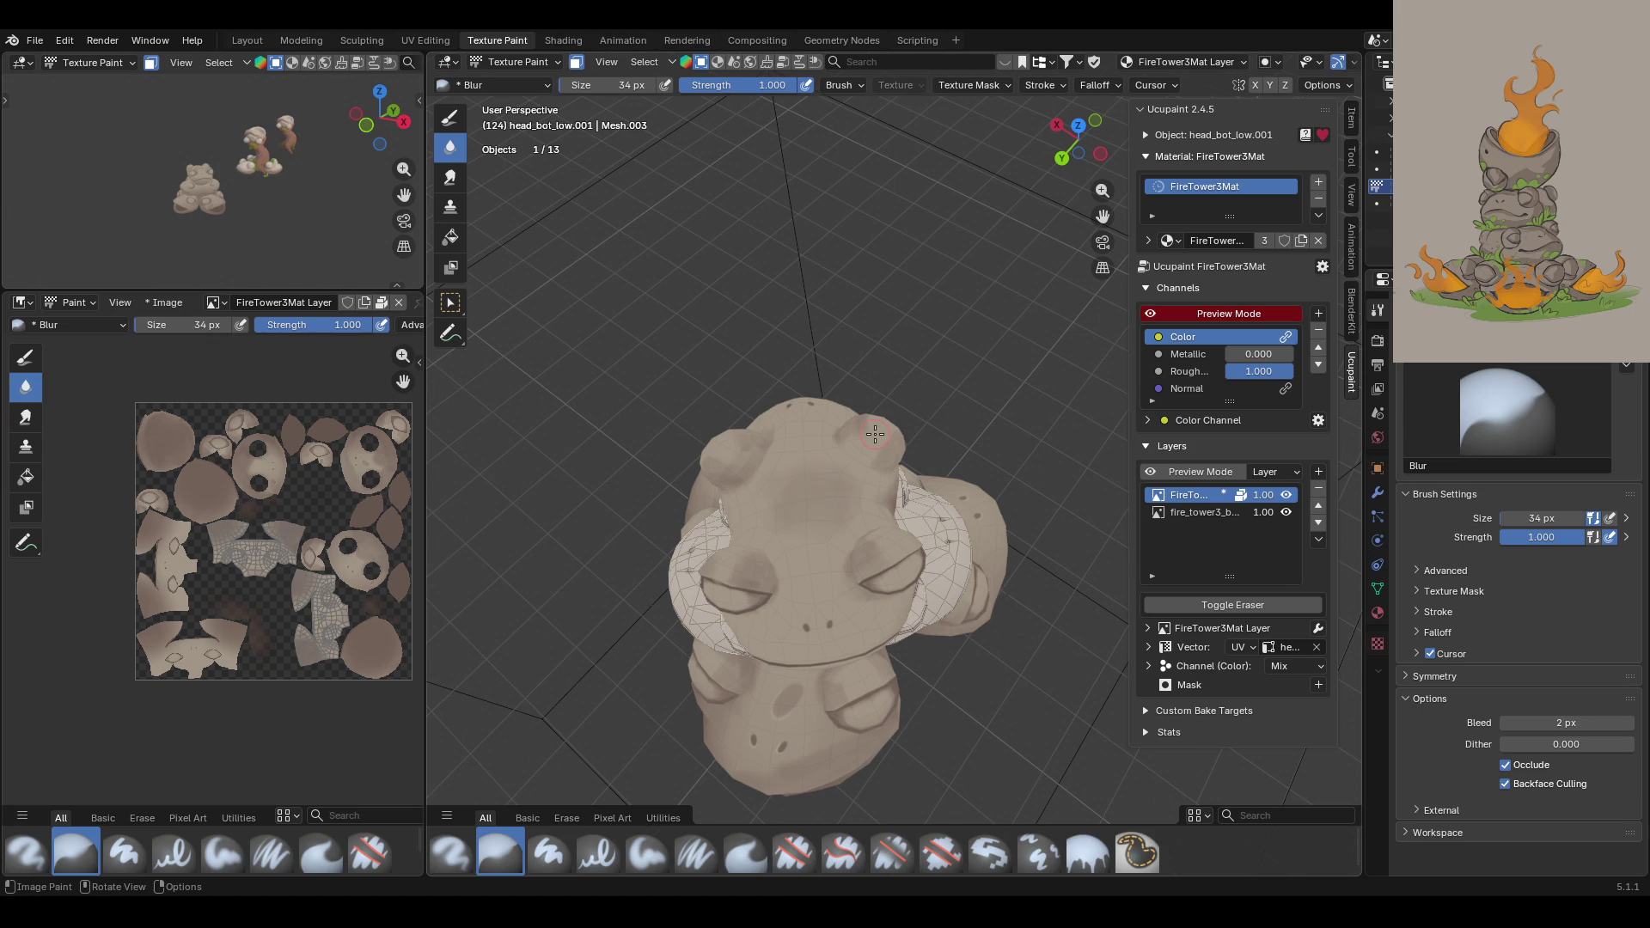
mouse_move(897, 340)
middle_mouse_down()
mouse_move(1102, 218)
mouse_move(1099, 230)
middle_mouse_up()
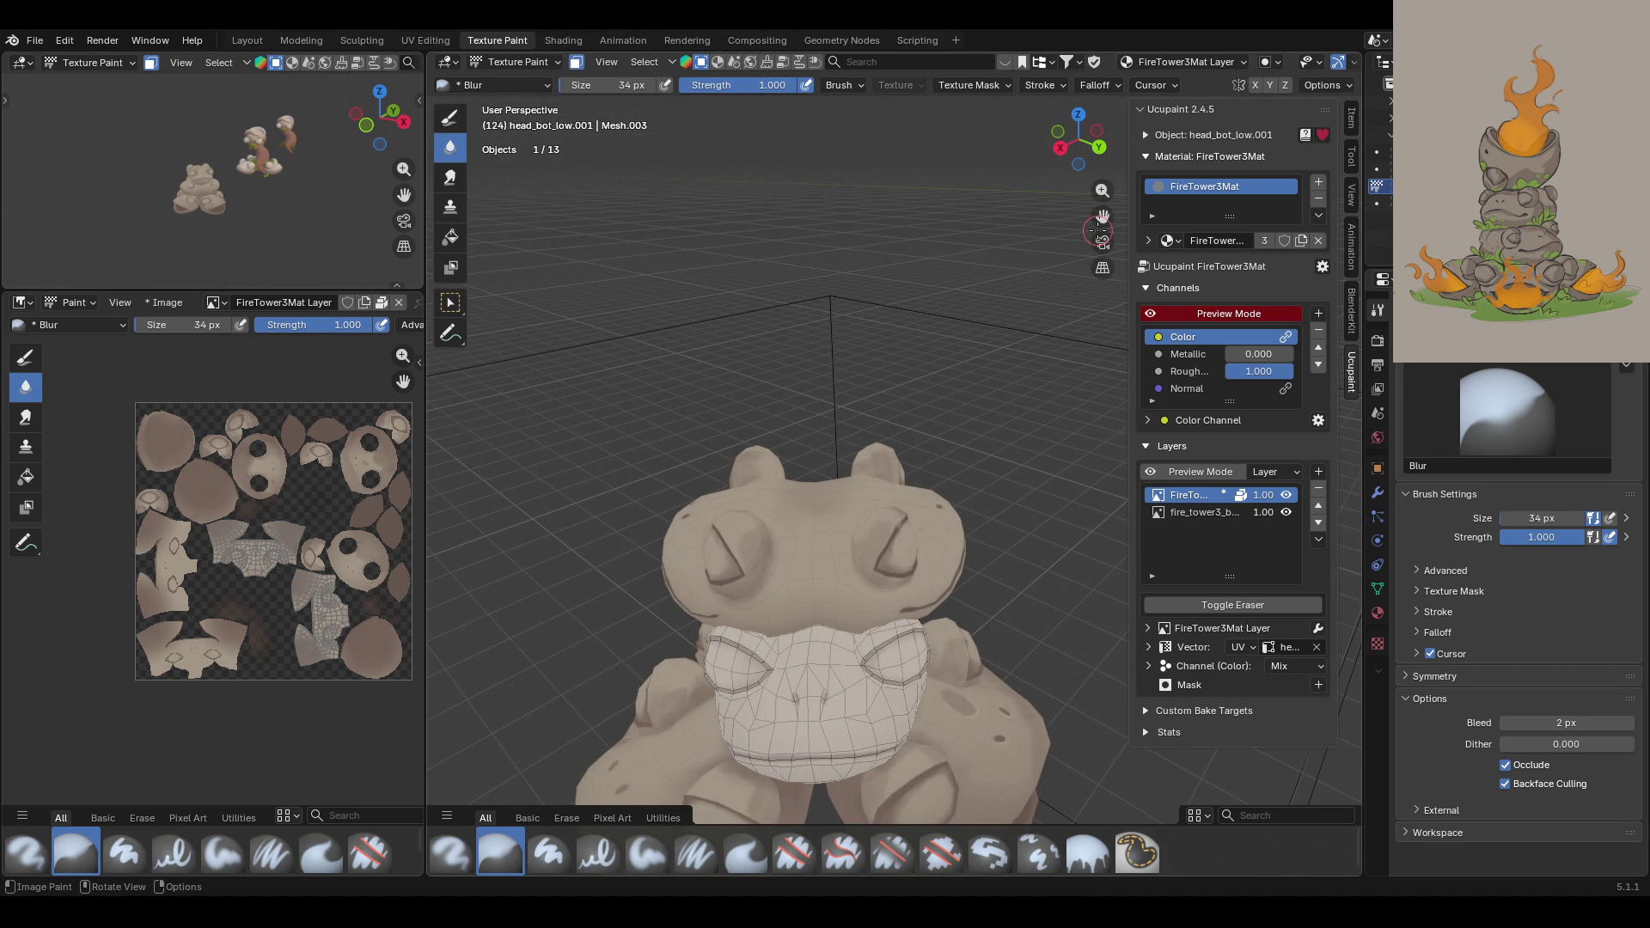
mouse_move(910, 491)
middle_mouse_down()
mouse_move(967, 331)
mouse_move(969, 443)
mouse_move(911, 513)
mouse_move(805, 458)
middle_mouse_up()
left_click_drag(805, 458, 857, 440)
left_click_drag(800, 502, 802, 529)
mouse_move(801, 529)
middle_mouse_down()
mouse_move(1234, 400)
mouse_move(735, 348)
mouse_move(1050, 255)
mouse_move(747, 404)
mouse_move(707, 471)
mouse_move(848, 455)
middle_mouse_up()
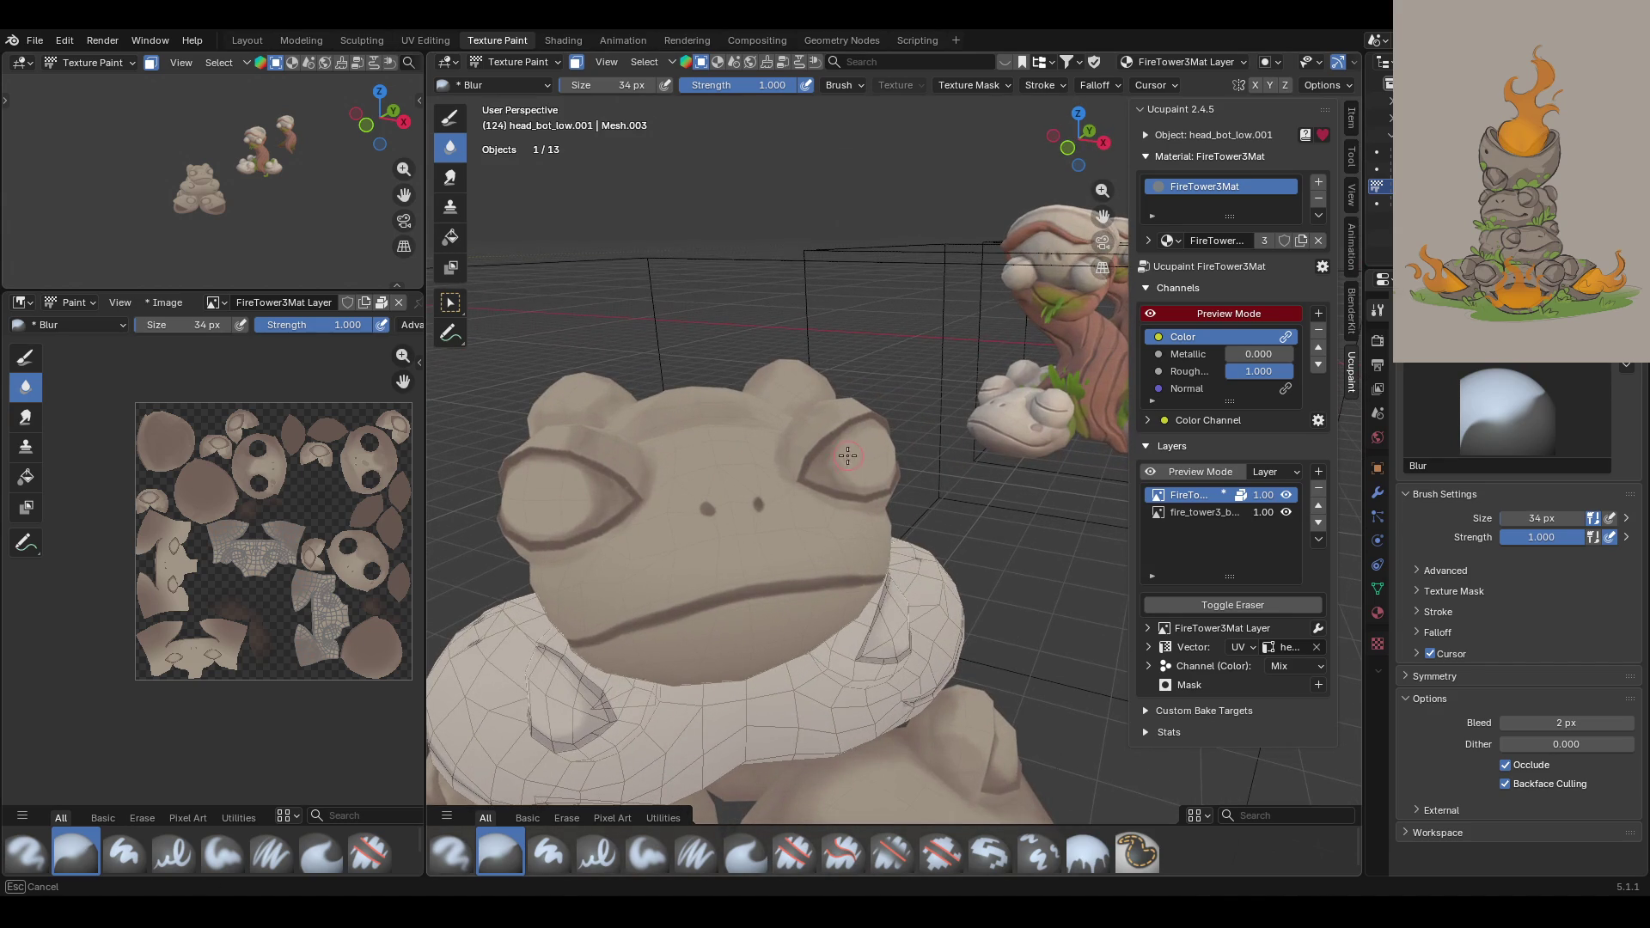
Step: Blur the dark outlines around the eyes, including the left eye
left_click_drag(842, 465, 855, 470)
mouse_move(589, 489)
left_mouse_down()
mouse_move(567, 516)
mouse_move(601, 490)
mouse_move(539, 470)
left_mouse_up()
middle_click_drag(746, 446, 782, 601)
scroll(788, 677, "up", 4)
left_click_drag(788, 677, 788, 677)
scroll(788, 677, "down", 5)
middle_click_drag(945, 516, 1032, 424)
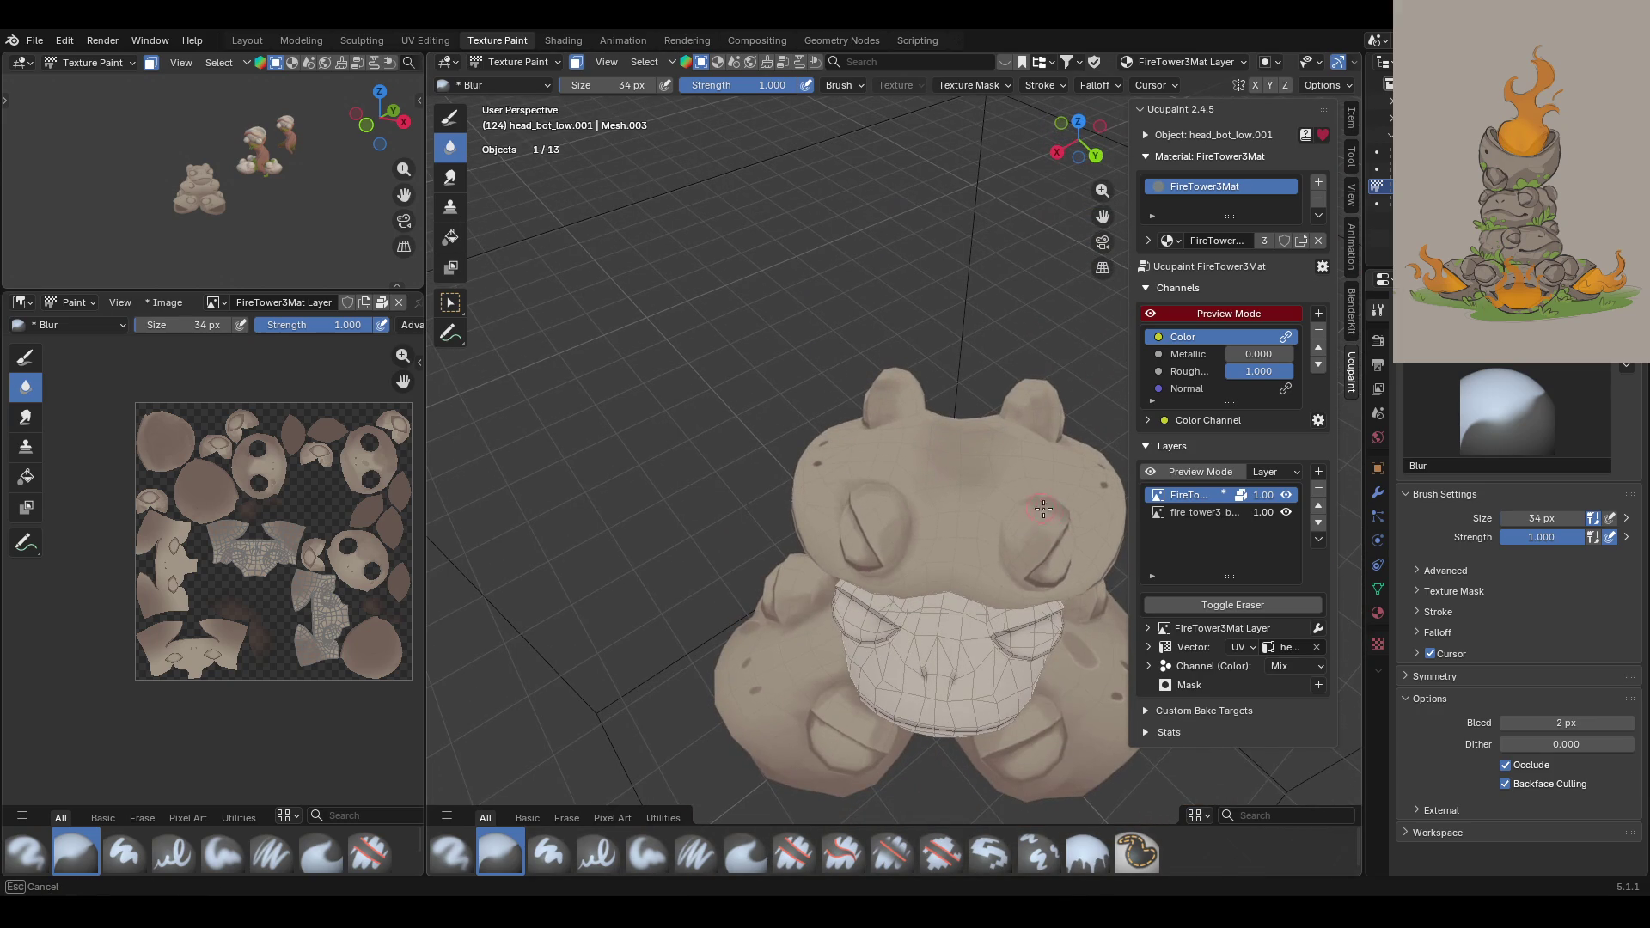
left_click_drag(1103, 216, 877, 386)
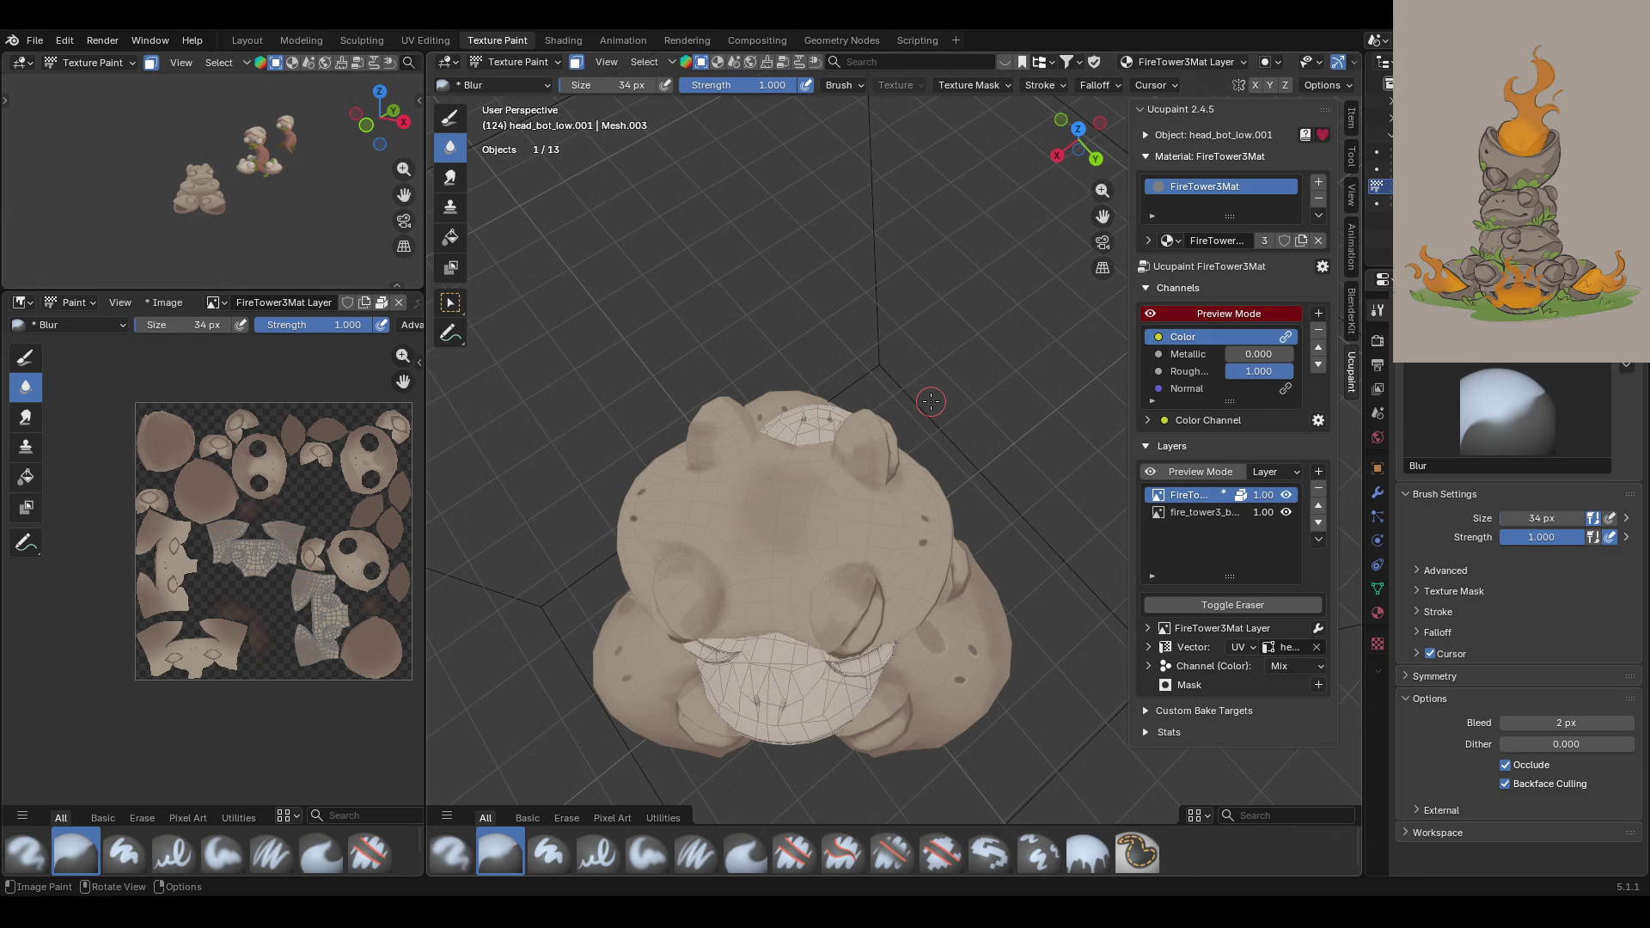
Step: Orbit in close on the frog and switch the brush from Blur to Paint Soft with D
middle_click_drag(930, 401, 1032, 355)
mouse_move(1104, 219)
middle_mouse_down()
mouse_move(1087, 411)
mouse_move(618, 405)
mouse_move(884, 462)
mouse_move(700, 709)
mouse_move(756, 520)
middle_mouse_up()
key("d")
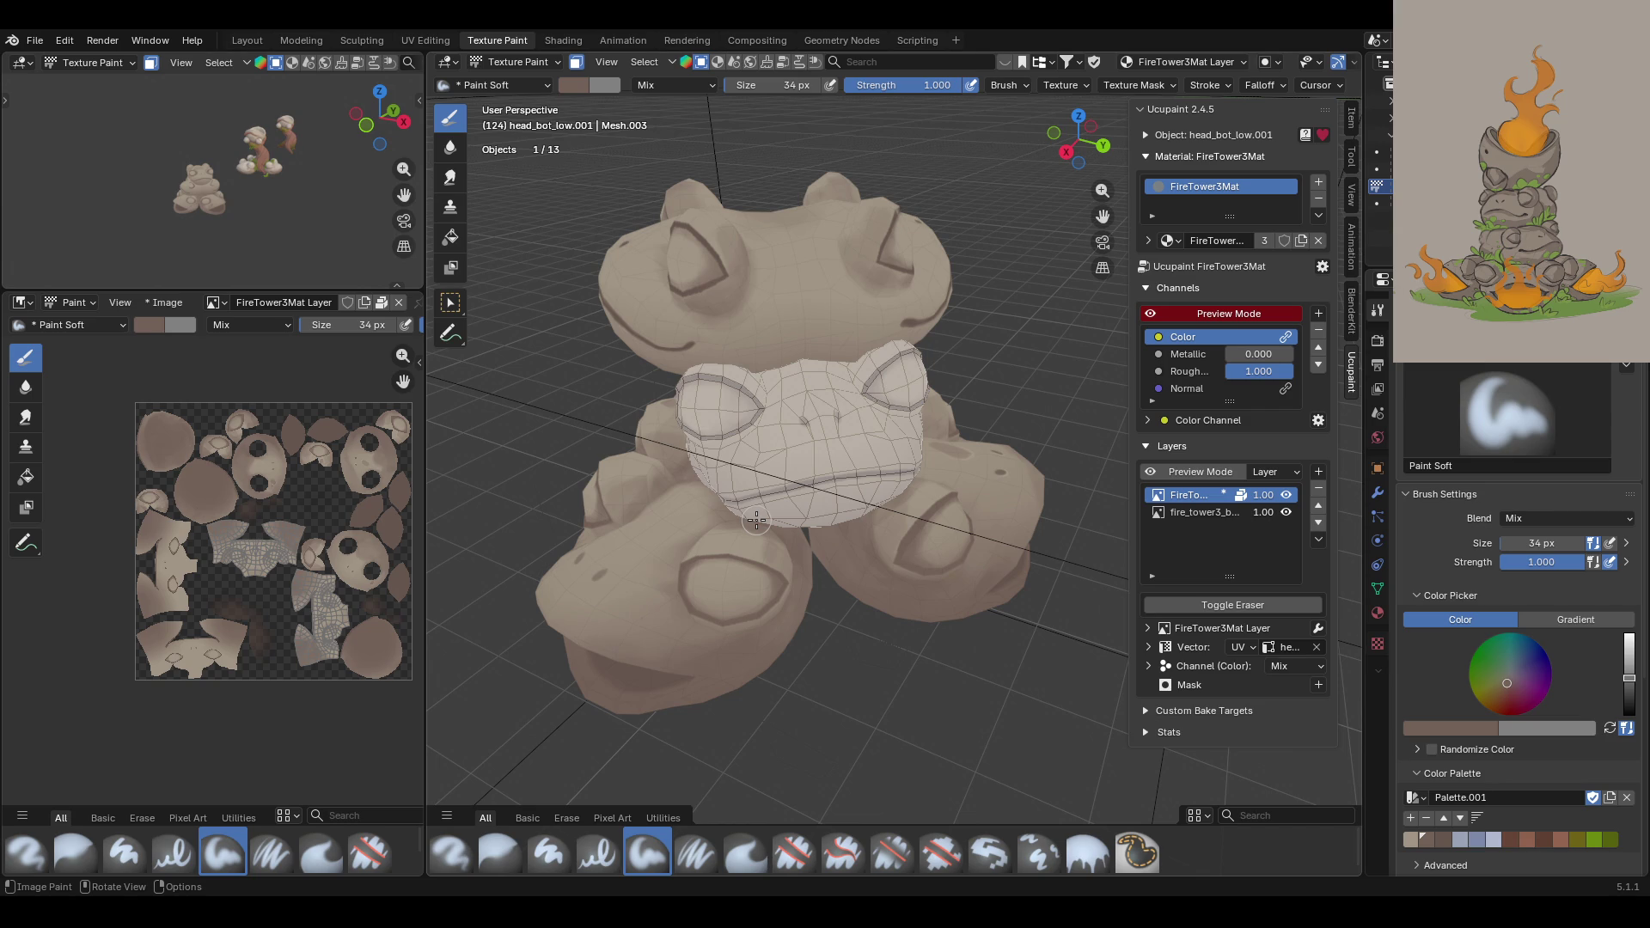
Step: Paint dark soft shading down the frog head between its eyes
mouse_move(757, 520)
middle_mouse_down()
mouse_move(885, 422)
mouse_move(880, 406)
middle_mouse_up()
scroll(880, 406, "up", 2)
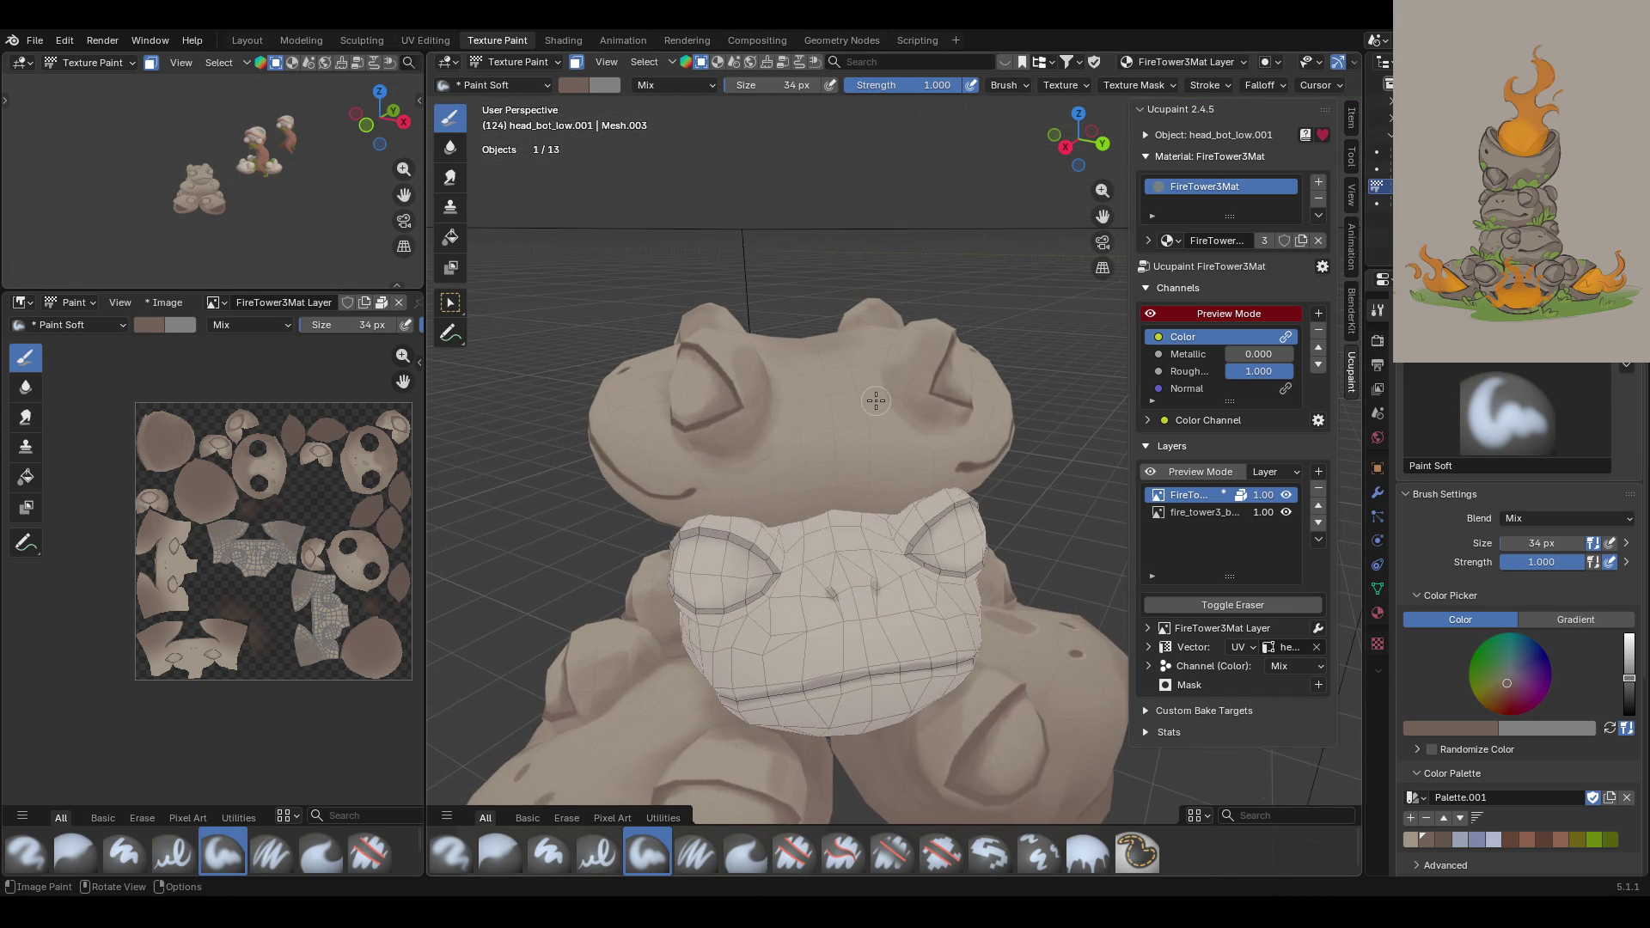
mouse_move(797, 414)
left_mouse_down()
mouse_move(770, 525)
mouse_move(864, 464)
mouse_move(897, 510)
mouse_move(809, 503)
mouse_move(765, 475)
left_mouse_up()
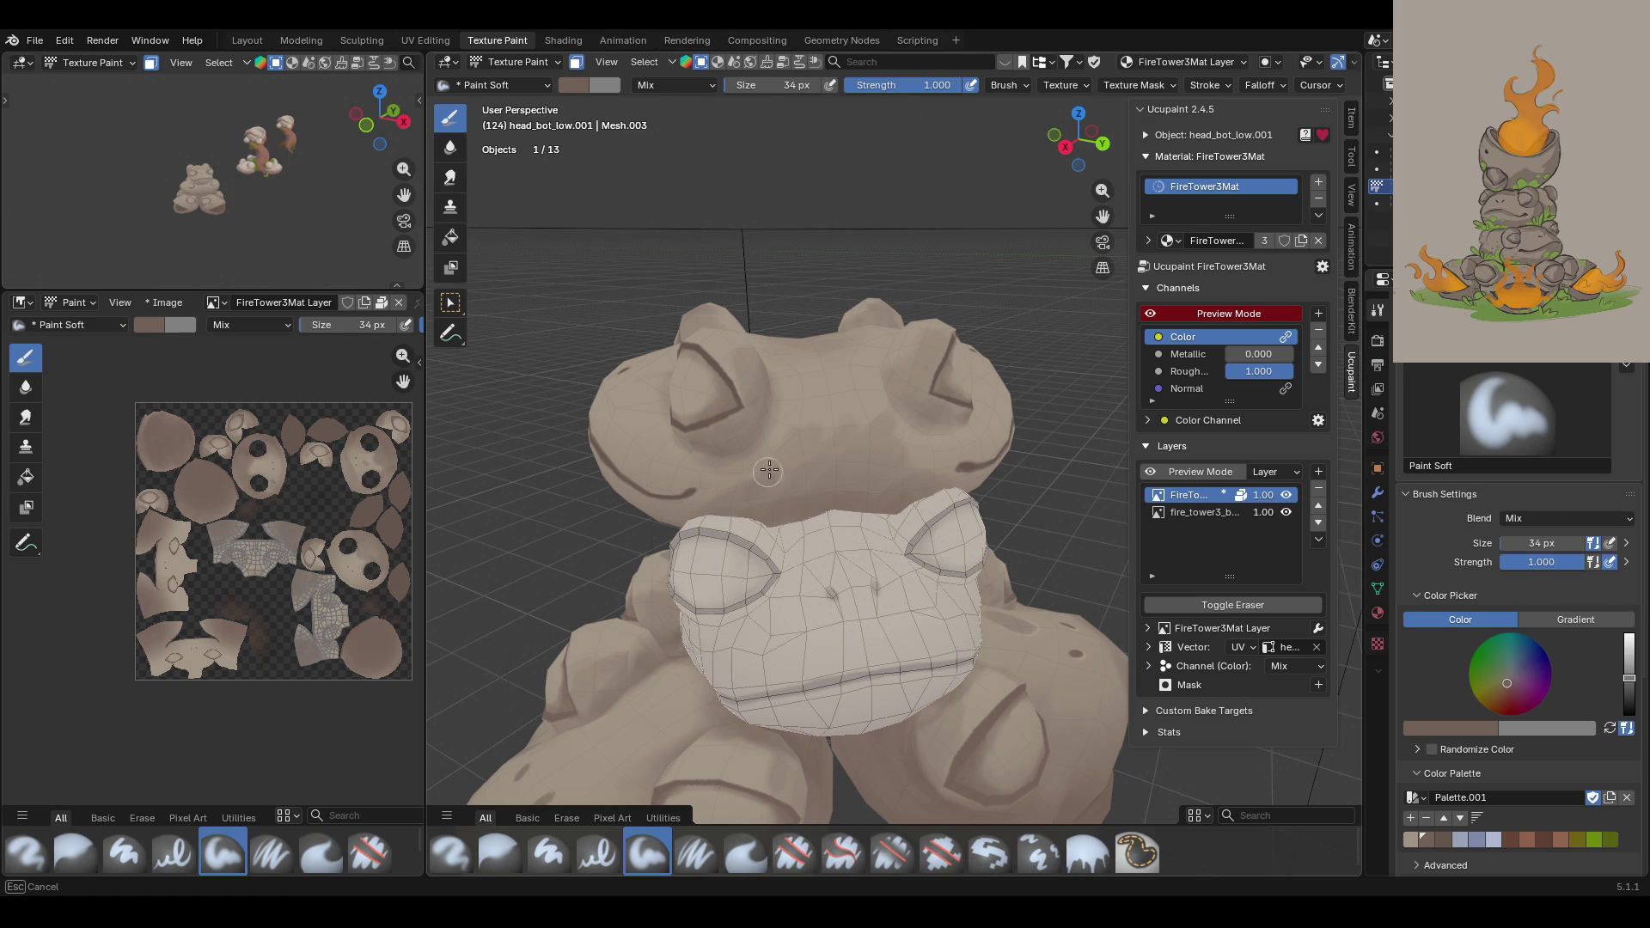
mouse_move(840, 432)
left_mouse_down()
mouse_move(821, 414)
mouse_move(854, 417)
left_mouse_up()
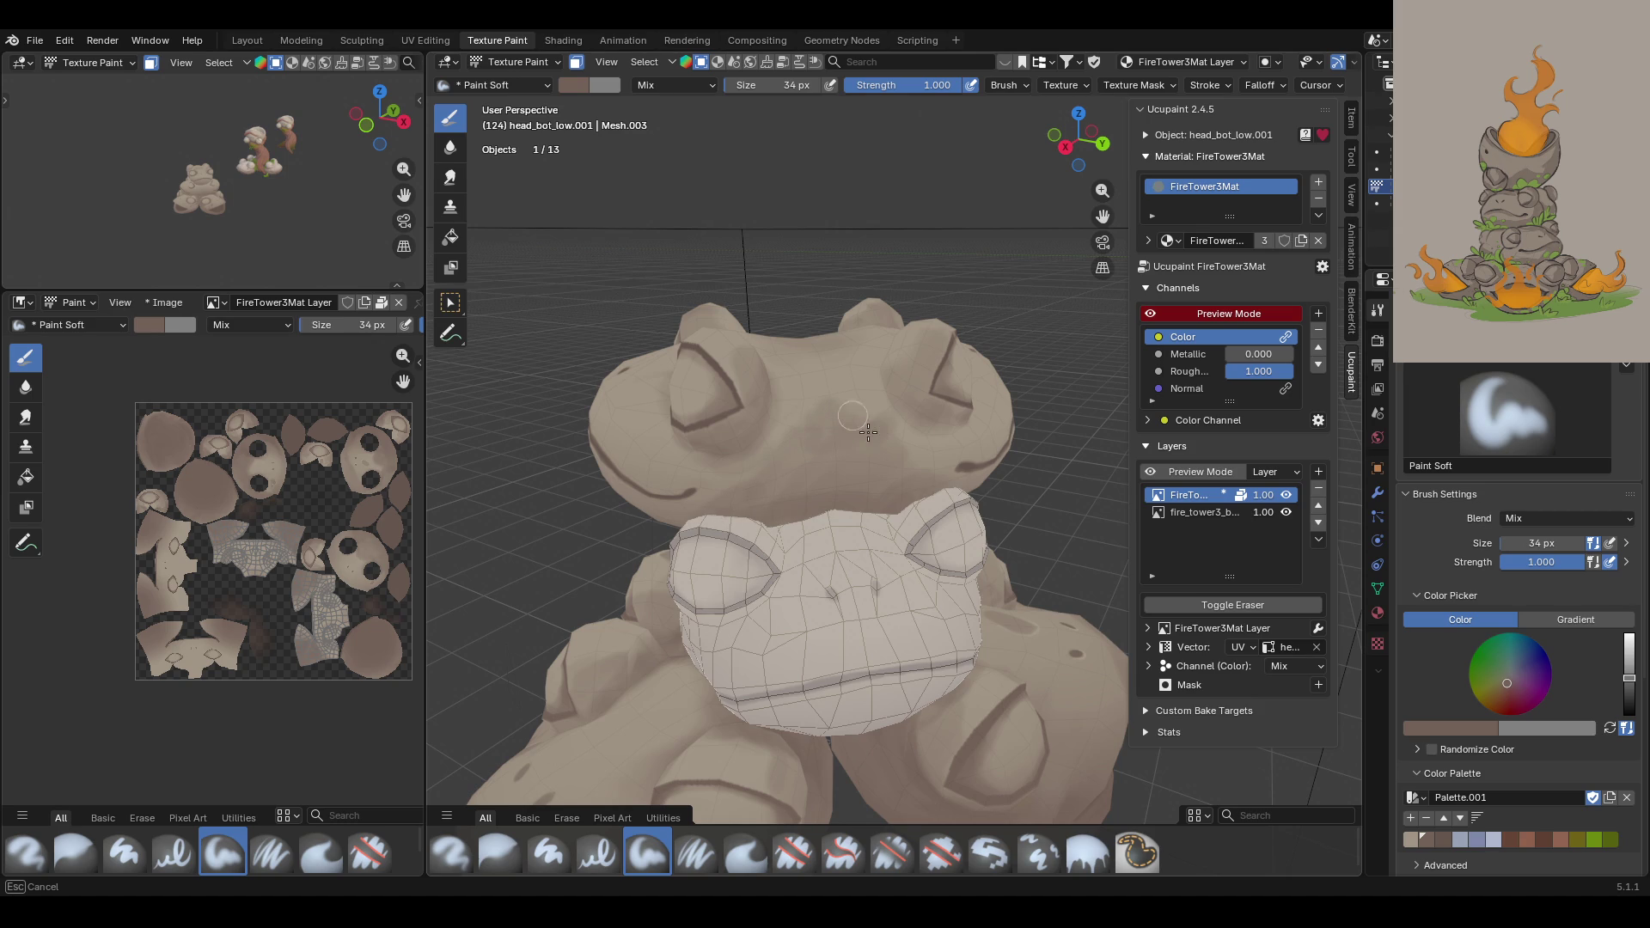
mouse_move(789, 465)
left_mouse_down()
mouse_move(768, 461)
mouse_move(776, 447)
mouse_move(830, 461)
mouse_move(900, 423)
mouse_move(926, 465)
mouse_move(837, 394)
left_mouse_up()
Step: Blur the new shading between the eyes and across the frog head
left_click(498, 851)
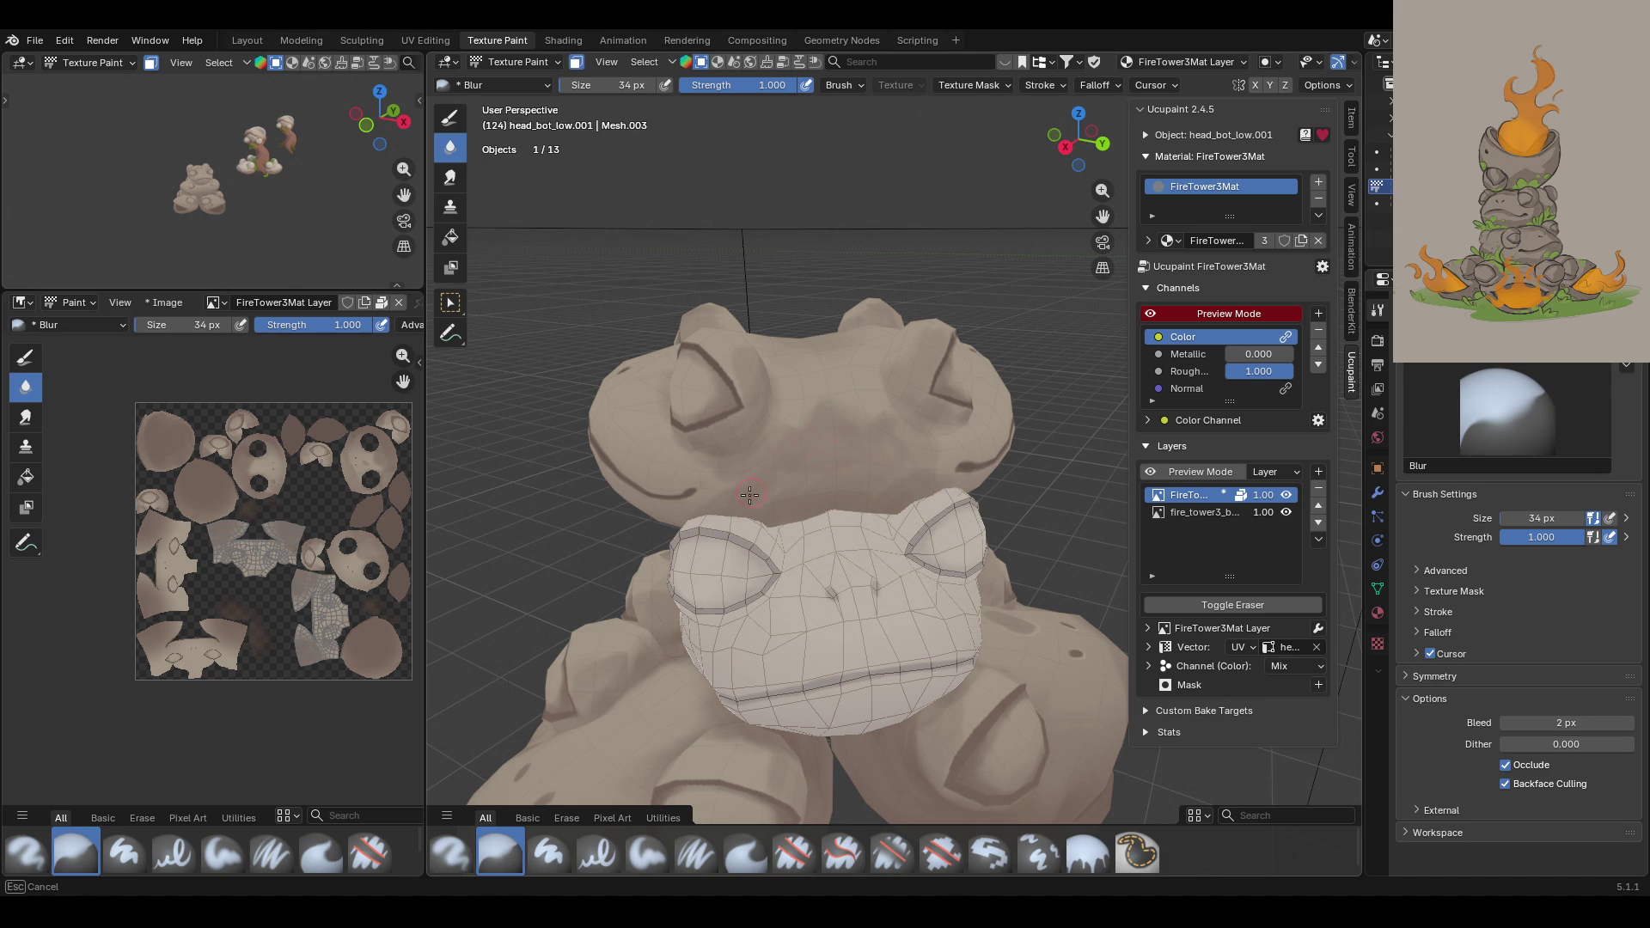
left_click_drag(880, 430, 877, 409)
left_click_drag(832, 395, 804, 403)
left_click_drag(891, 479, 725, 474)
left_click_drag(819, 412, 850, 387)
scroll(851, 387, "down", 5)
mouse_move(851, 387)
middle_mouse_down()
mouse_move(845, 527)
mouse_move(851, 499)
mouse_move(601, 601)
middle_mouse_up()
scroll(848, 505, "up", 4)
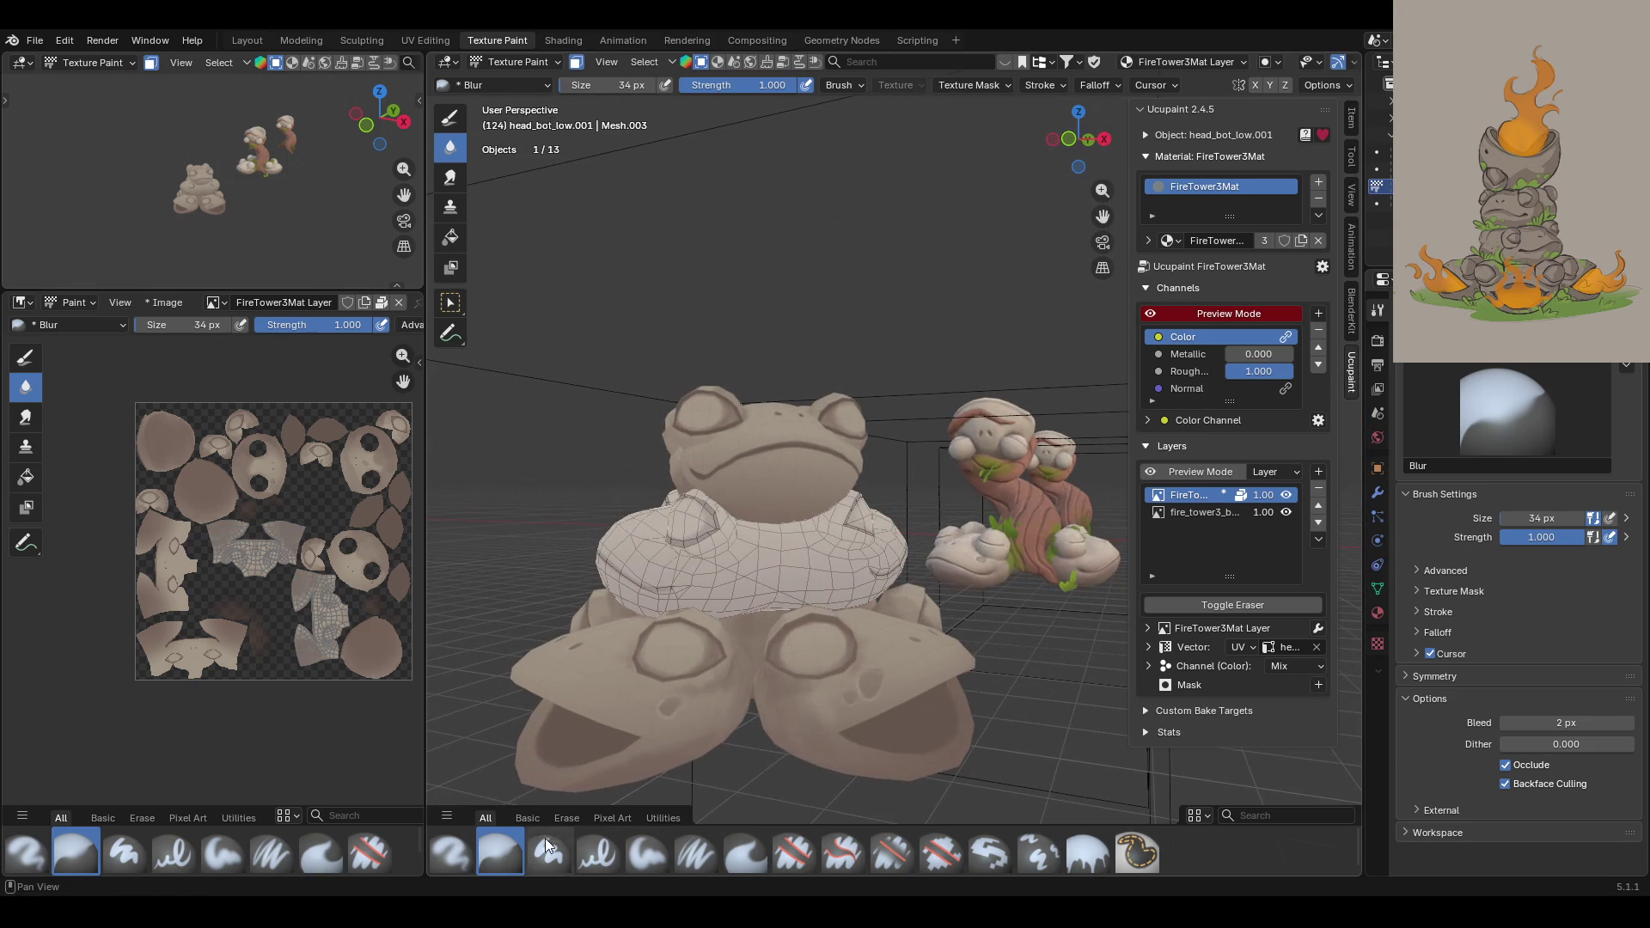
Step: Reselect Paint Soft and undo the dark shading patch between the eyes
left_click(649, 851)
mouse_move(902, 516)
middle_mouse_down()
mouse_move(954, 482)
mouse_move(864, 537)
mouse_move(896, 554)
mouse_move(906, 539)
middle_mouse_up()
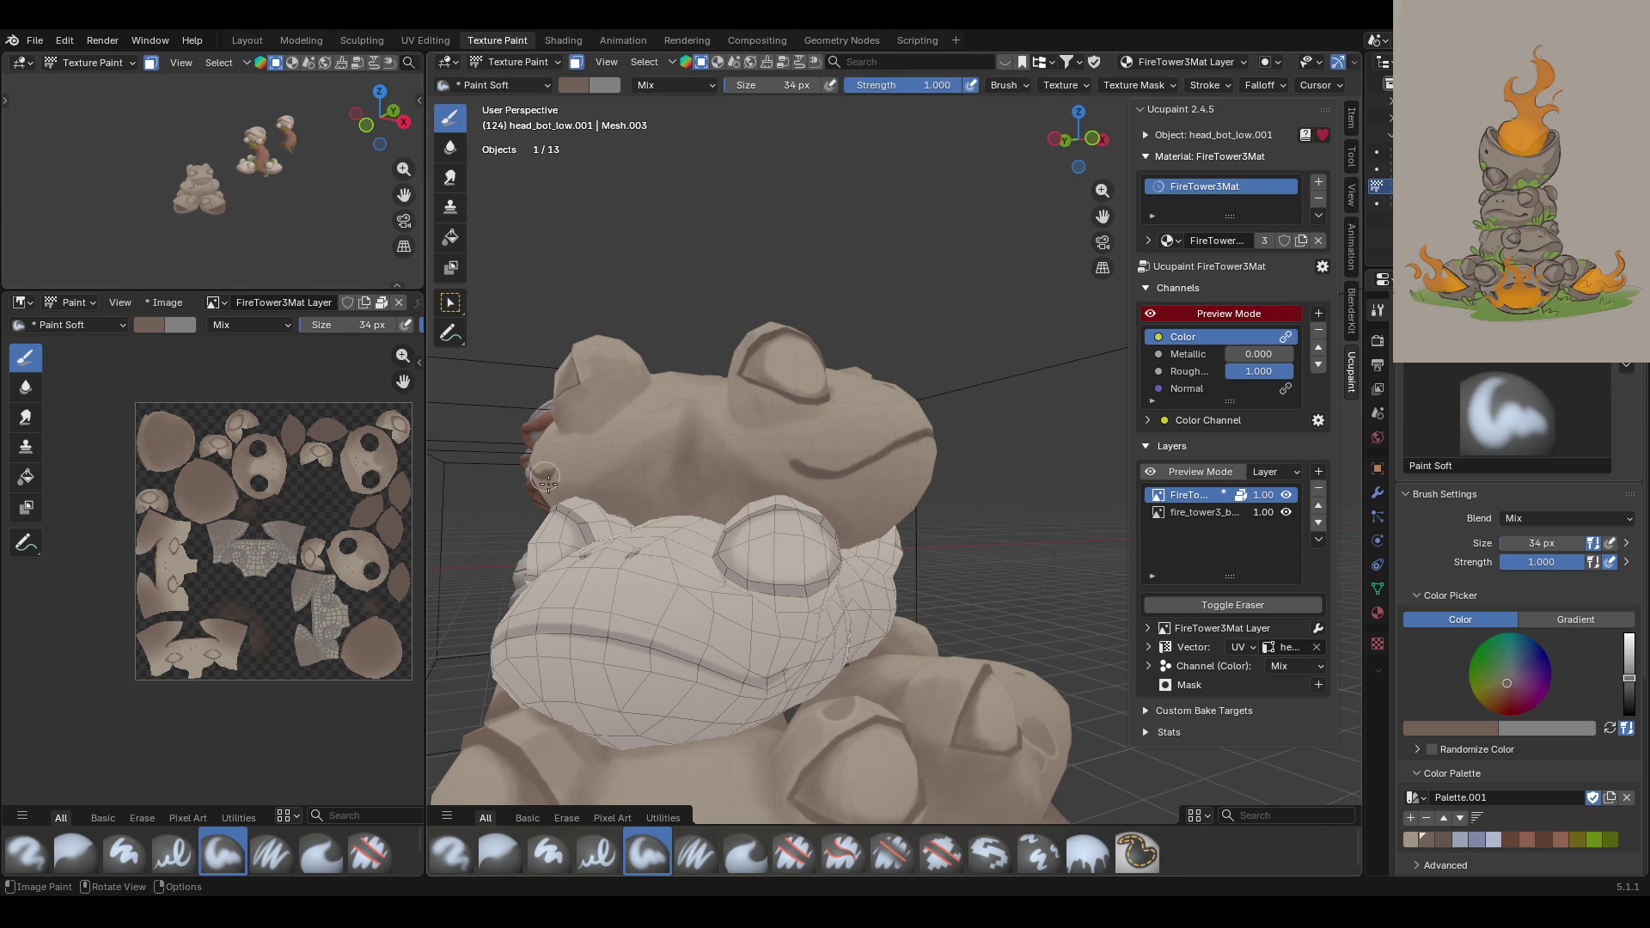
middle_click_drag(720, 369, 800, 461)
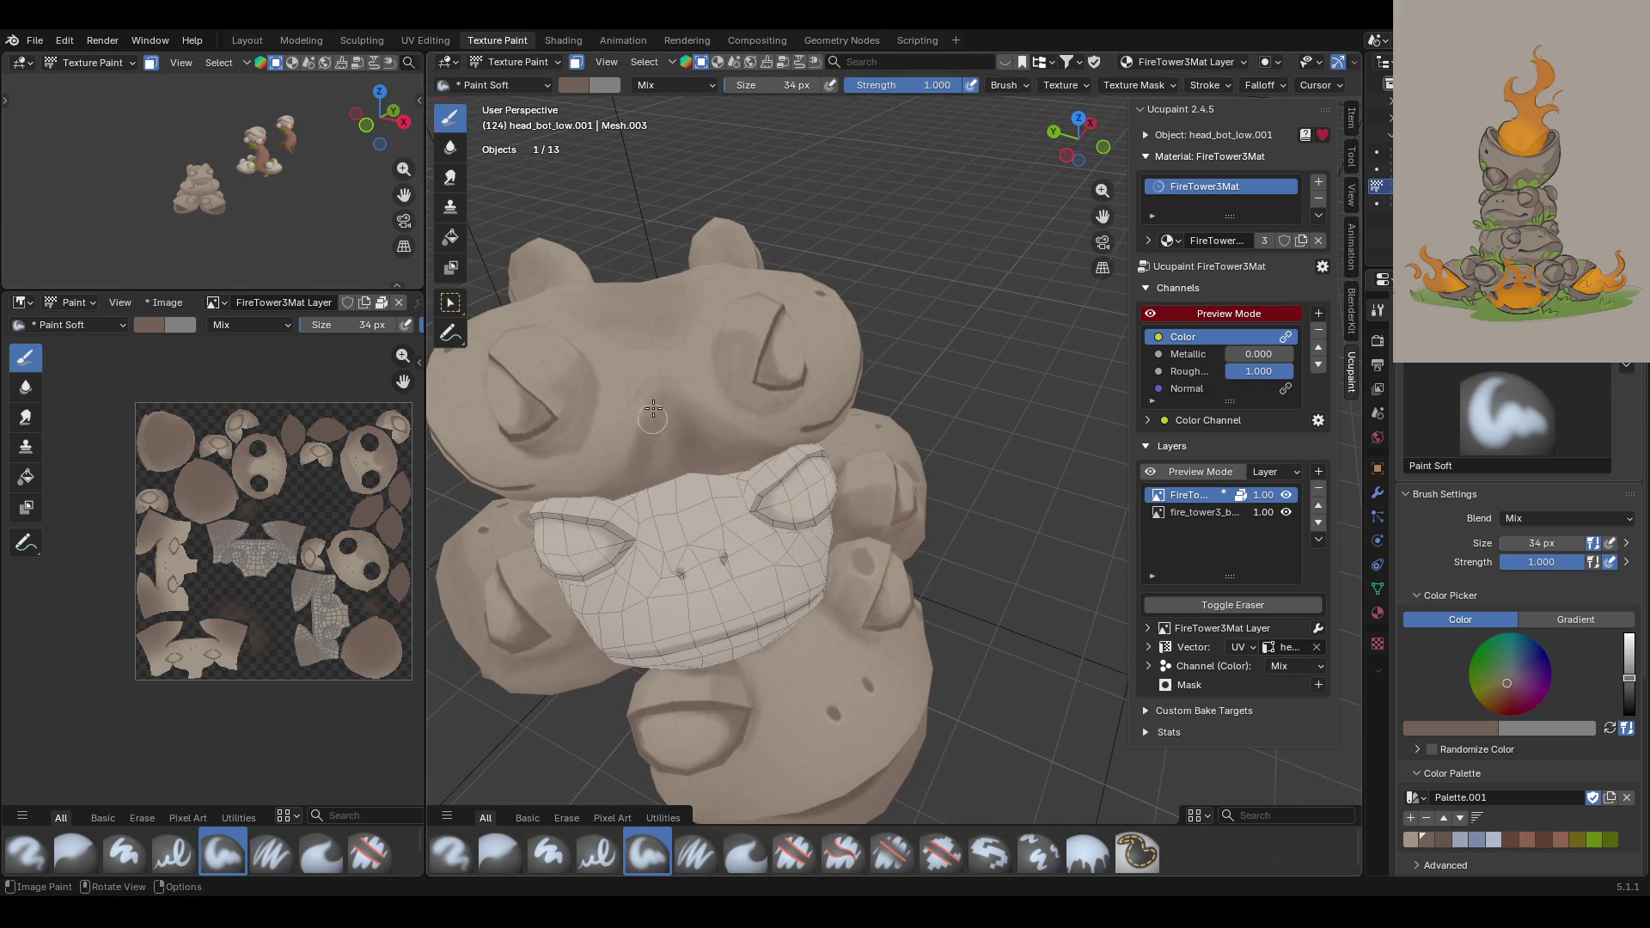
key("ctrl+z")
Step: Zoom and orbit around the top frog to check the head after the undo
middle_click_drag(680, 501, 714, 447)
scroll(1610, 527, "down", 3)
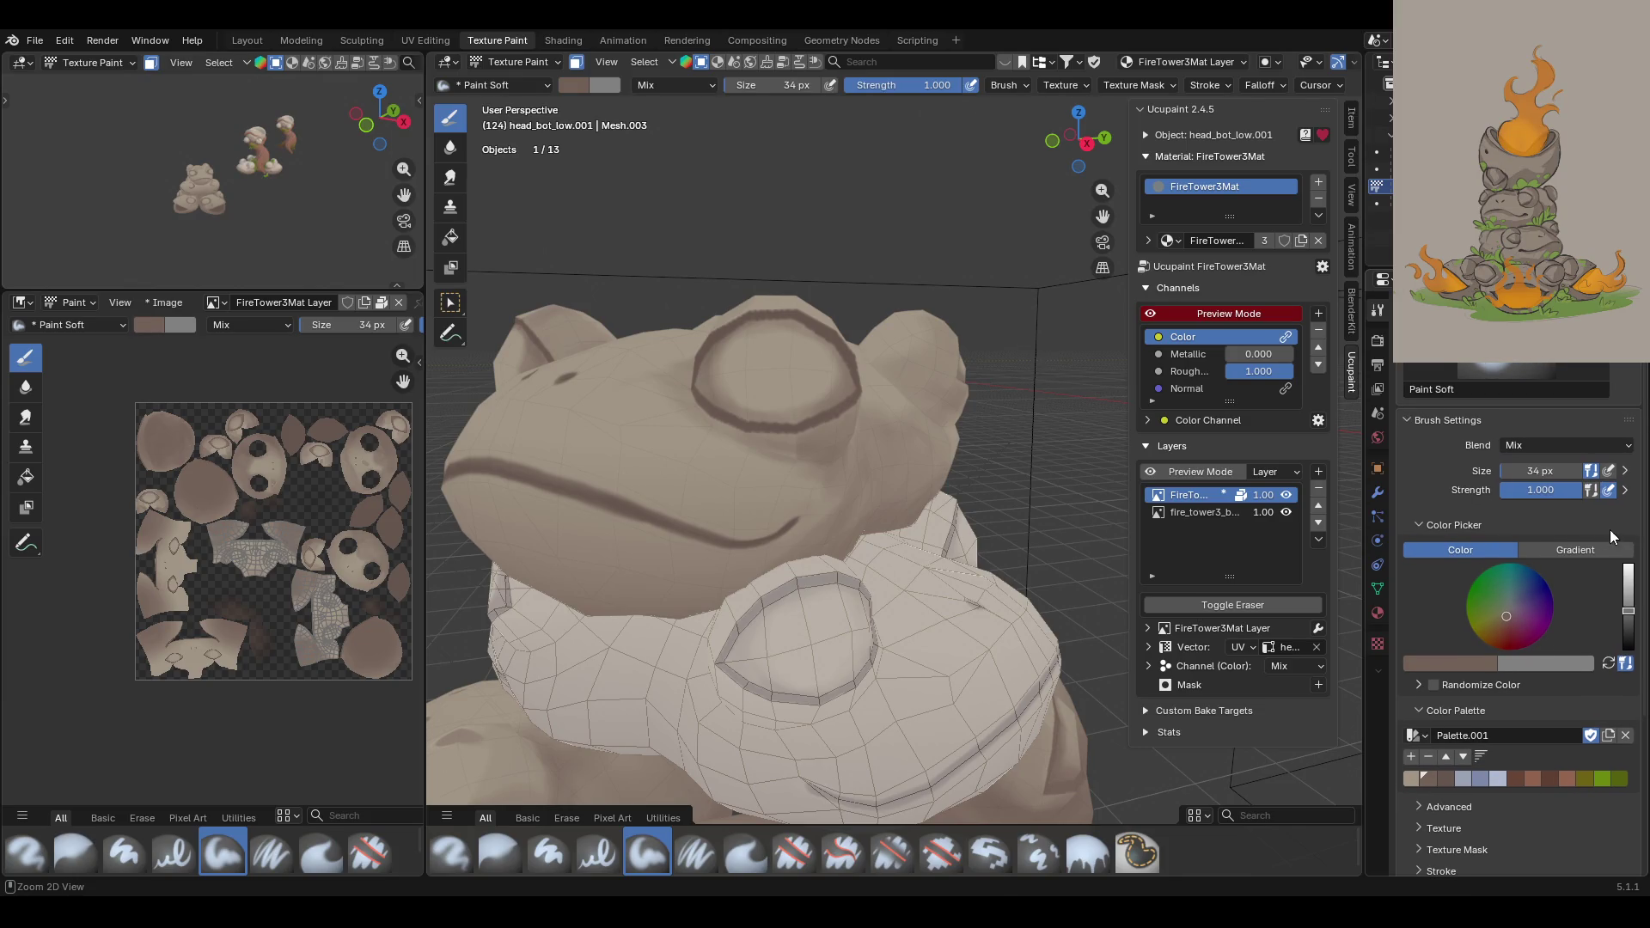
middle_click_drag(1494, 499, 1493, 492, "ctrl")
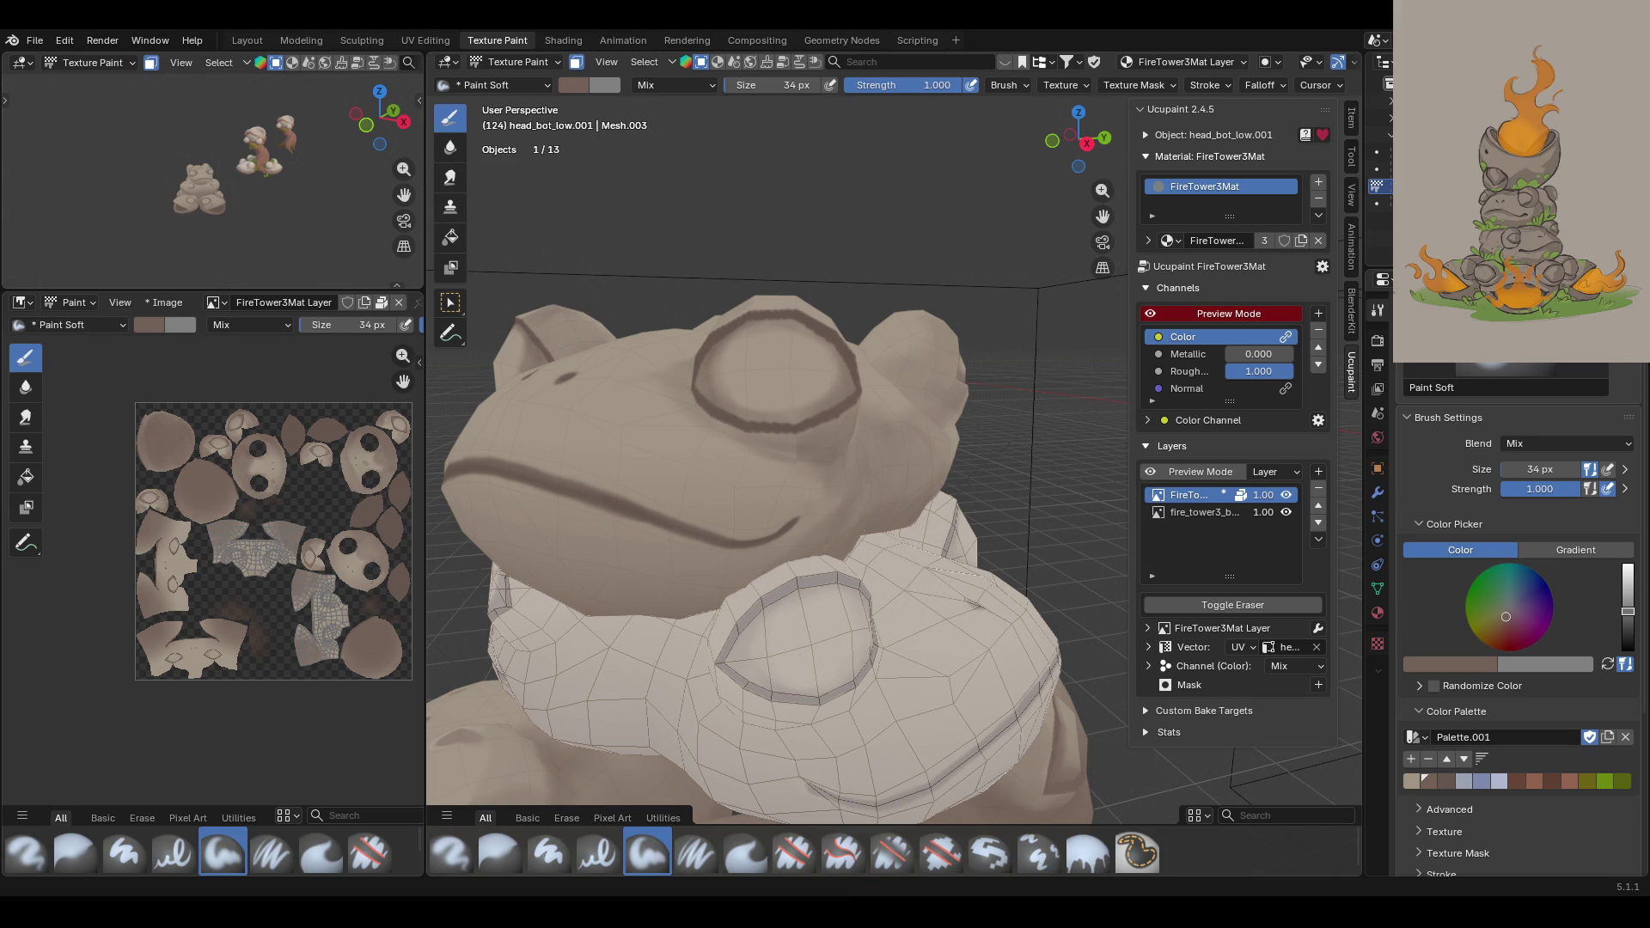
scroll(939, 564, "down", 8)
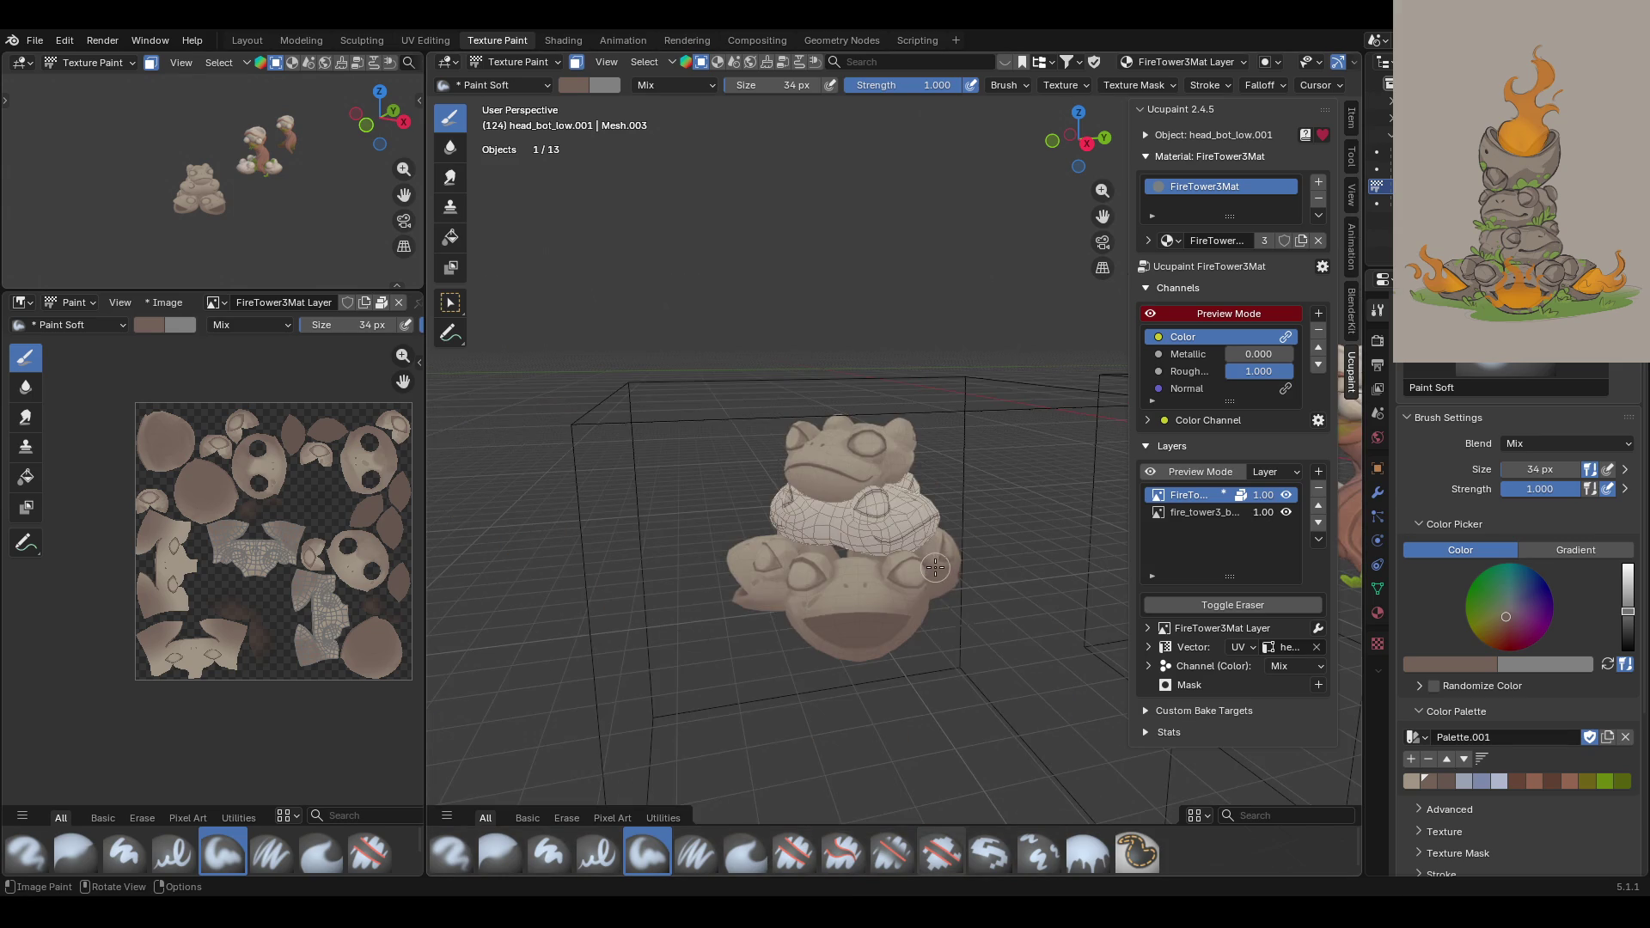
scroll(935, 566, "up", 8)
mouse_move(913, 631)
middle_mouse_down()
mouse_move(950, 682)
mouse_move(885, 602)
mouse_move(727, 556)
mouse_move(714, 630)
mouse_move(966, 542)
mouse_move(835, 663)
mouse_move(1021, 578)
mouse_move(948, 576)
mouse_move(840, 514)
mouse_move(1015, 495)
mouse_move(860, 532)
middle_mouse_up()
scroll(888, 540, "up", 8)
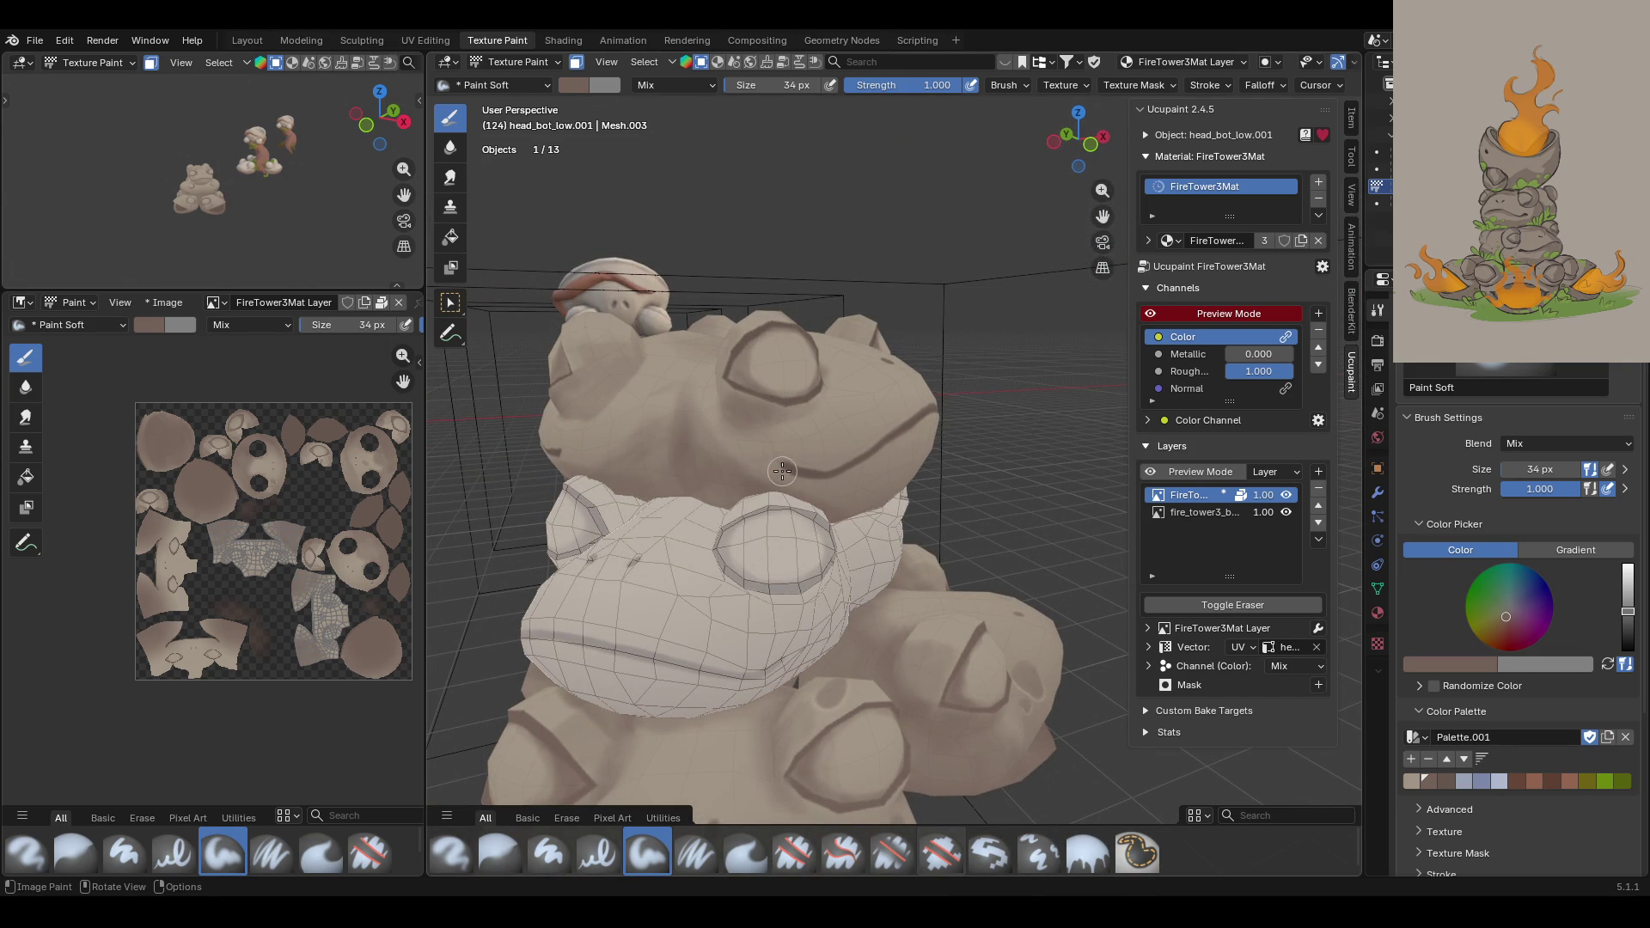
scroll(966, 360, "up", 3)
Step: Turn around the frog stack, then start blurring the head shading with the Blur brush
middle_click_drag(967, 360, 728, 278)
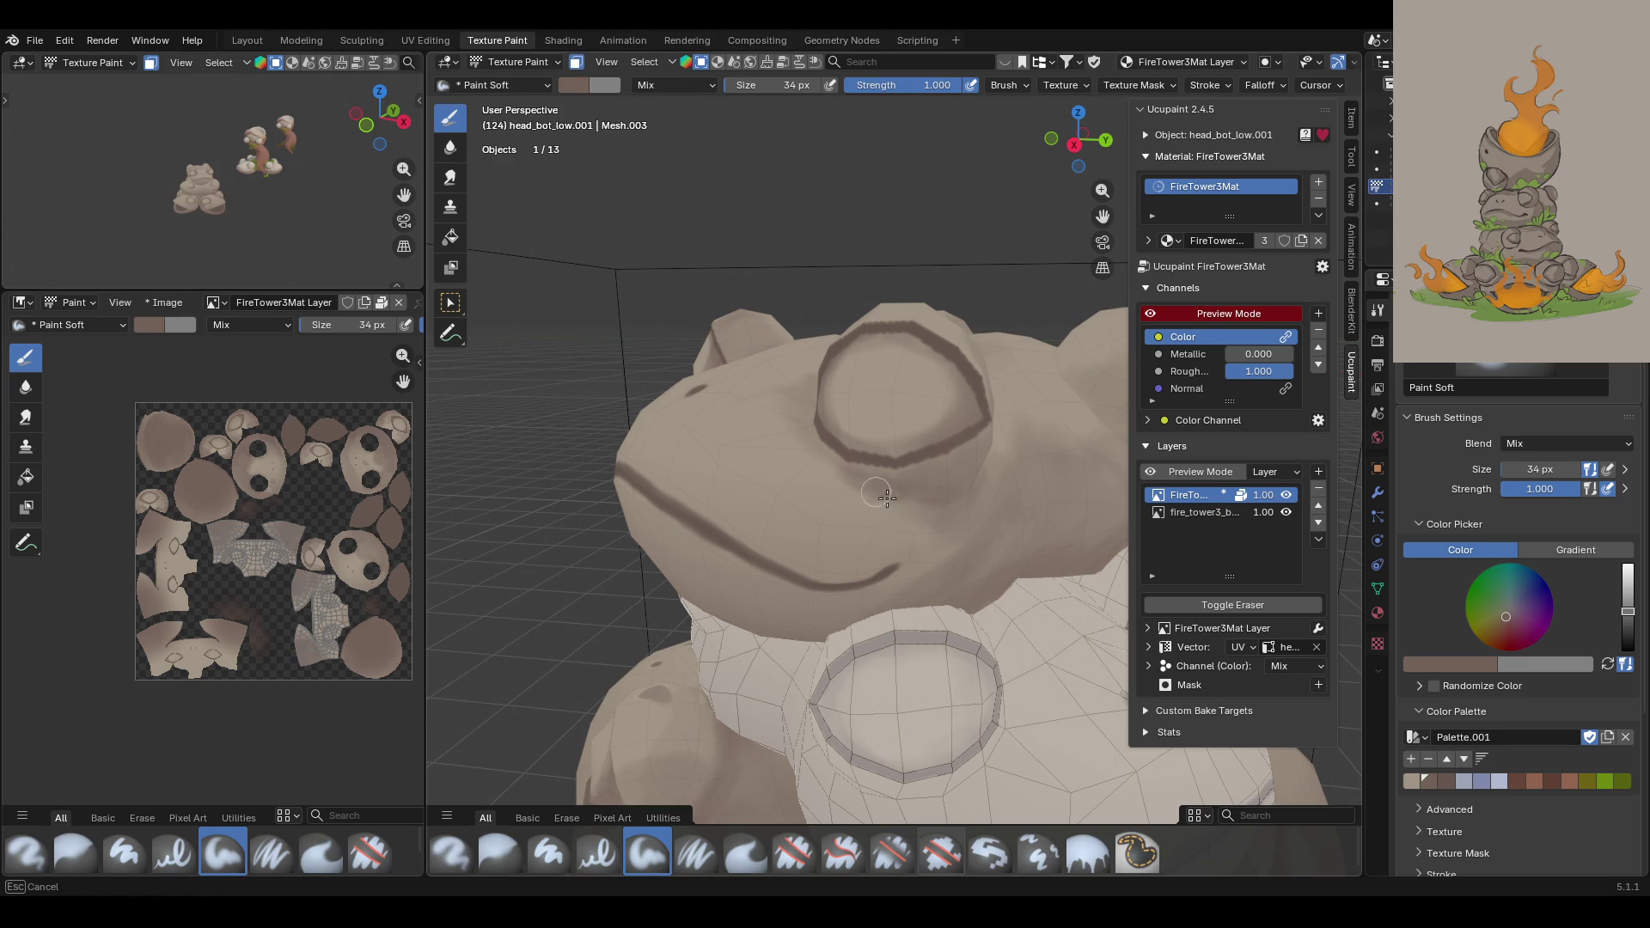
scroll(782, 249, "down", 10)
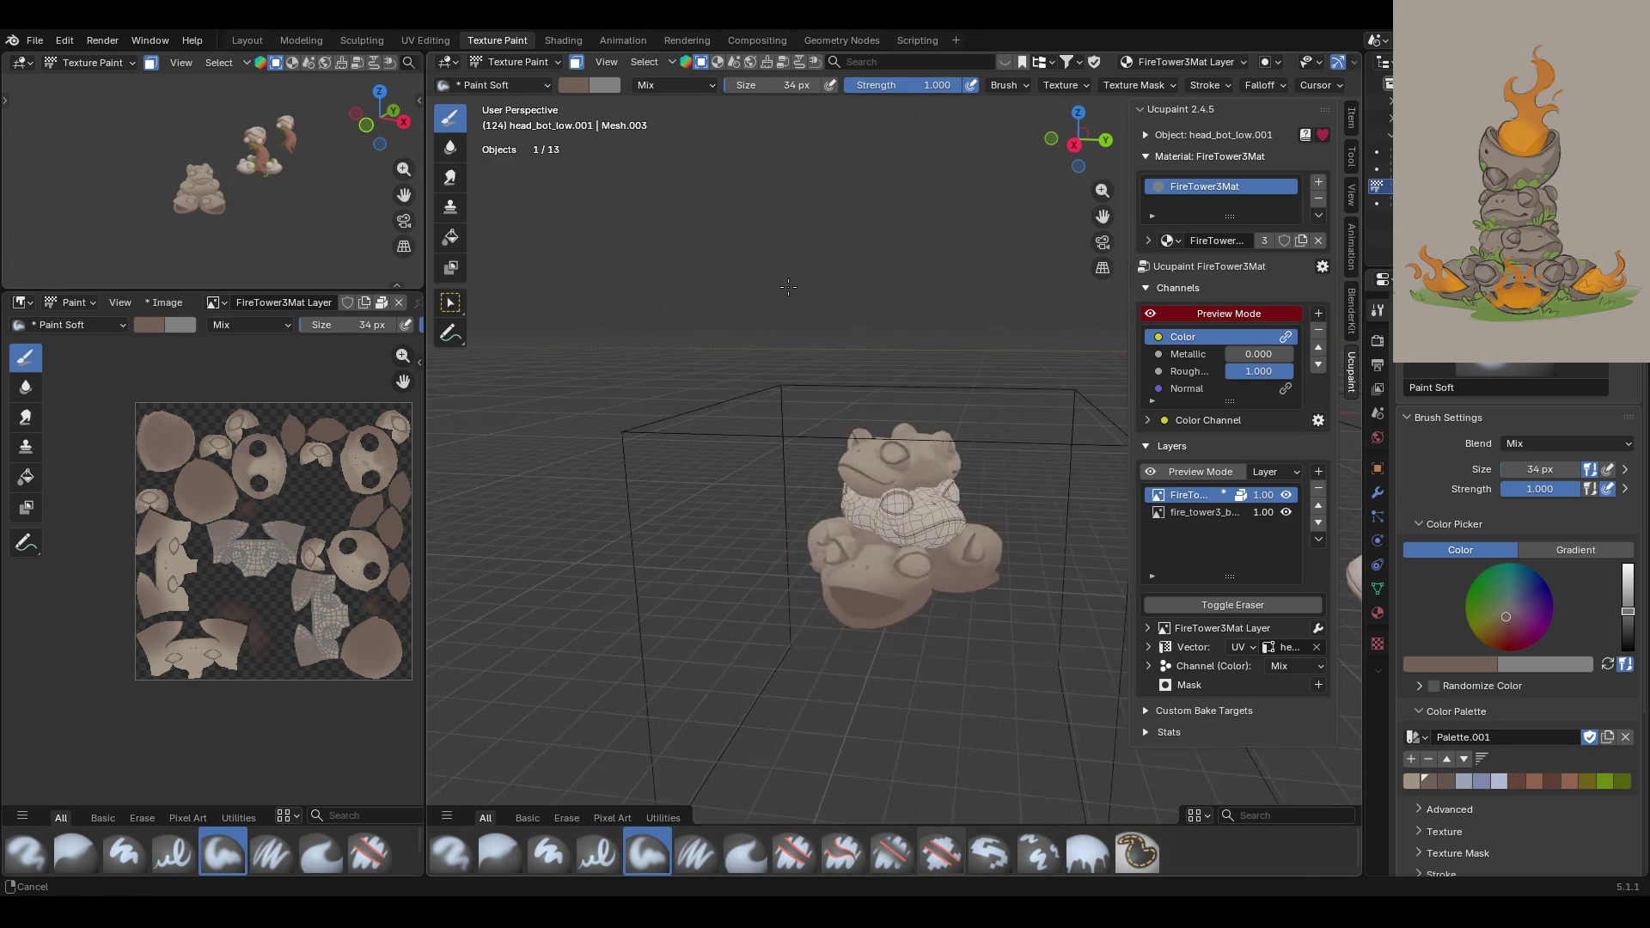
mouse_move(791, 280)
middle_mouse_down()
mouse_move(926, 369)
mouse_move(1143, 288)
middle_mouse_up()
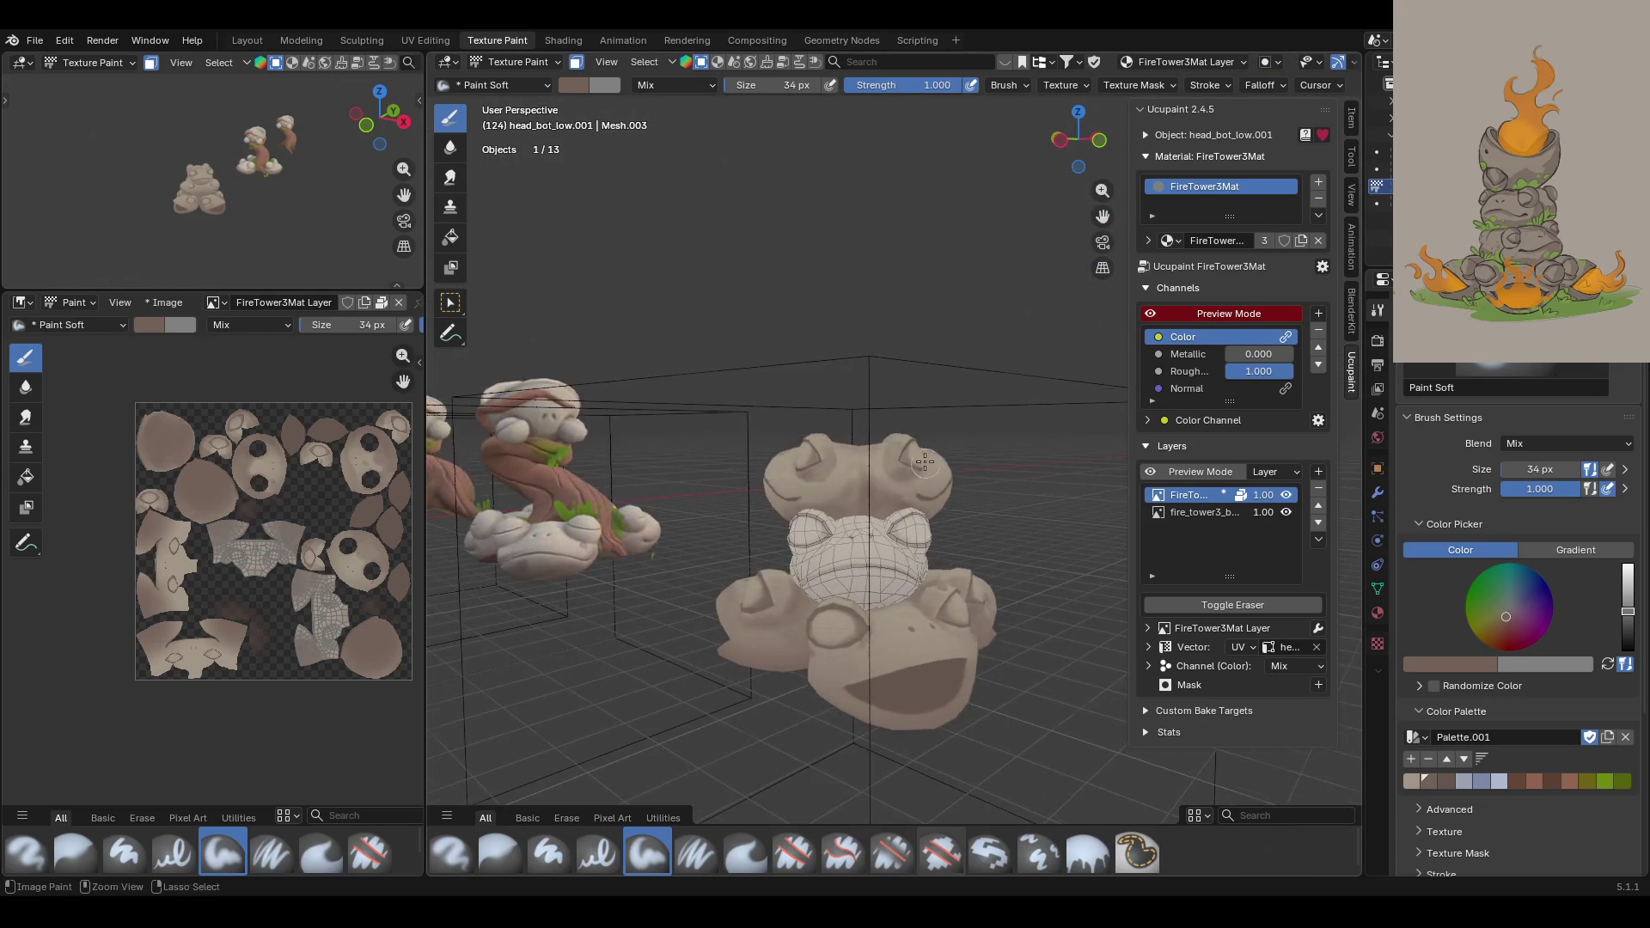
scroll(825, 602, "up", 5)
left_click(500, 853)
left_click(840, 506)
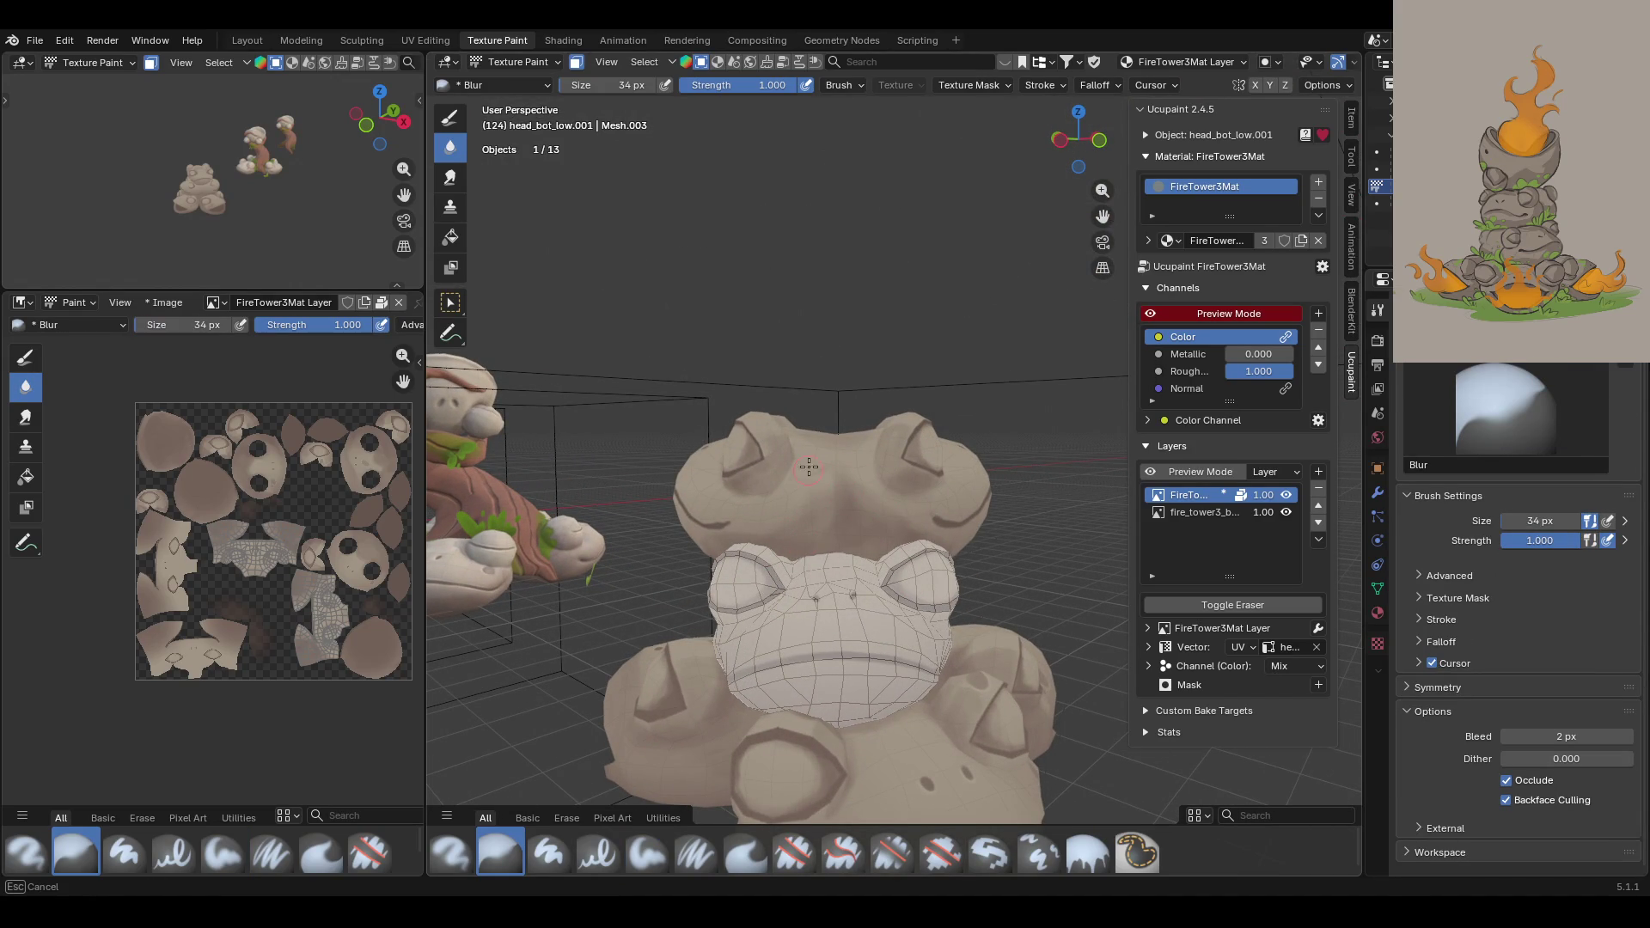
Step: With Paint Soft and Ucupaint preview on, outline the frog's left eye in dark paint
mouse_move(936, 554)
middle_mouse_down()
mouse_move(868, 381)
mouse_move(998, 434)
mouse_move(962, 464)
middle_mouse_up()
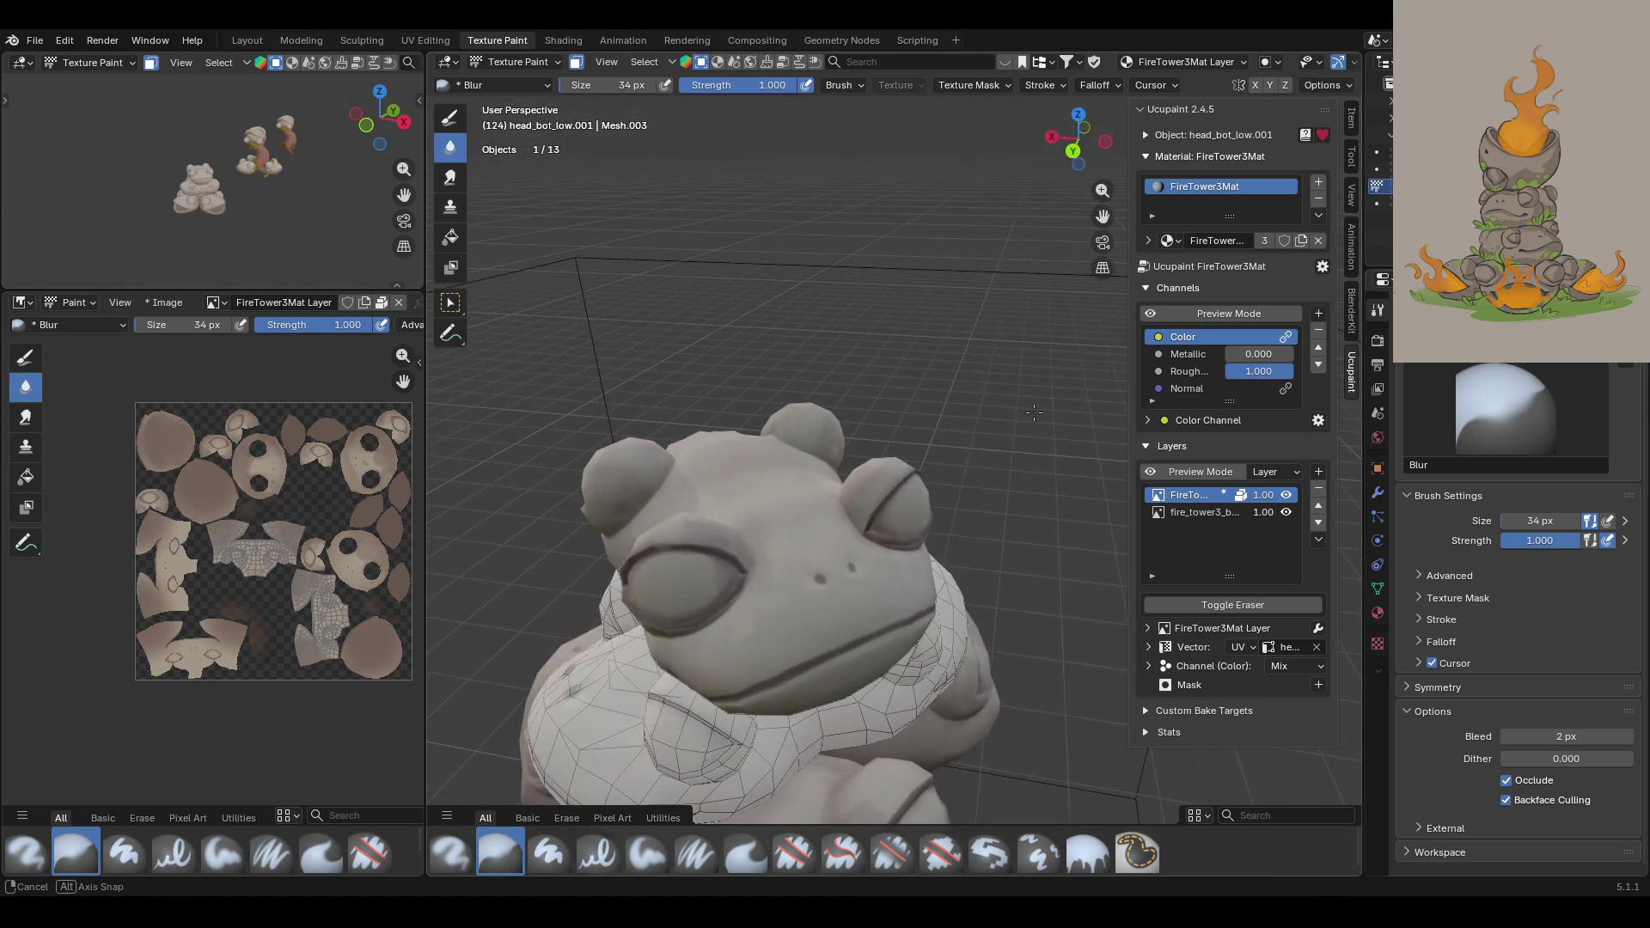
left_click(653, 853)
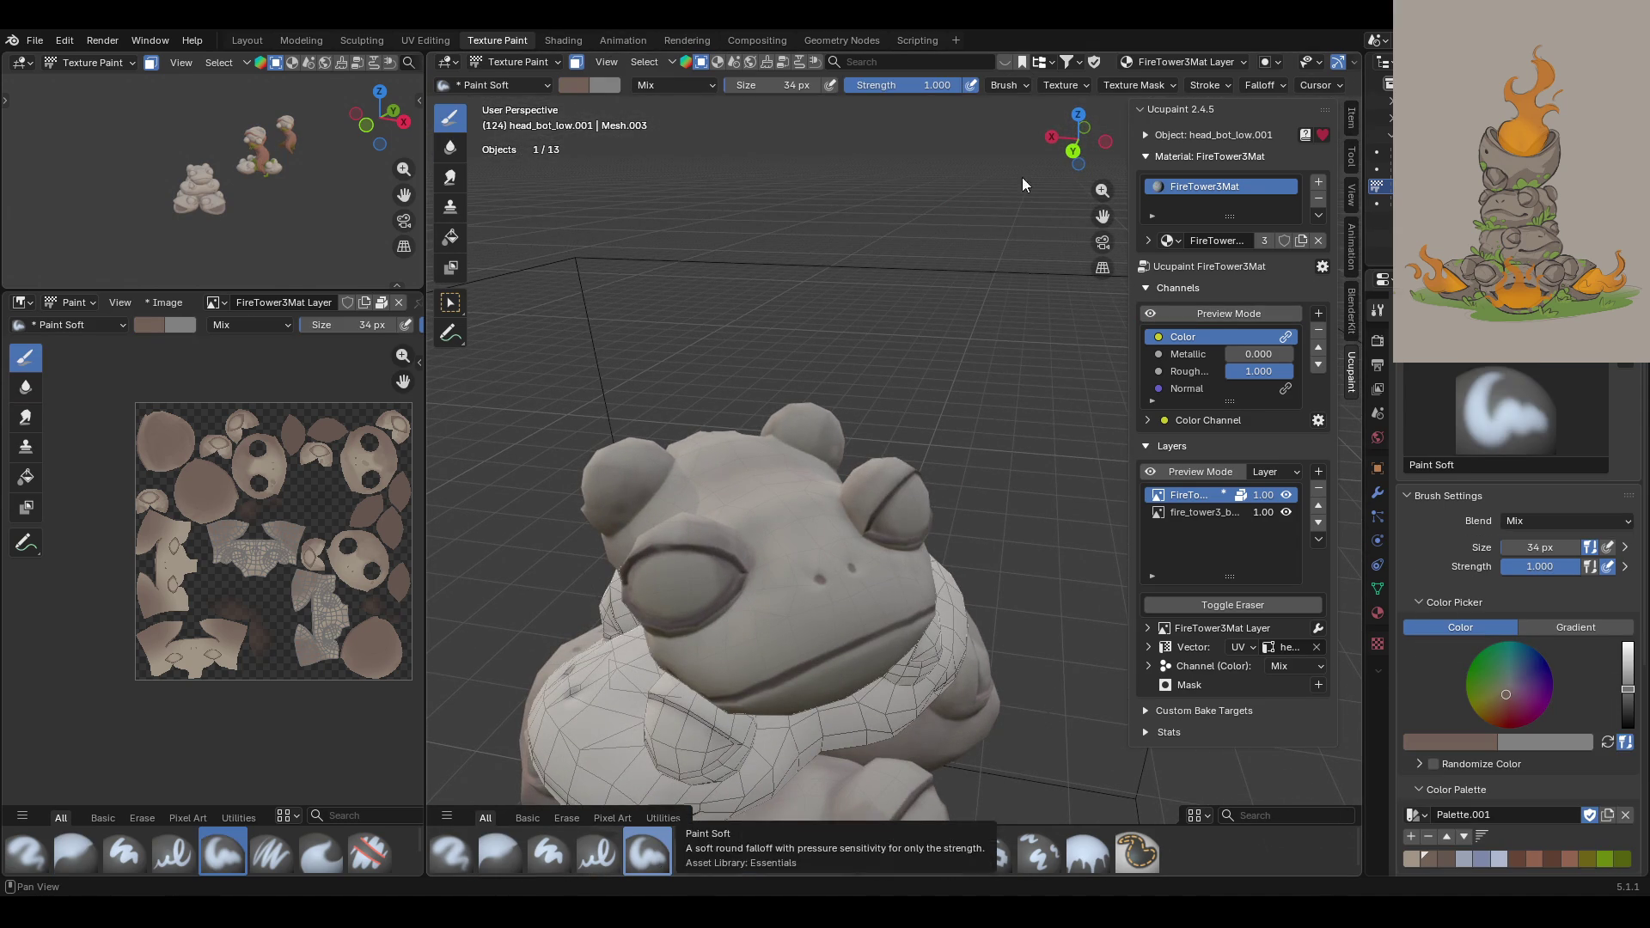
left_click(1152, 313)
left_click_drag(739, 618, 752, 623)
mouse_move(762, 558)
left_mouse_down()
mouse_move(744, 605)
mouse_move(679, 655)
mouse_move(718, 636)
left_mouse_up()
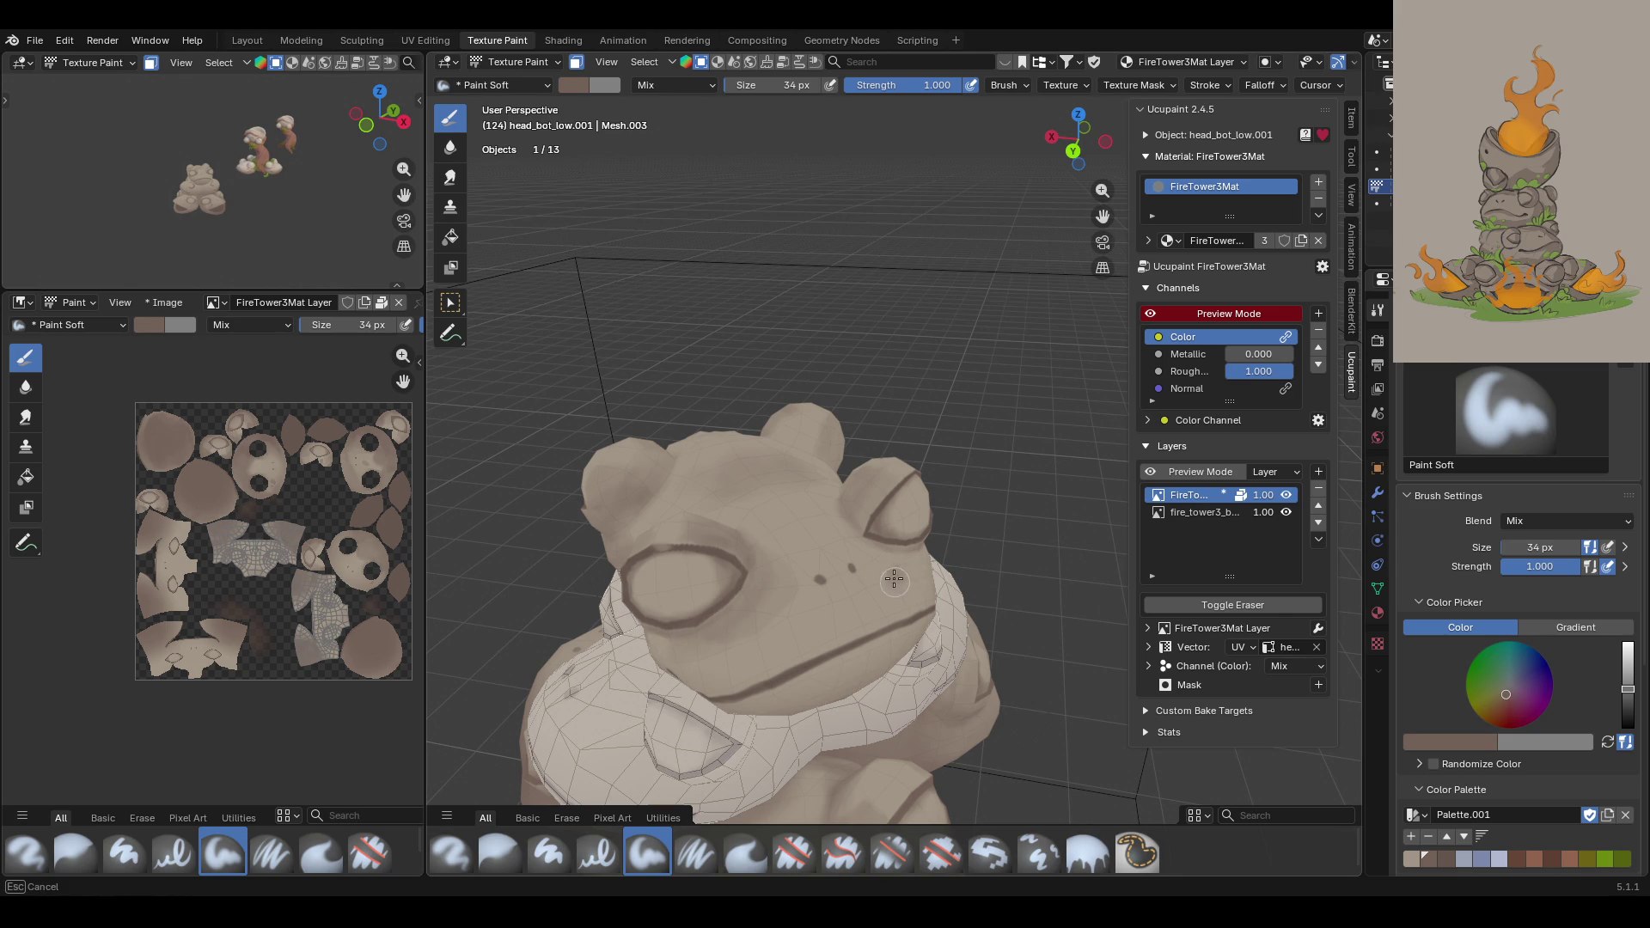
Step: Reduce the brush to 13 px and dab dark strokes on the frog's face
middle_click_drag(897, 579, 916, 523)
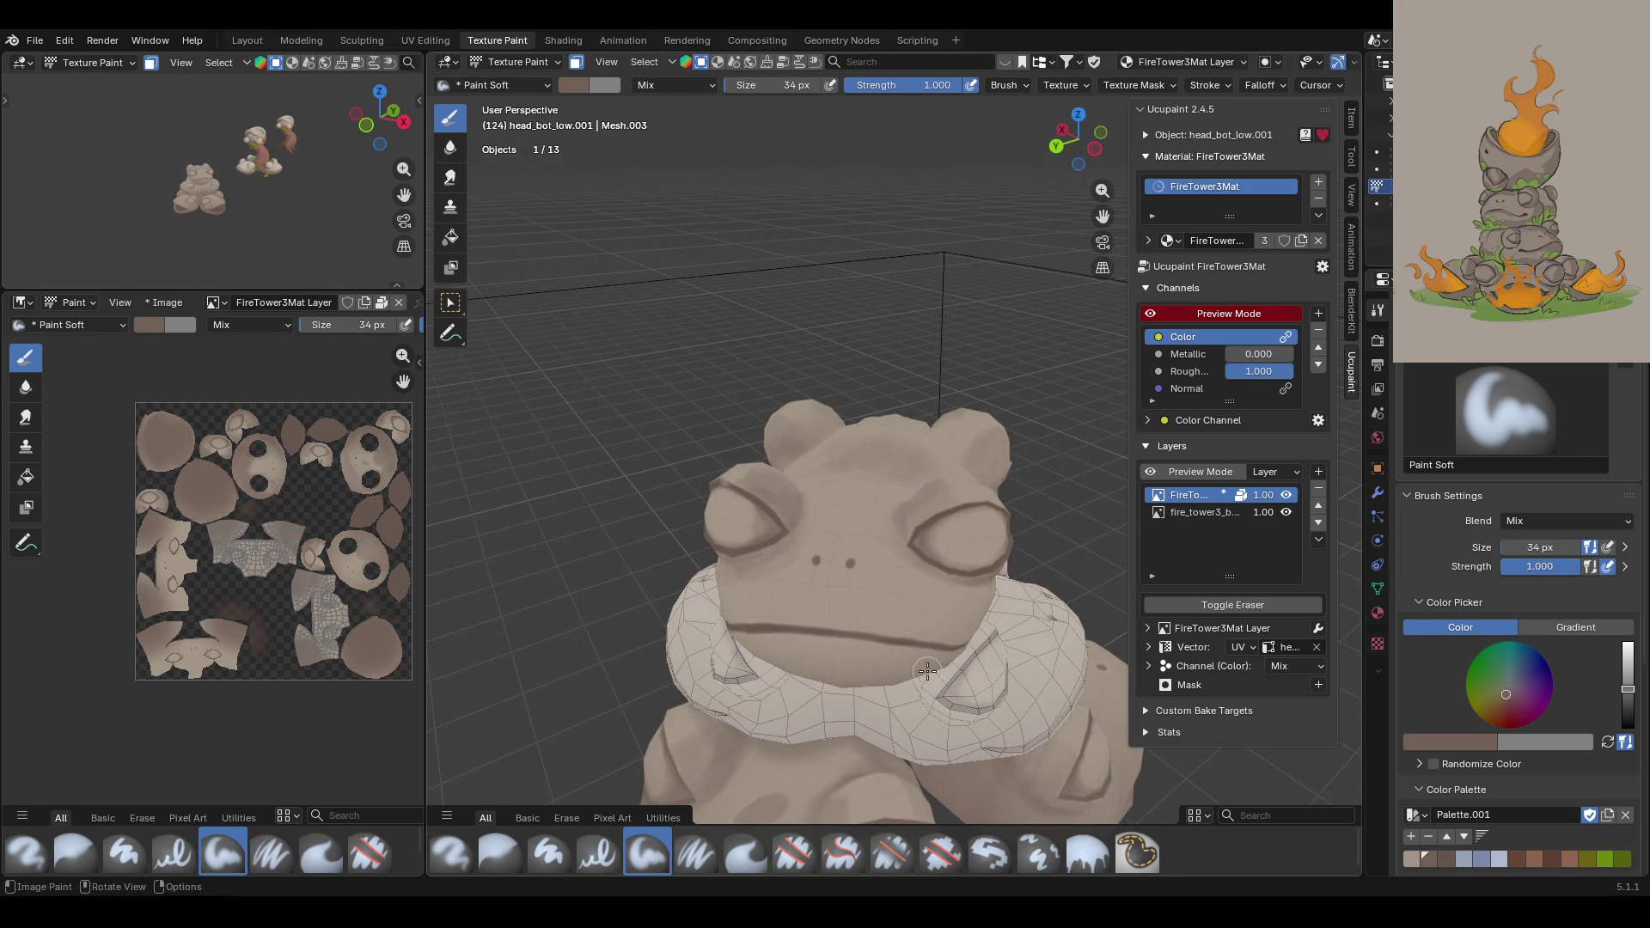
left_click_drag(1540, 548, 1540, 547)
mouse_move(899, 593)
left_mouse_down()
mouse_move(887, 607)
mouse_move(898, 593)
left_mouse_up()
mouse_move(873, 401)
middle_mouse_down()
mouse_move(945, 451)
mouse_move(936, 432)
middle_mouse_up()
left_click_drag(713, 716, 727, 700)
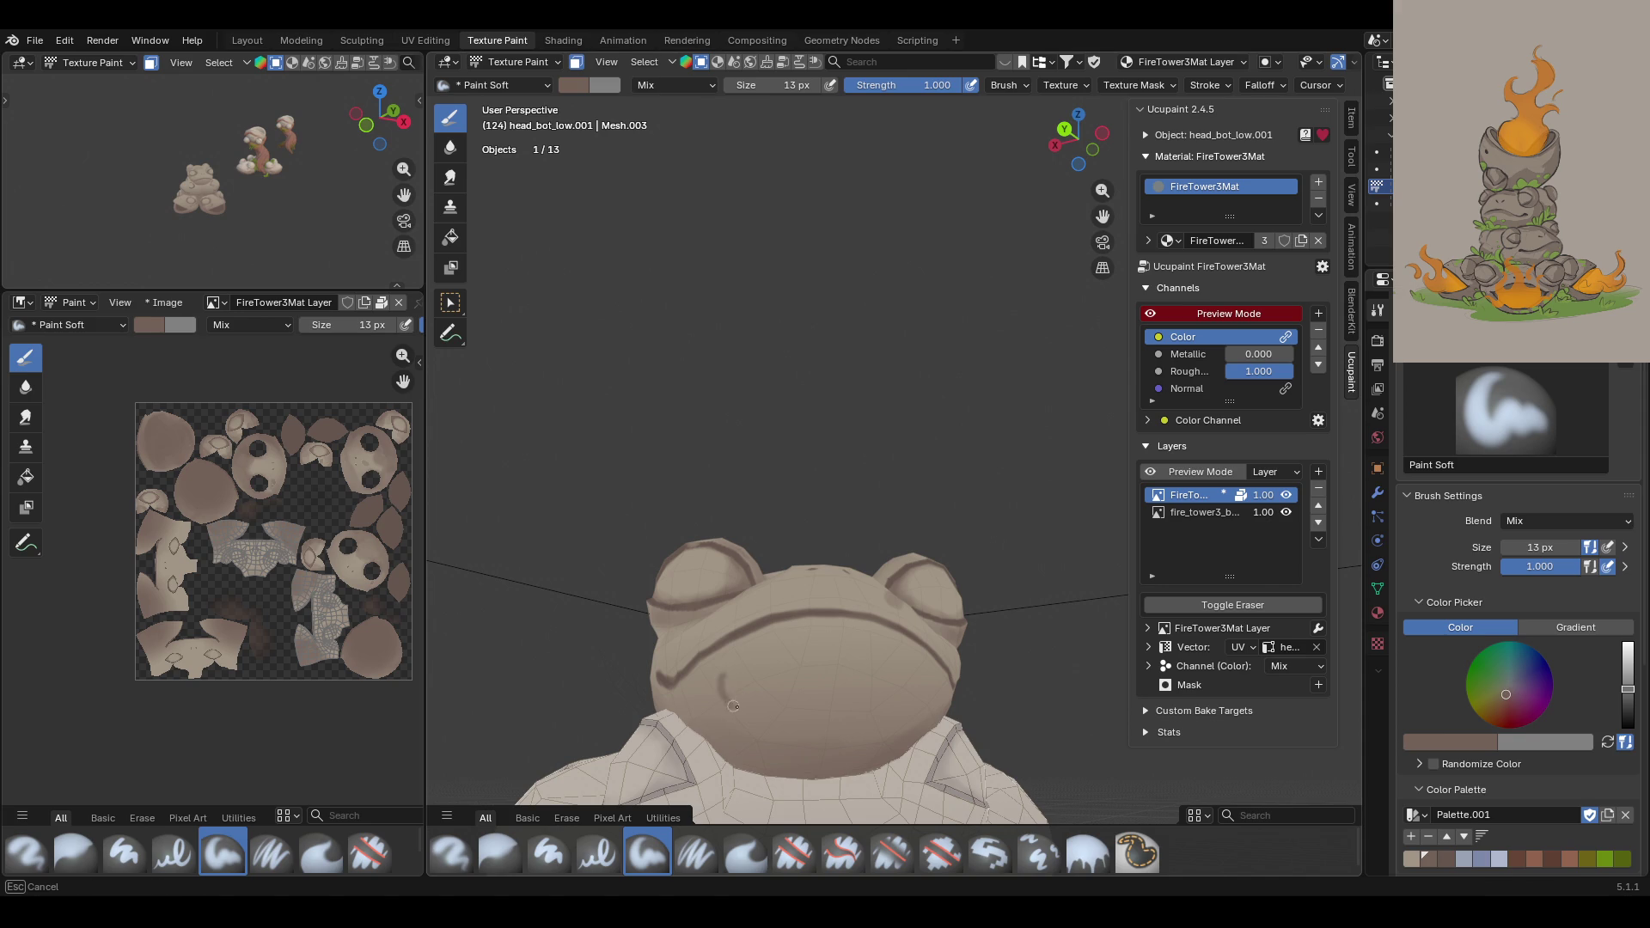
Step: Paint a dark ring around the frog's eye, including its bottom edge
left_click_drag(720, 676, 721, 676)
mouse_move(792, 633)
middle_mouse_down()
mouse_move(896, 516)
mouse_move(584, 516)
mouse_move(954, 571)
middle_mouse_up()
middle_click_drag(1102, 240, 770, 403)
middle_click_drag(512, 555, 507, 545, "ctrl")
left_click_drag(625, 514, 569, 561)
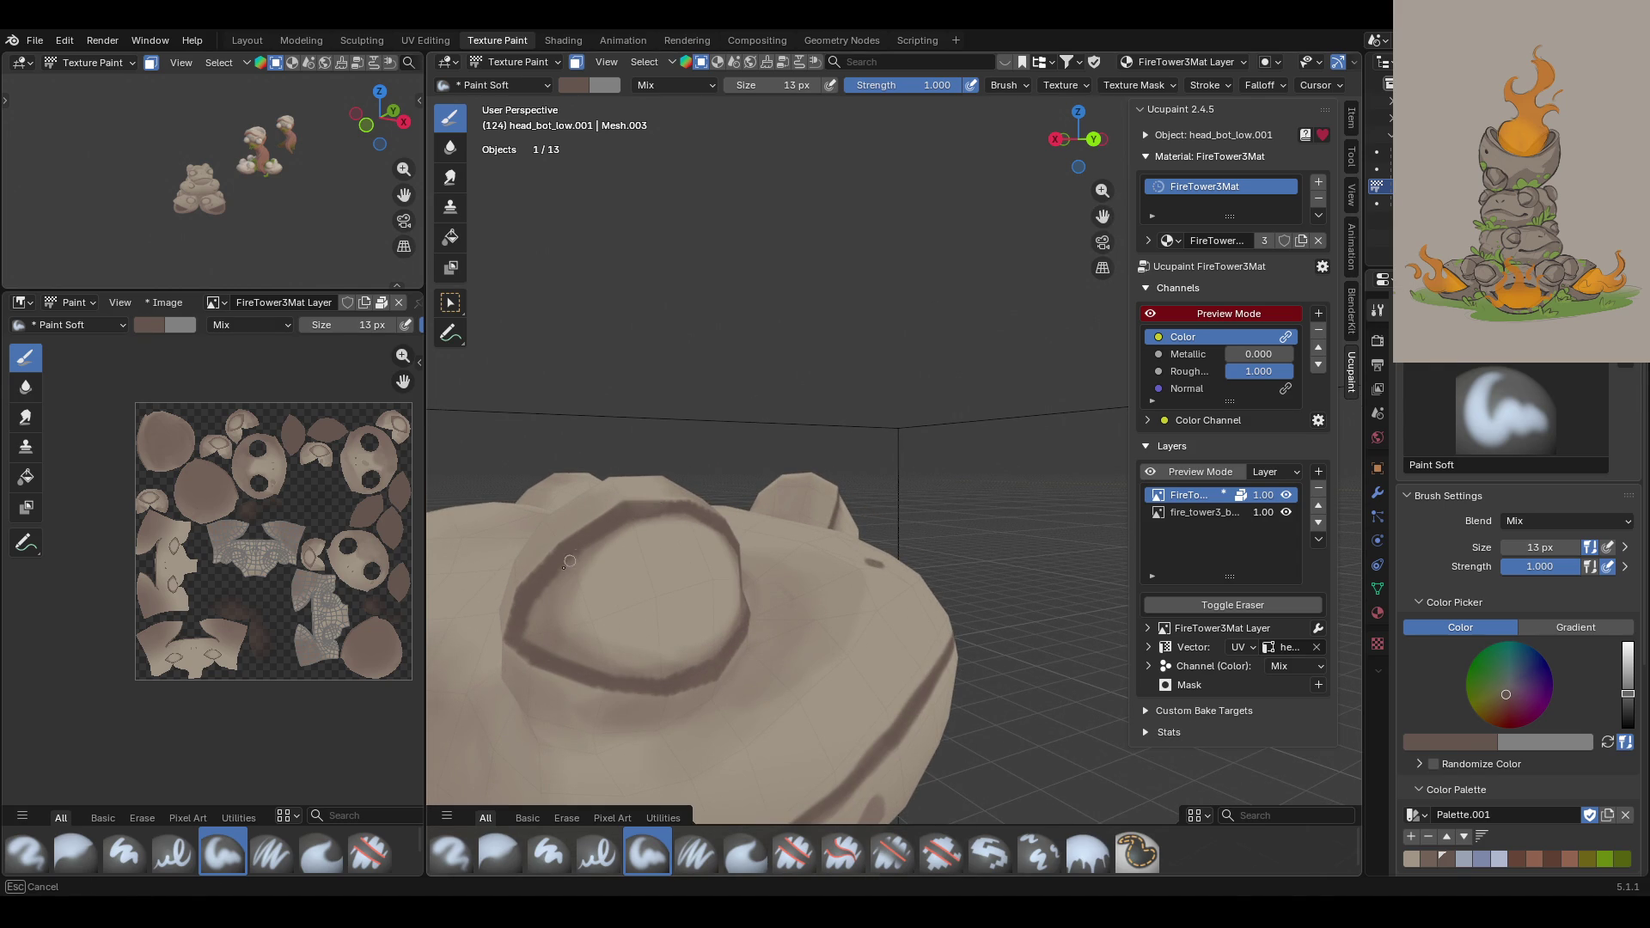
left_click_drag(531, 621, 609, 683)
Step: Orbit out and reframe the whole frog centred facing the camera
left_click_drag(707, 670, 707, 669)
middle_click_drag(978, 346, 876, 372)
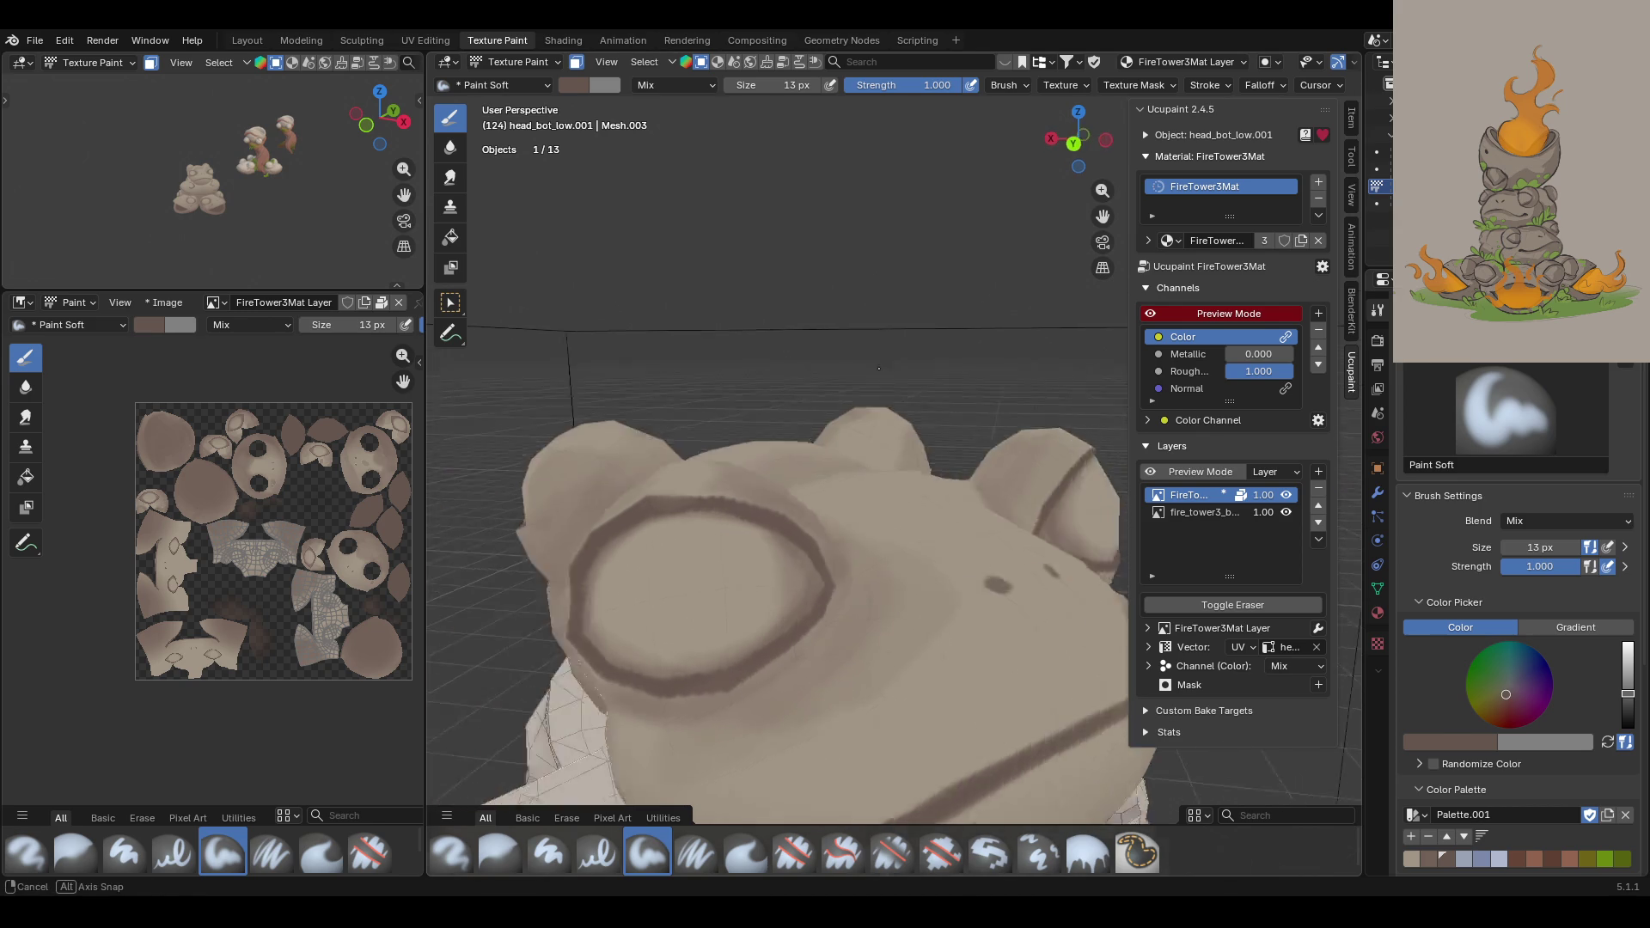
scroll(877, 372, "down", 5)
scroll(876, 372, "up", 5)
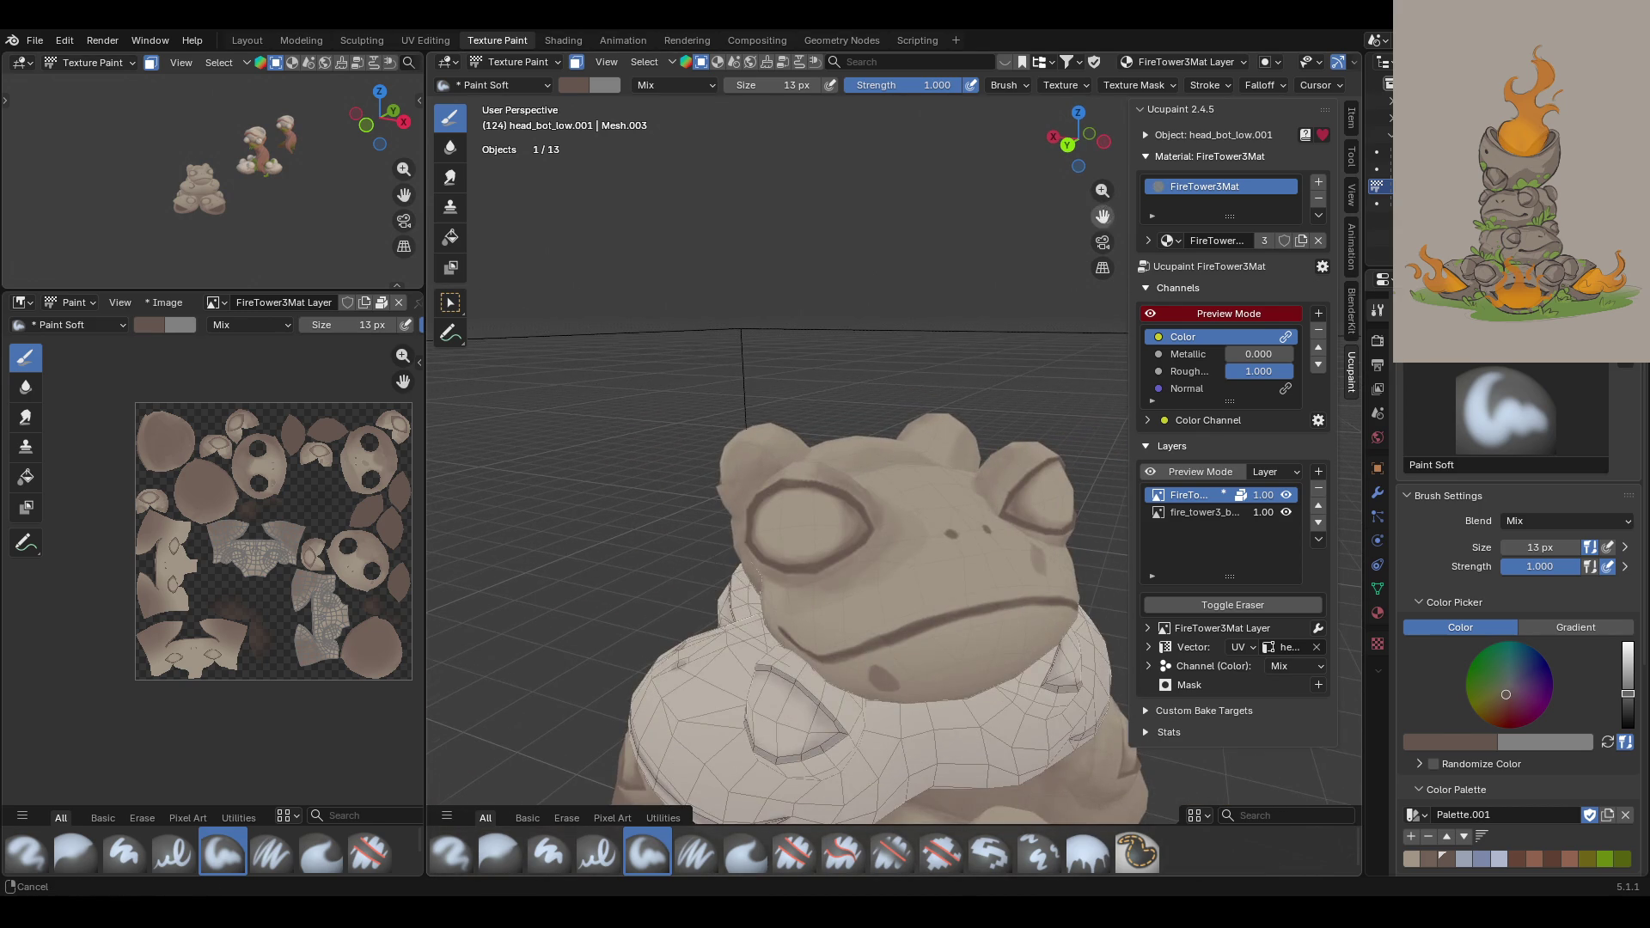
left_click_drag(1103, 216, 1017, 182)
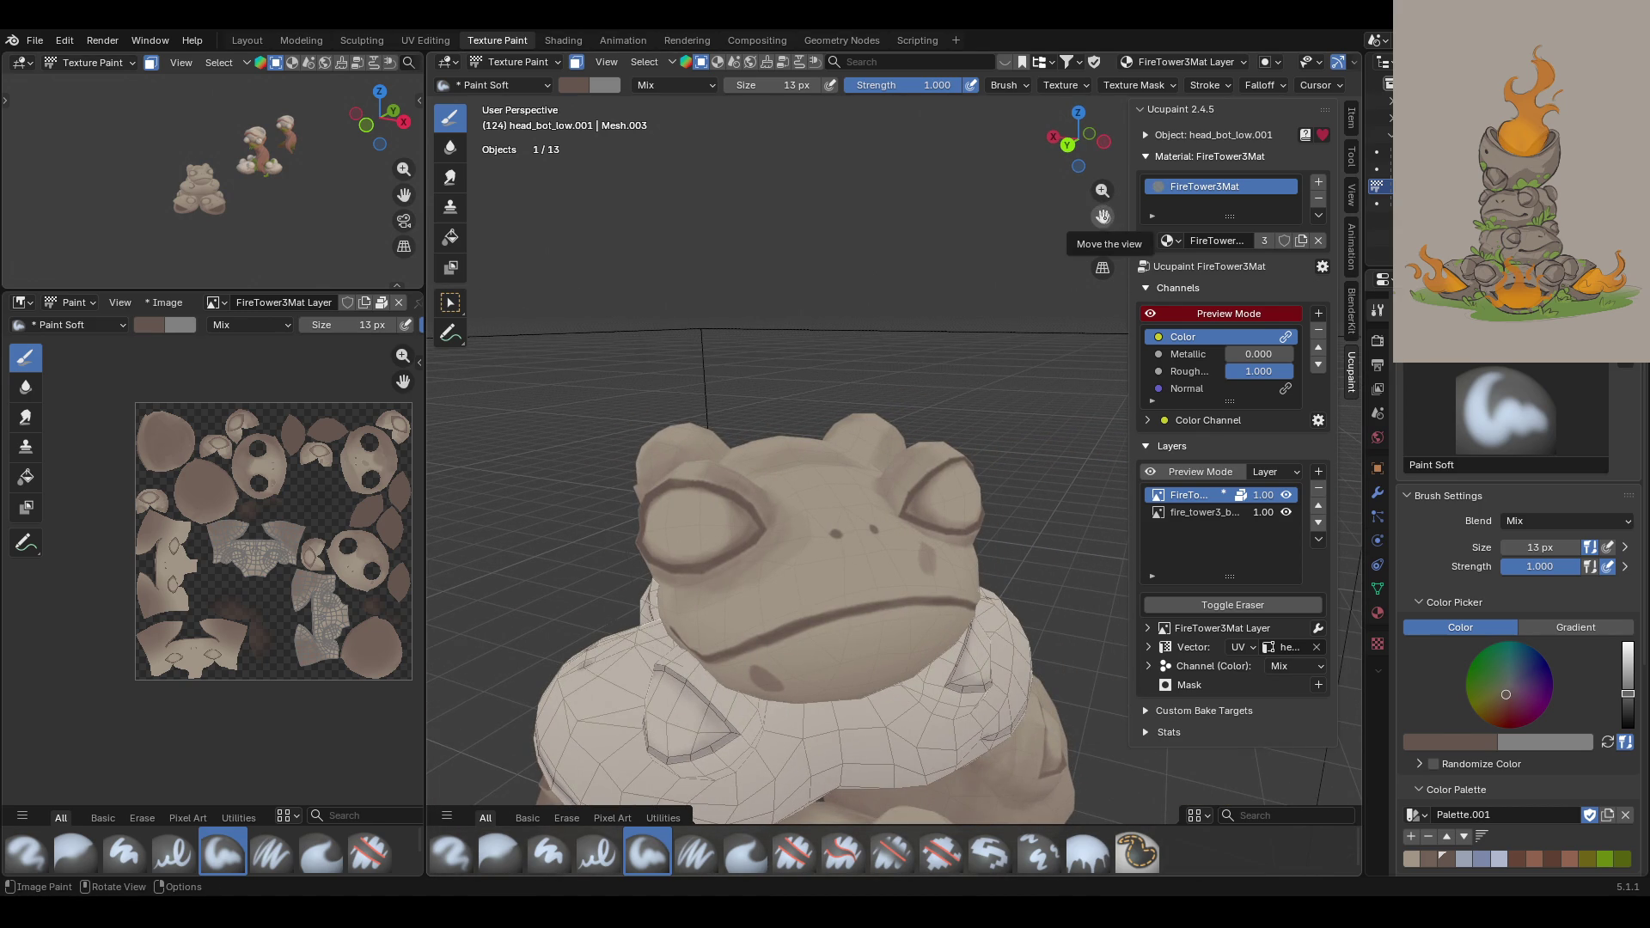
mouse_move(1026, 238)
middle_mouse_down()
mouse_move(964, 269)
mouse_move(1299, 290)
middle_mouse_up()
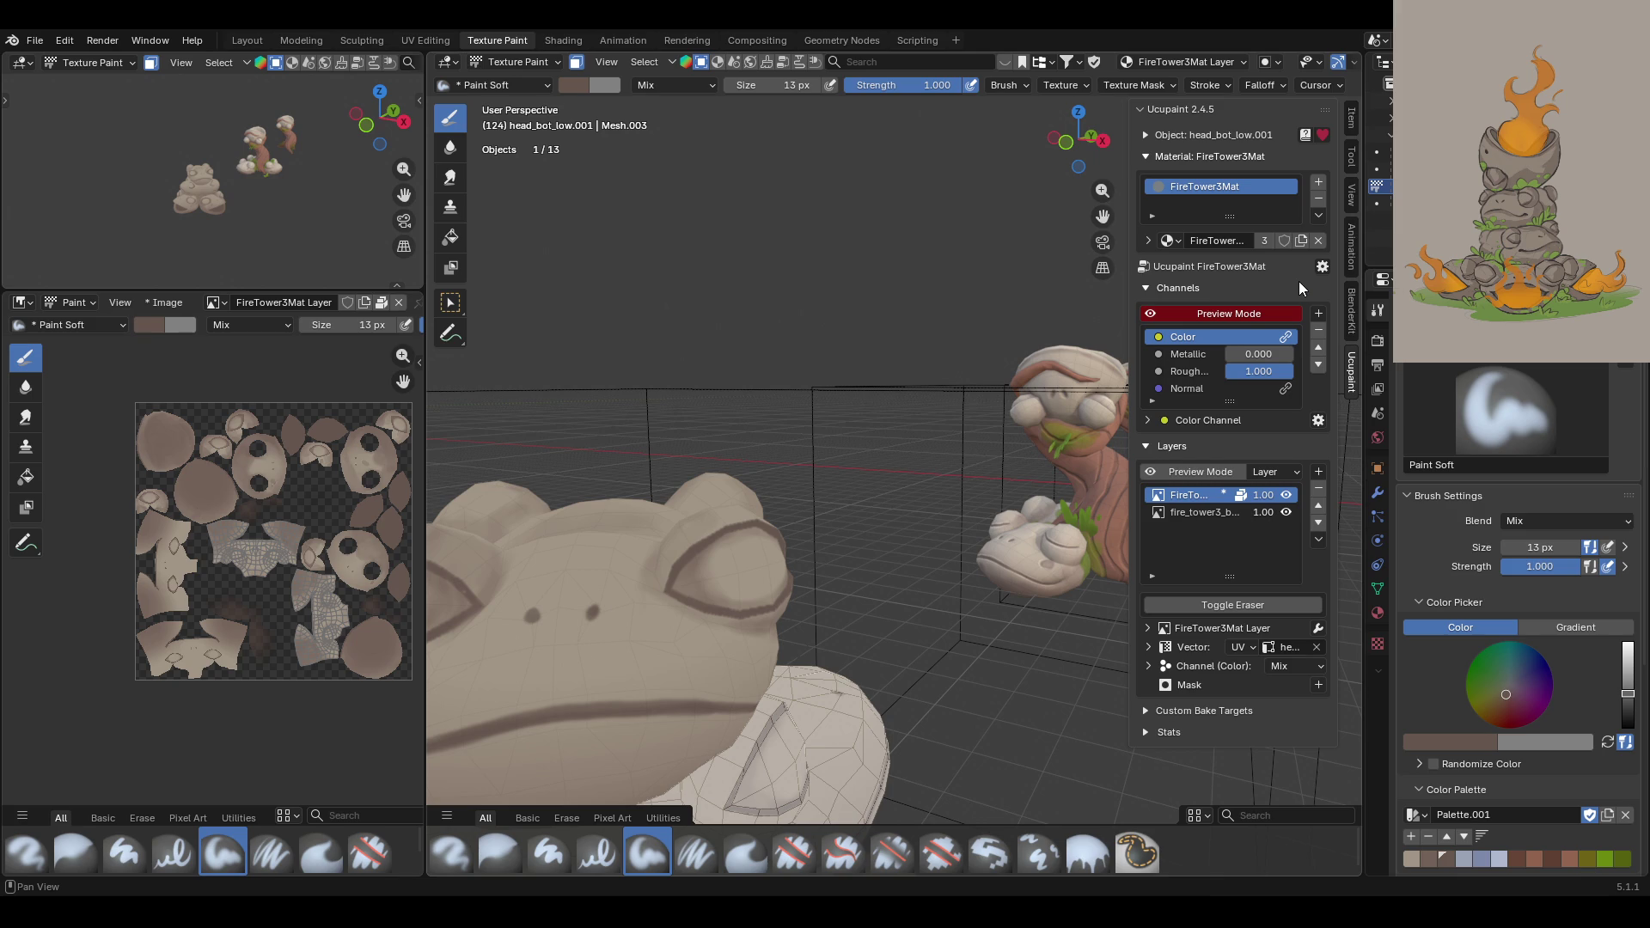
middle_click_drag(1282, 270, 1272, 268, "shift")
middle_click_drag(1014, 258, 938, 253)
Step: Tilt the view to reveal the head's neck ring and pick light beige paint
middle_click_drag(791, 336, 819, 325)
scroll(819, 325, "up", 3)
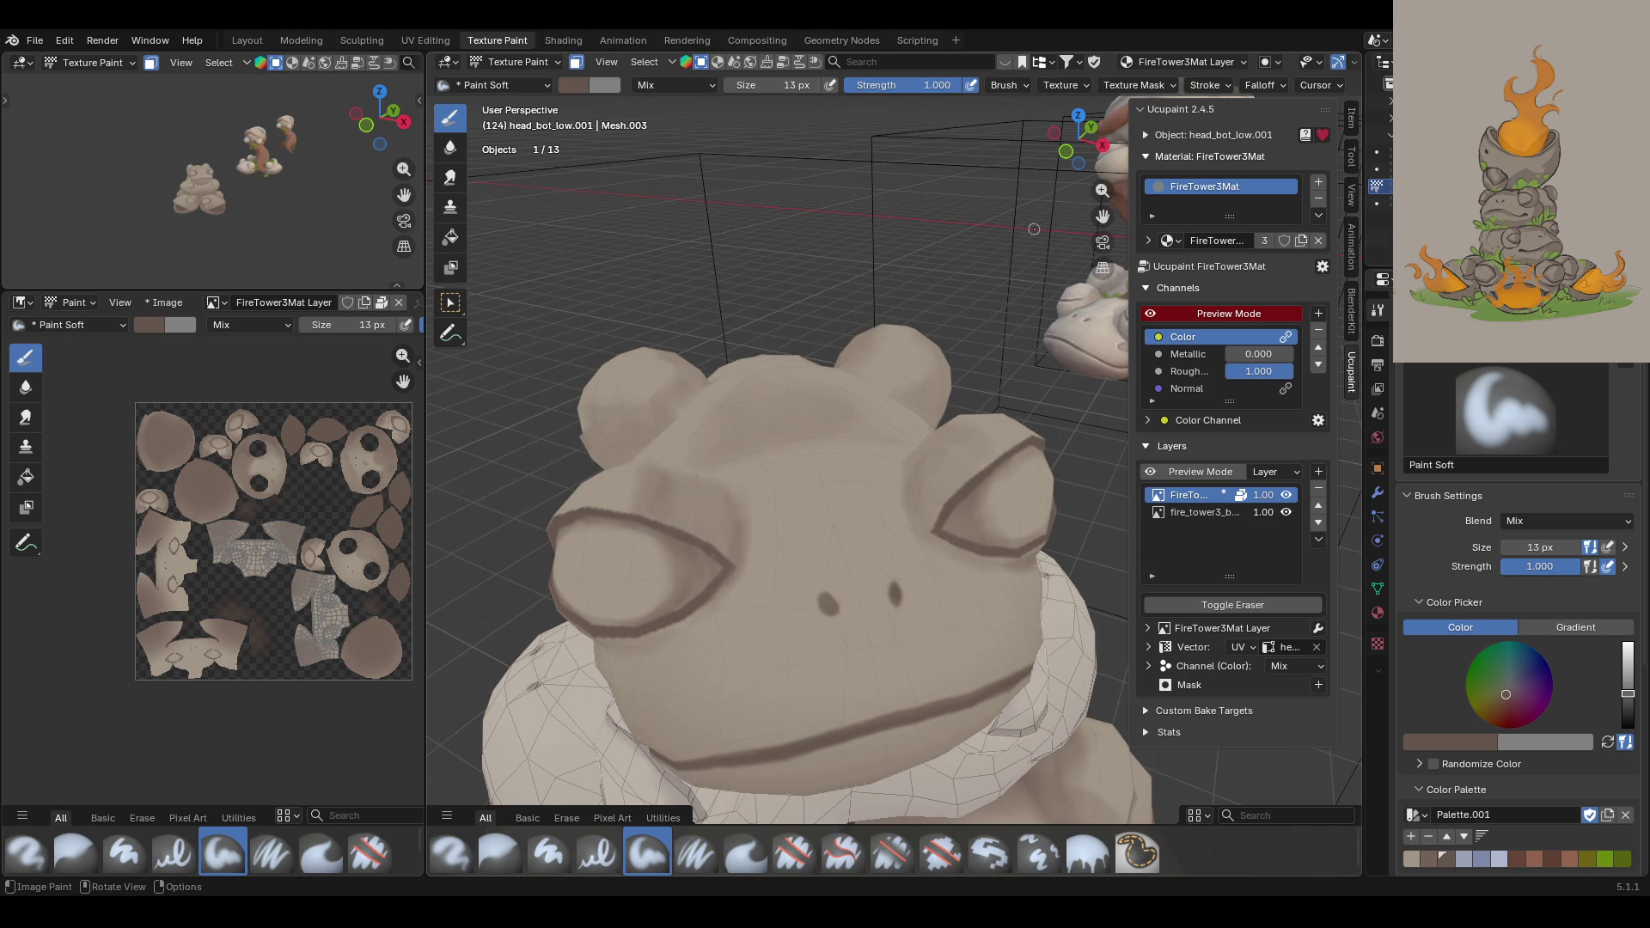
left_click_drag(1104, 217, 1105, 53)
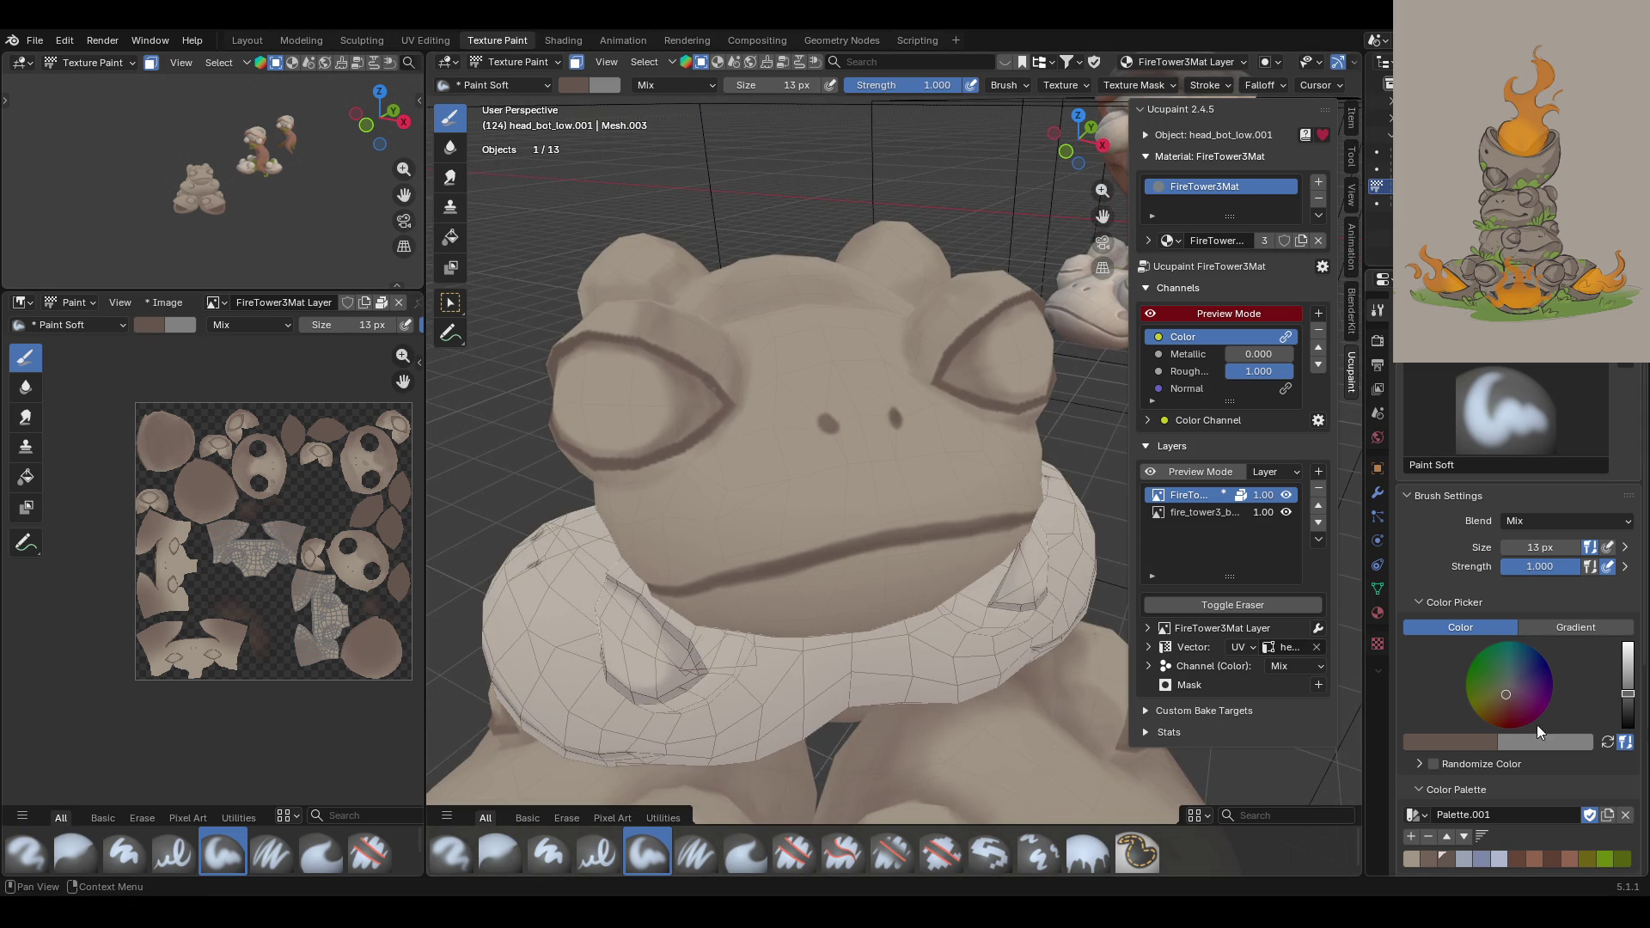
left_click(1416, 856)
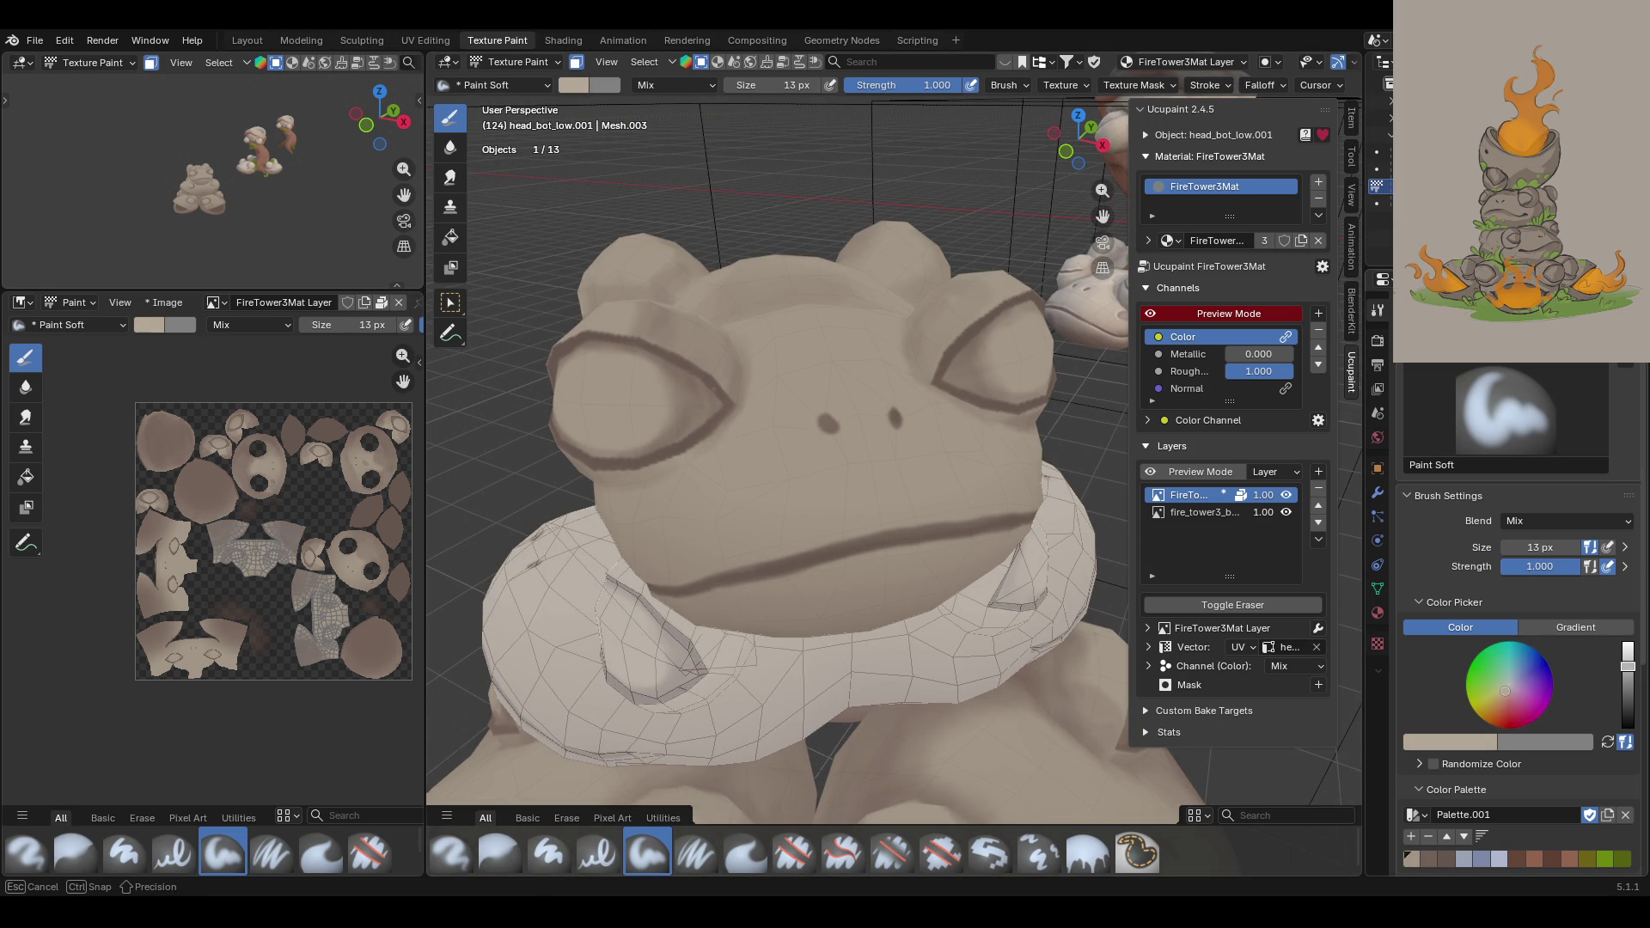
Step: Dab light beige over the left and right nostrils to soften them
middle_click_drag(794, 547, 701, 493)
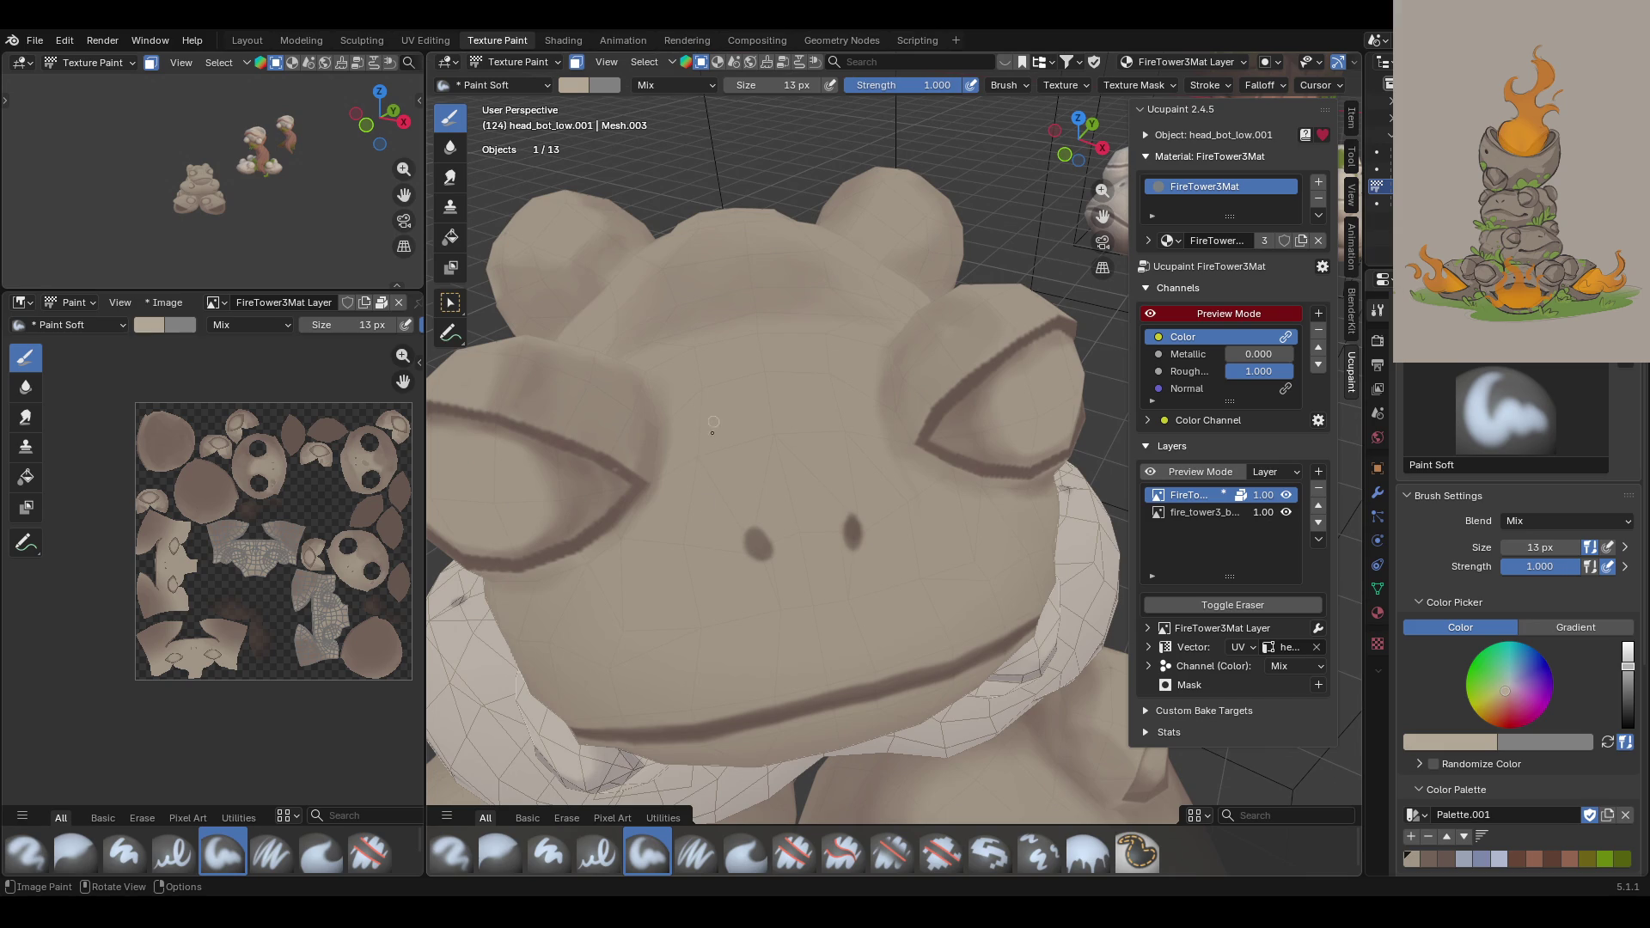
left_click(744, 537)
mouse_move(753, 564)
left_mouse_down()
mouse_move(746, 530)
mouse_move(848, 553)
left_mouse_up()
middle_click_drag(764, 548, 755, 521)
left_click_drag(841, 534, 861, 546)
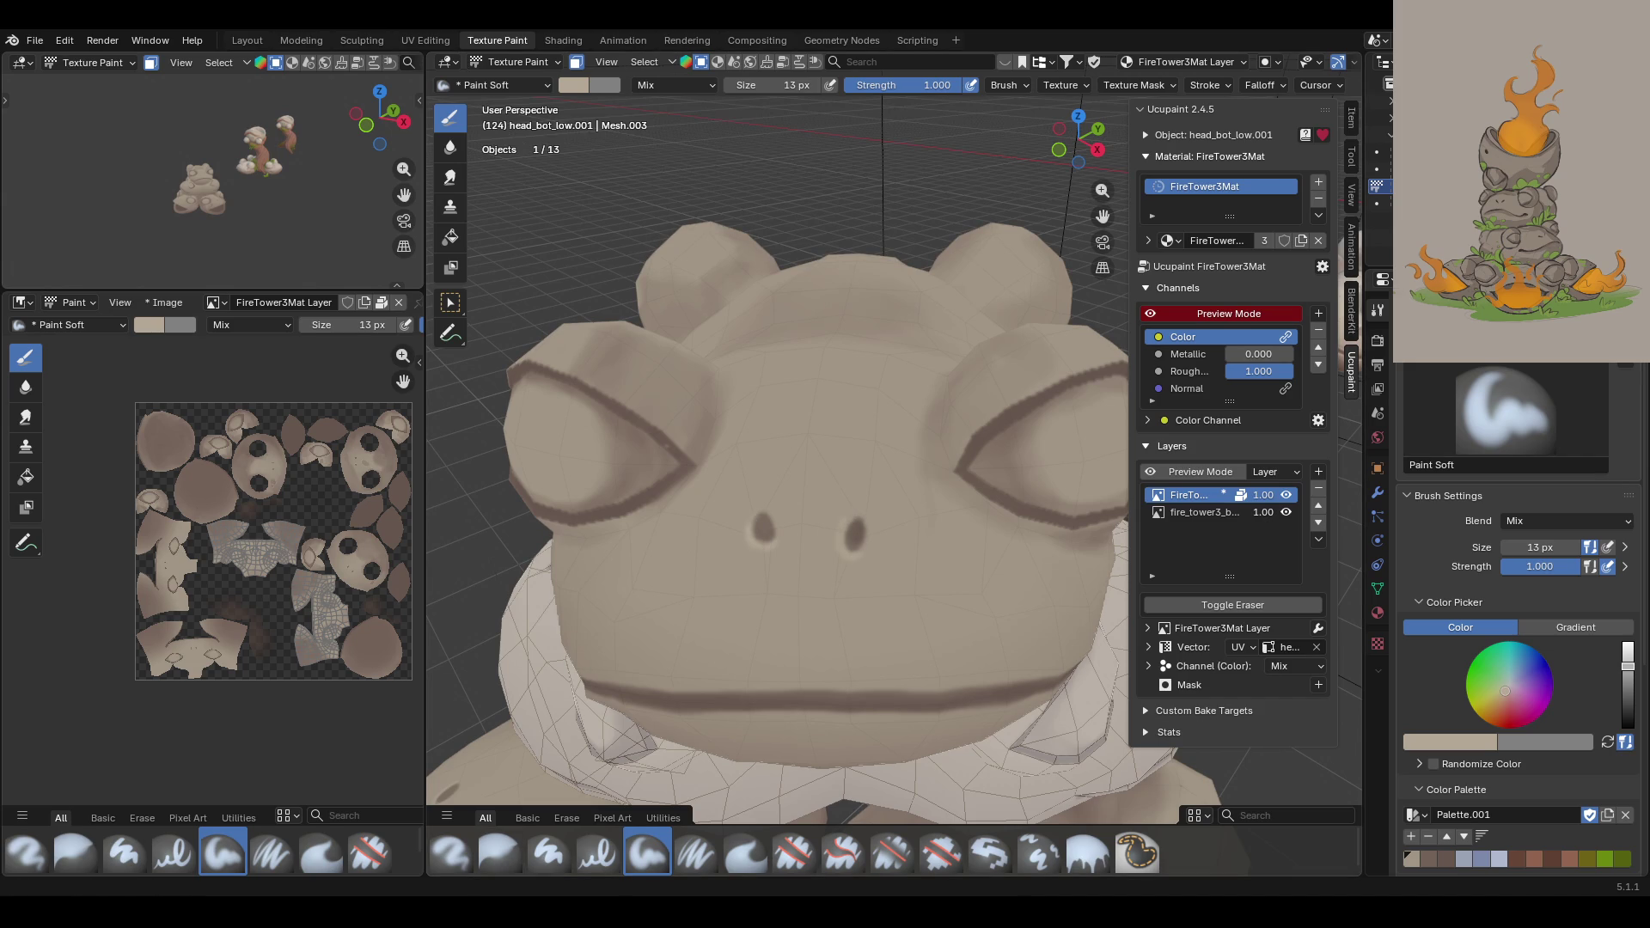
middle_click_drag(790, 560, 894, 529)
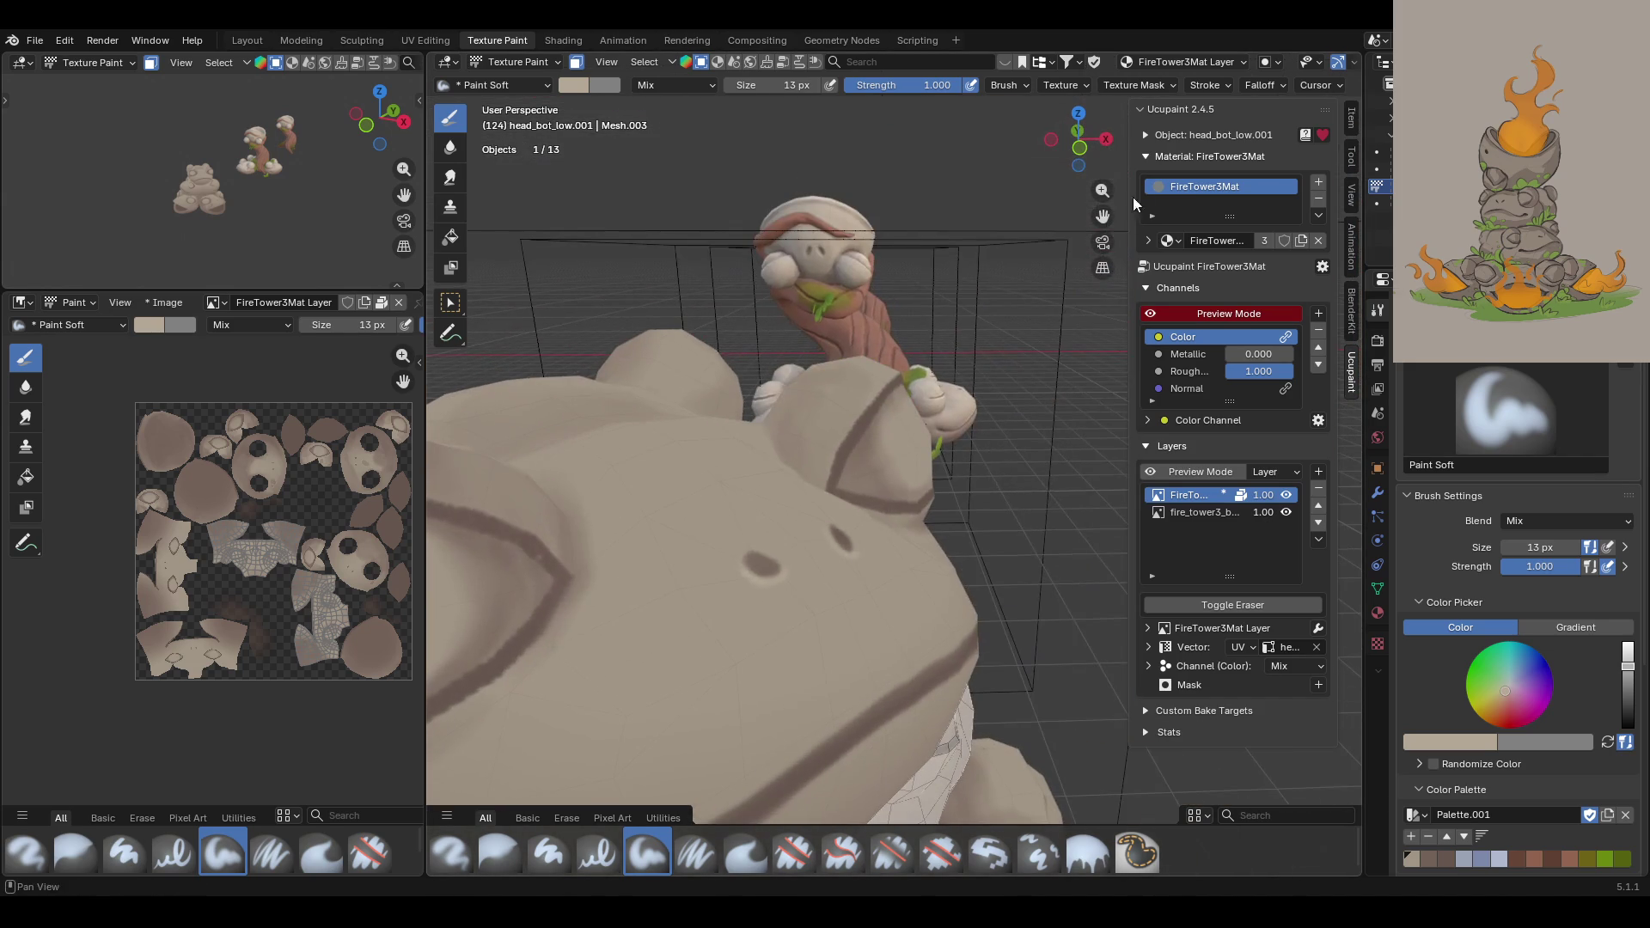
scroll(894, 335, "up", 6)
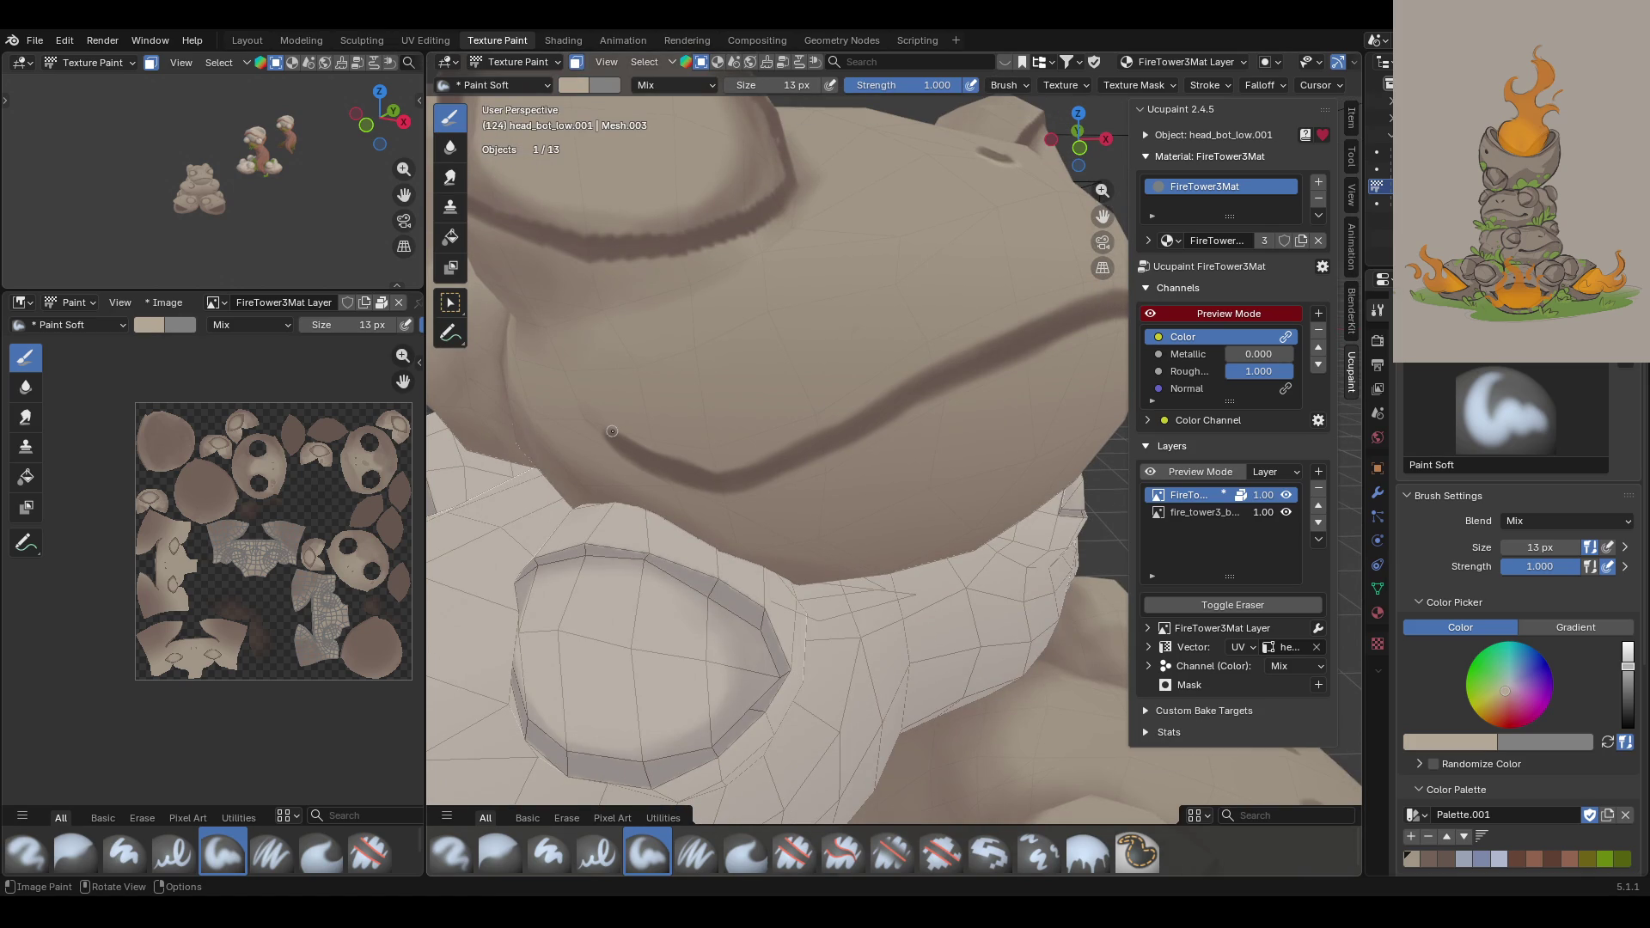
Step: Set the brush size to 24 px, switch to Paint Soft Pressure, and paint along the mouth crease
left_click_drag(1538, 548, 1538, 548)
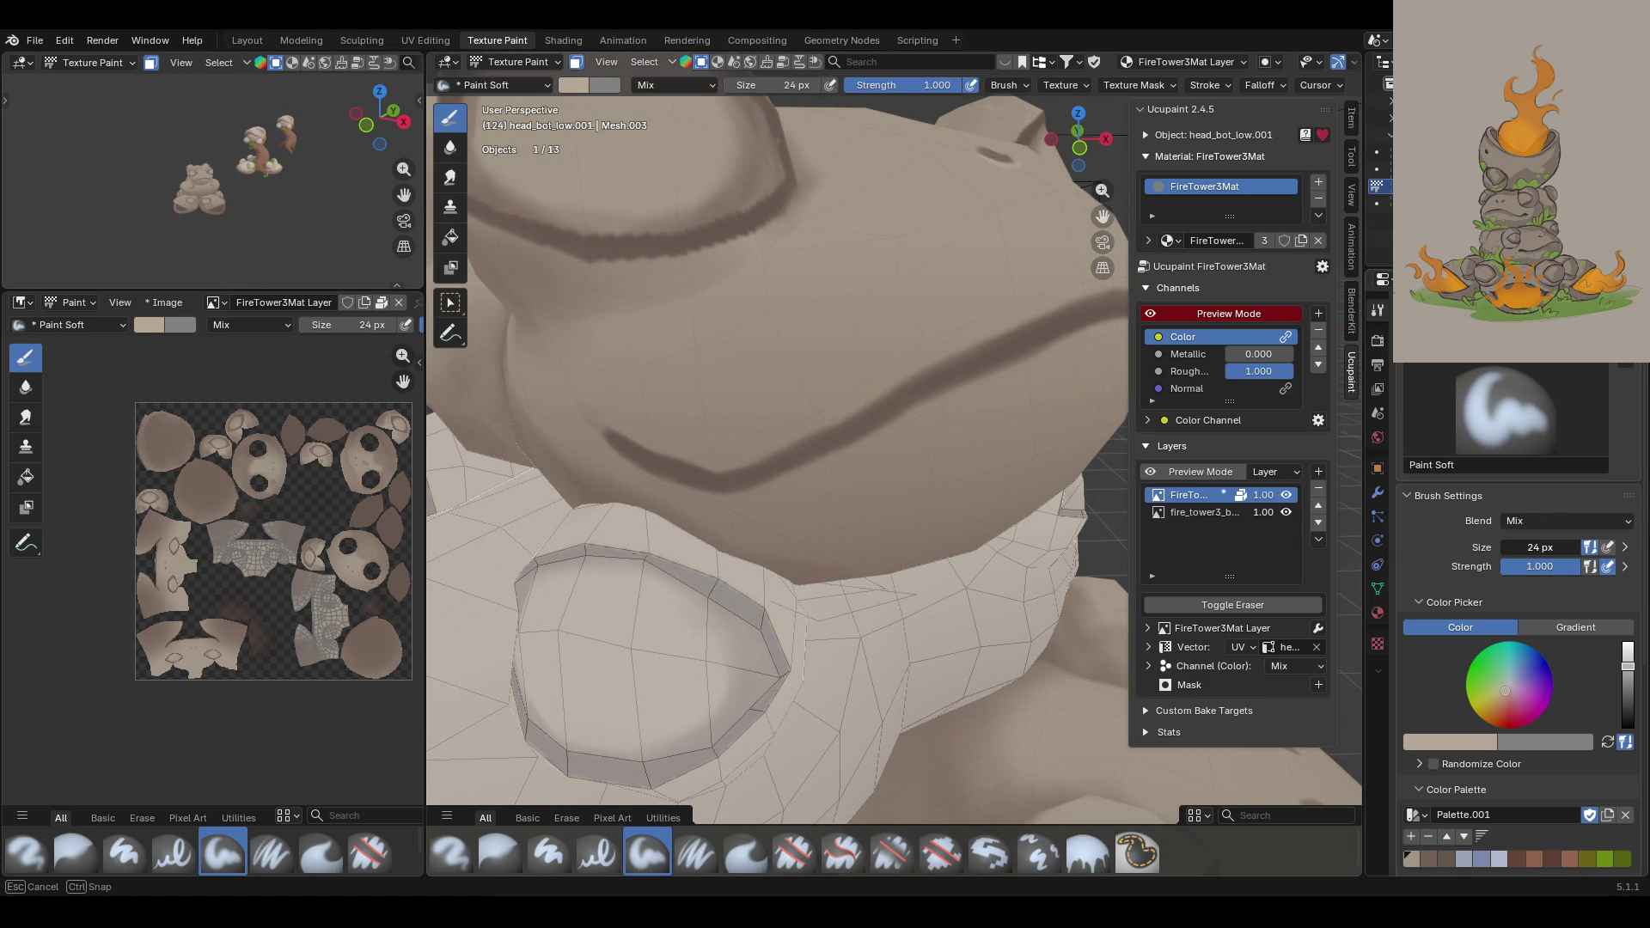
left_click_drag(1538, 547, 1521, 550)
key("Return")
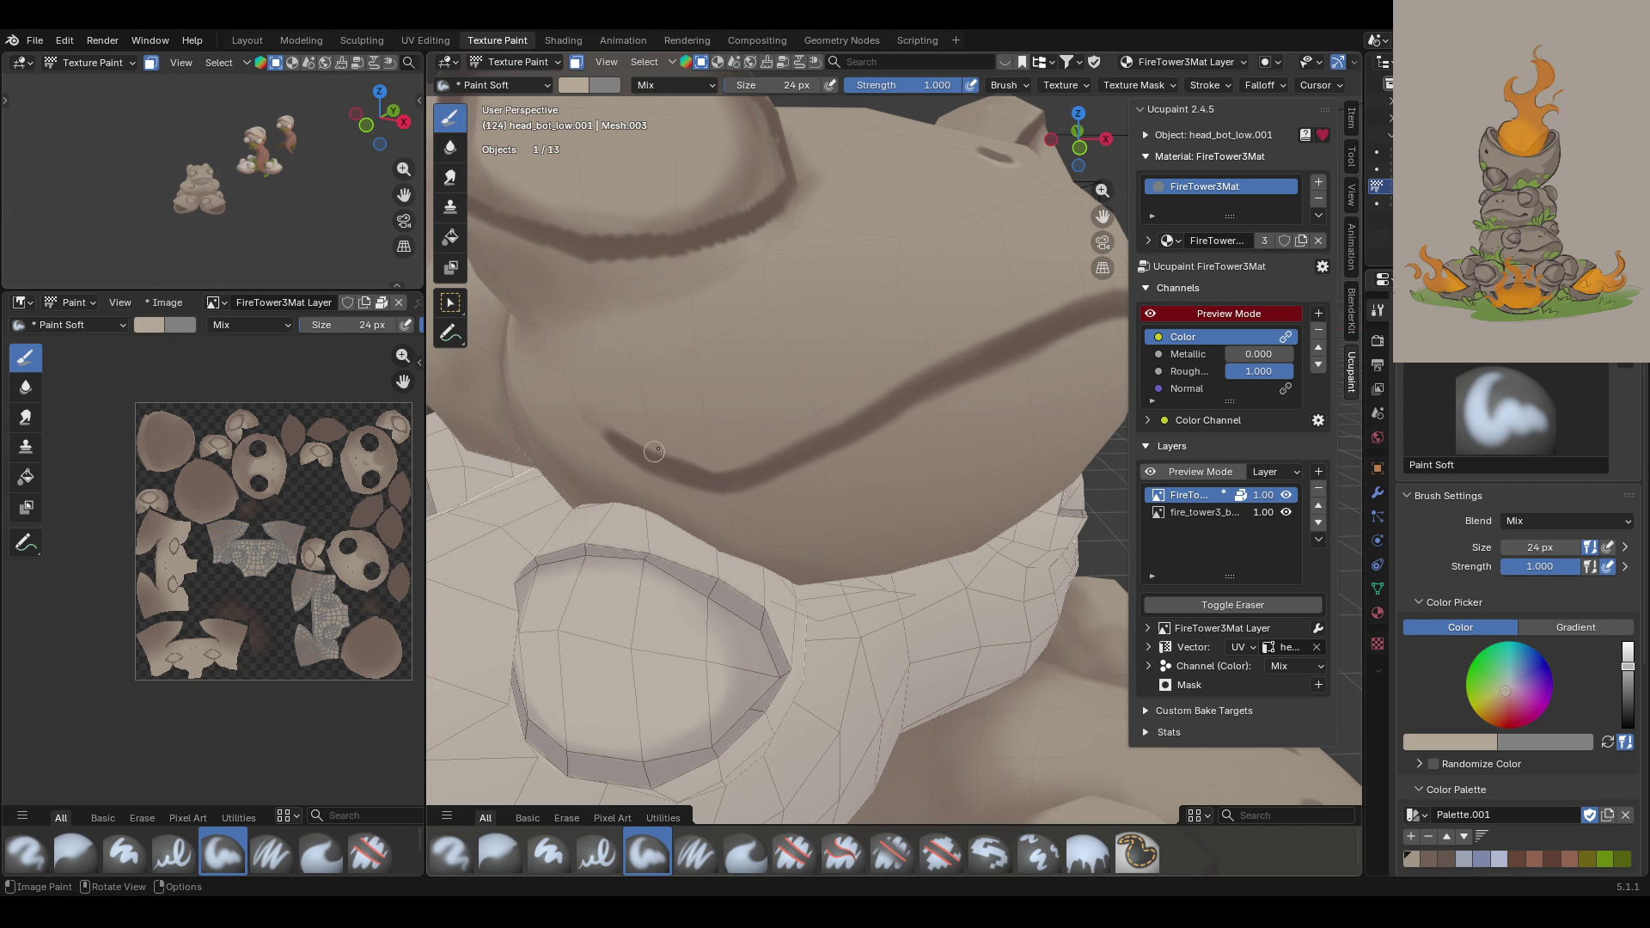
left_click(696, 853)
mouse_move(606, 428)
left_mouse_down()
mouse_move(705, 466)
mouse_move(893, 407)
left_mouse_up()
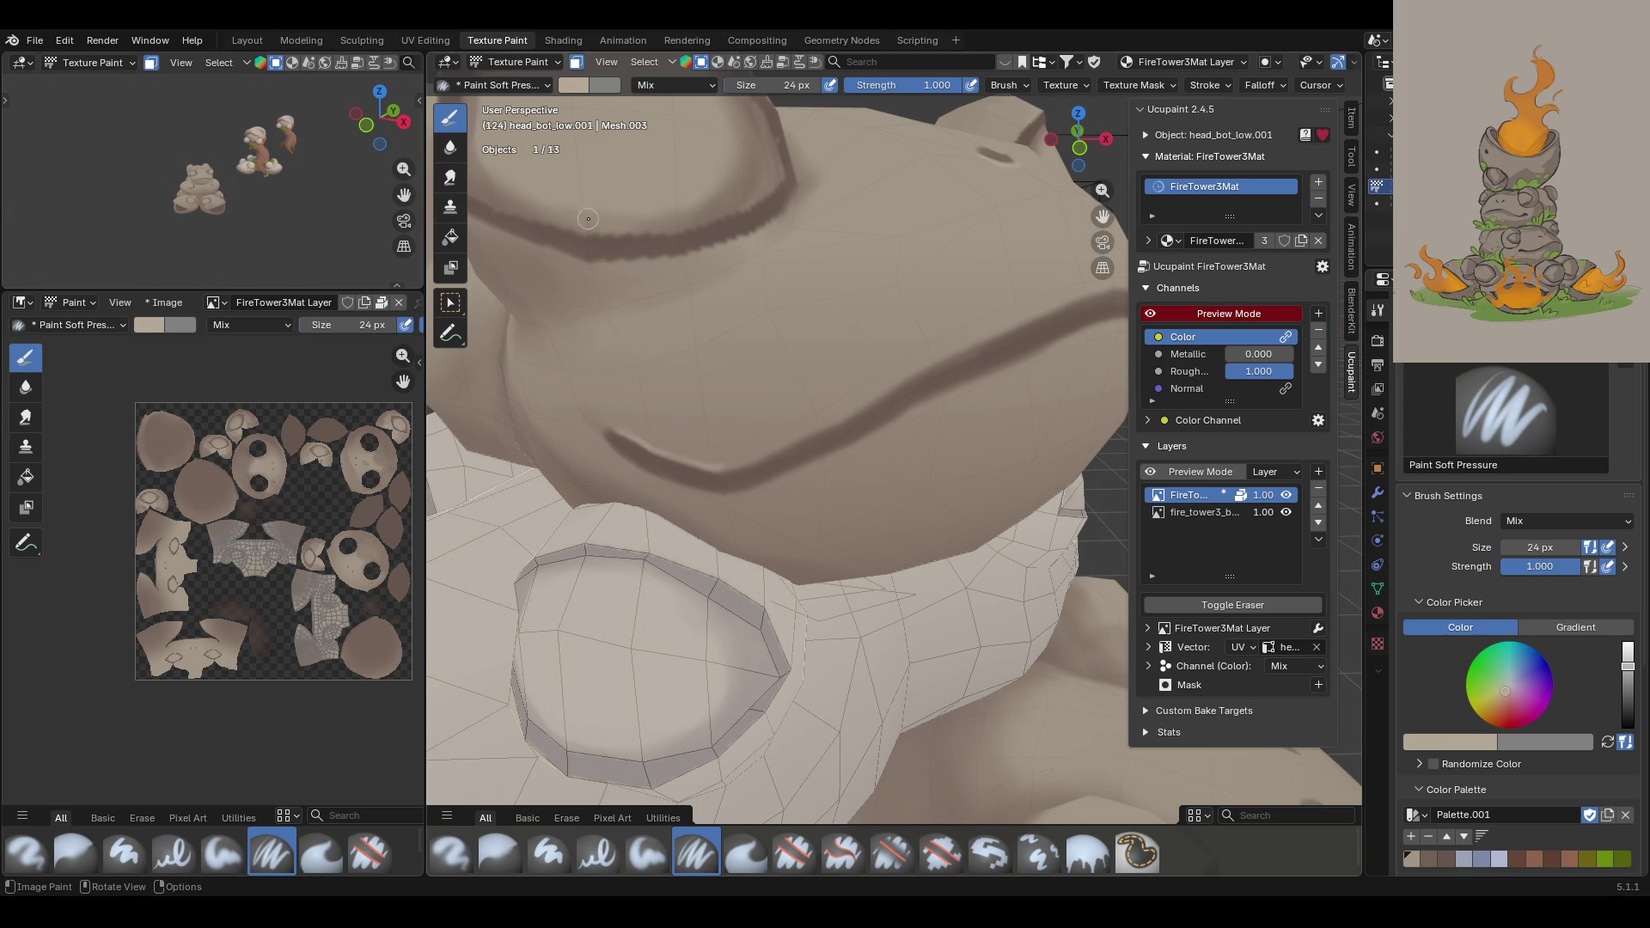
Step: Paint light beige highlights along the upper and lower mouth creases, redoing one bad stroke
mouse_move(706, 462)
left_mouse_down()
mouse_move(797, 440)
mouse_move(926, 360)
left_mouse_up()
key("ctrl+z")
mouse_move(722, 462)
left_mouse_down()
mouse_move(1001, 331)
mouse_move(1018, 351)
left_mouse_up()
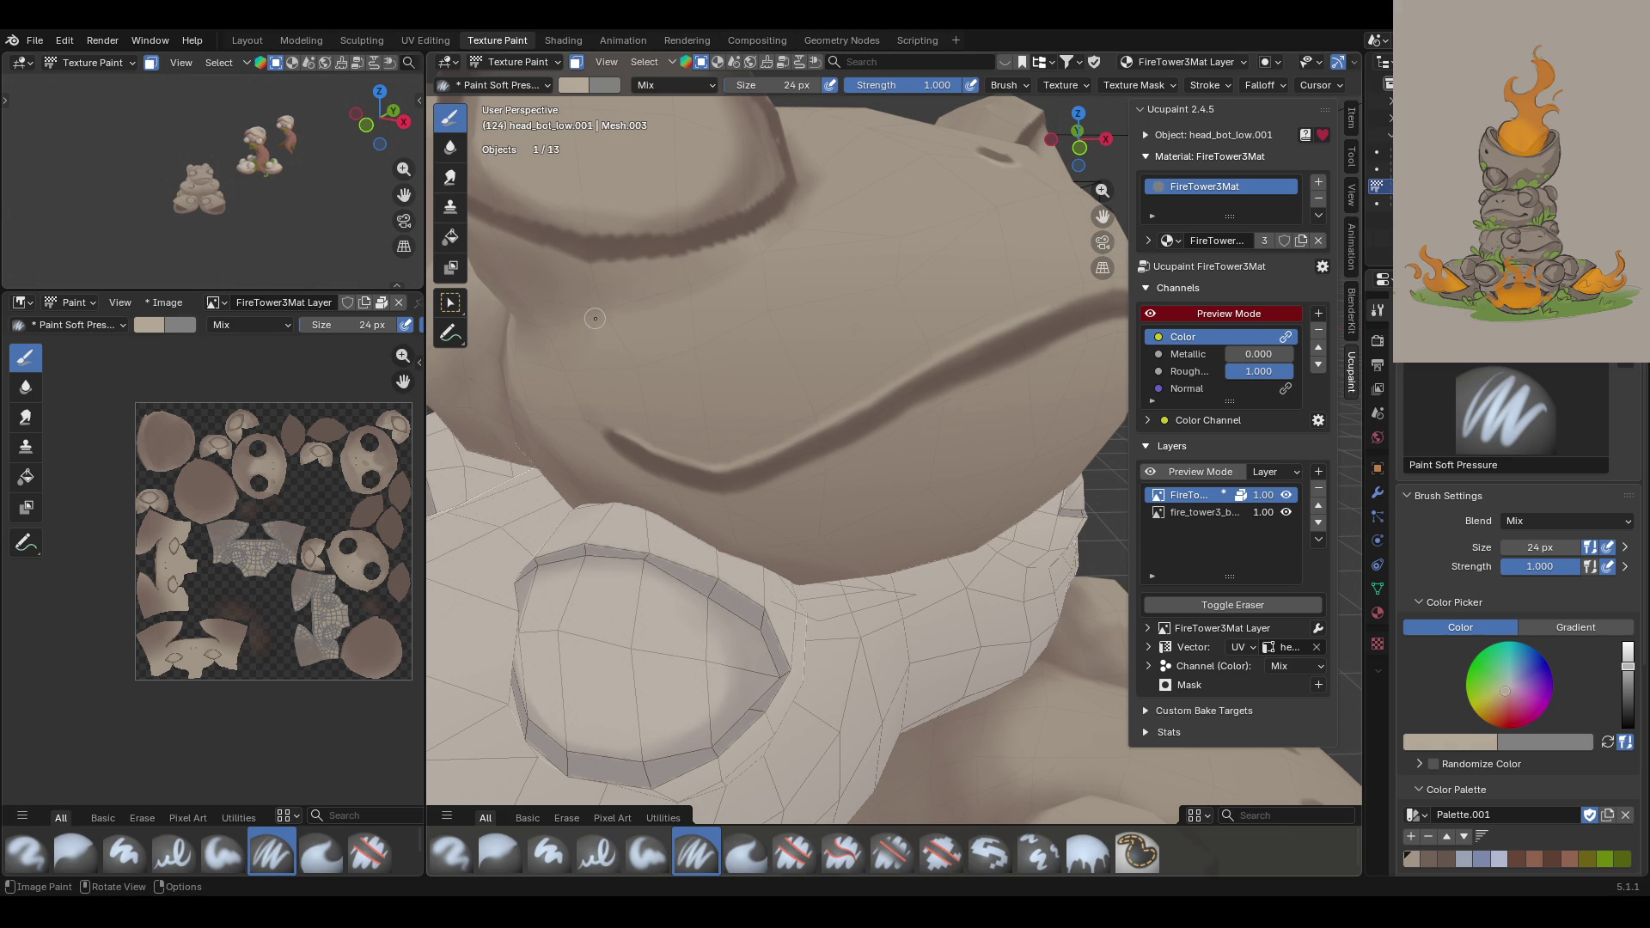
middle_click_drag(597, 290, 804, 329)
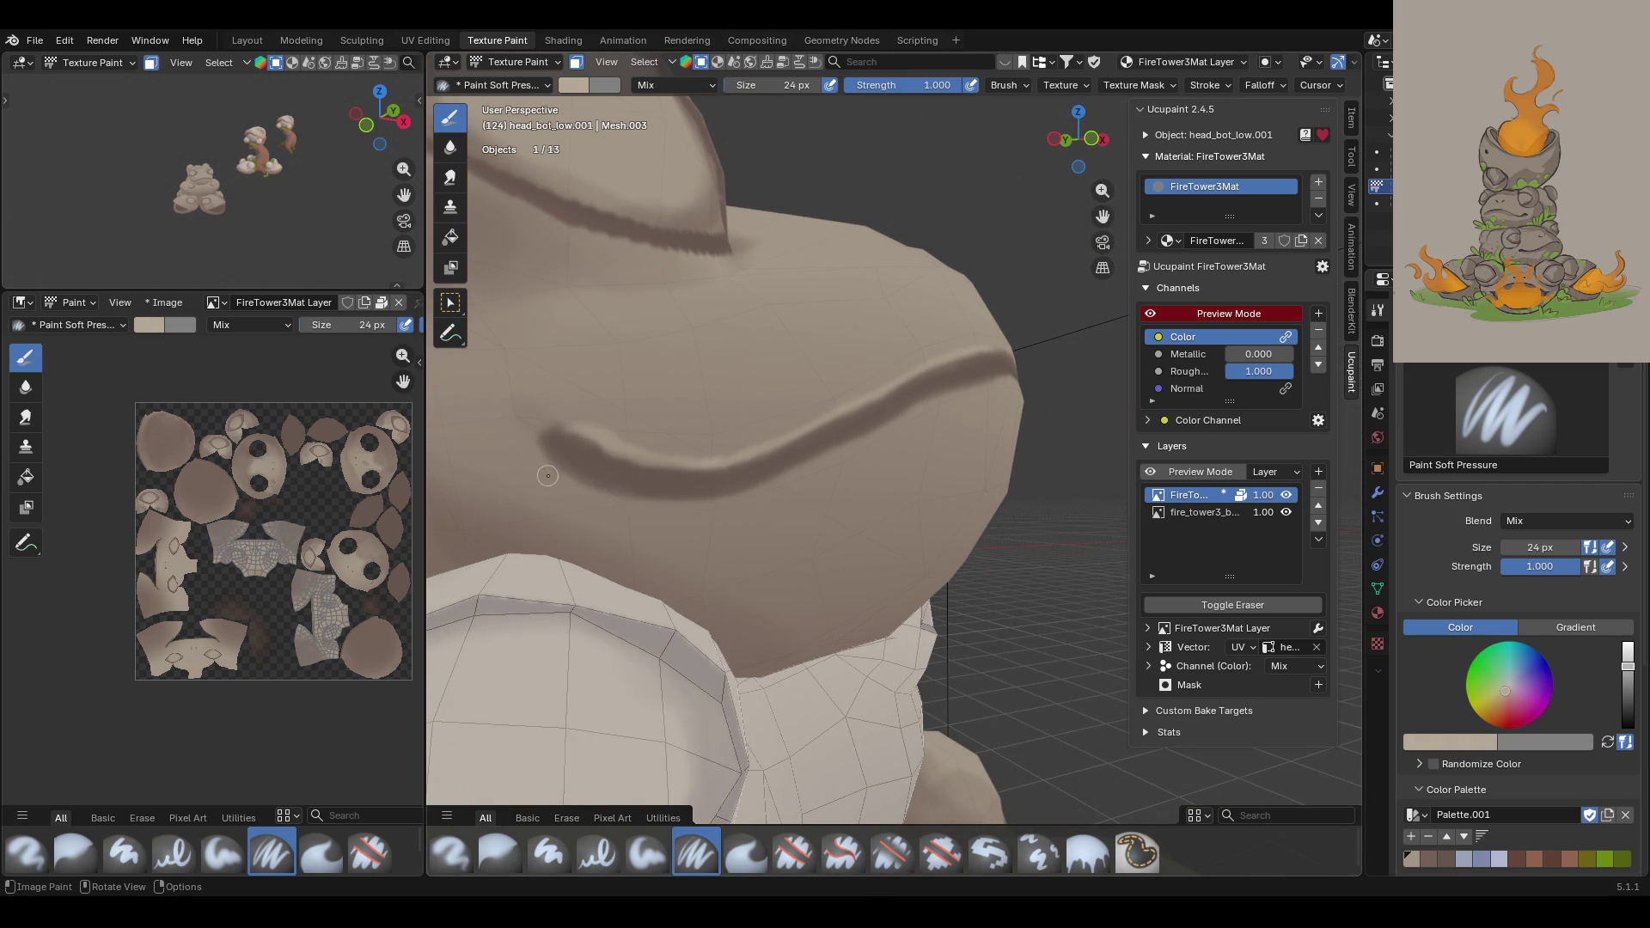
mouse_move(573, 483)
left_mouse_down()
mouse_move(729, 507)
mouse_move(931, 403)
left_mouse_up()
mouse_move(784, 496)
left_mouse_down()
mouse_move(759, 494)
mouse_move(1013, 378)
left_mouse_up()
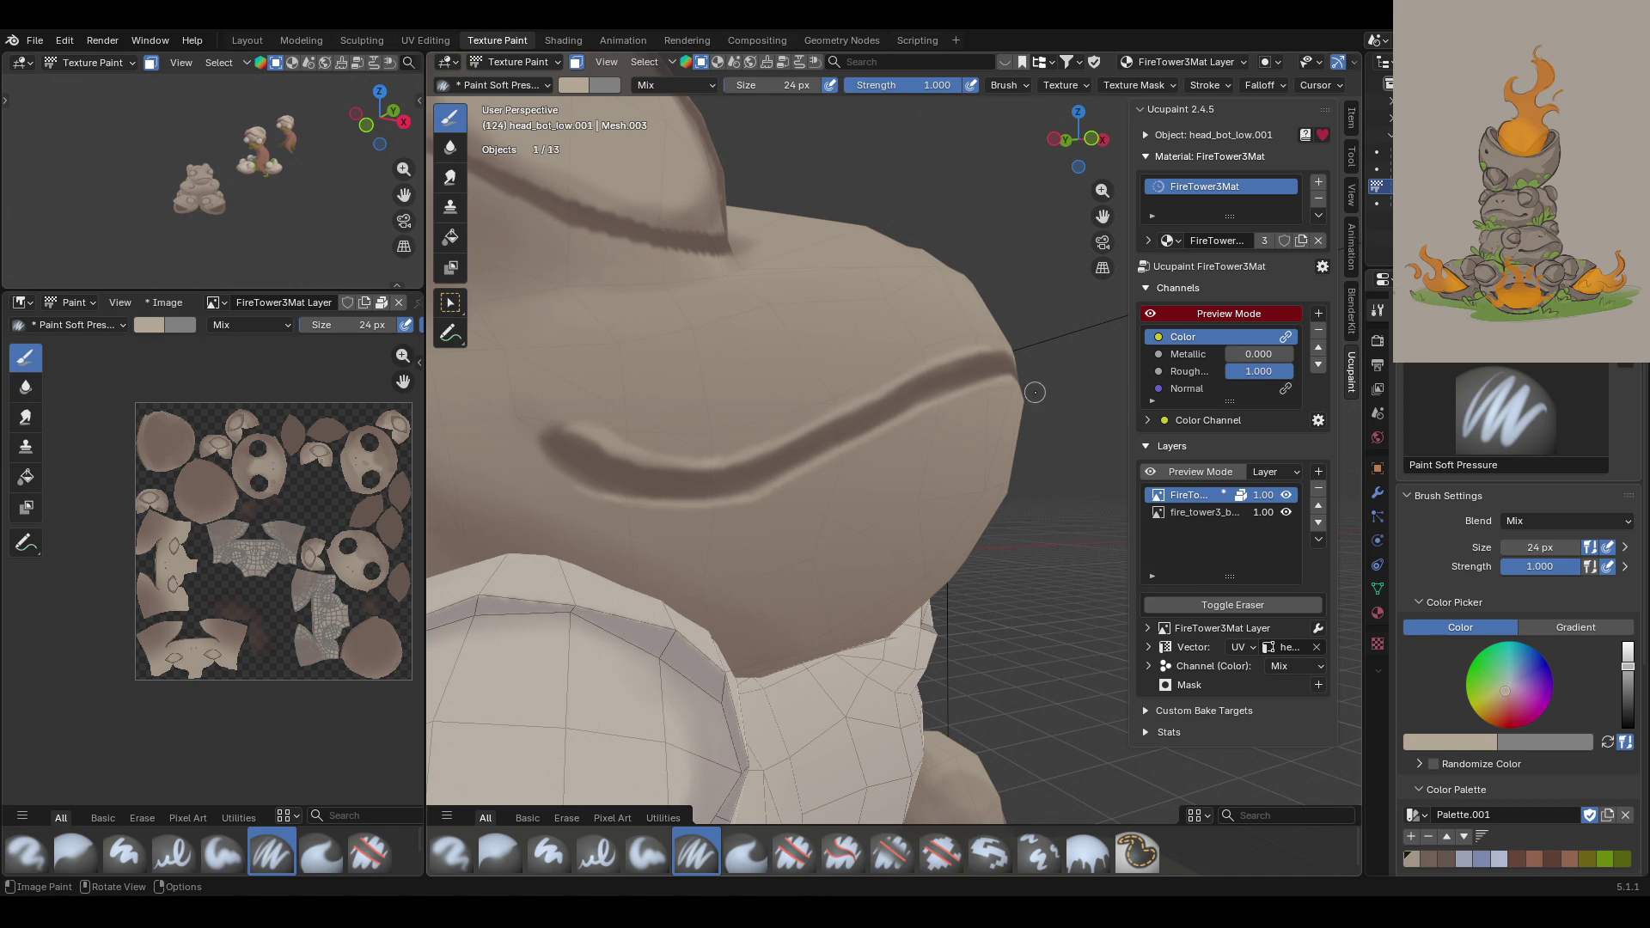
Step: Orbit and zoom around the frog to view its face from the front
middle_click_drag(1023, 398, 1181, 255)
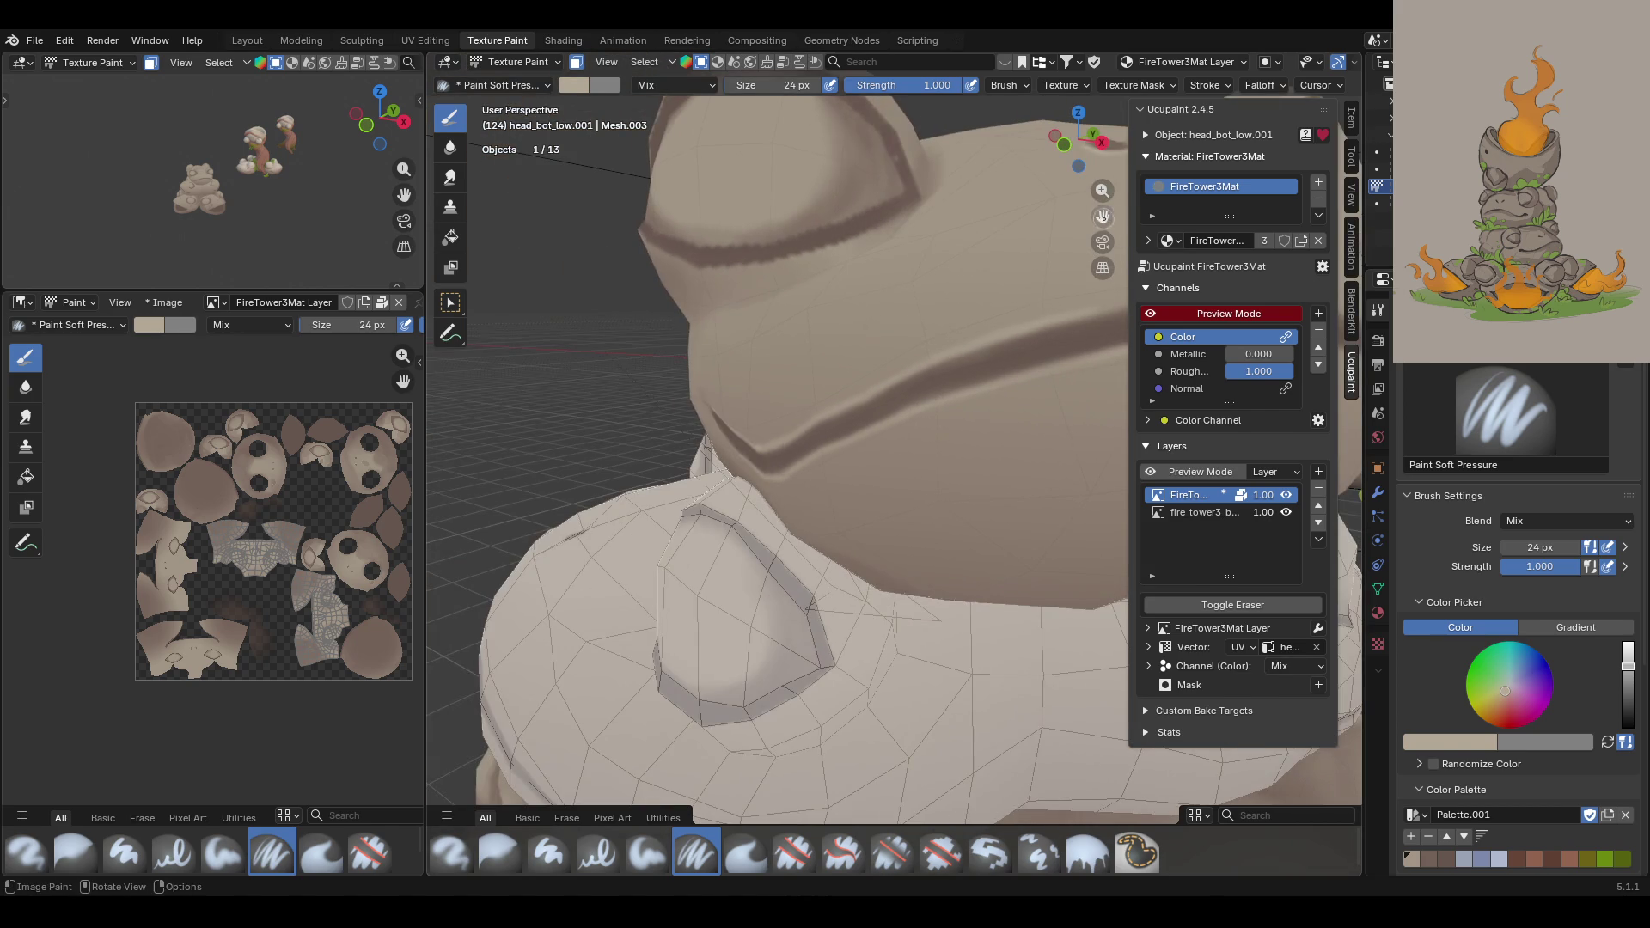
left_click_drag(1103, 215, 1134, 189)
middle_click_drag(1135, 189, 965, 361)
scroll(928, 361, "up", 3)
scroll(928, 361, "down", 4)
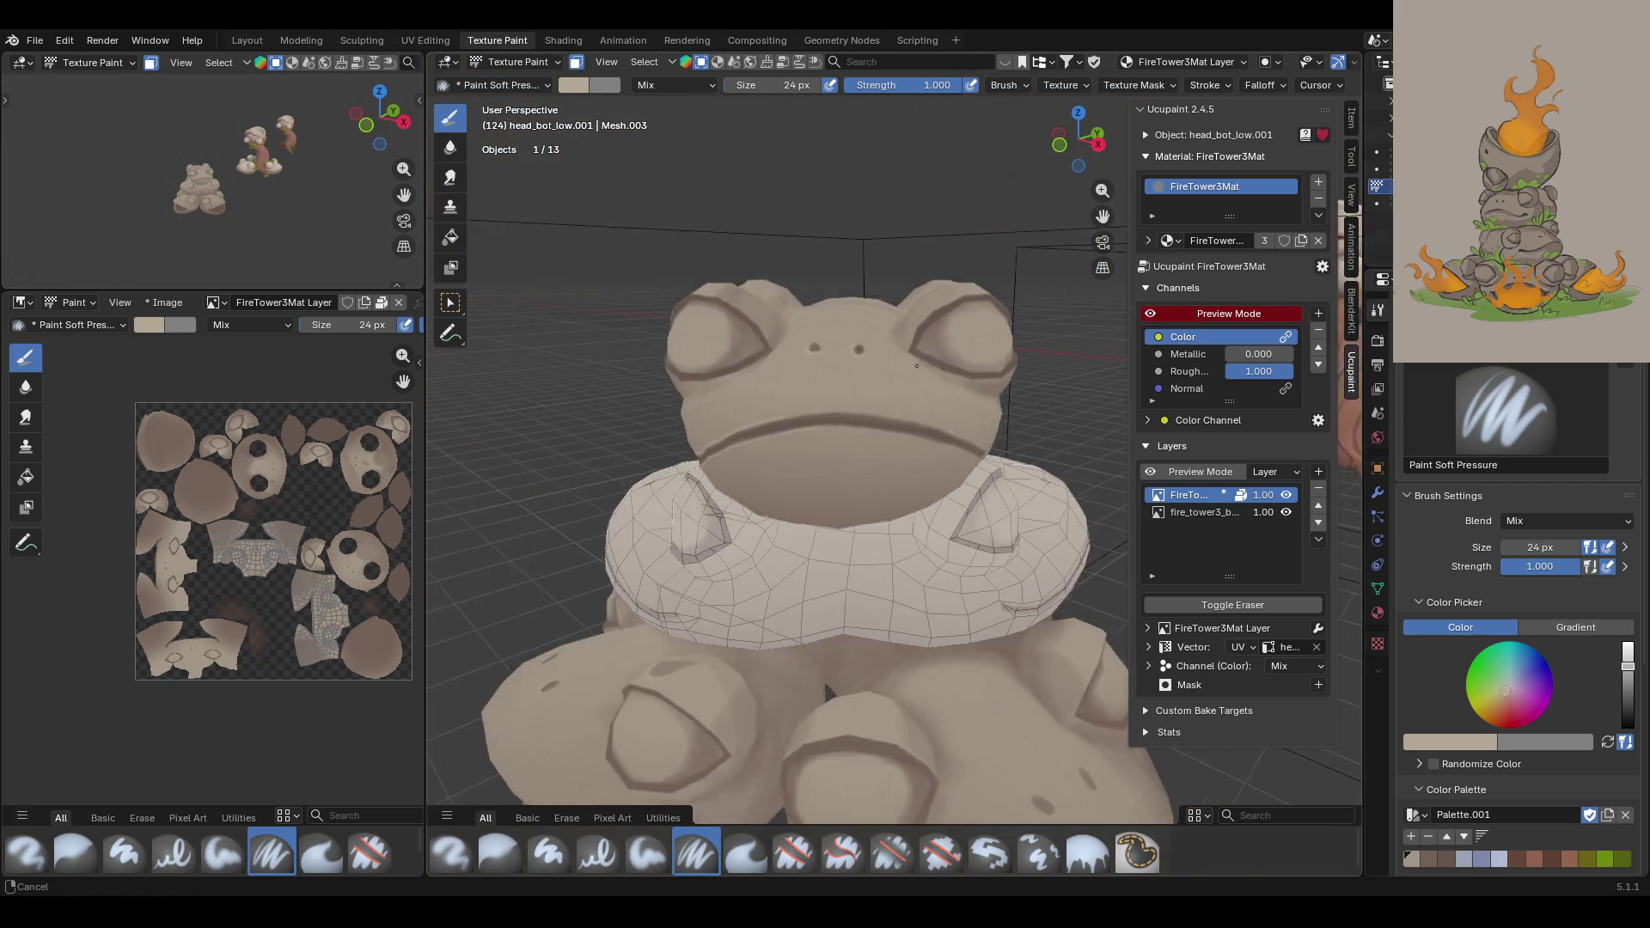
scroll(923, 361, "up", 2)
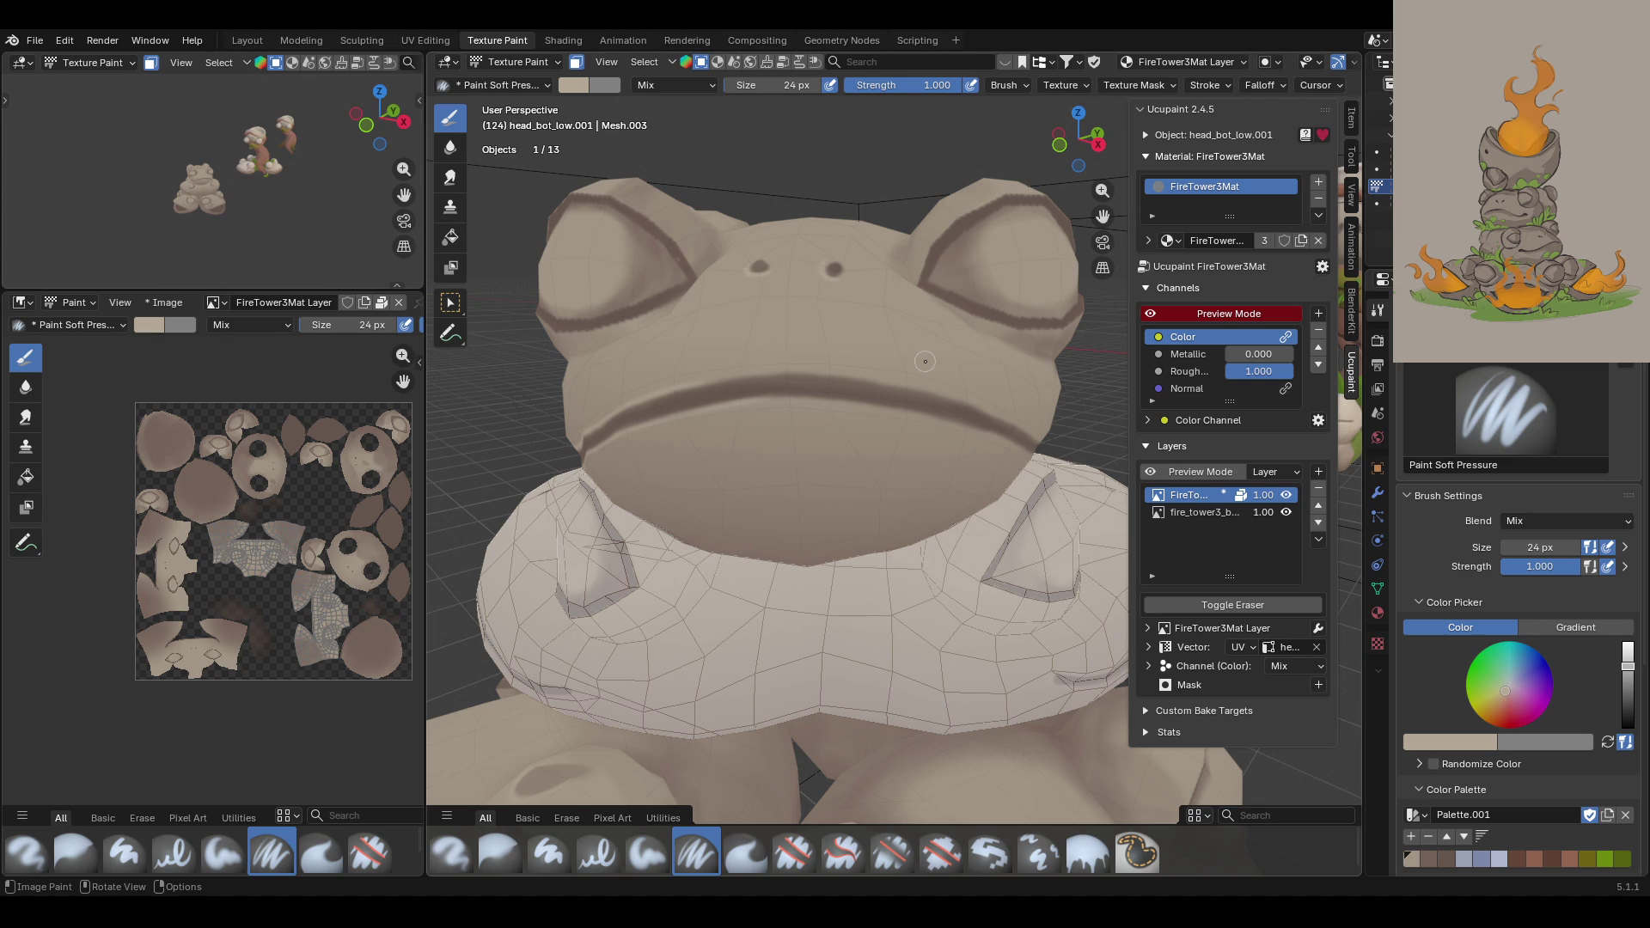
scroll(895, 345, "up", 5)
scroll(895, 345, "down", 5)
middle_click_drag(895, 345, 803, 357)
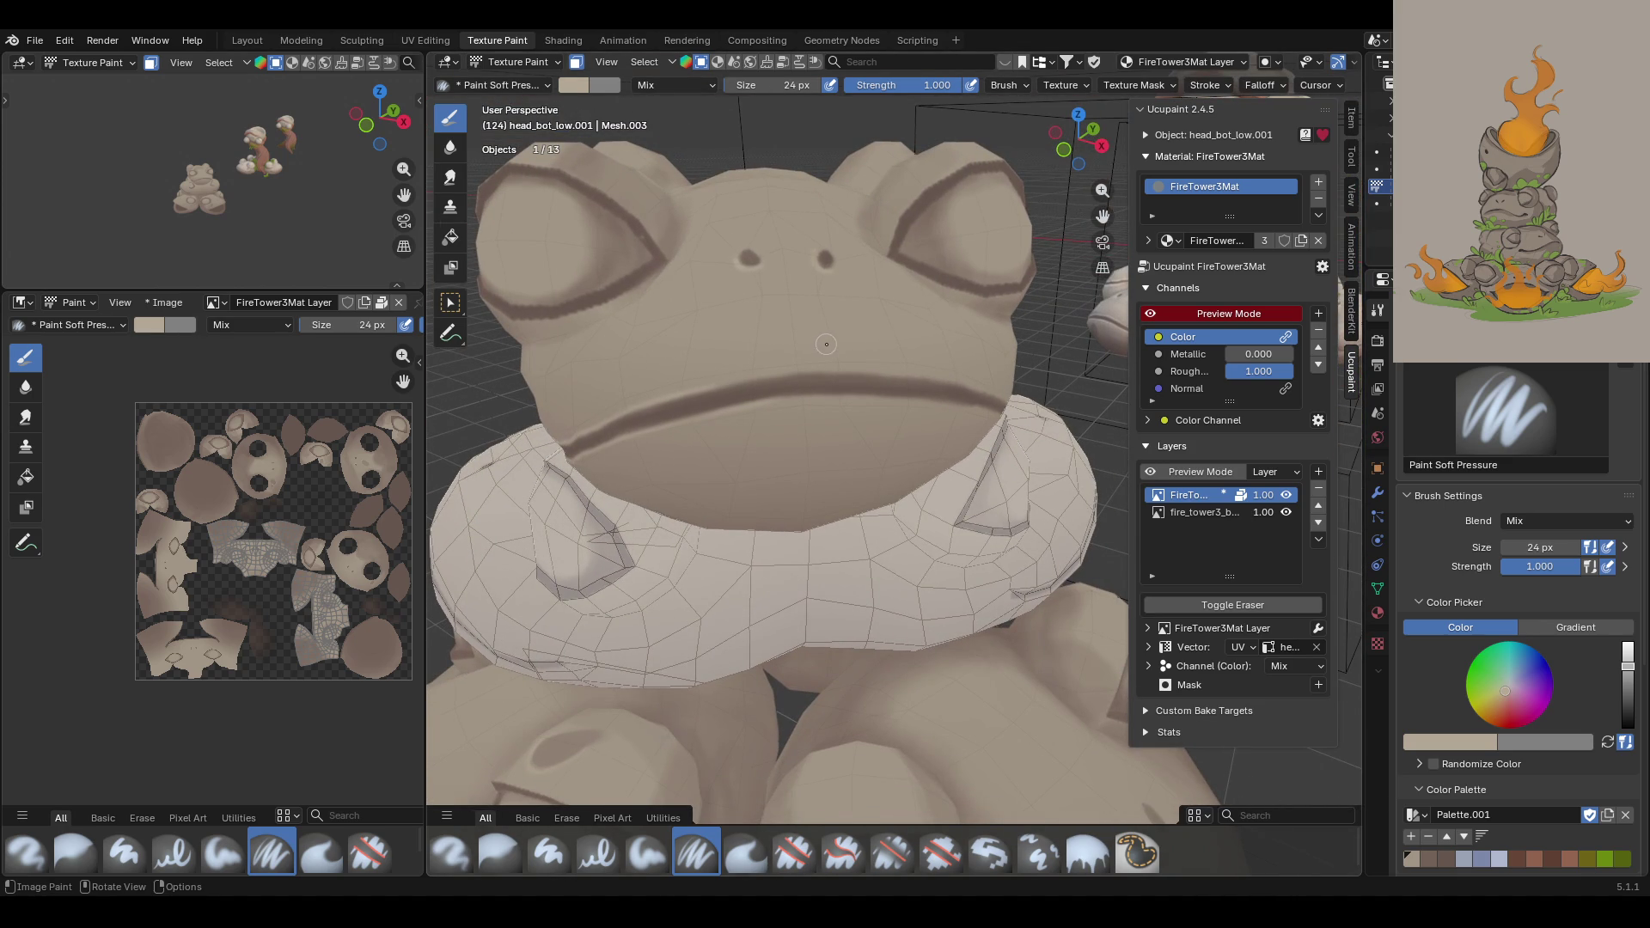
scroll(763, 361, "up", 2)
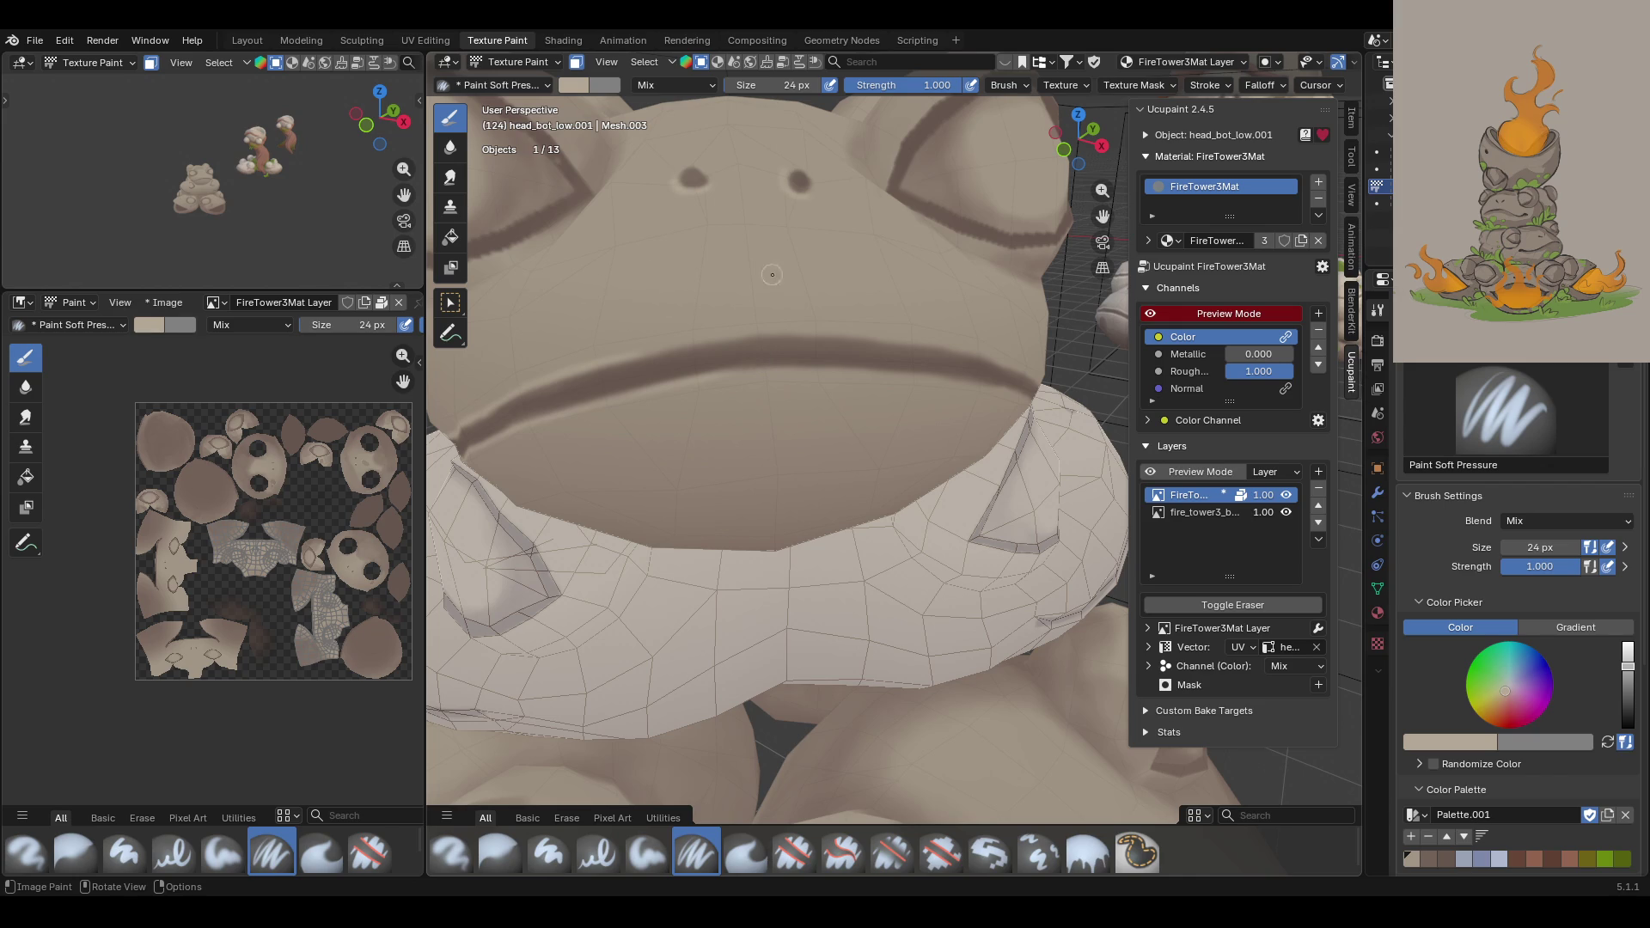
Step: Paint light highlight strokes above and along the frog's mouth line
left_click_drag(579, 367, 786, 335)
left_click_drag(657, 352, 864, 336)
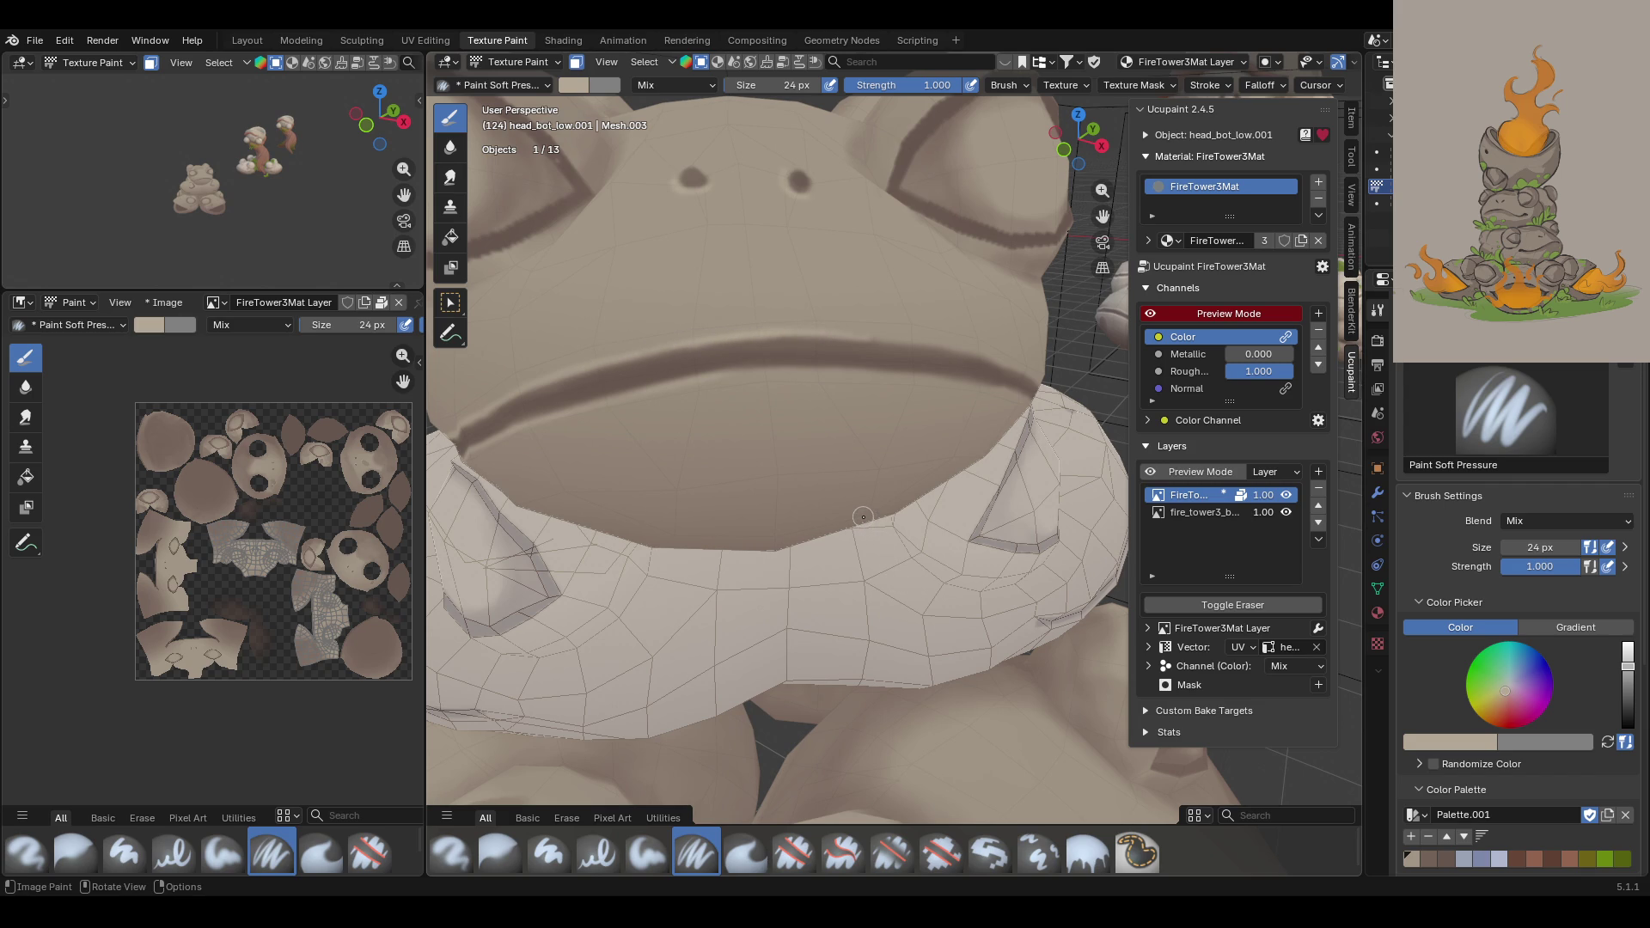
mouse_move(869, 392)
middle_mouse_down()
mouse_move(920, 373)
mouse_move(859, 393)
middle_mouse_up()
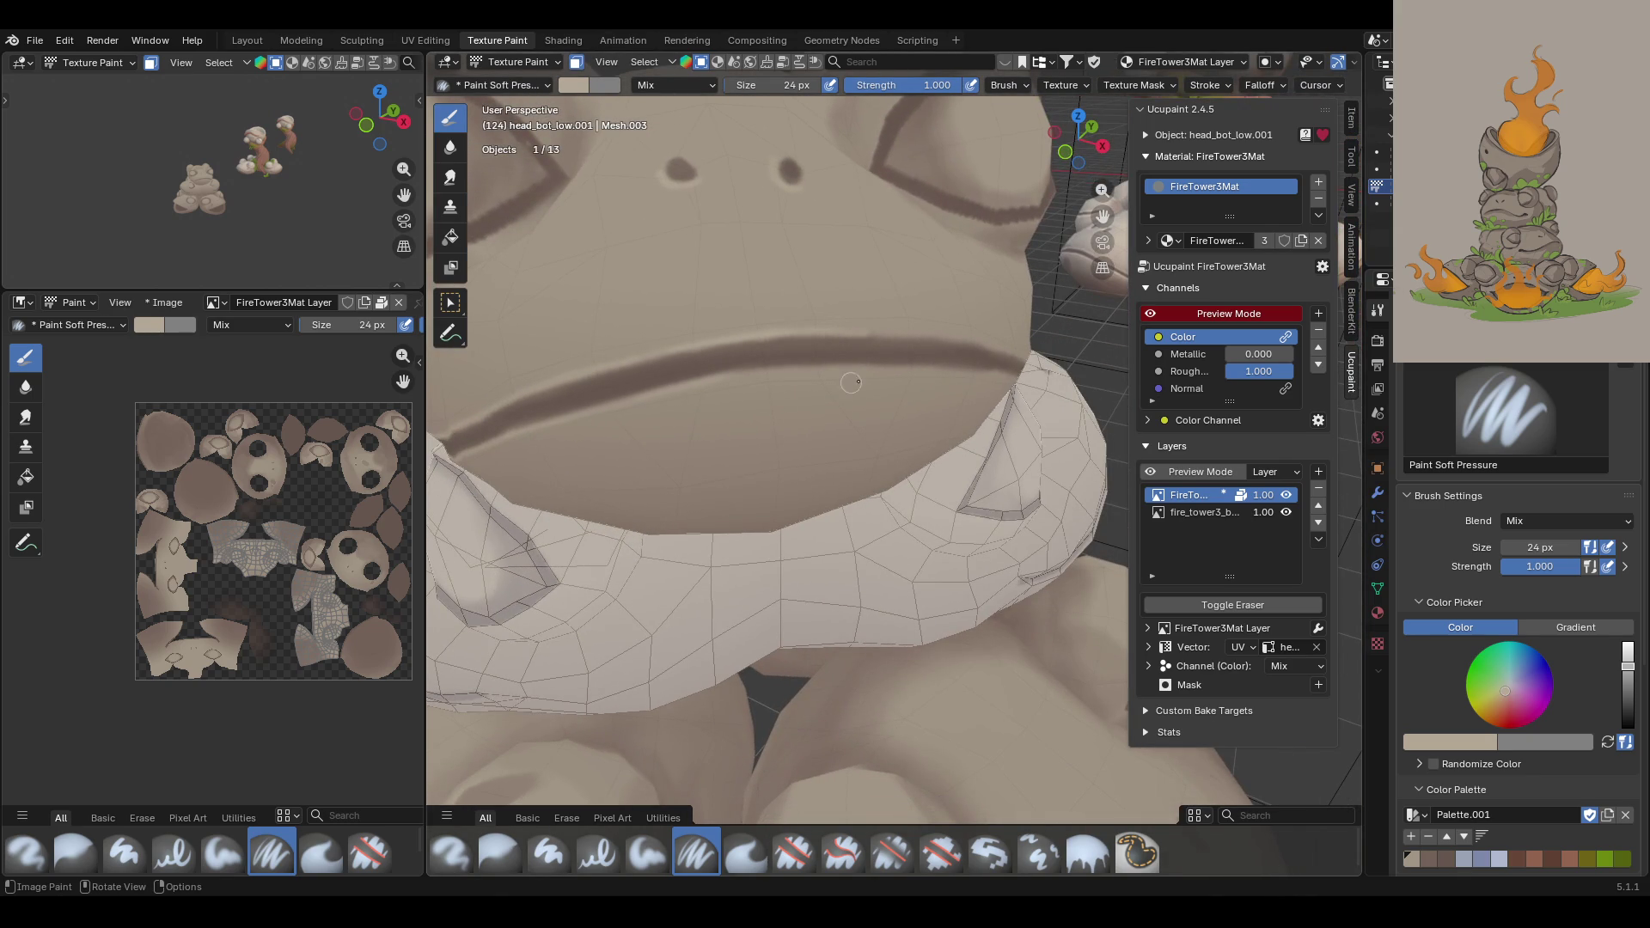
mouse_move(575, 417)
left_mouse_down()
mouse_move(776, 370)
mouse_move(1036, 376)
left_mouse_up()
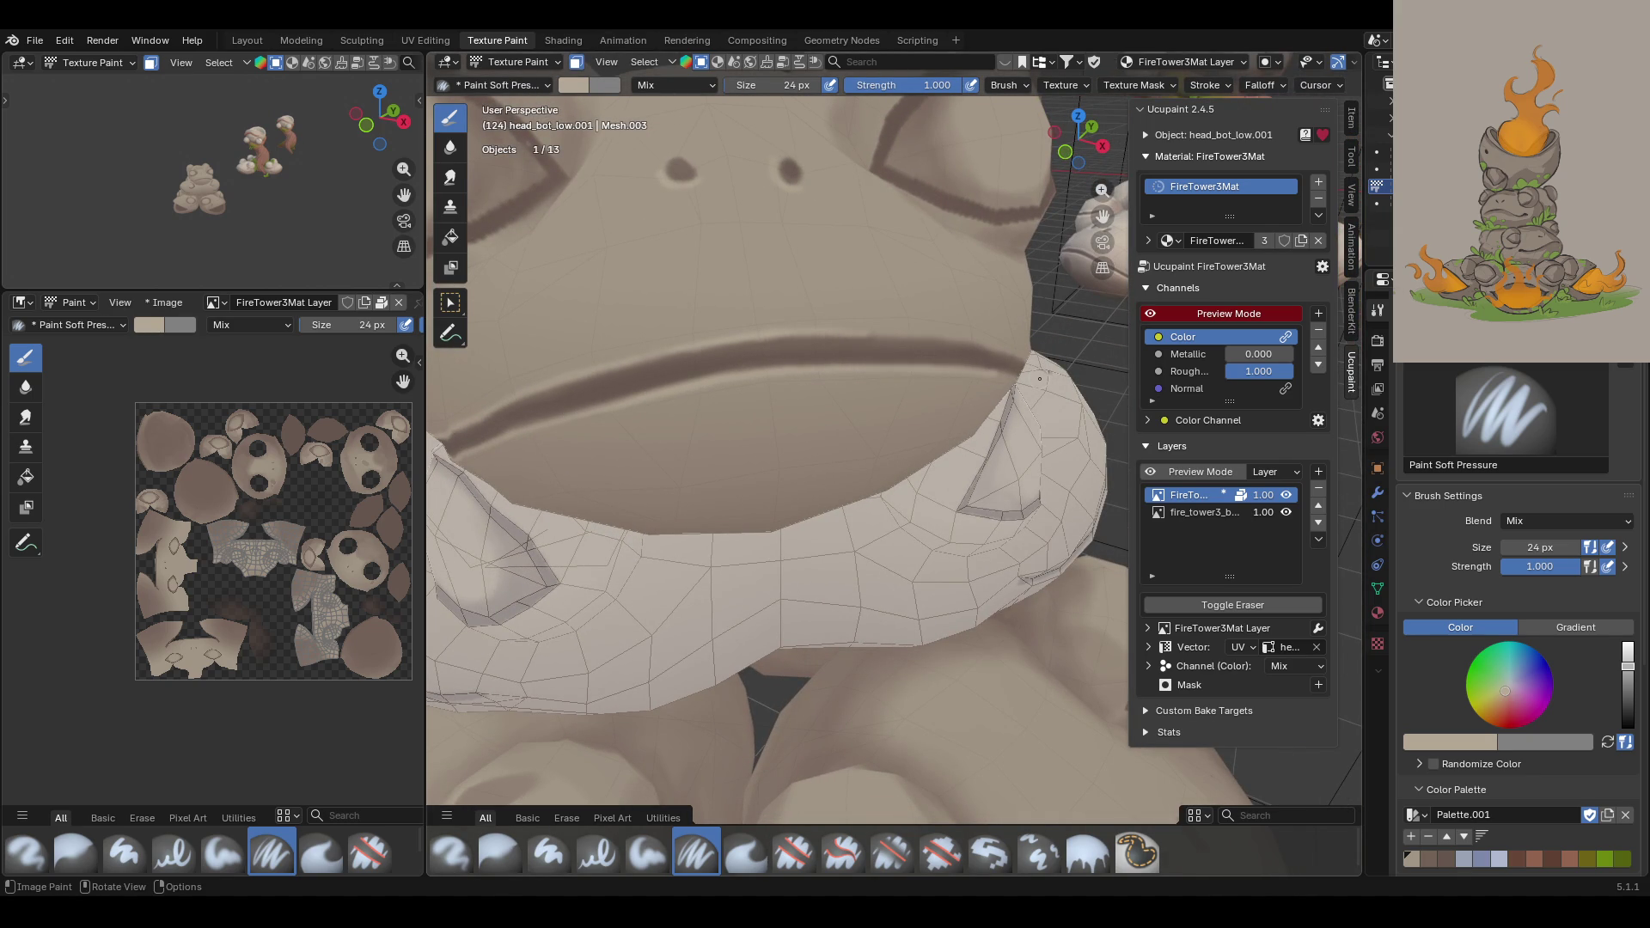
mouse_move(943, 320)
middle_mouse_down()
mouse_move(812, 334)
mouse_move(860, 276)
middle_mouse_up()
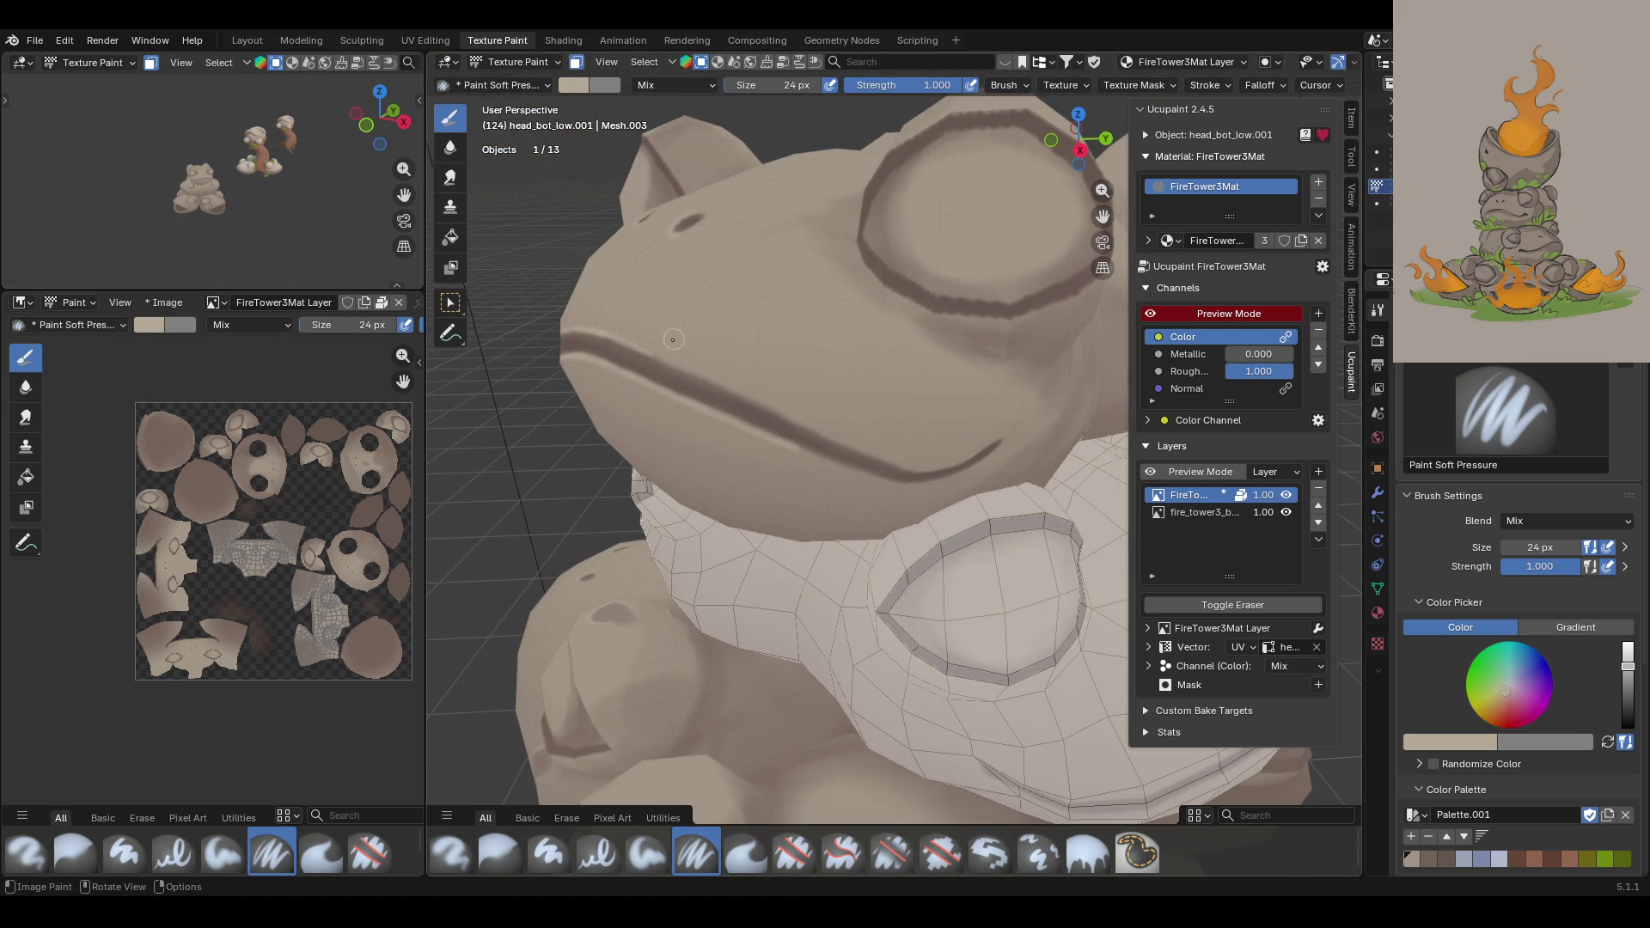
left_click_drag(628, 344, 935, 469)
left_click(870, 452)
Step: Undo the light touch-up, restroke the mouth line, then repaint it in dark brown
key("ctrl")
key("ctrl+z")
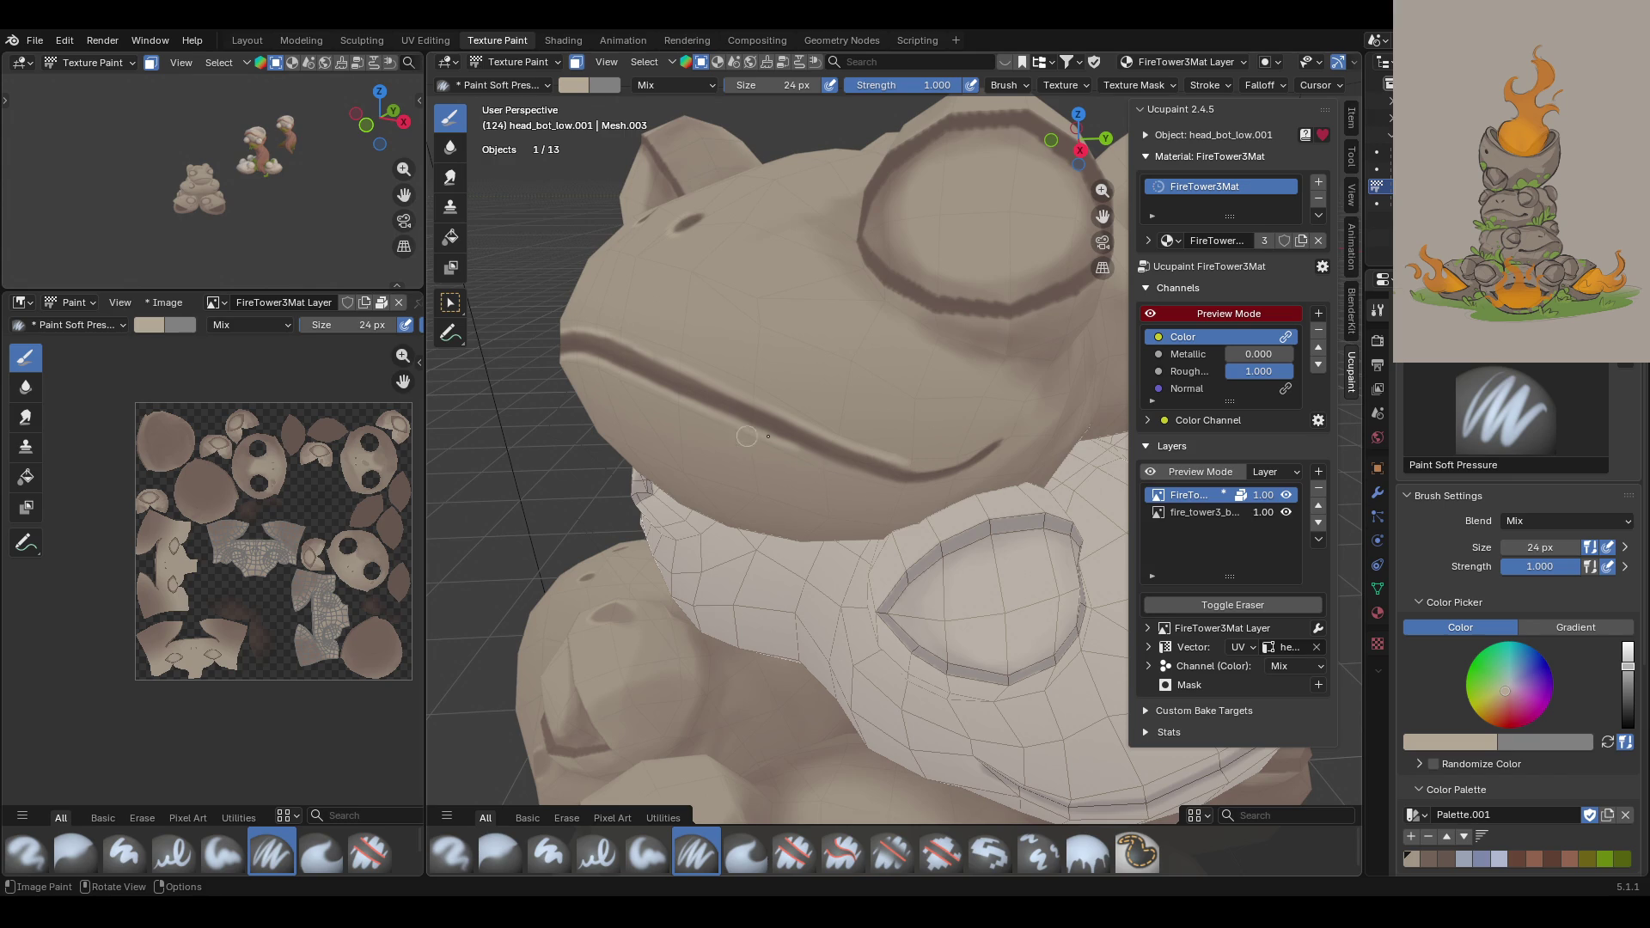
mouse_move(760, 432)
left_mouse_down()
mouse_move(907, 490)
mouse_move(987, 451)
mouse_move(922, 466)
left_mouse_up()
left_click_drag(918, 466, 976, 454)
left_click_drag(1117, 327, 1117, 297)
middle_click_drag(910, 500, 1117, 541)
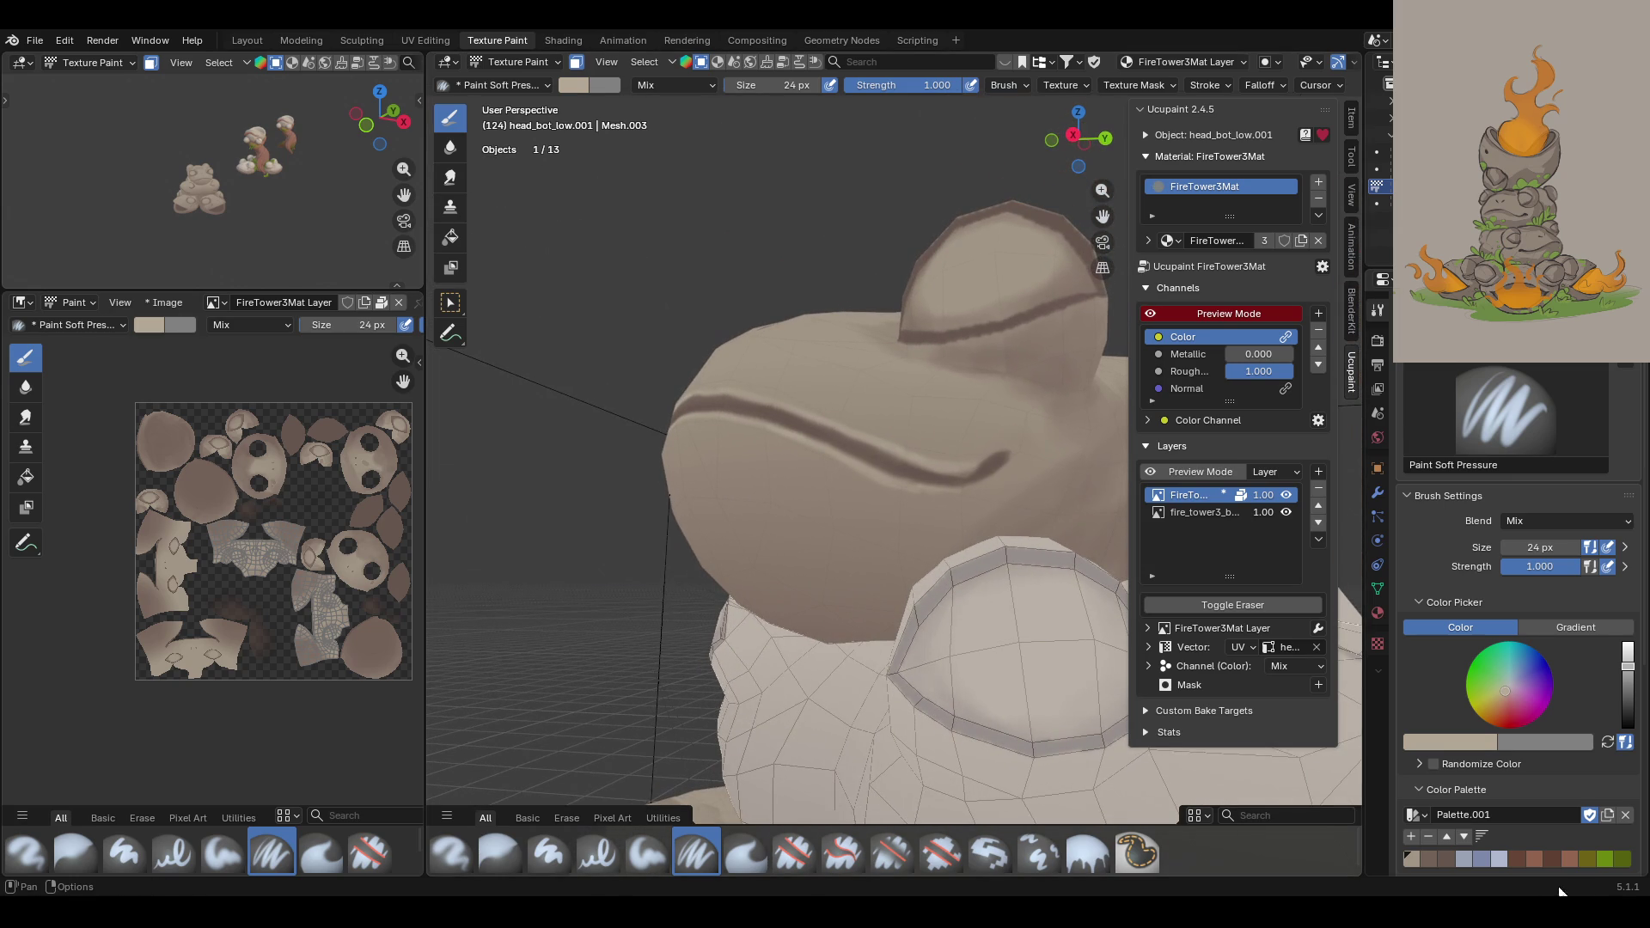
left_click(1443, 857)
left_click_drag(955, 468, 1006, 456)
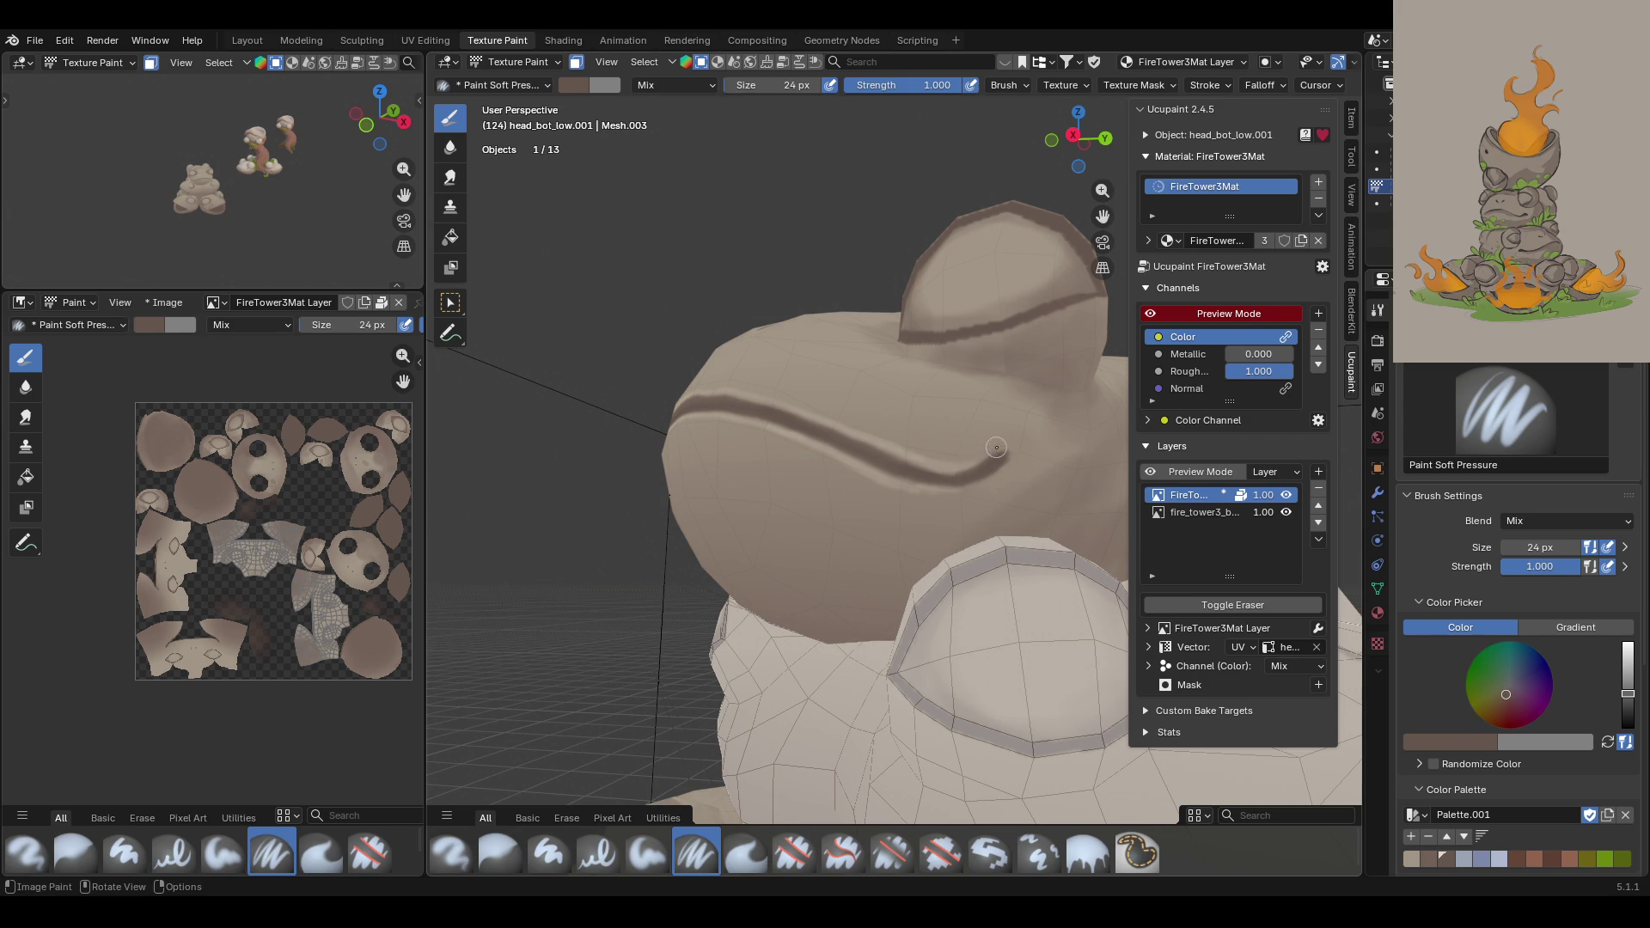
Step: Pick the light beige palette swatch and inspect the frog's face from side, top and low angles
left_click(1416, 861)
mouse_move(894, 540)
middle_mouse_down()
mouse_move(931, 560)
mouse_move(911, 533)
middle_mouse_up()
scroll(860, 430, "down", 8)
scroll(821, 367, "up", 3)
mouse_move(822, 367)
middle_mouse_down()
mouse_move(924, 443)
mouse_move(748, 462)
middle_mouse_up()
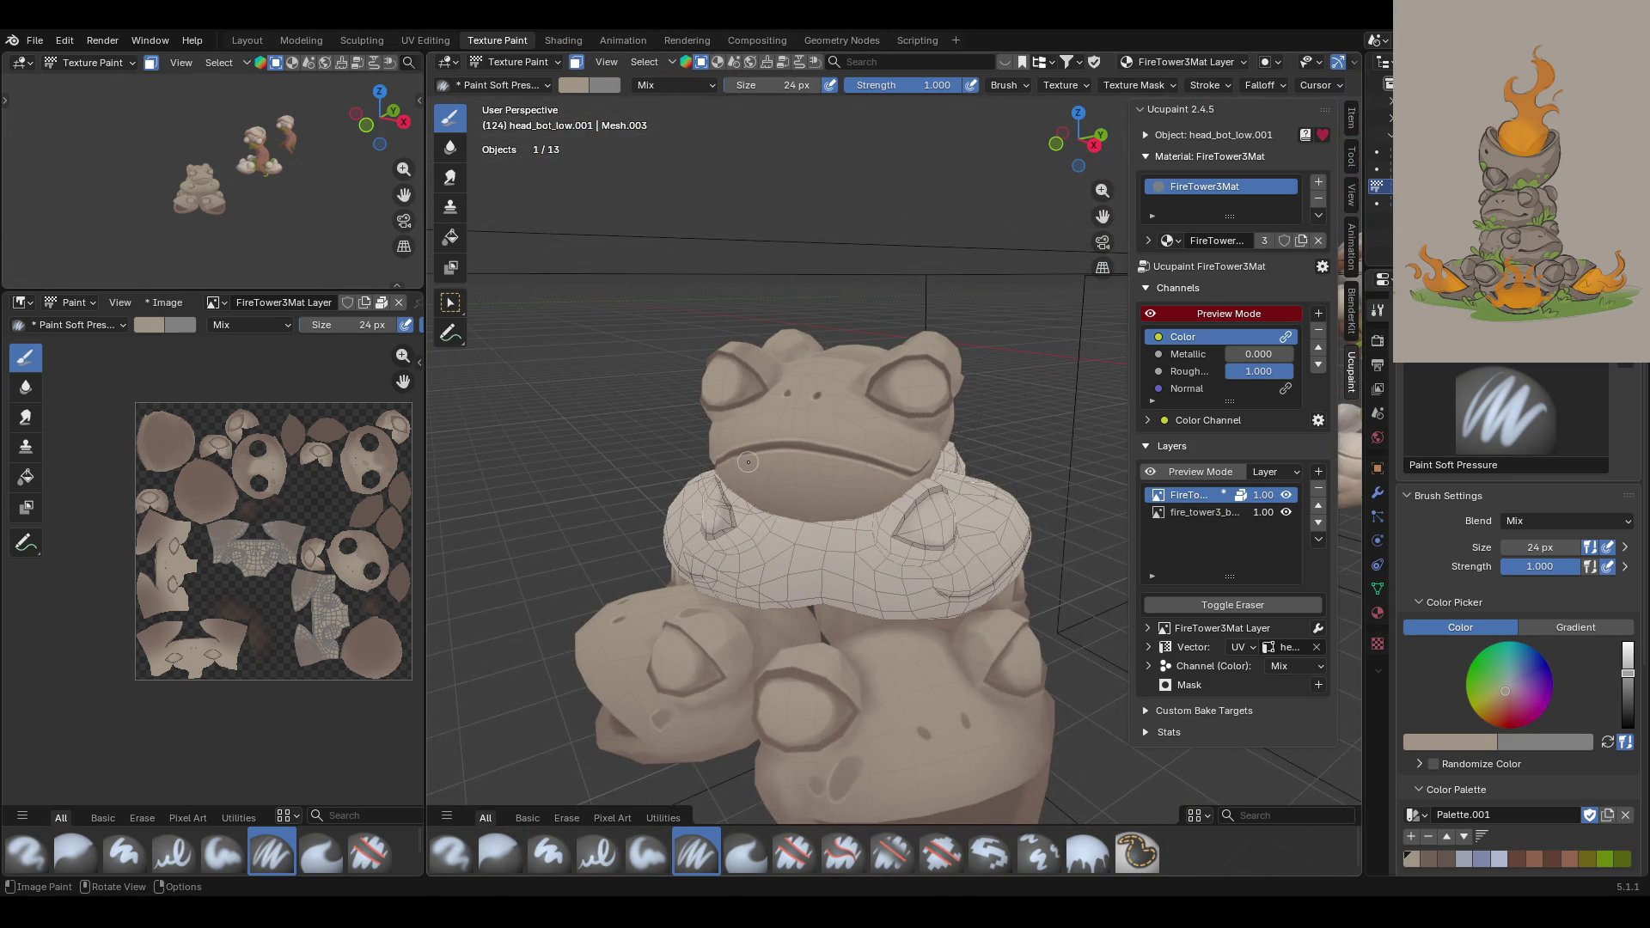
mouse_move(1098, 222)
middle_mouse_down()
mouse_move(989, 425)
mouse_move(1052, 451)
mouse_move(1040, 445)
middle_mouse_up()
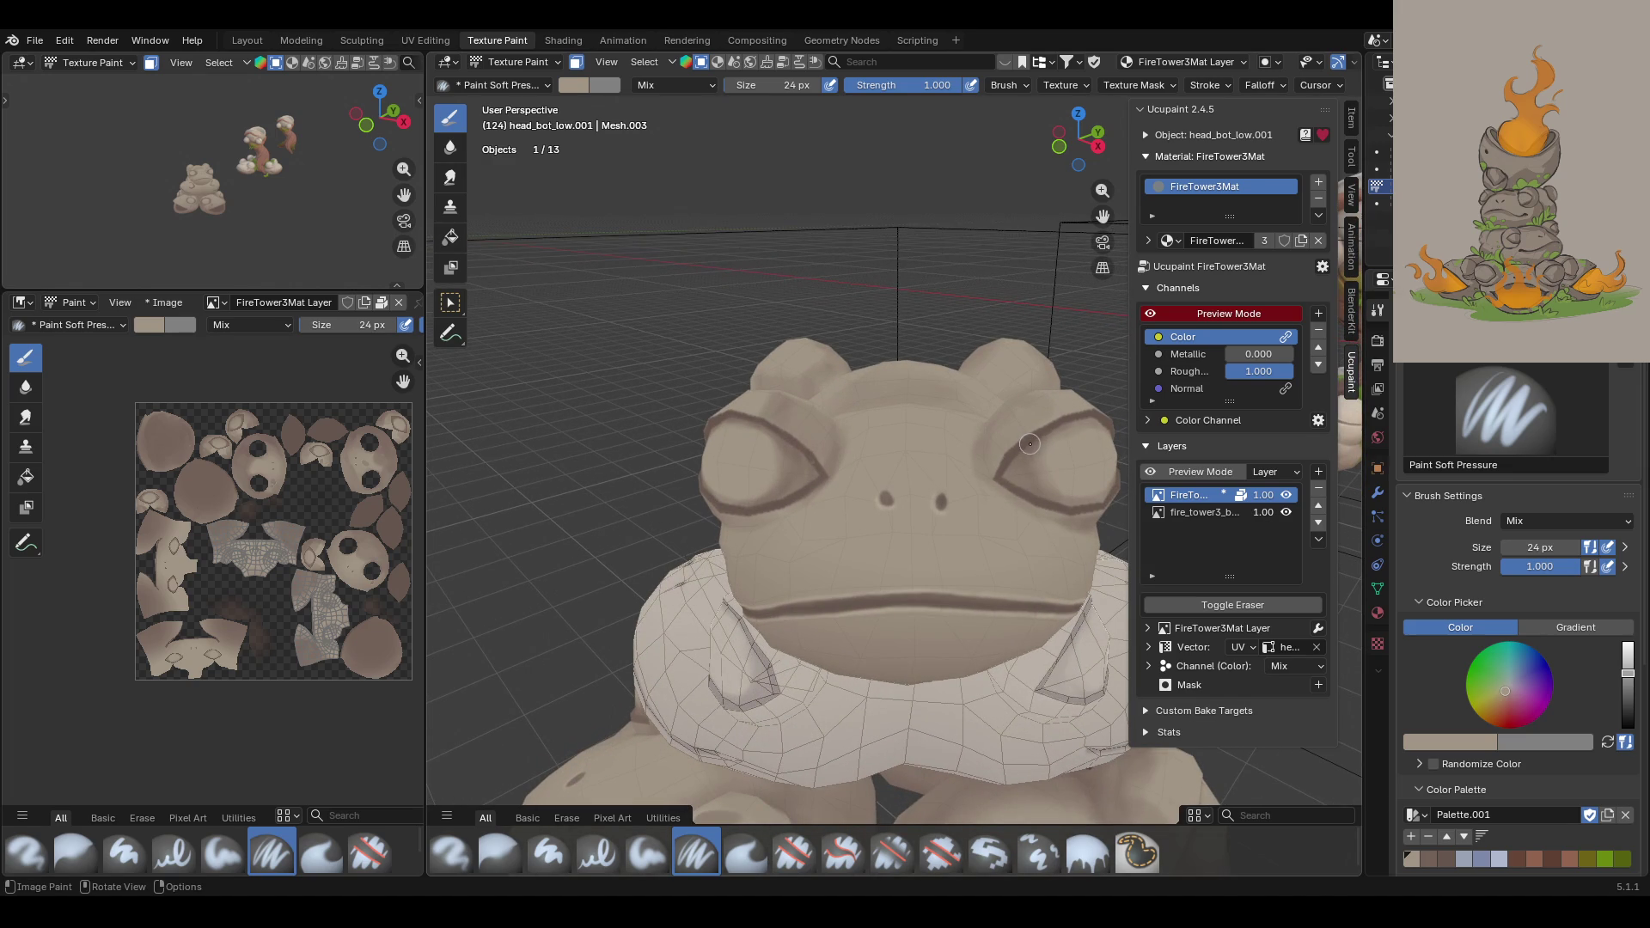
mouse_move(864, 517)
middle_mouse_down()
mouse_move(845, 480)
mouse_move(1058, 296)
mouse_move(912, 334)
mouse_move(729, 441)
mouse_move(768, 462)
middle_mouse_up()
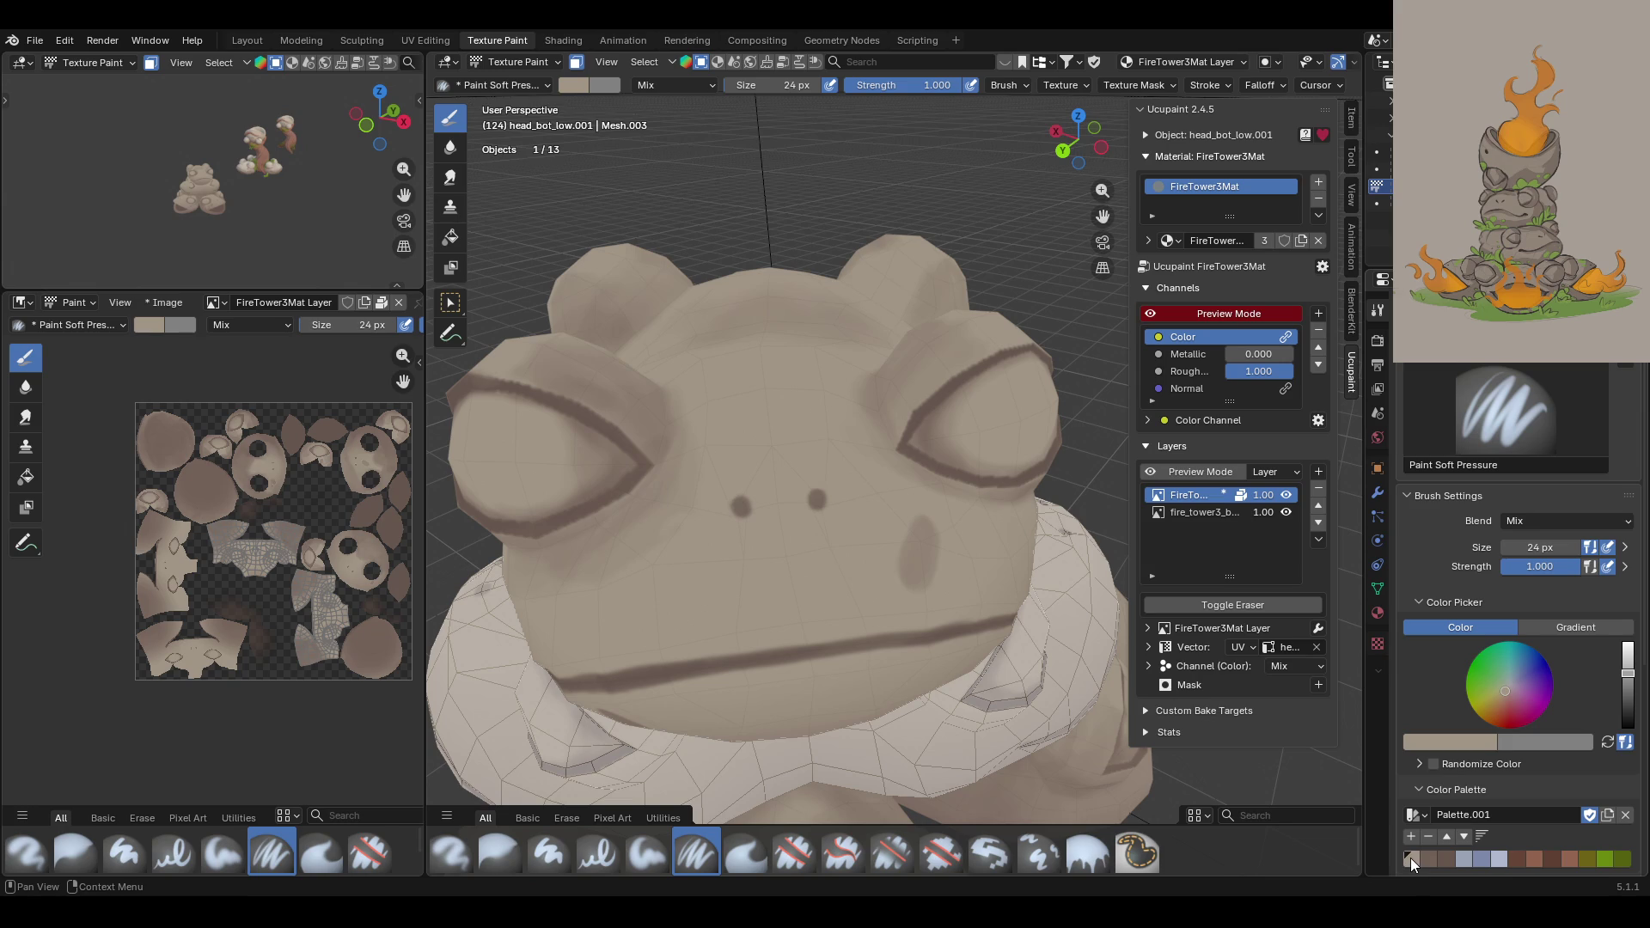
Step: Brighten the paint colour and touch up the nostril and cheek mark
left_click_drag(1627, 673, 1627, 663)
left_click_drag(731, 494, 756, 511)
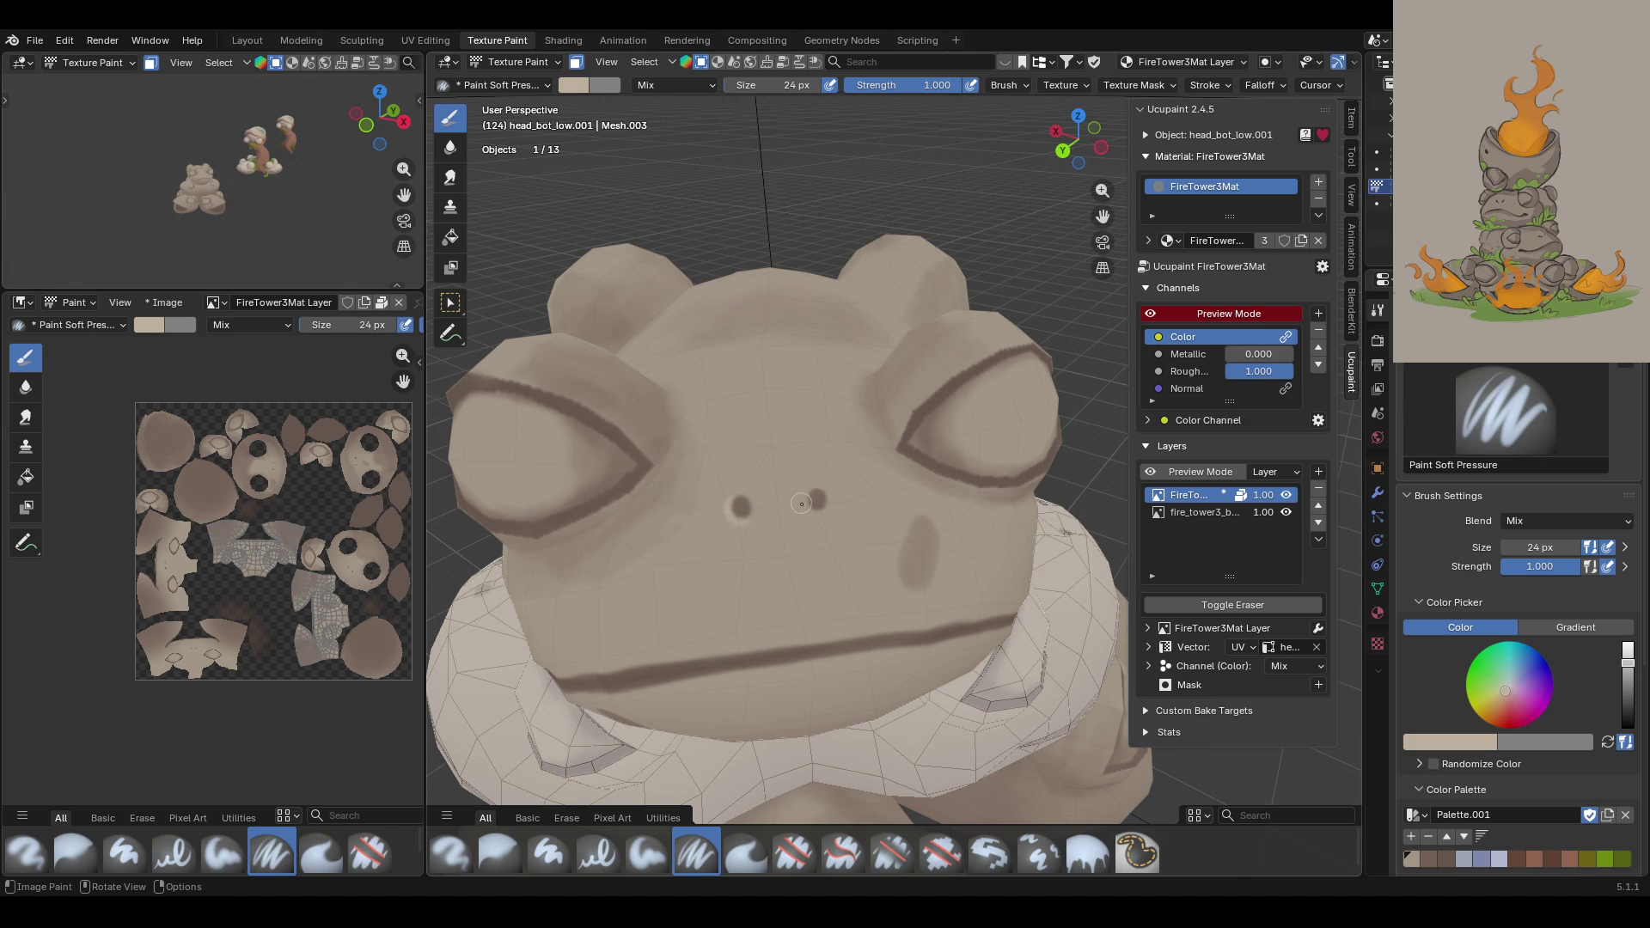
left_click_drag(808, 495, 802, 499)
left_click_drag(902, 559, 904, 530)
left_click_drag(927, 587, 930, 584)
Step: From a lower angle, paint strokes down the side of the frog's face
middle_click_drag(846, 402, 895, 372)
left_click_drag(1103, 216, 690, 175)
left_click_drag(803, 298, 806, 367)
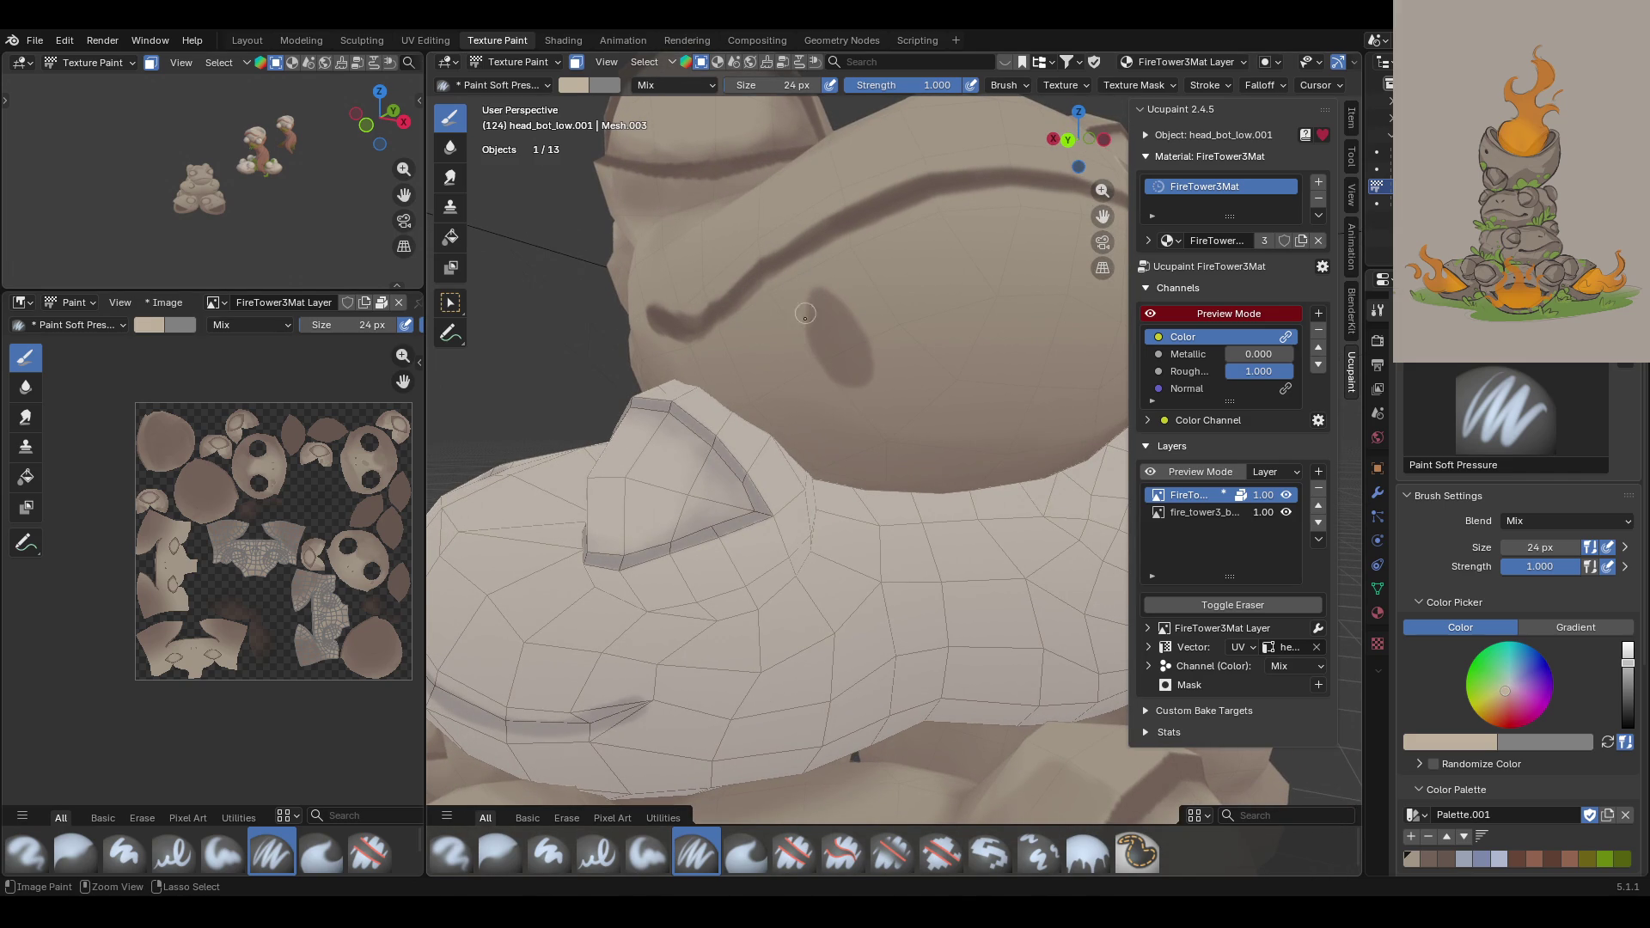
mouse_move(804, 306)
left_mouse_down()
mouse_move(806, 344)
mouse_move(869, 343)
mouse_move(864, 361)
mouse_move(871, 338)
left_mouse_up()
mouse_move(860, 205)
middle_mouse_down()
mouse_move(839, 256)
mouse_move(944, 238)
middle_mouse_up()
left_click_drag(1102, 215, 1117, 430)
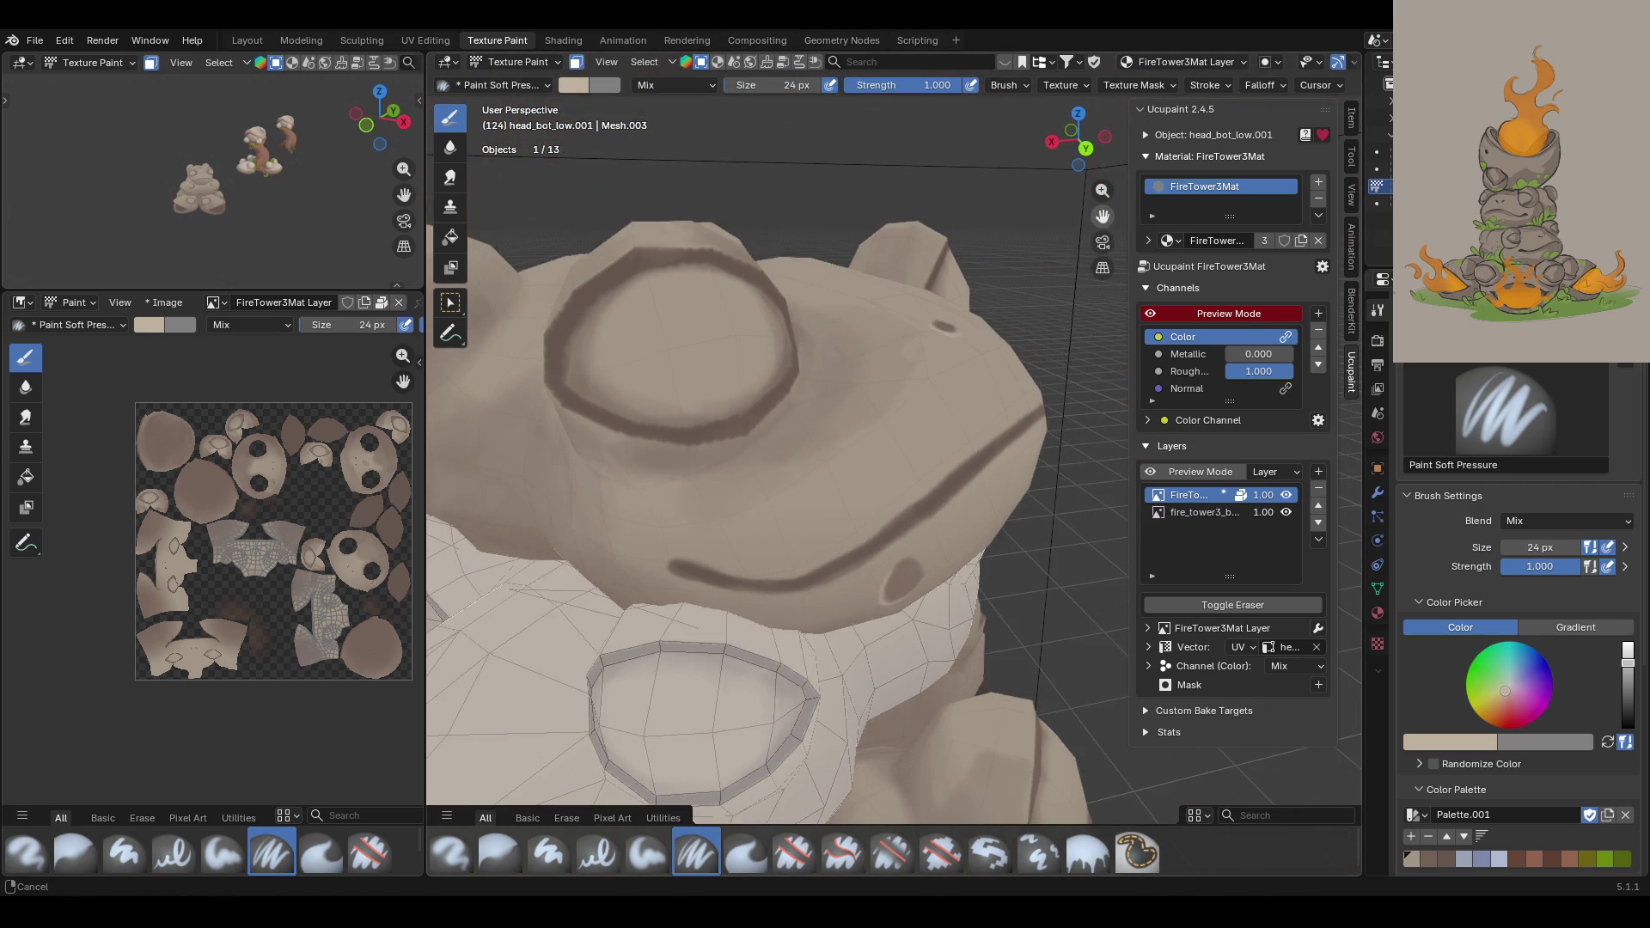
Step: Paint several strokes along the frog's mouth line from the side
middle_click_drag(937, 567, 916, 593)
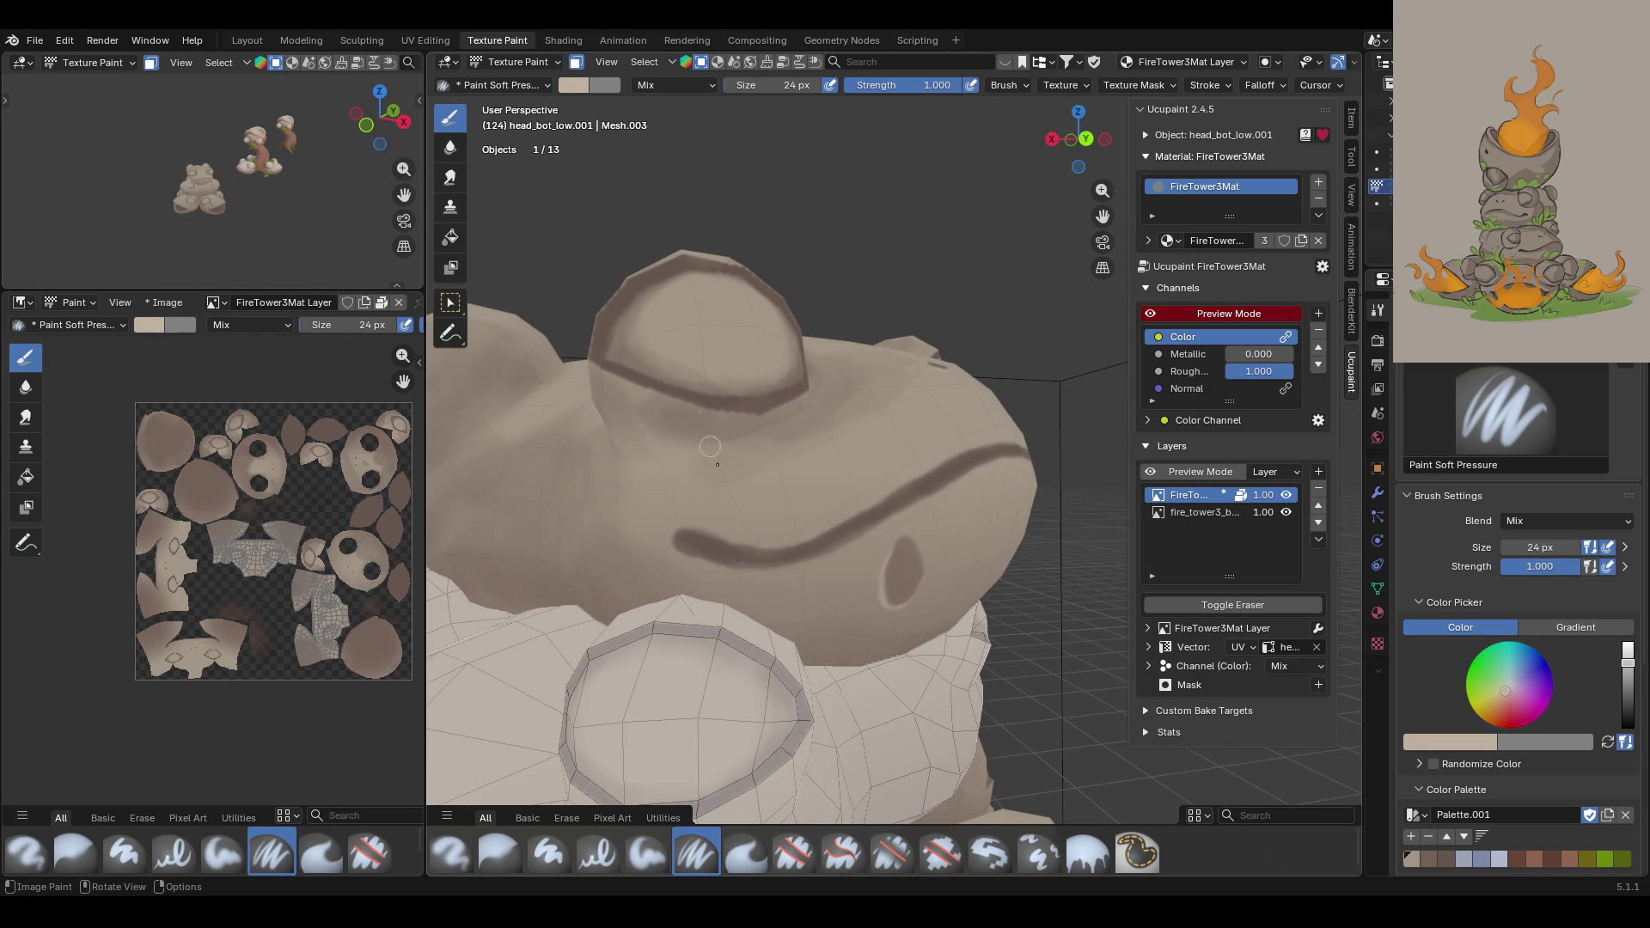
left_click_drag(718, 536, 751, 543)
mouse_move(752, 534)
left_mouse_down()
mouse_move(724, 532)
mouse_move(804, 544)
mouse_move(1007, 441)
left_mouse_up()
left_click_drag(733, 572, 1029, 467)
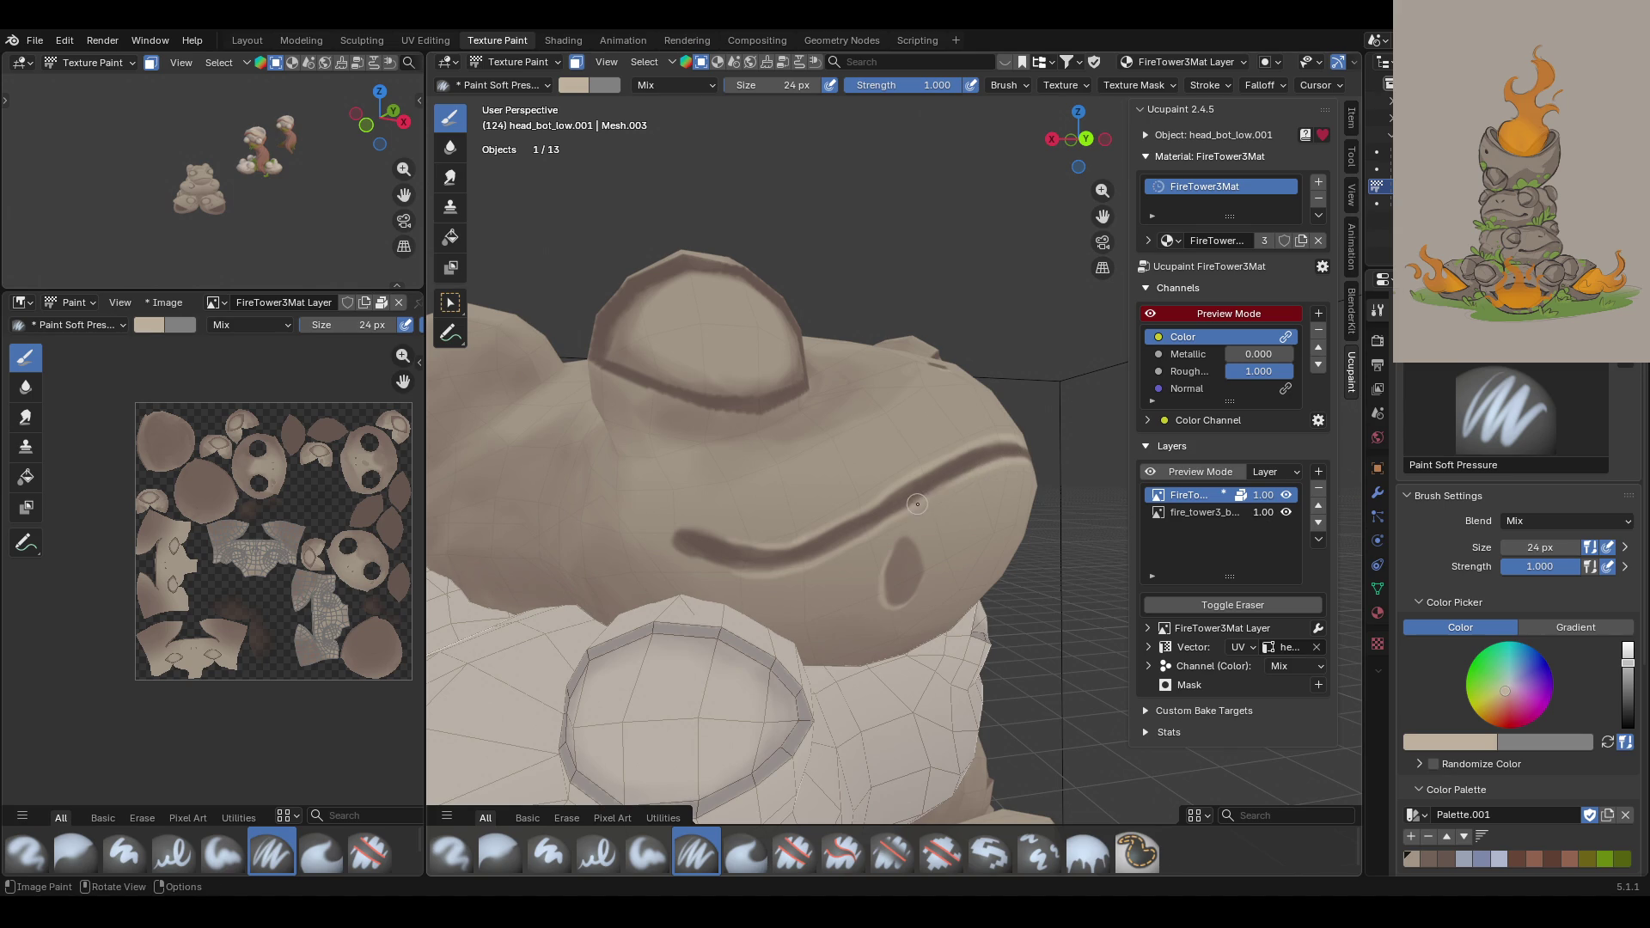
middle_click_drag(1016, 463, 730, 468)
left_click_drag(1102, 215, 1022, 202)
mouse_move(774, 473)
middle_mouse_down()
mouse_move(928, 447)
mouse_move(862, 422)
middle_mouse_up()
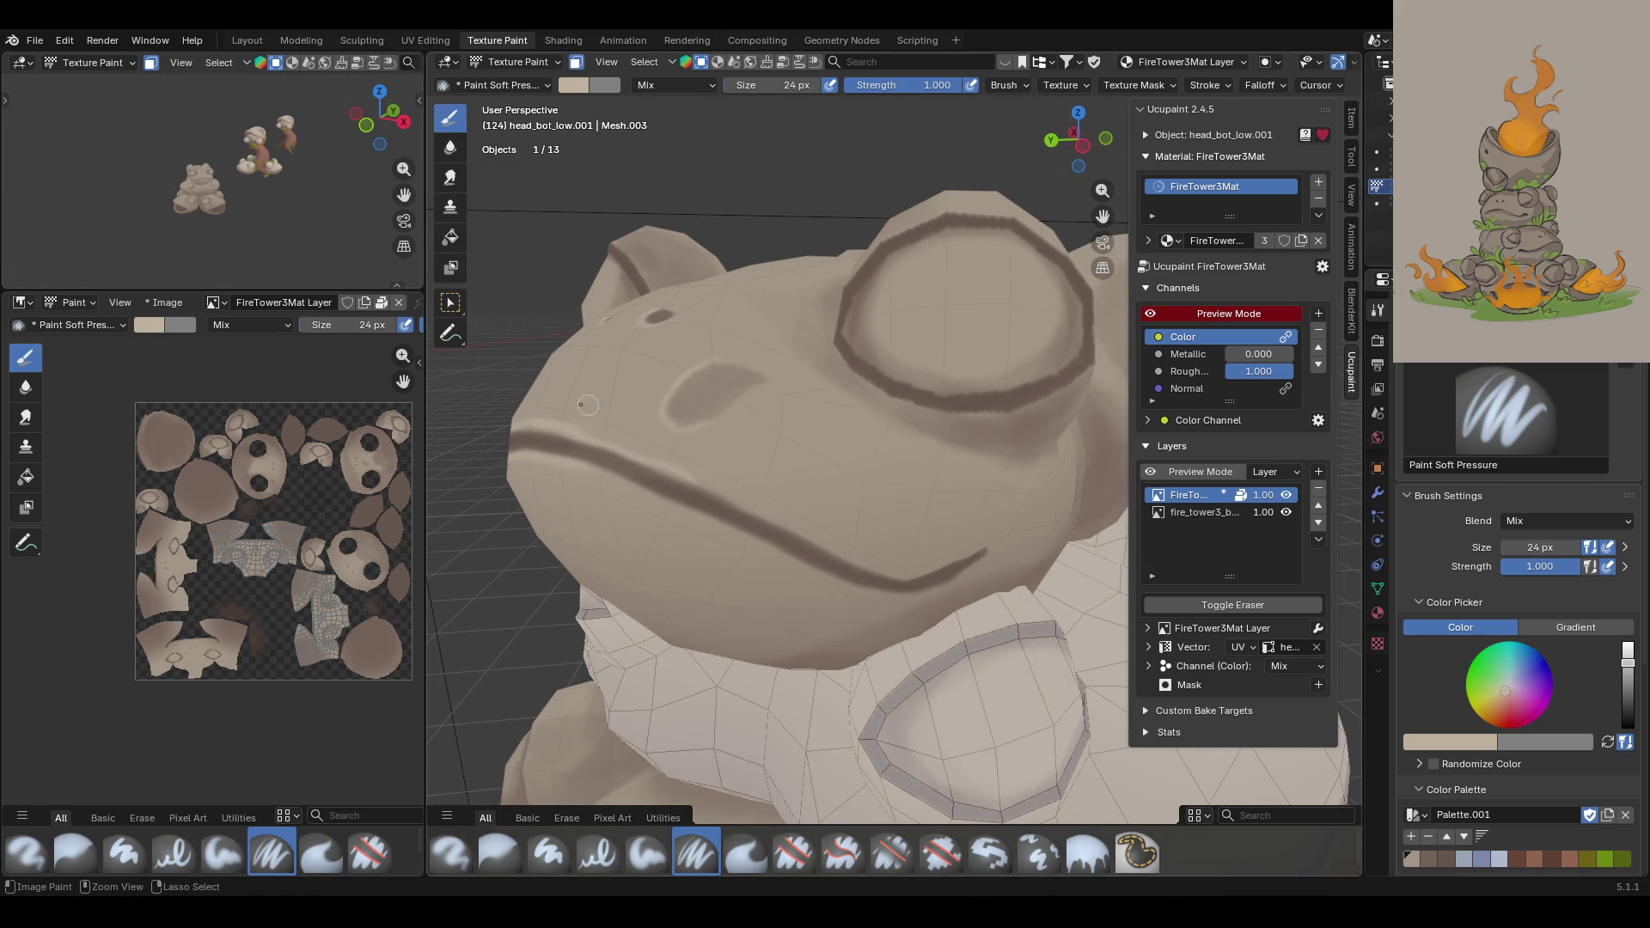
Step: From the front, stroke the mouth line to its corner and dab an upturned curl at the end
left_click_drag(563, 436, 760, 507)
mouse_move(574, 431)
left_mouse_down()
mouse_move(825, 550)
mouse_move(930, 574)
left_mouse_up()
left_click(855, 559)
left_click_drag(562, 462, 601, 472)
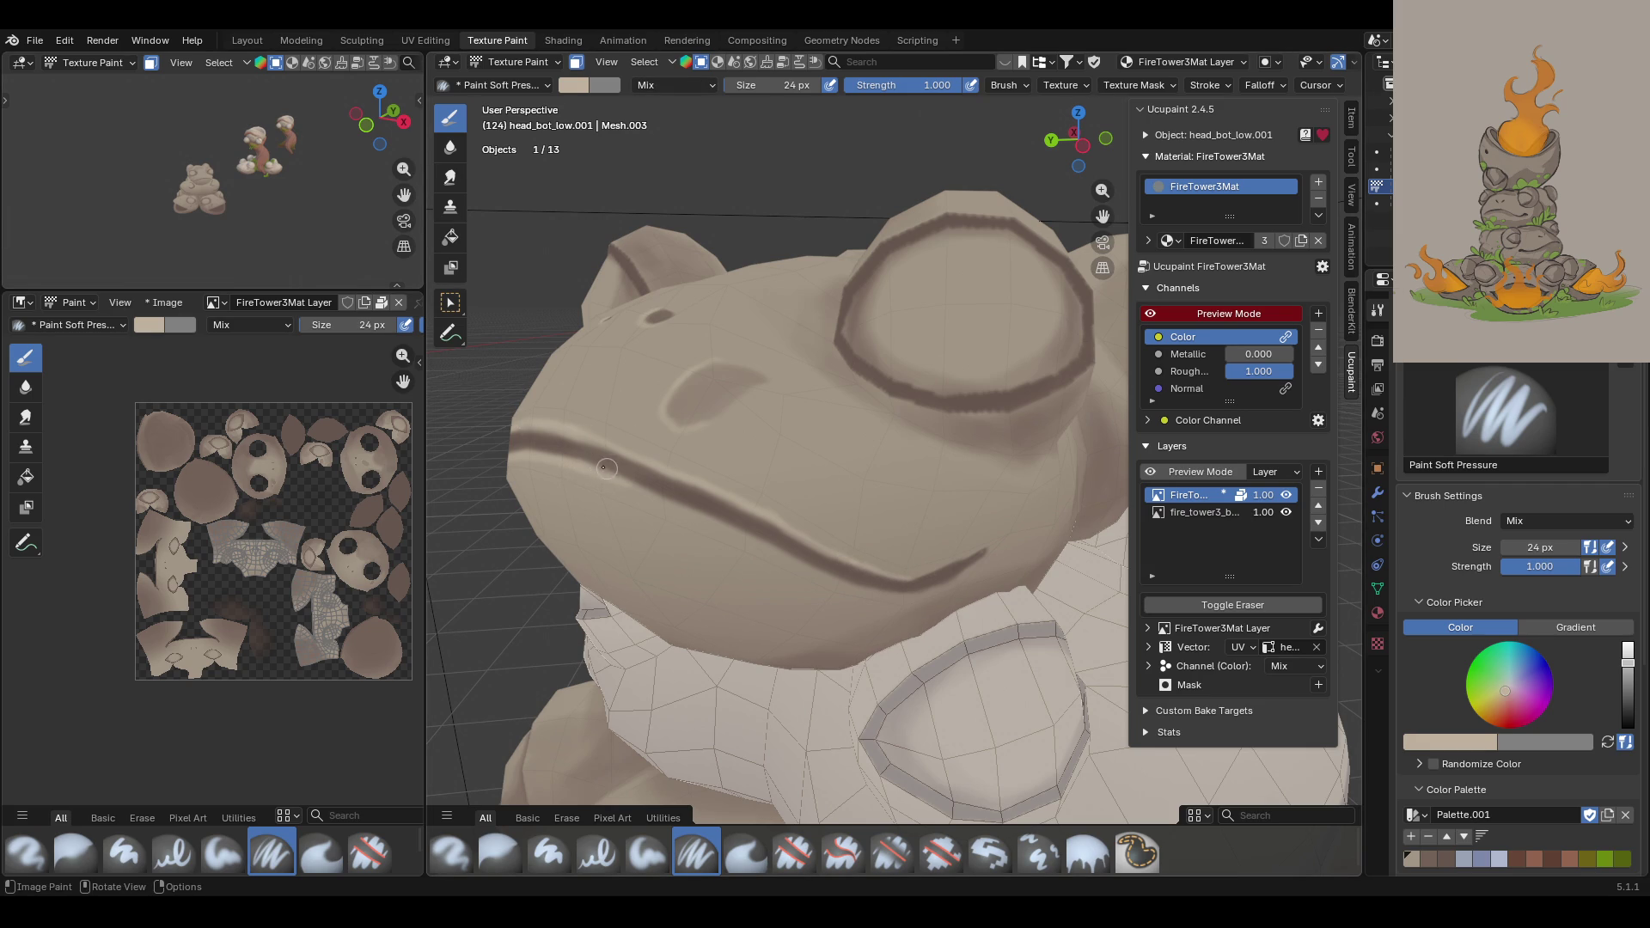
mouse_move(600, 469)
left_mouse_down()
mouse_move(692, 509)
mouse_move(803, 519)
left_mouse_up()
mouse_move(687, 509)
left_mouse_down()
mouse_move(913, 597)
mouse_move(989, 553)
mouse_move(908, 579)
left_mouse_up()
left_click(892, 590)
left_click(892, 590)
mouse_move(908, 579)
middle_mouse_down()
mouse_move(750, 401)
mouse_move(846, 430)
middle_mouse_up()
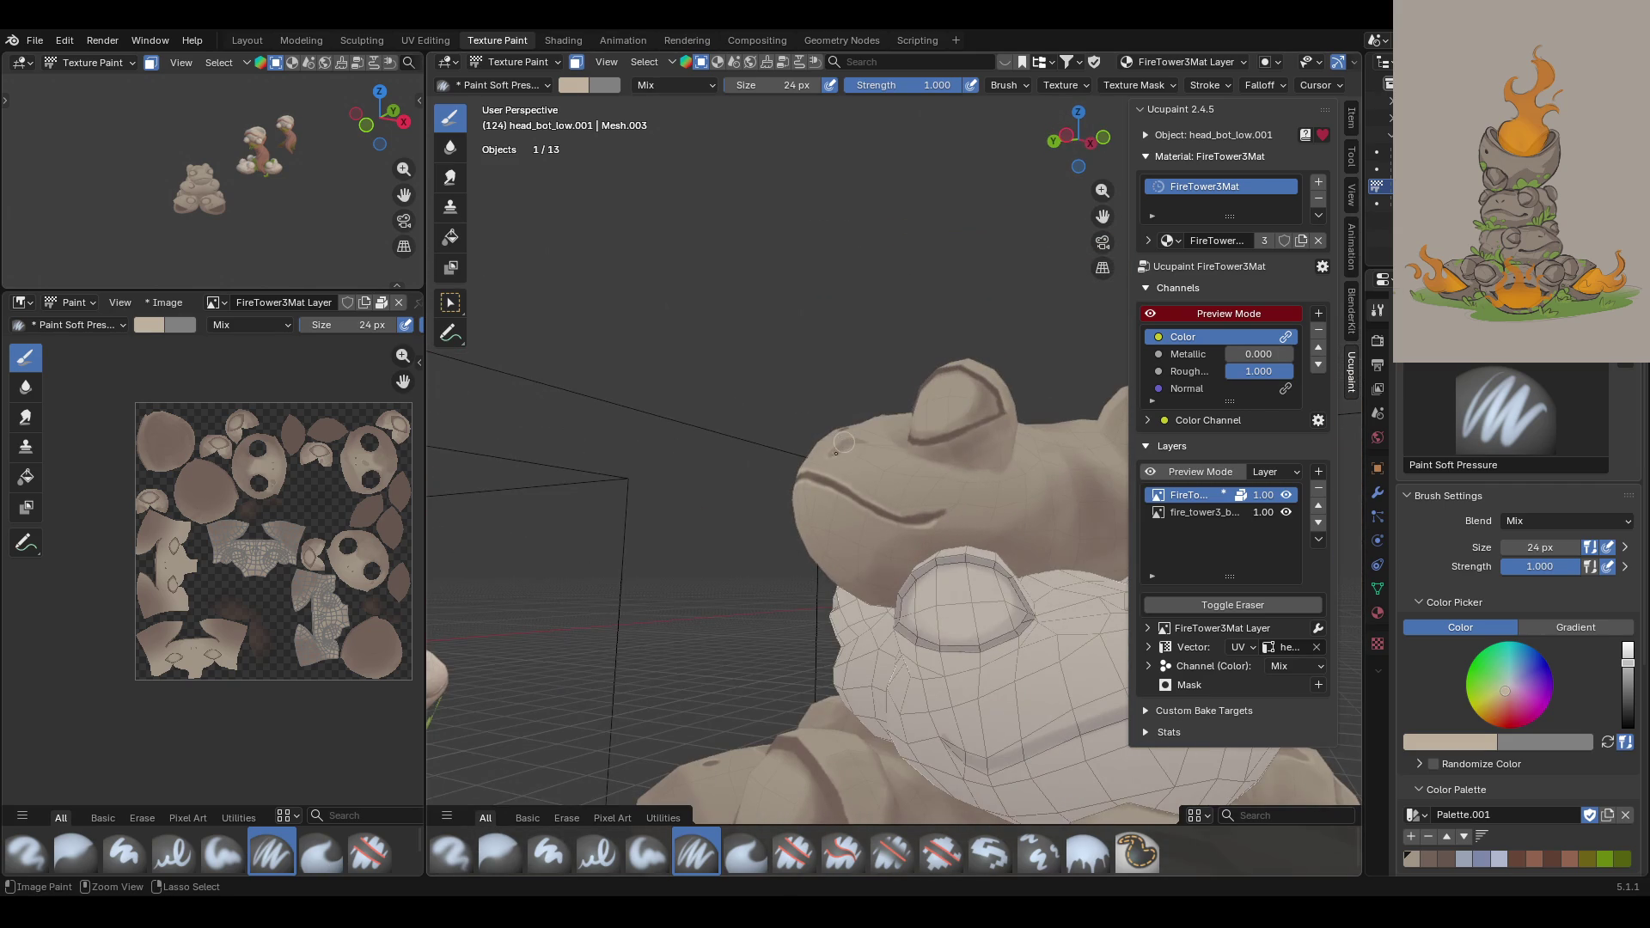
Step: Paint light highlight strokes on the frog's face just above the mouth line
scroll(889, 528, "up", 3)
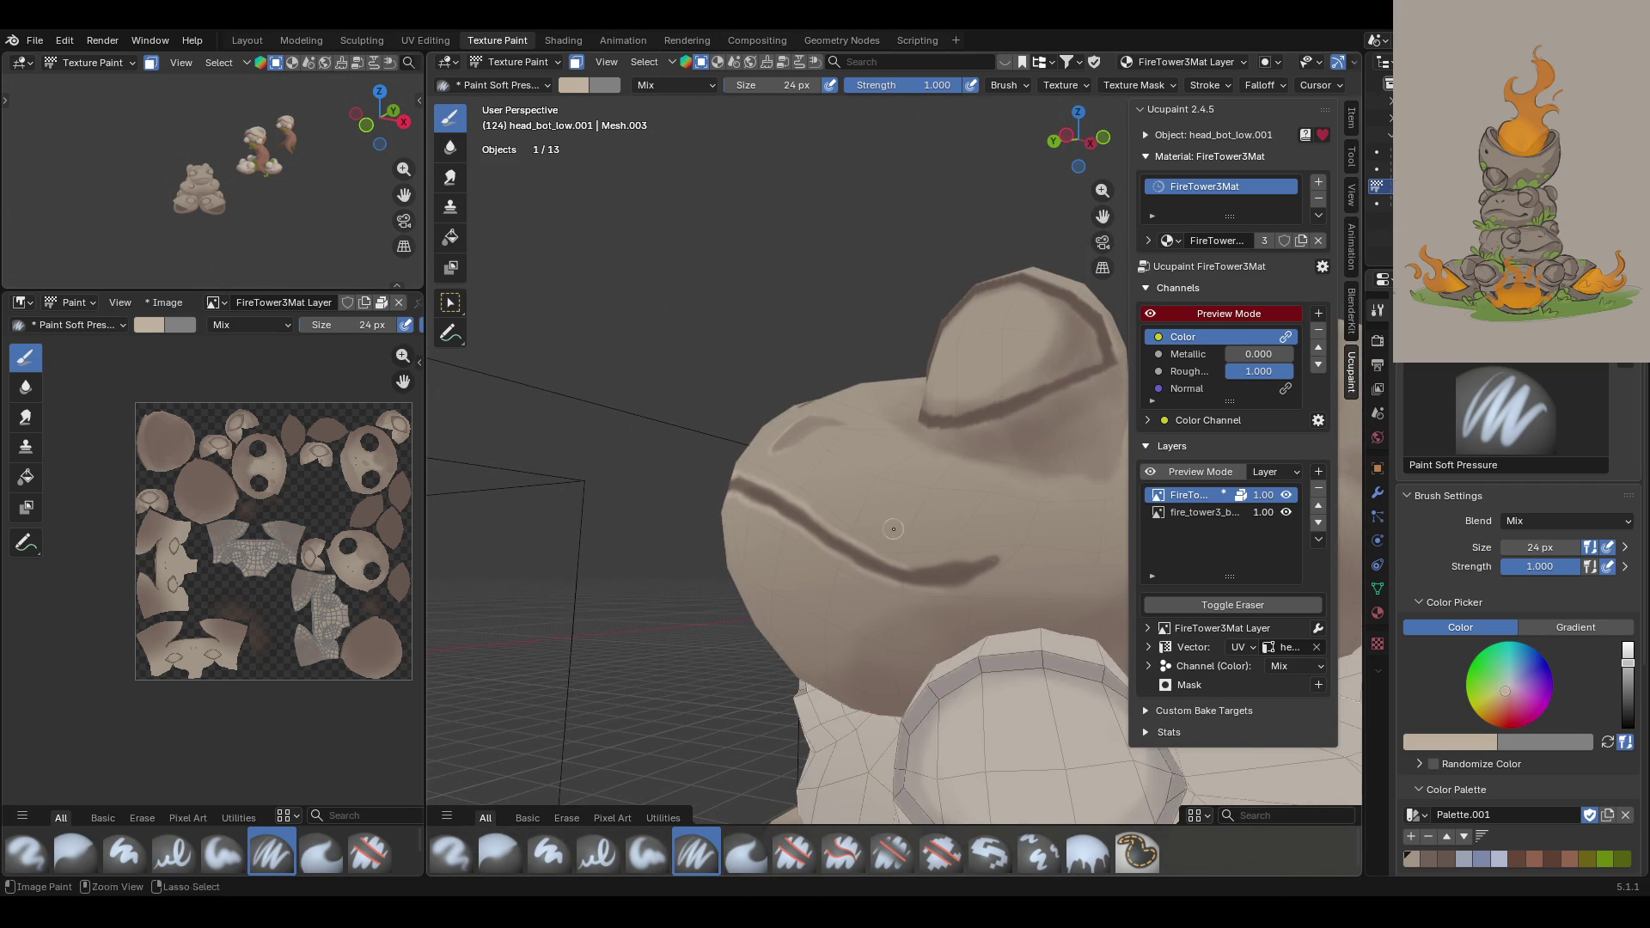
mouse_move(877, 549)
left_mouse_down()
mouse_move(890, 563)
mouse_move(997, 554)
mouse_move(915, 586)
mouse_move(967, 585)
left_mouse_up()
scroll(852, 427, "down", 6)
key("KP_Decimal")
mouse_move(851, 427)
middle_mouse_down()
mouse_move(926, 525)
mouse_move(911, 520)
middle_mouse_up()
scroll(926, 526, "up", 4)
mouse_move(735, 573)
left_mouse_down()
mouse_move(859, 523)
mouse_move(928, 518)
left_mouse_up()
left_click_drag(808, 537, 857, 539)
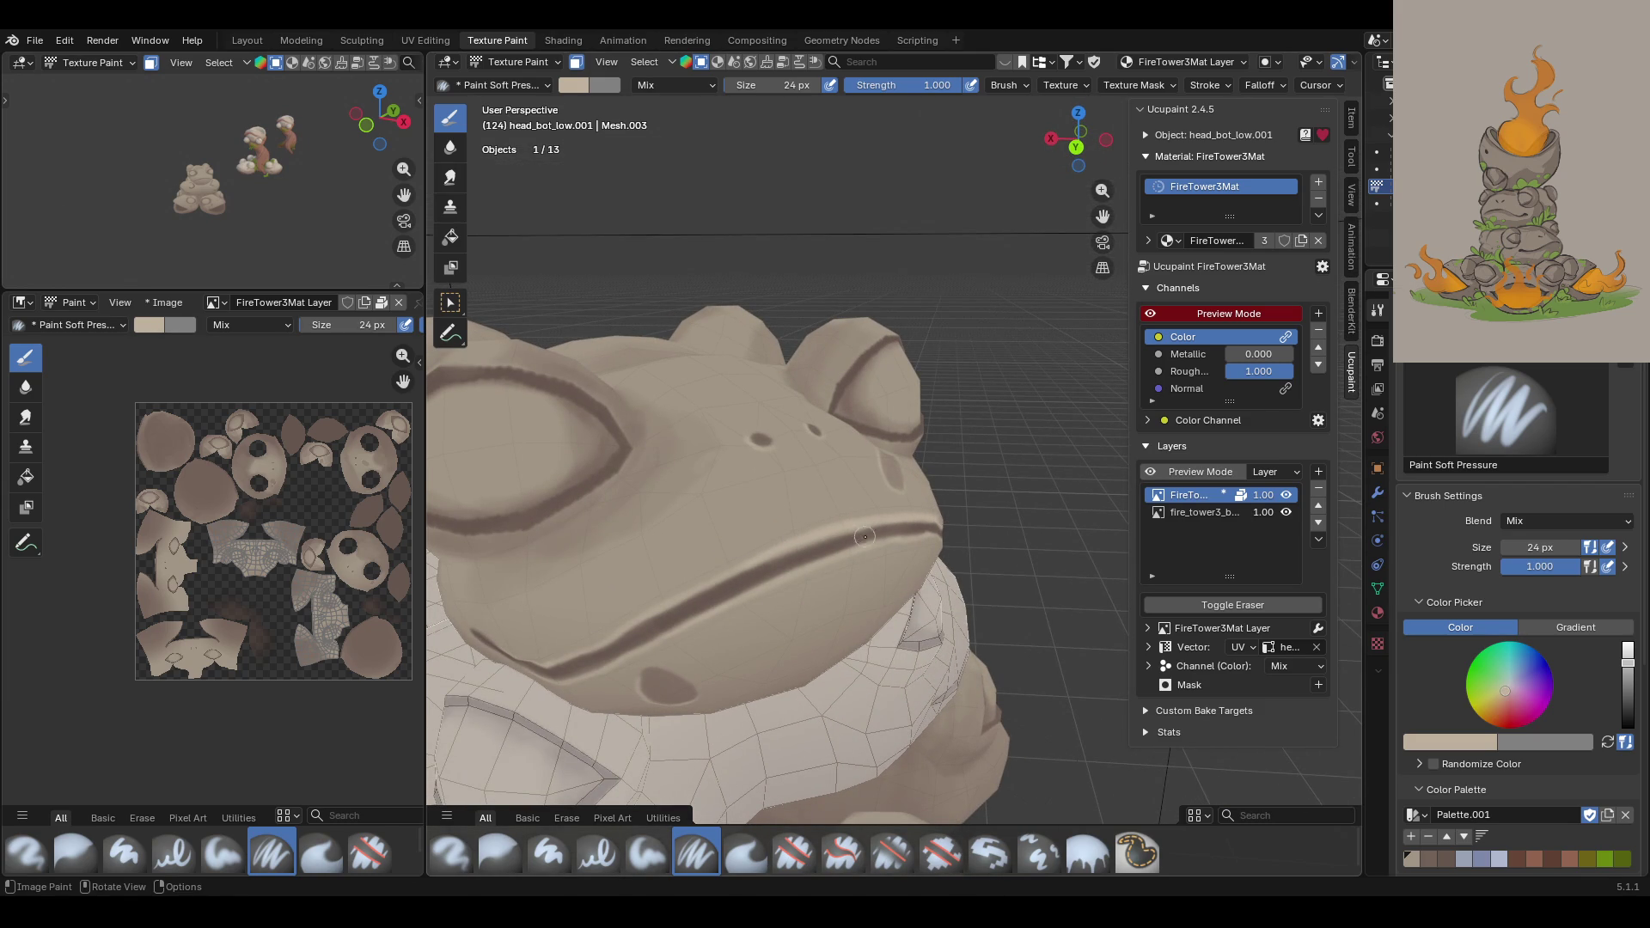
middle_click_drag(958, 478, 915, 479)
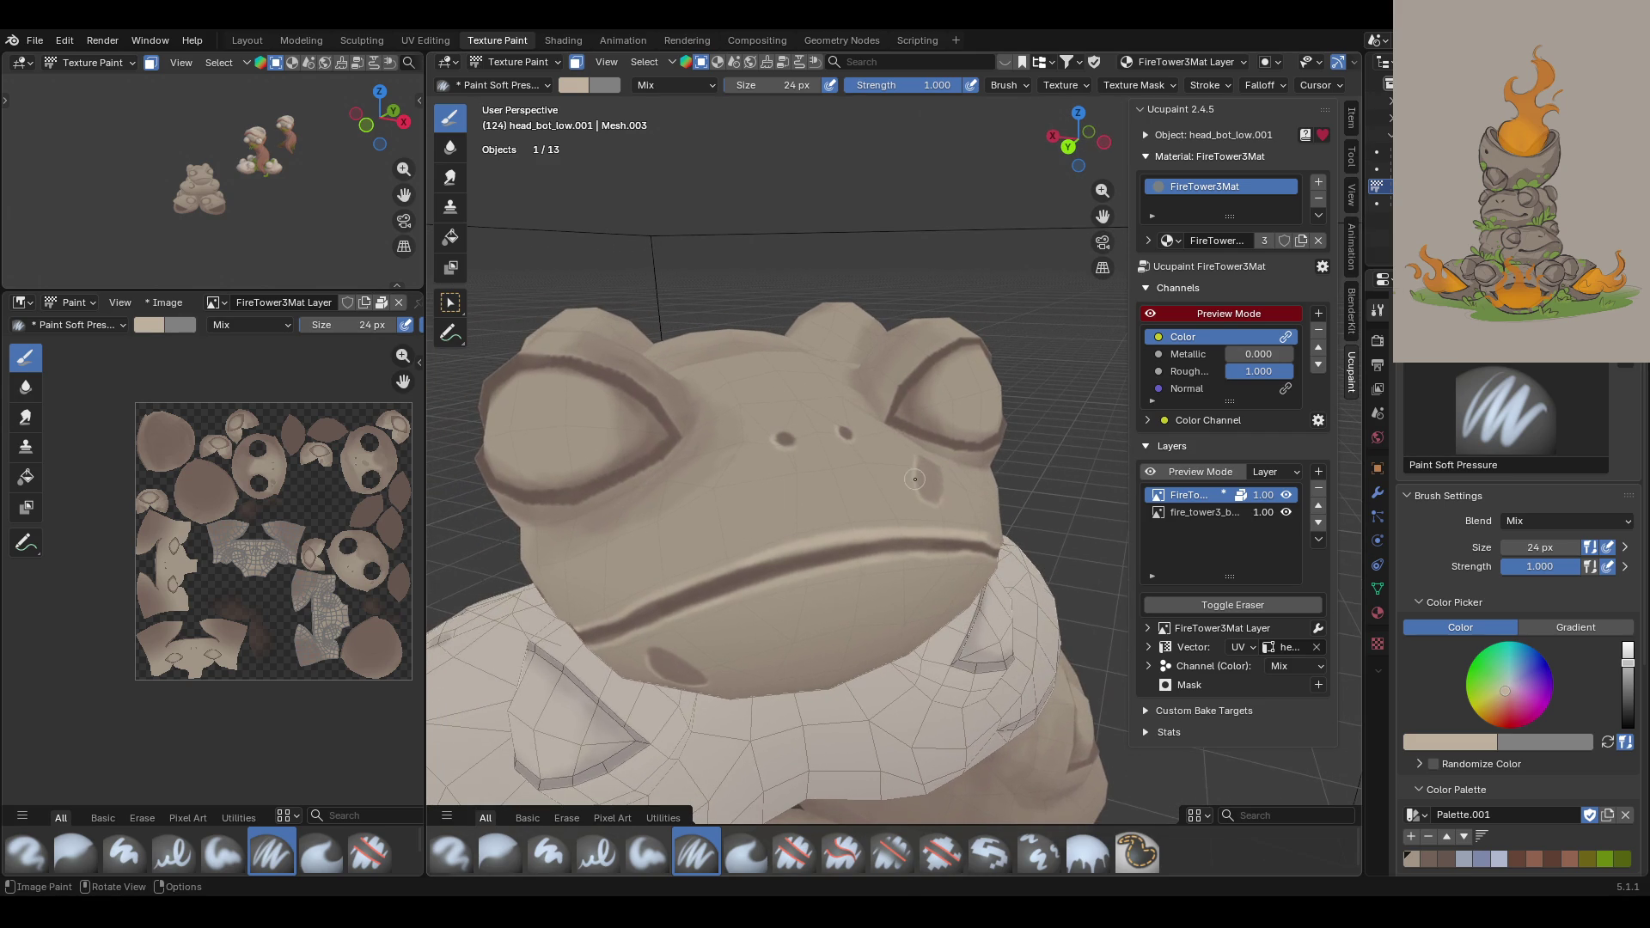
left_click_drag(924, 559, 967, 565)
Step: Touch up the frog's eyelids with short strokes on the head
middle_click_drag(970, 237, 1068, 215)
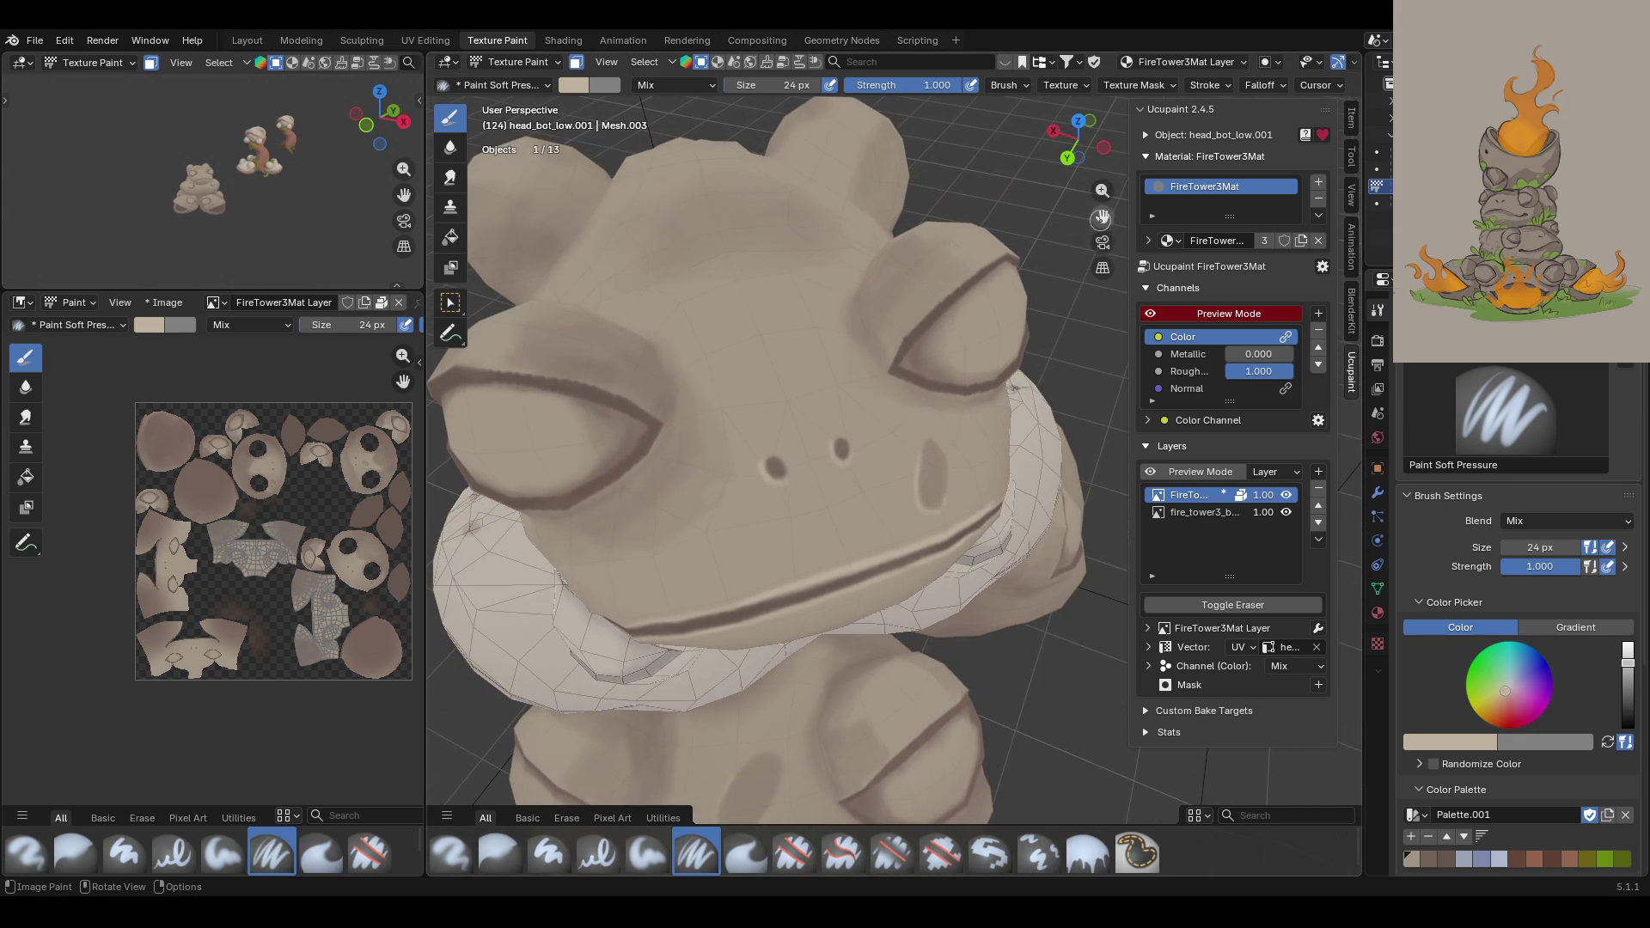
left_click_drag(1103, 215, 1056, 326)
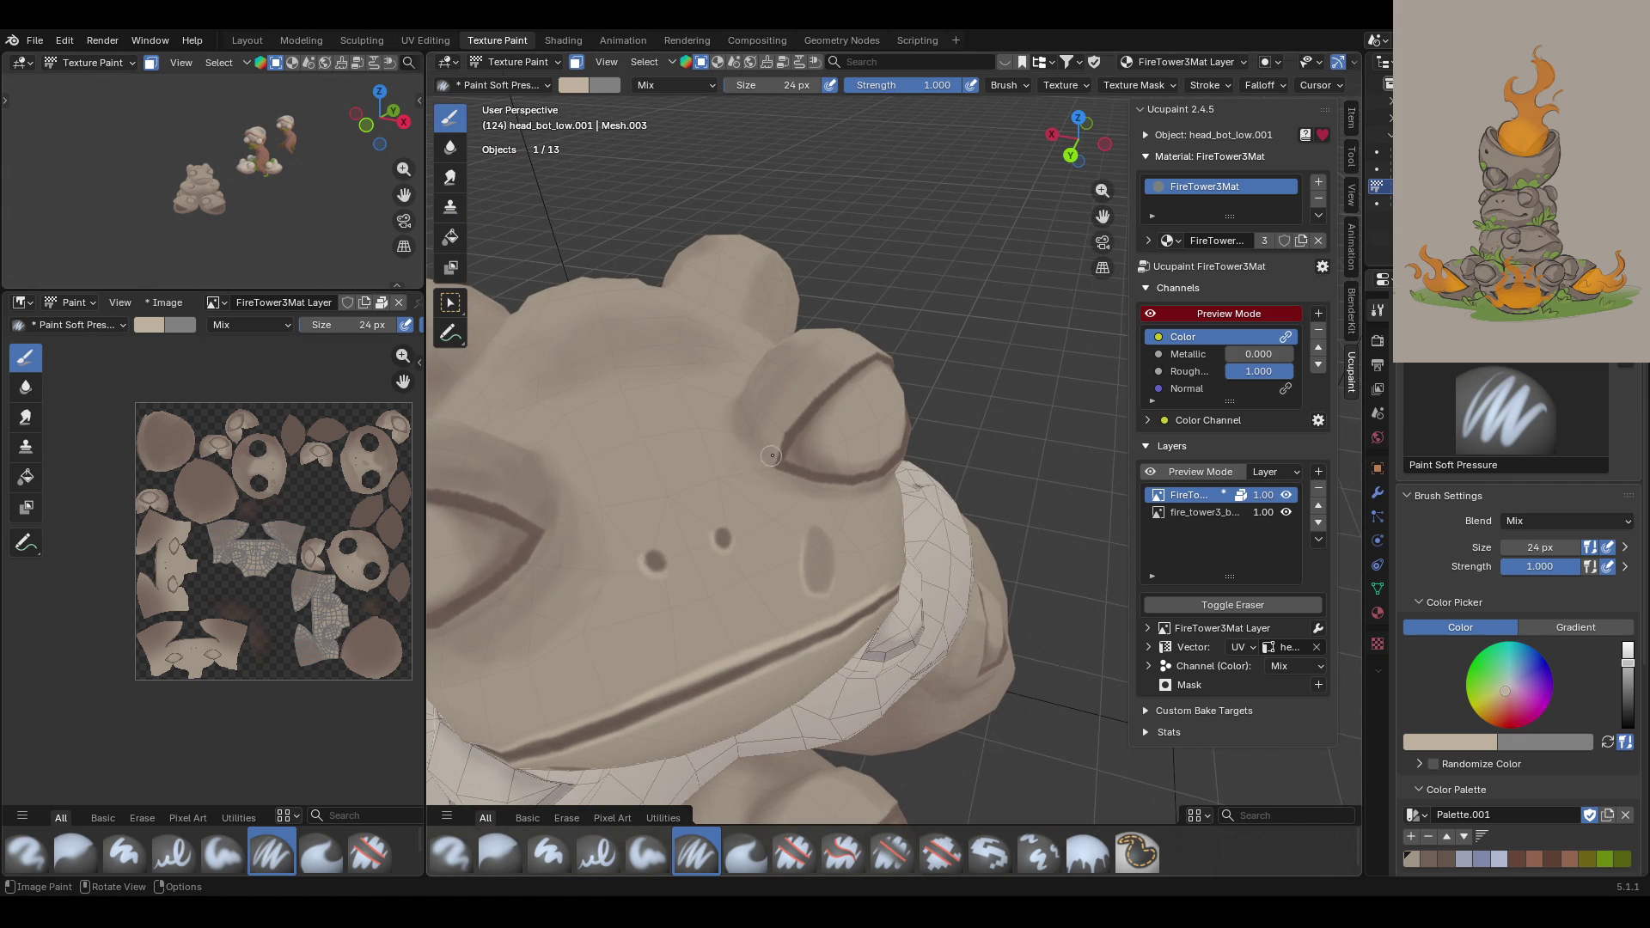
left_click_drag(774, 443, 872, 351)
middle_click_drag(660, 495, 680, 518)
left_click_drag(640, 611, 510, 660)
Step: Blend the left edge of the eye outline with beige paint
mouse_move(748, 593)
middle_mouse_down()
mouse_move(782, 343)
mouse_move(805, 346)
mouse_move(752, 368)
mouse_move(805, 367)
mouse_move(579, 376)
mouse_move(593, 378)
middle_mouse_up()
scroll(750, 610, "up", 5)
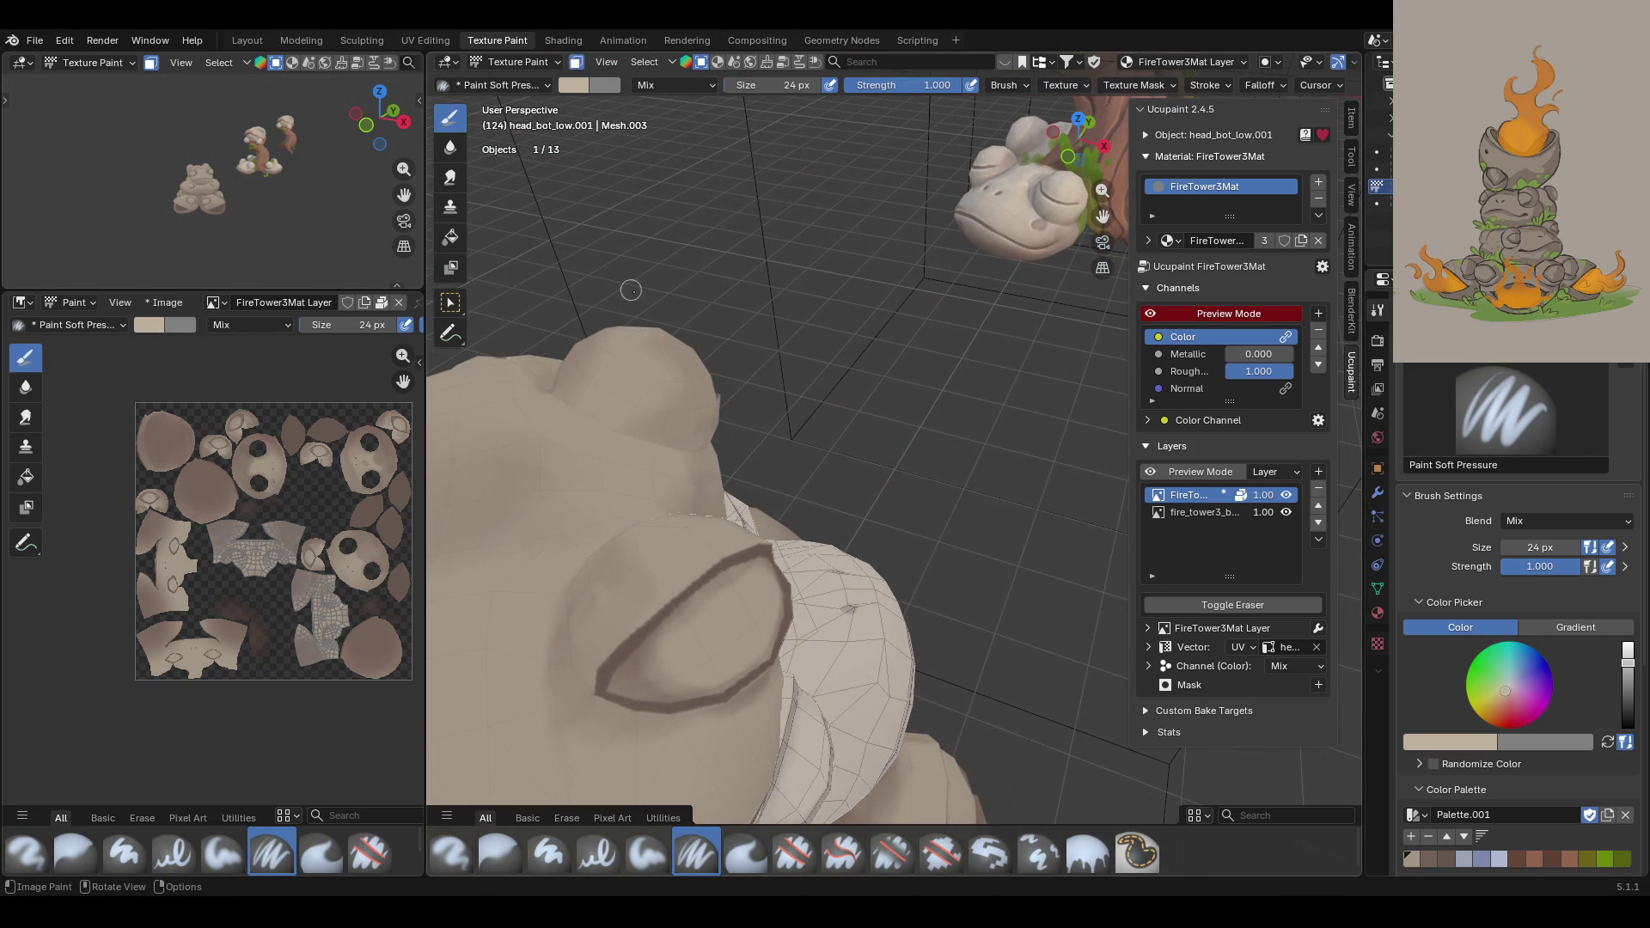
mouse_move(598, 667)
left_mouse_down()
mouse_move(753, 543)
mouse_move(708, 569)
mouse_move(726, 552)
left_mouse_up()
Step: Paint two strokes across the back of the frog head
mouse_move(830, 468)
middle_mouse_down()
mouse_move(757, 550)
mouse_move(584, 443)
middle_mouse_up()
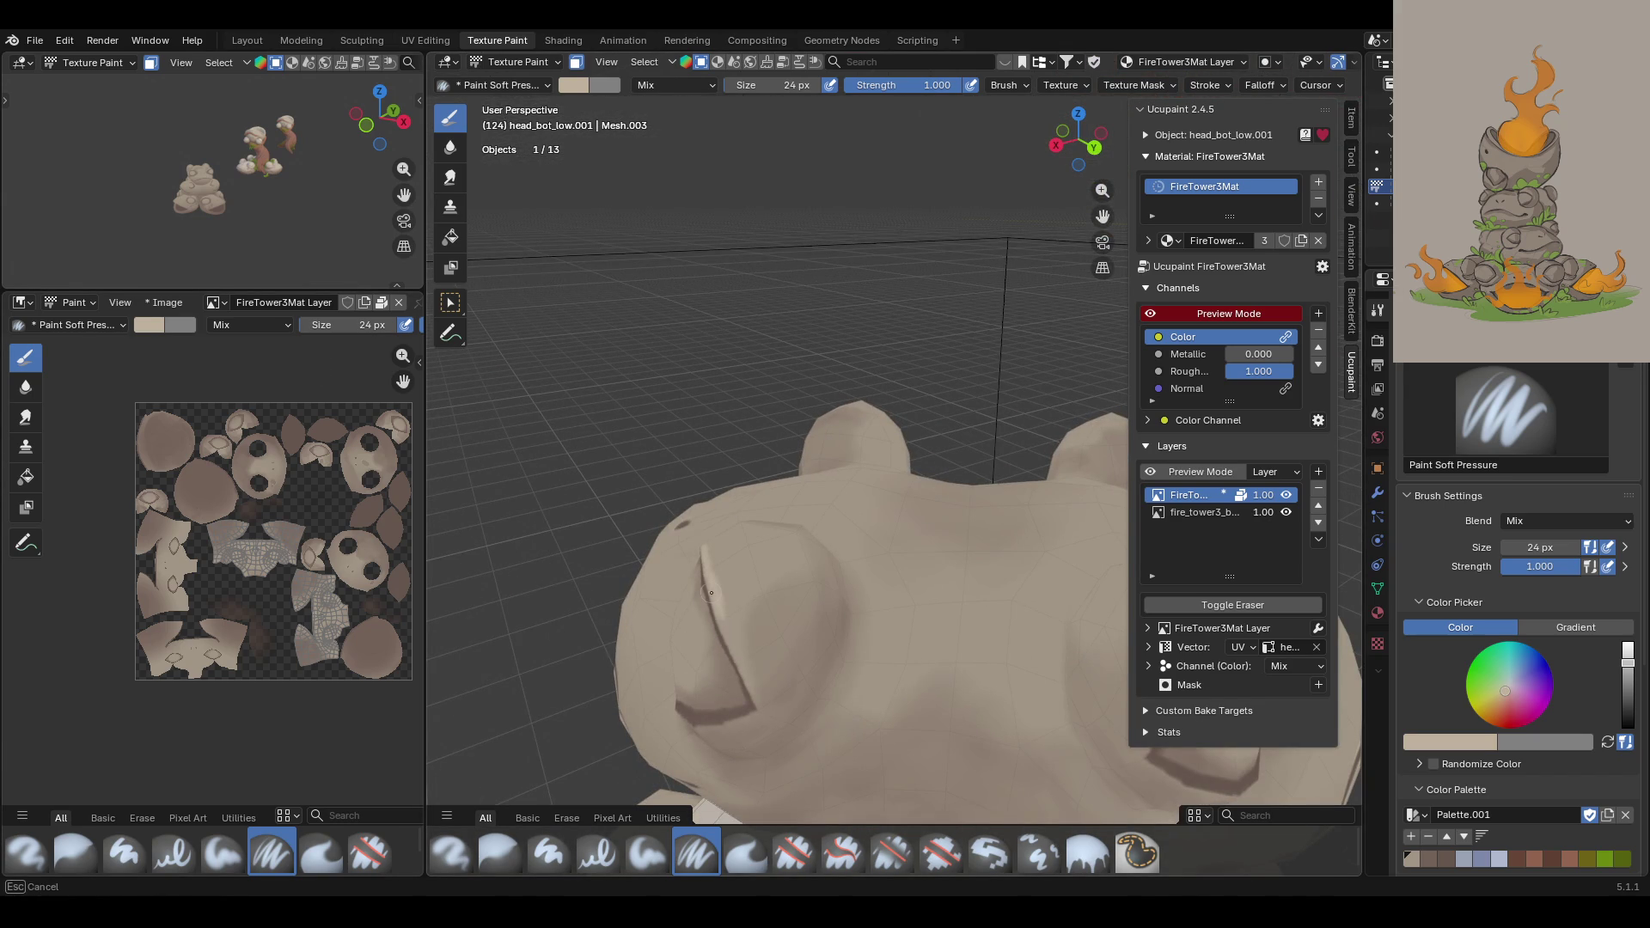
mouse_move(571, 539)
middle_mouse_down()
mouse_move(859, 344)
mouse_move(1255, 199)
middle_mouse_up()
left_click_drag(1102, 210, 821, 379)
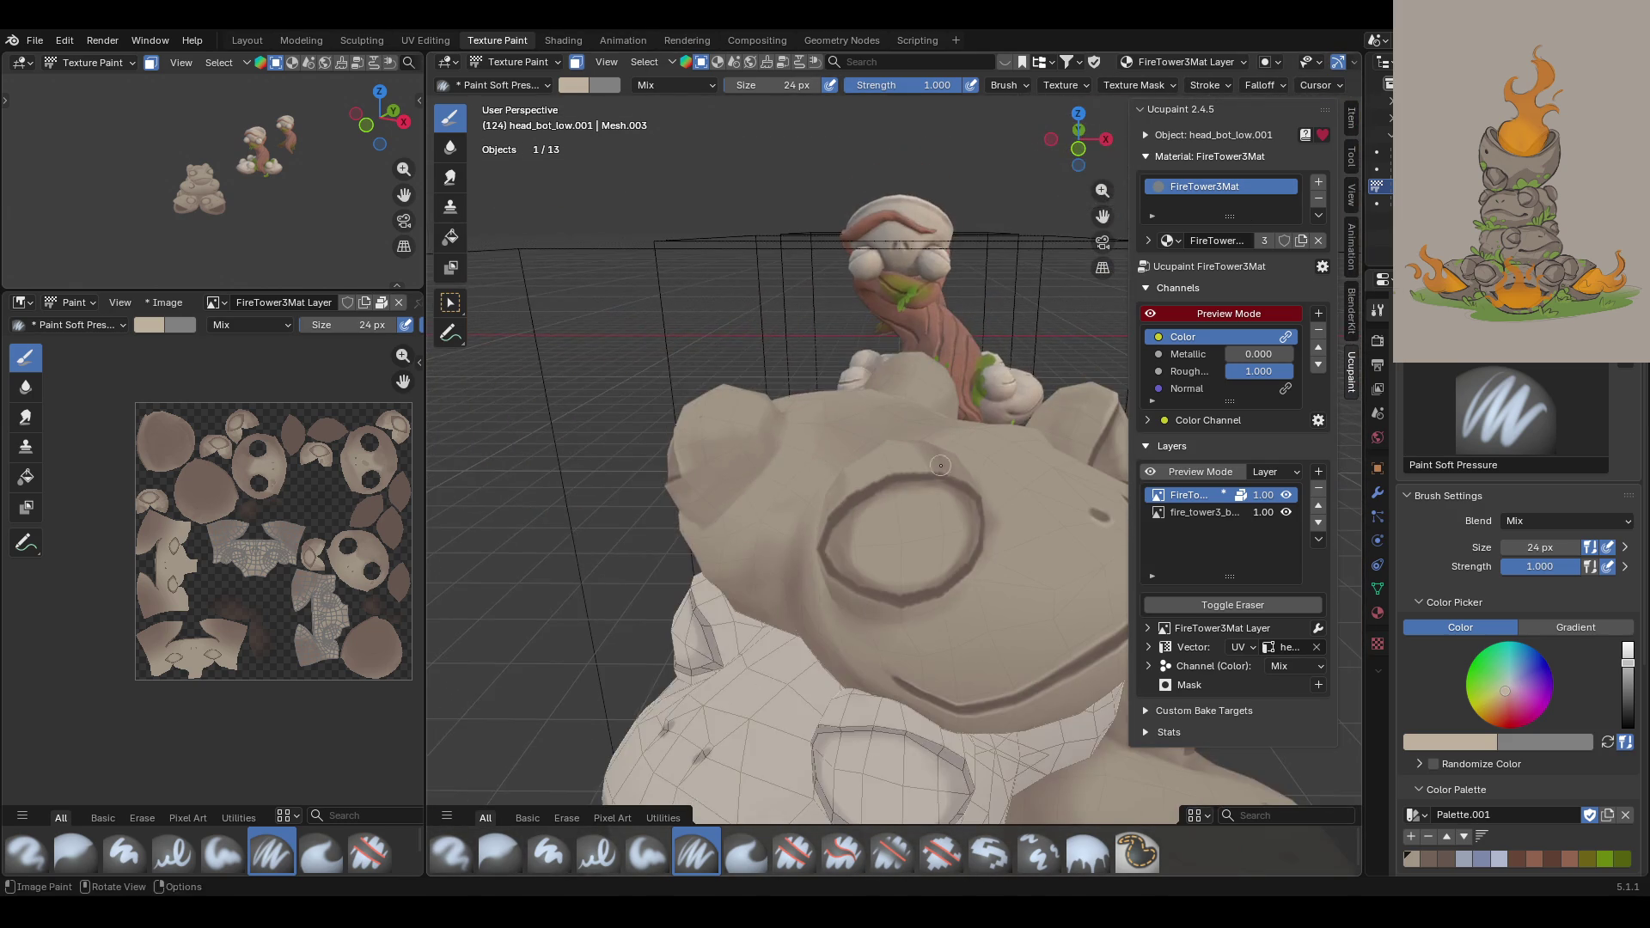
mouse_move(820, 378)
middle_mouse_down()
mouse_move(858, 588)
mouse_move(912, 568)
middle_mouse_up()
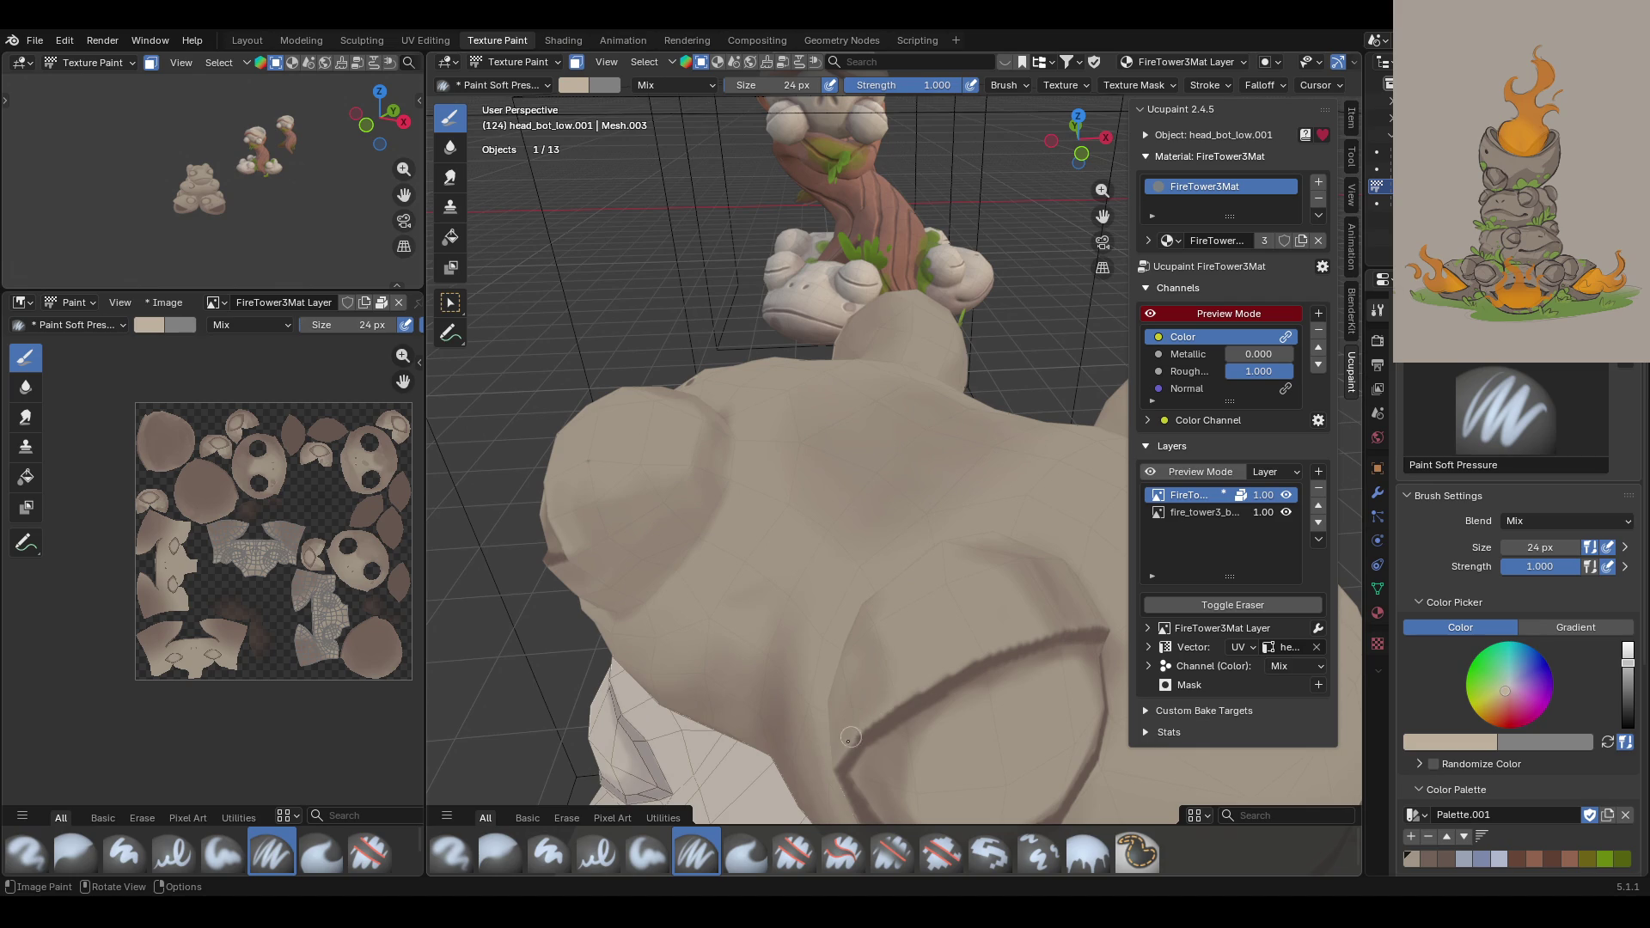
left_click_drag(845, 744, 1043, 633)
mouse_move(900, 696)
left_mouse_down()
mouse_move(950, 662)
mouse_move(1102, 622)
left_mouse_up()
Step: Darken the mouth groove with two dark strokes, then zoom out to view the whole frog stack
mouse_move(1101, 622)
middle_mouse_down()
mouse_move(733, 516)
mouse_move(914, 547)
mouse_move(901, 543)
middle_mouse_up()
scroll(900, 542, "down", 4)
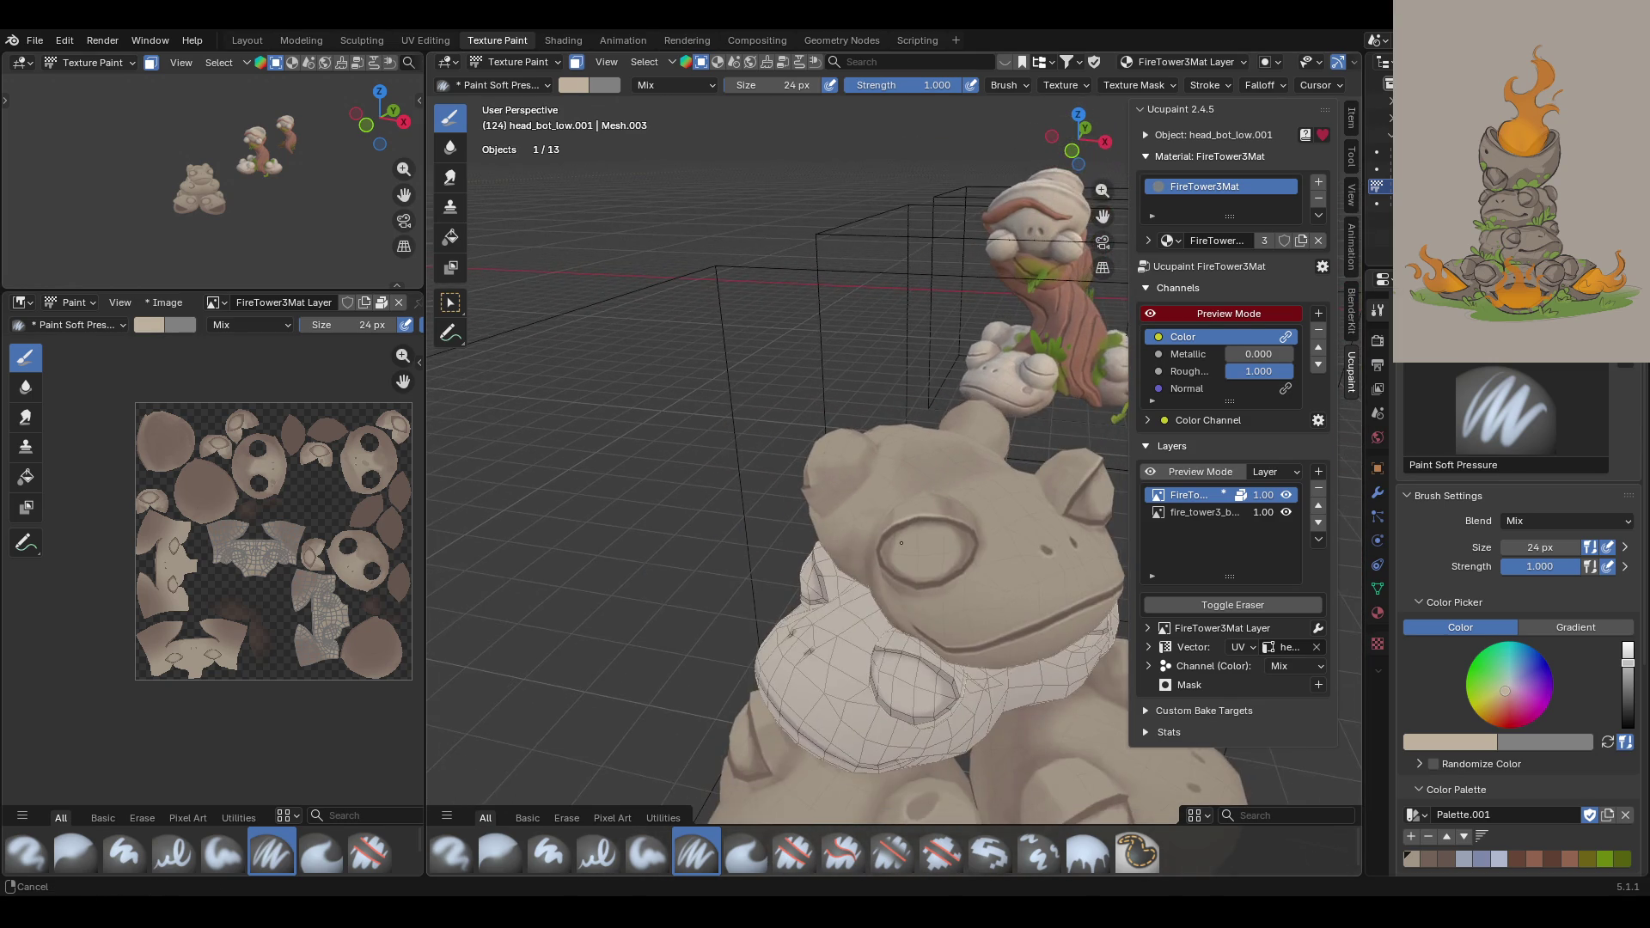
scroll(901, 542, "up", 1)
scroll(886, 507, "up", 3)
mouse_move(877, 494)
middle_mouse_down()
mouse_move(849, 445)
mouse_move(808, 636)
mouse_move(795, 655)
mouse_move(771, 644)
middle_mouse_up()
scroll(804, 656, "up", 3)
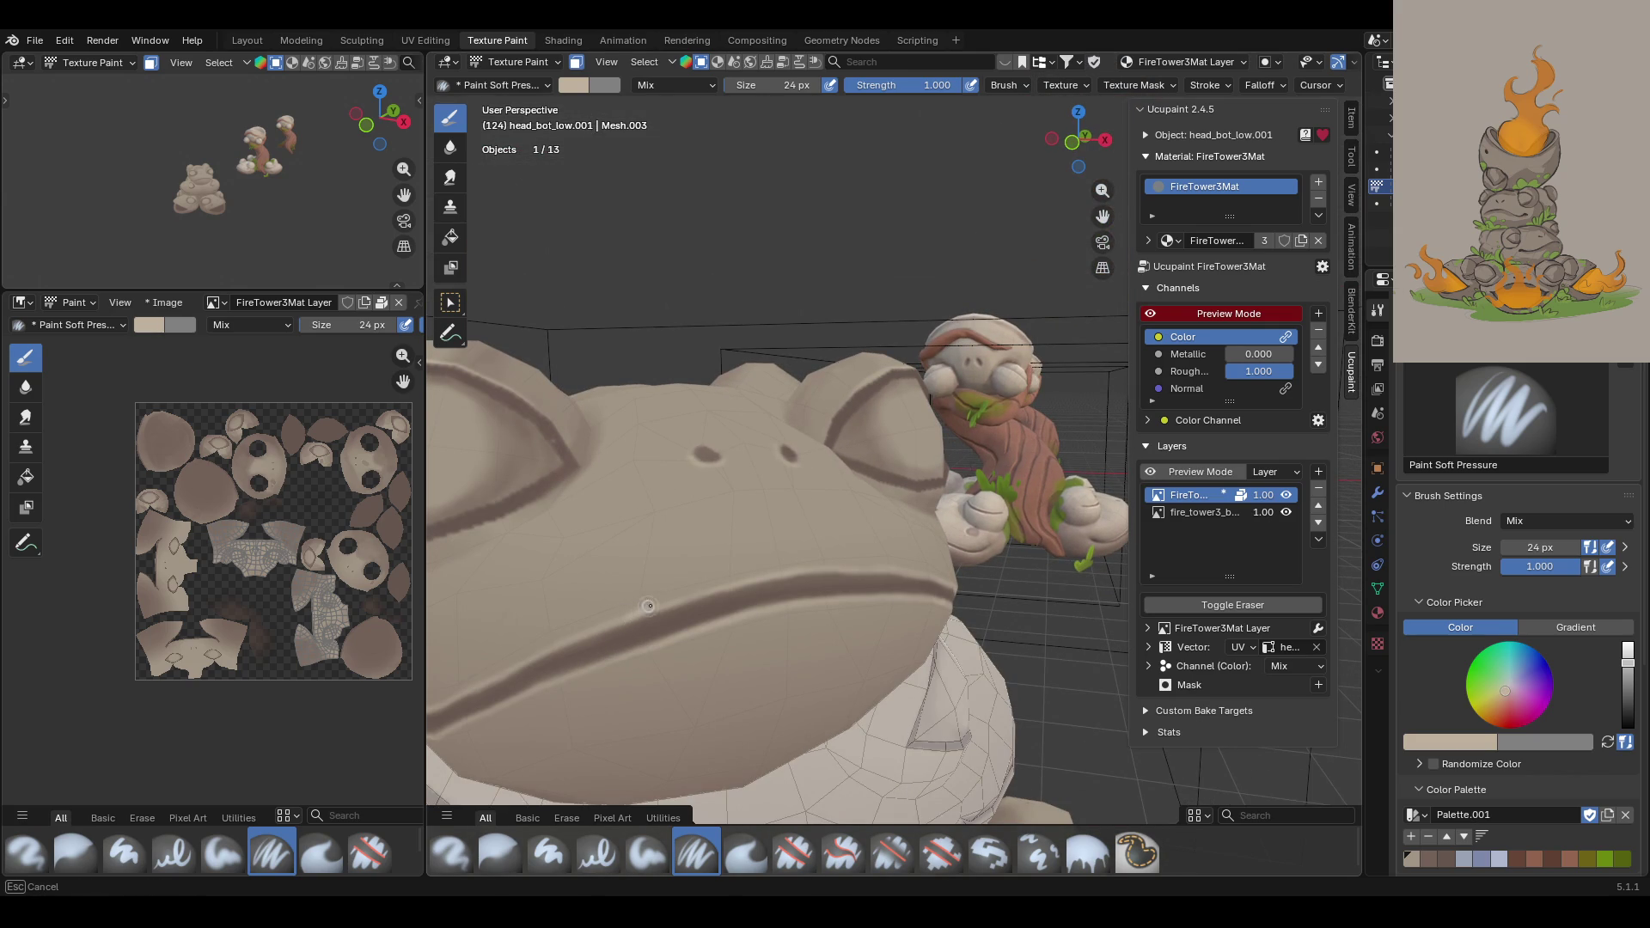
mouse_move(769, 573)
left_mouse_down("ctrl")
mouse_move(637, 619)
mouse_move(780, 572)
mouse_move(893, 576)
left_mouse_up("ctrl")
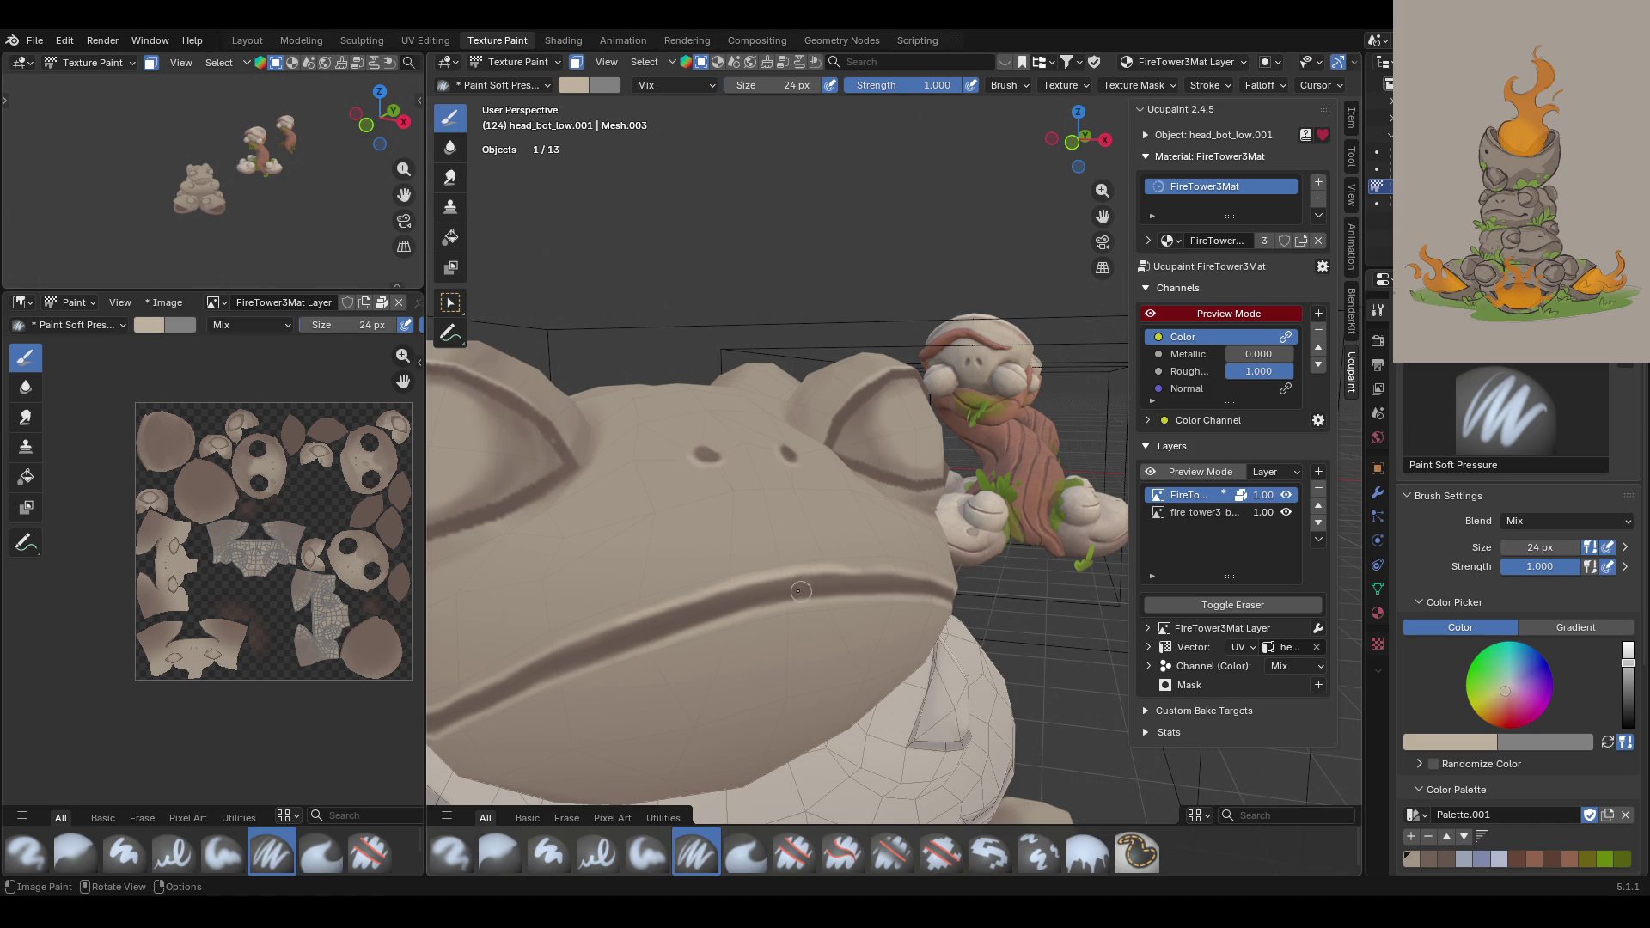
mouse_move(671, 605)
left_mouse_down()
mouse_move(849, 571)
mouse_move(937, 593)
left_mouse_up()
scroll(697, 599, "down", 6)
mouse_move(697, 600)
middle_mouse_down()
mouse_move(938, 664)
mouse_move(940, 646)
middle_mouse_up()
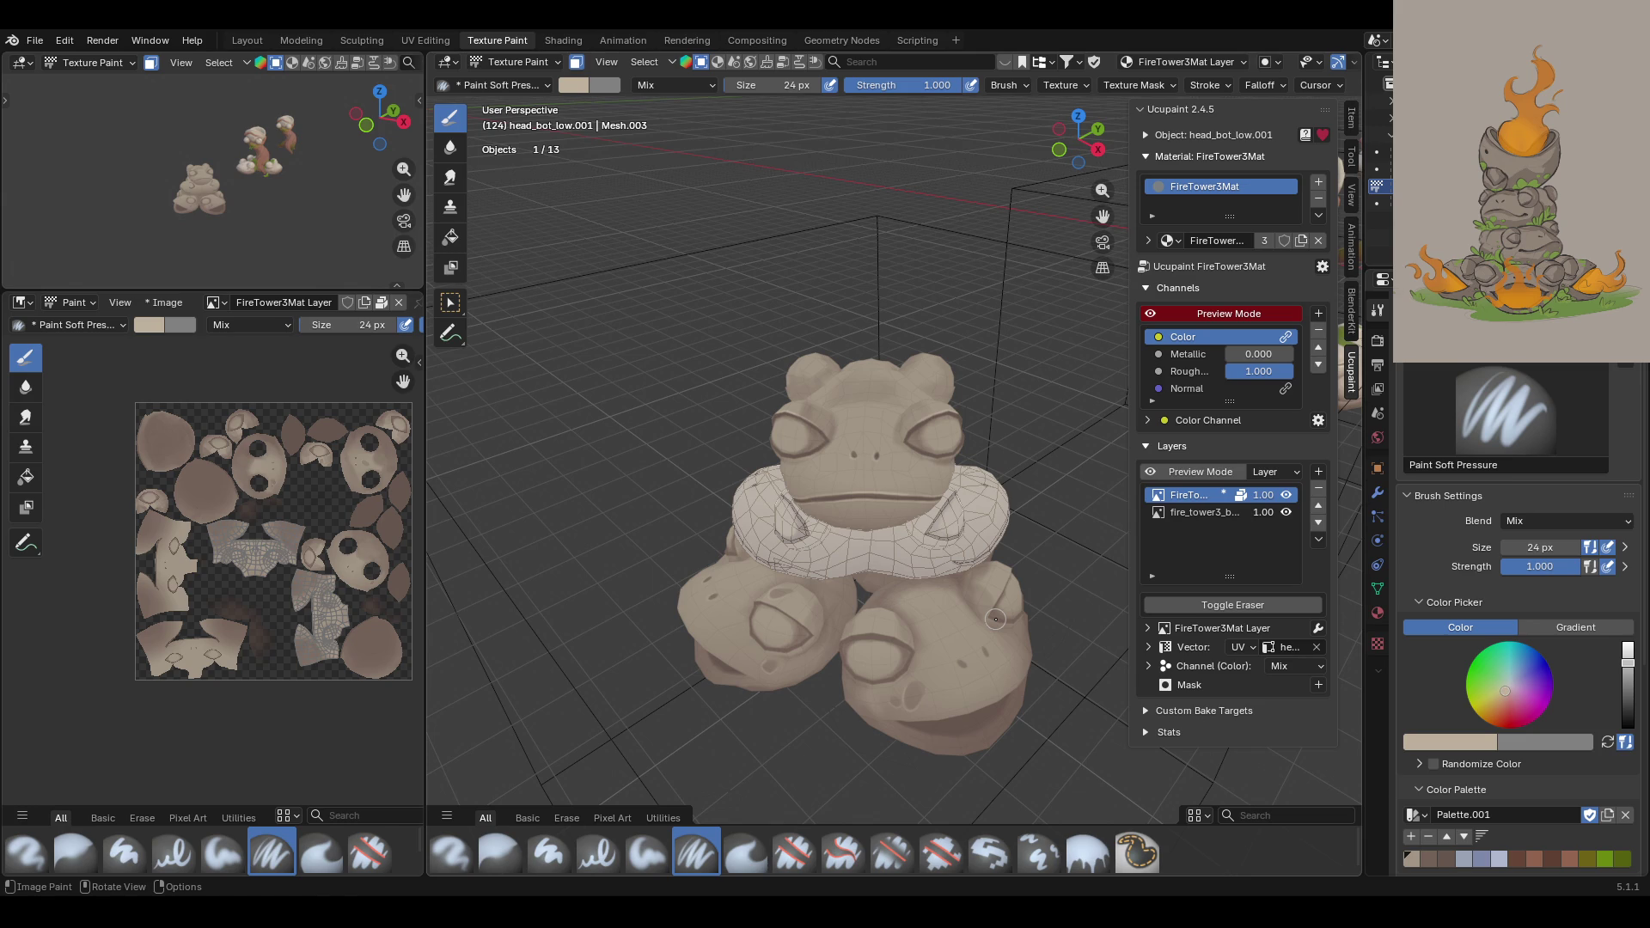
Step: Paint dark outline strokes down the frog's eye and on its ear
mouse_move(996, 619)
middle_mouse_down()
mouse_move(1025, 660)
mouse_move(1083, 326)
mouse_move(920, 388)
mouse_move(936, 382)
middle_mouse_up()
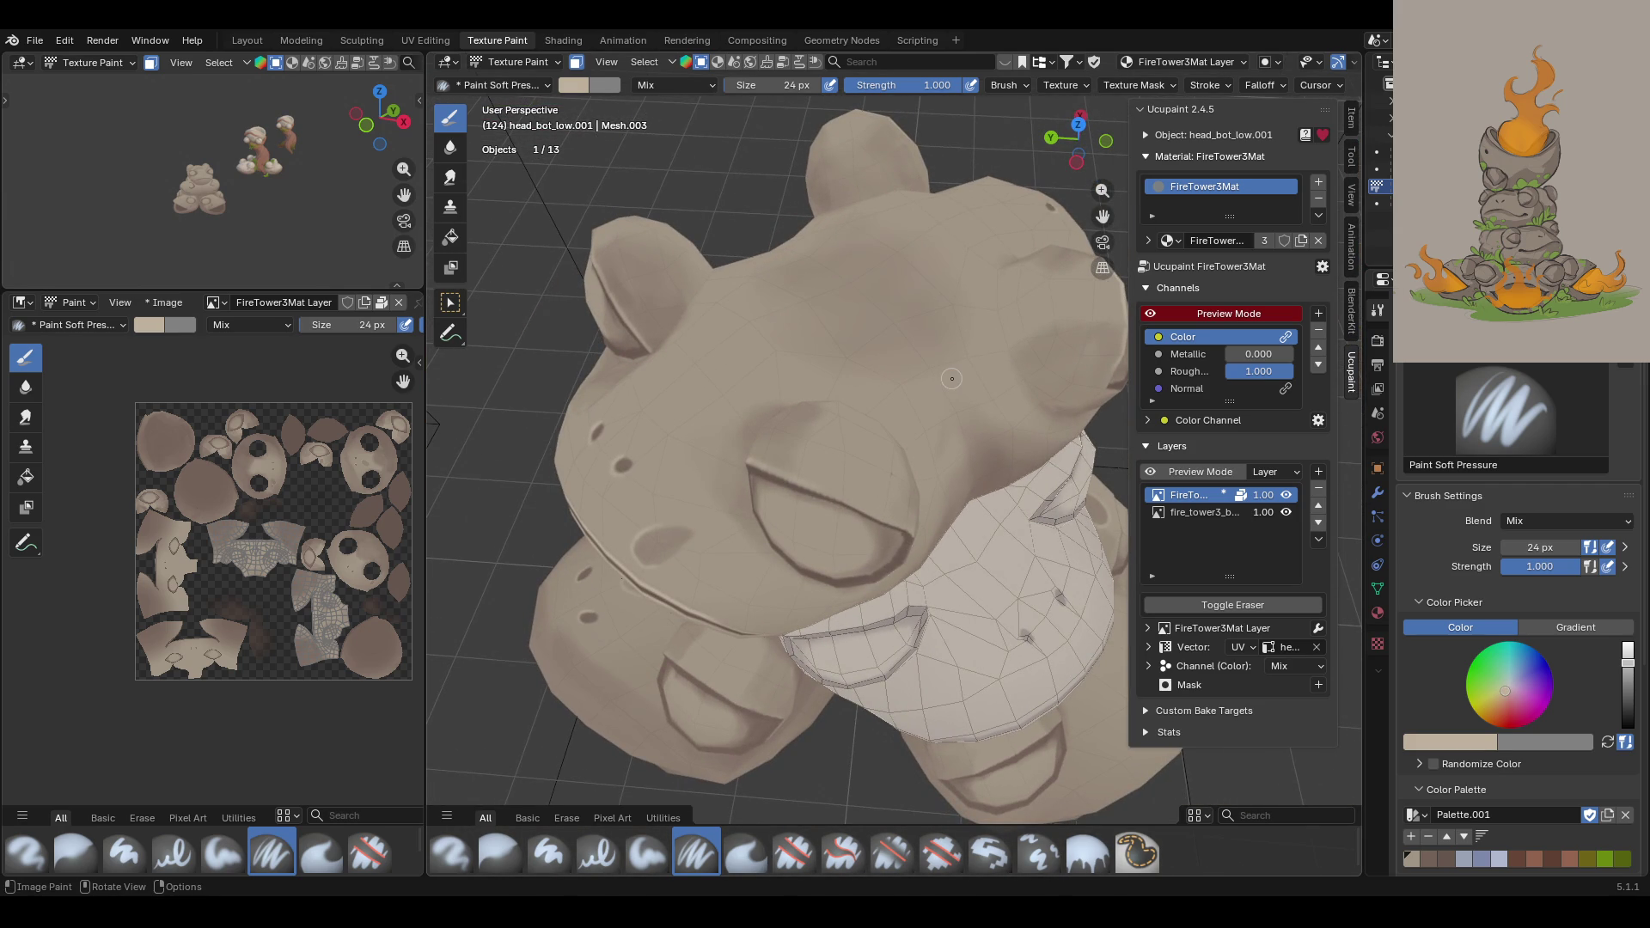
left_click_drag(780, 473, 901, 528)
middle_click_drag(918, 496, 789, 462)
left_click_drag(827, 469, 870, 543)
mouse_move(893, 567)
middle_mouse_down()
mouse_move(939, 400)
mouse_move(1006, 674)
middle_mouse_up()
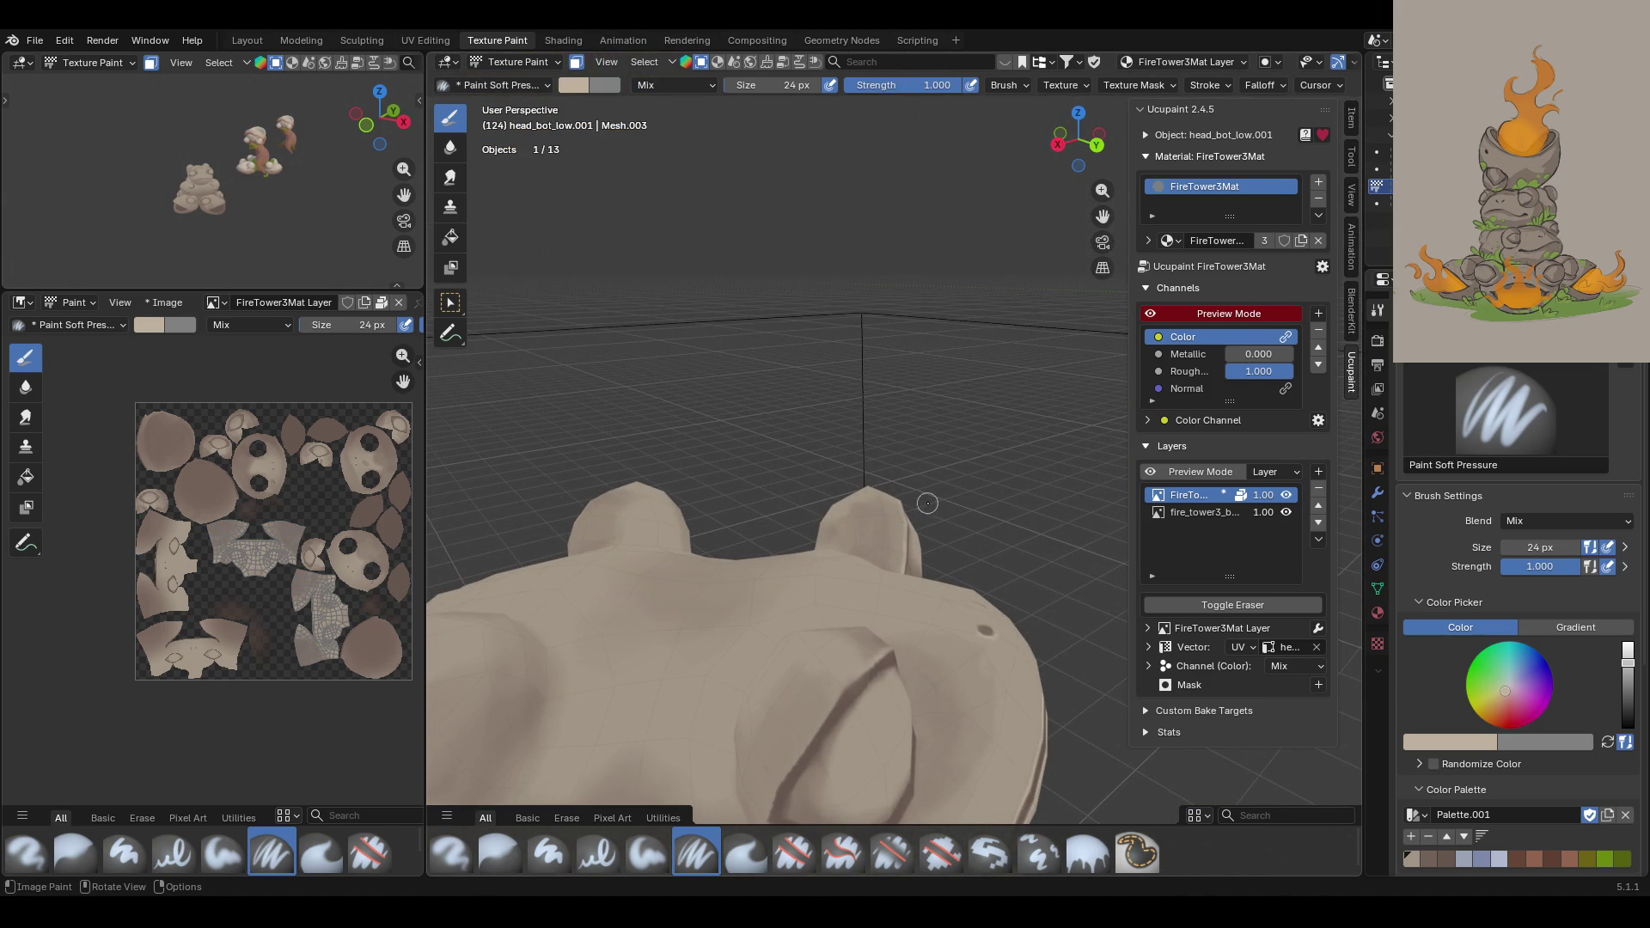
mouse_move(804, 742)
left_mouse_down()
mouse_move(851, 679)
mouse_move(806, 731)
left_mouse_up()
Step: Zoom out over the whole tower, then select the Paint Soft brush and brown swatch
scroll(1036, 424, "down", 8)
middle_click_drag(1035, 423, 524, 438)
mouse_move(952, 692)
middle_mouse_down()
mouse_move(878, 510)
mouse_move(644, 502)
mouse_move(593, 464)
middle_mouse_up()
mouse_move(653, 343)
middle_mouse_down()
mouse_move(558, 370)
mouse_move(602, 404)
mouse_move(584, 378)
mouse_move(525, 374)
mouse_move(495, 314)
mouse_move(516, 318)
middle_mouse_up()
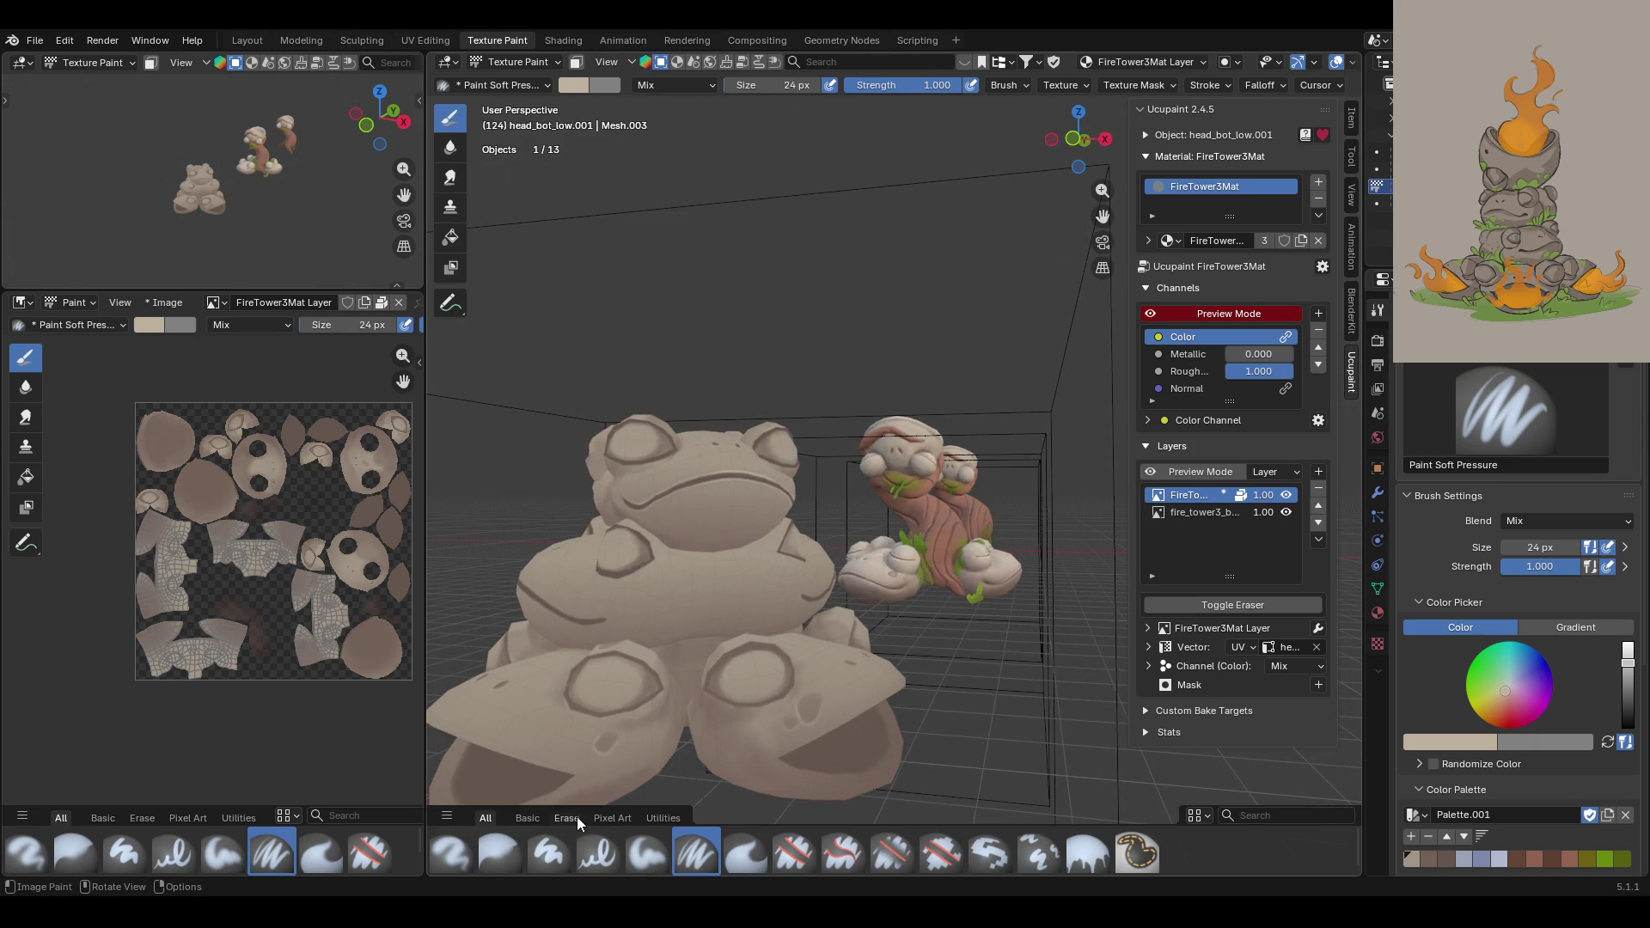
left_click(648, 853)
left_click(1429, 858)
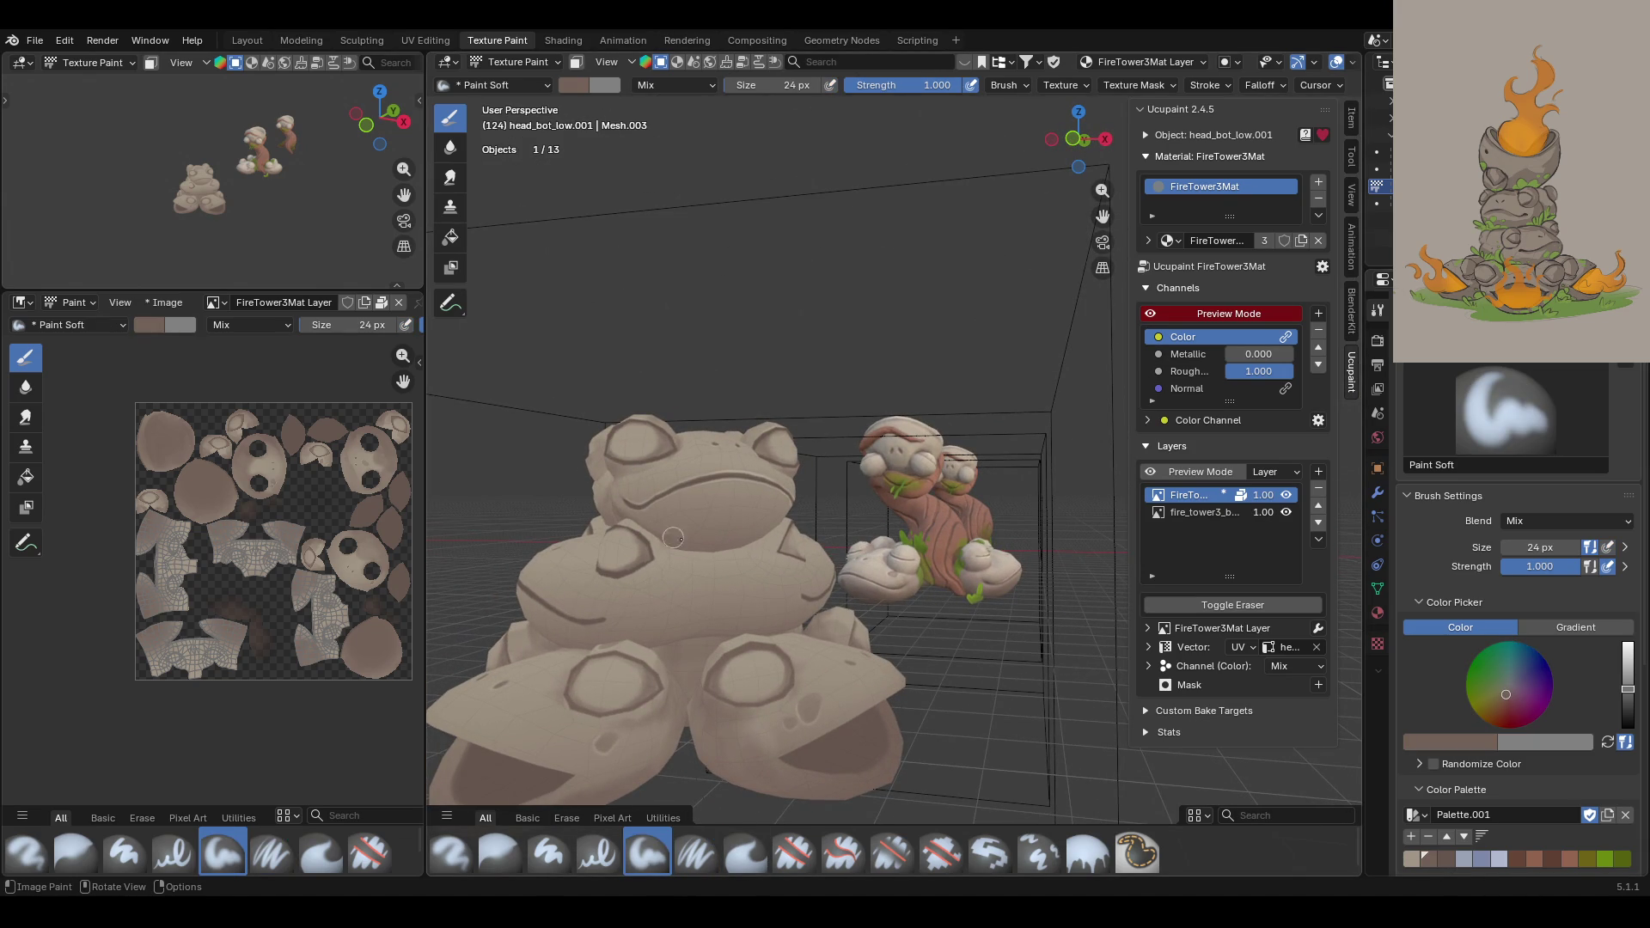
Step: Paint a brown stroke on the toad and toggle the Ucupaint layer and channel previews
mouse_move(709, 545)
left_mouse_down()
mouse_move(706, 523)
mouse_move(648, 523)
left_mouse_up()
middle_click_drag(803, 509, 672, 543)
left_click(1149, 478)
left_click(1148, 478)
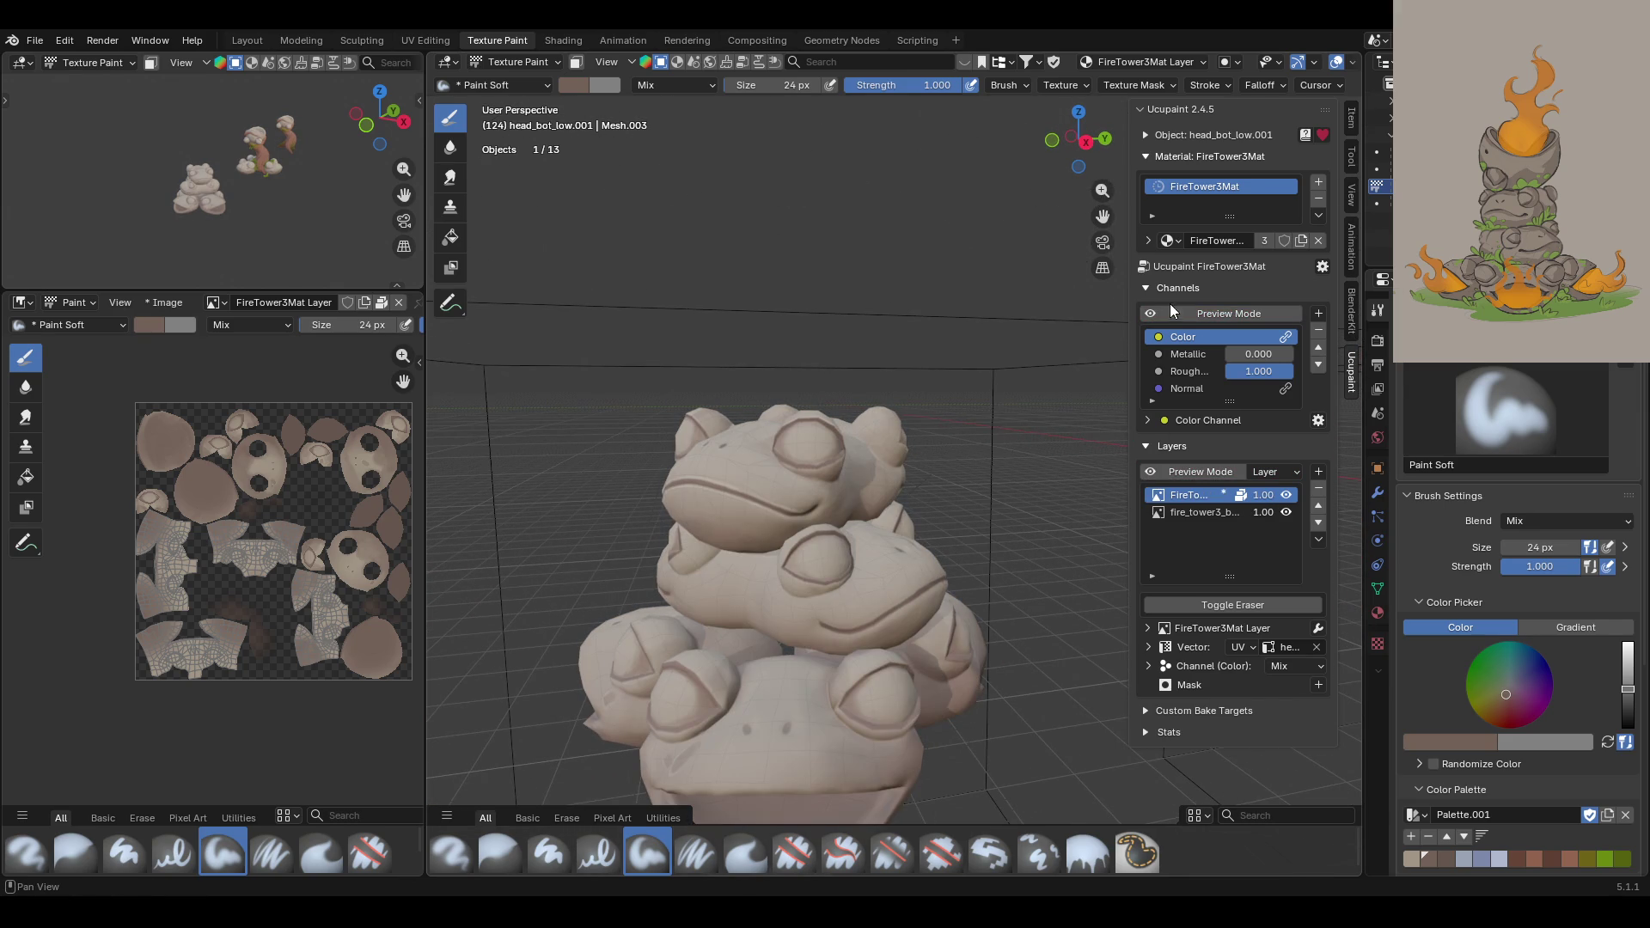
left_click(577, 65)
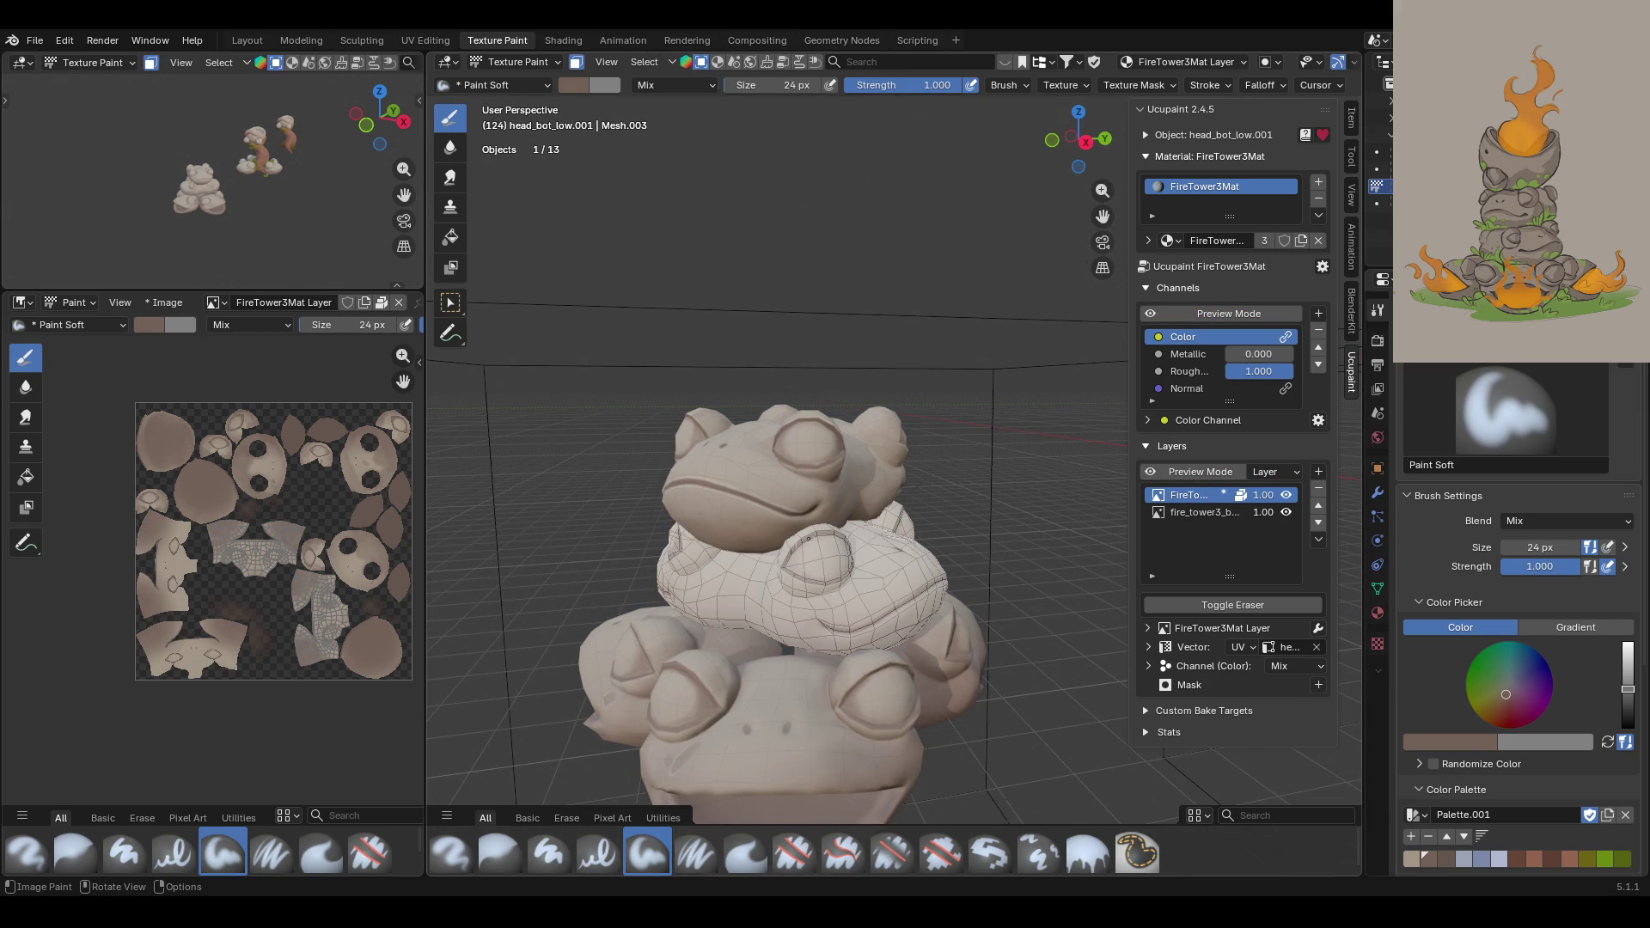
left_click(1195, 313)
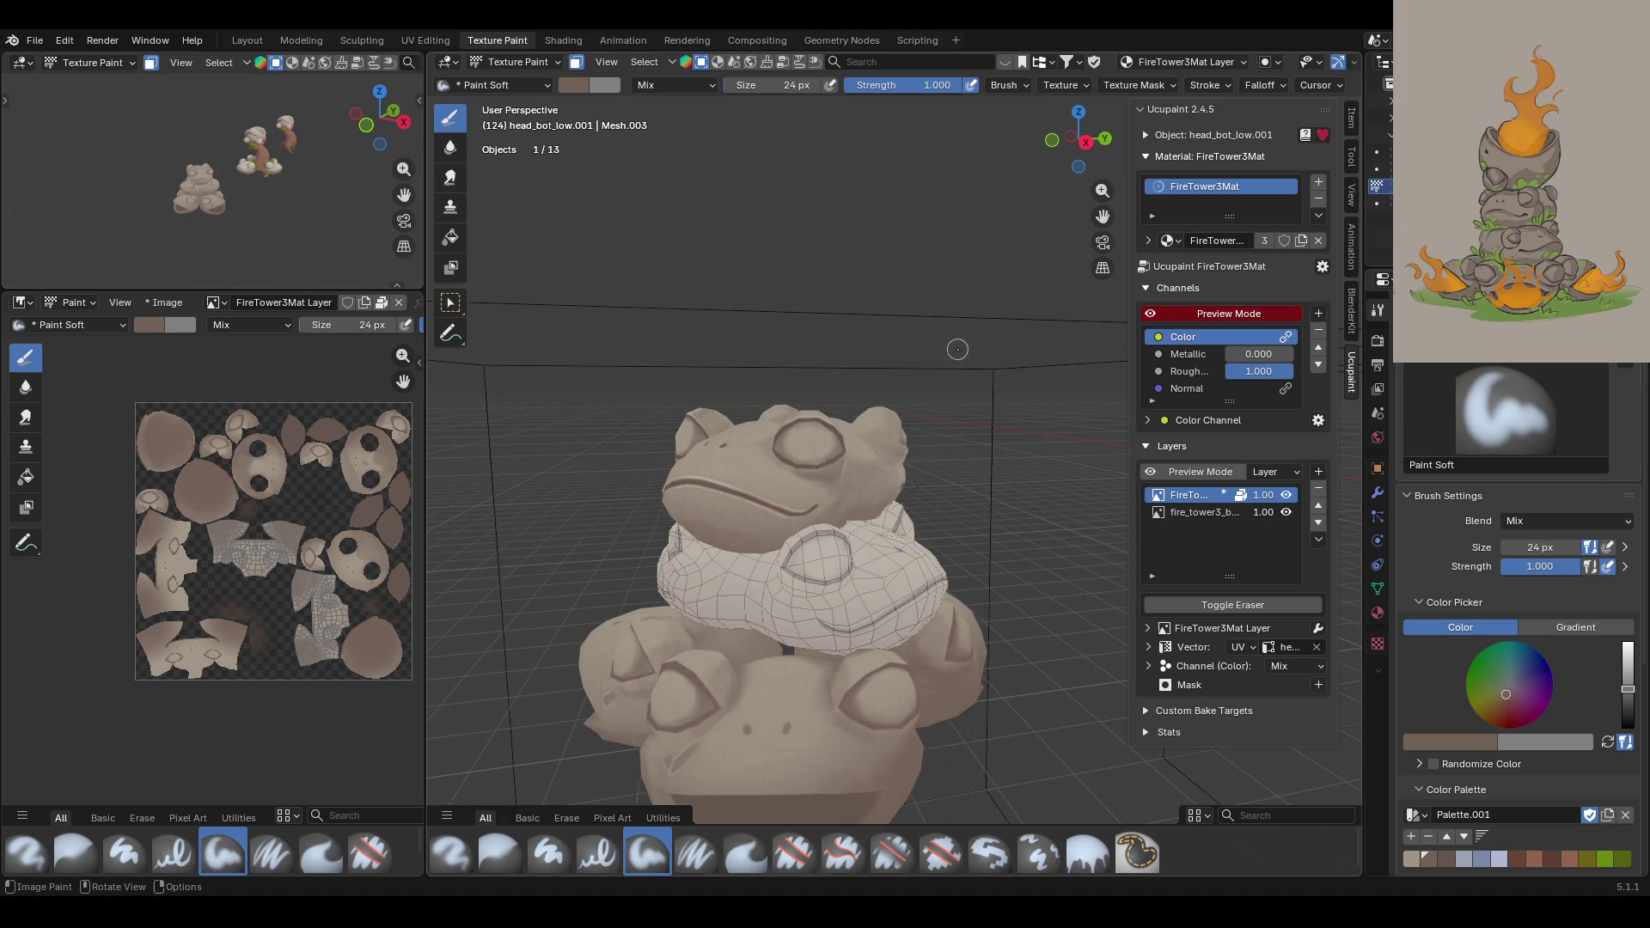
Step: Brush brown shading across the middle toad's neck
left_click_drag(817, 532, 796, 540)
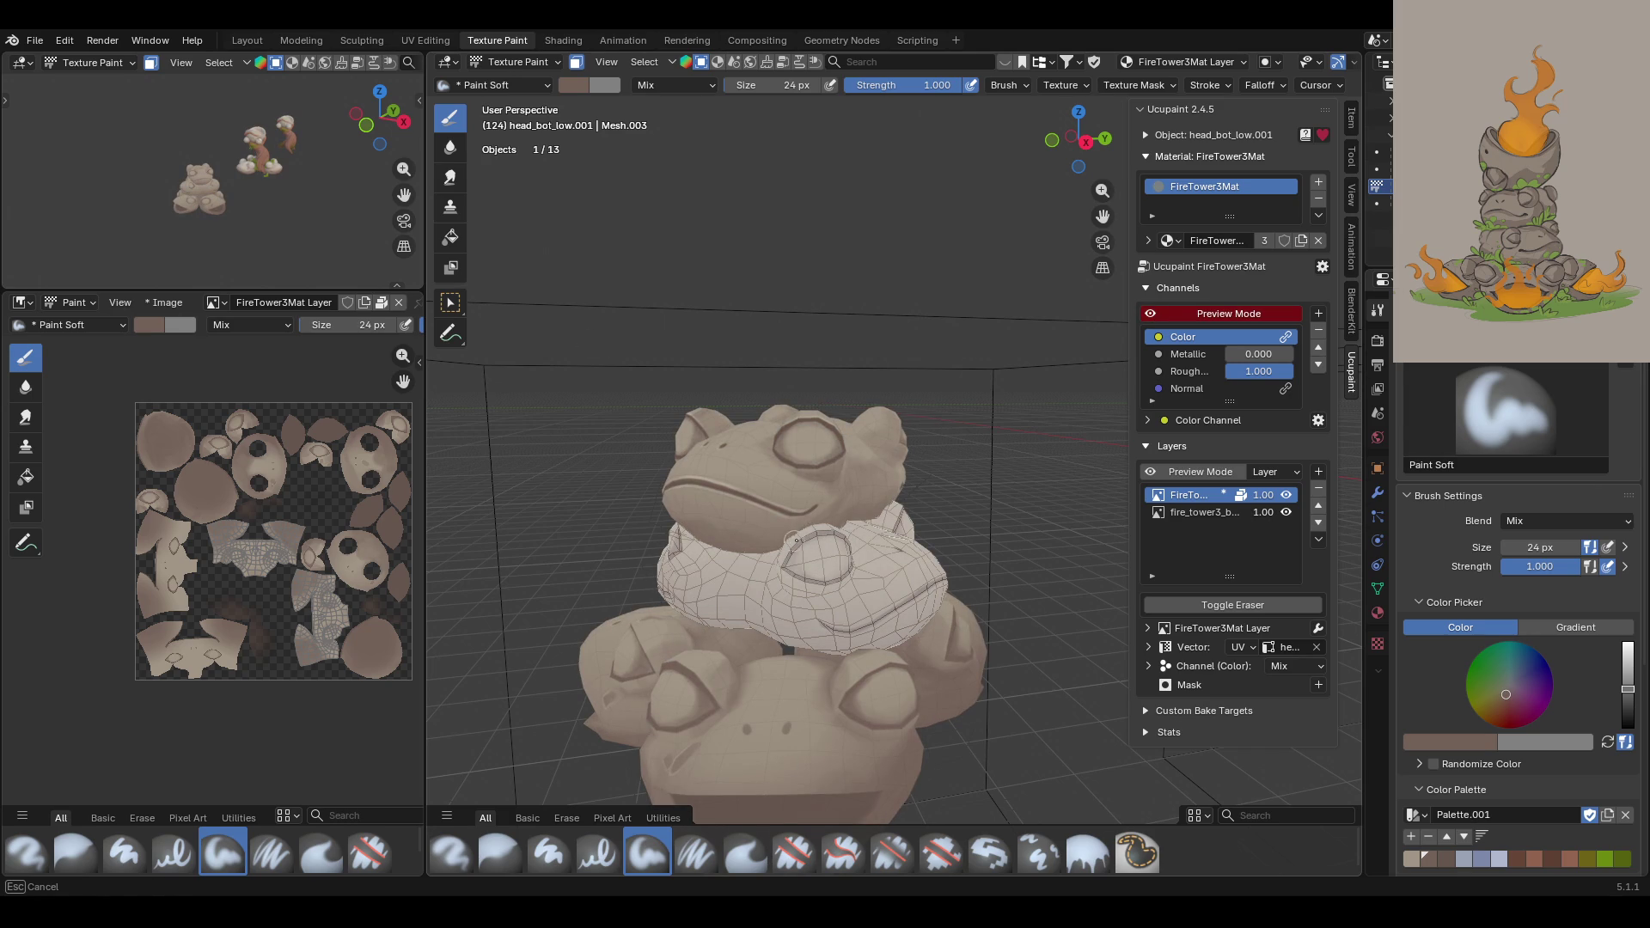
mouse_move(647, 553)
middle_mouse_down()
mouse_move(952, 530)
mouse_move(1182, 547)
middle_mouse_up()
mouse_move(829, 578)
left_mouse_down()
mouse_move(874, 563)
mouse_move(912, 587)
left_mouse_up()
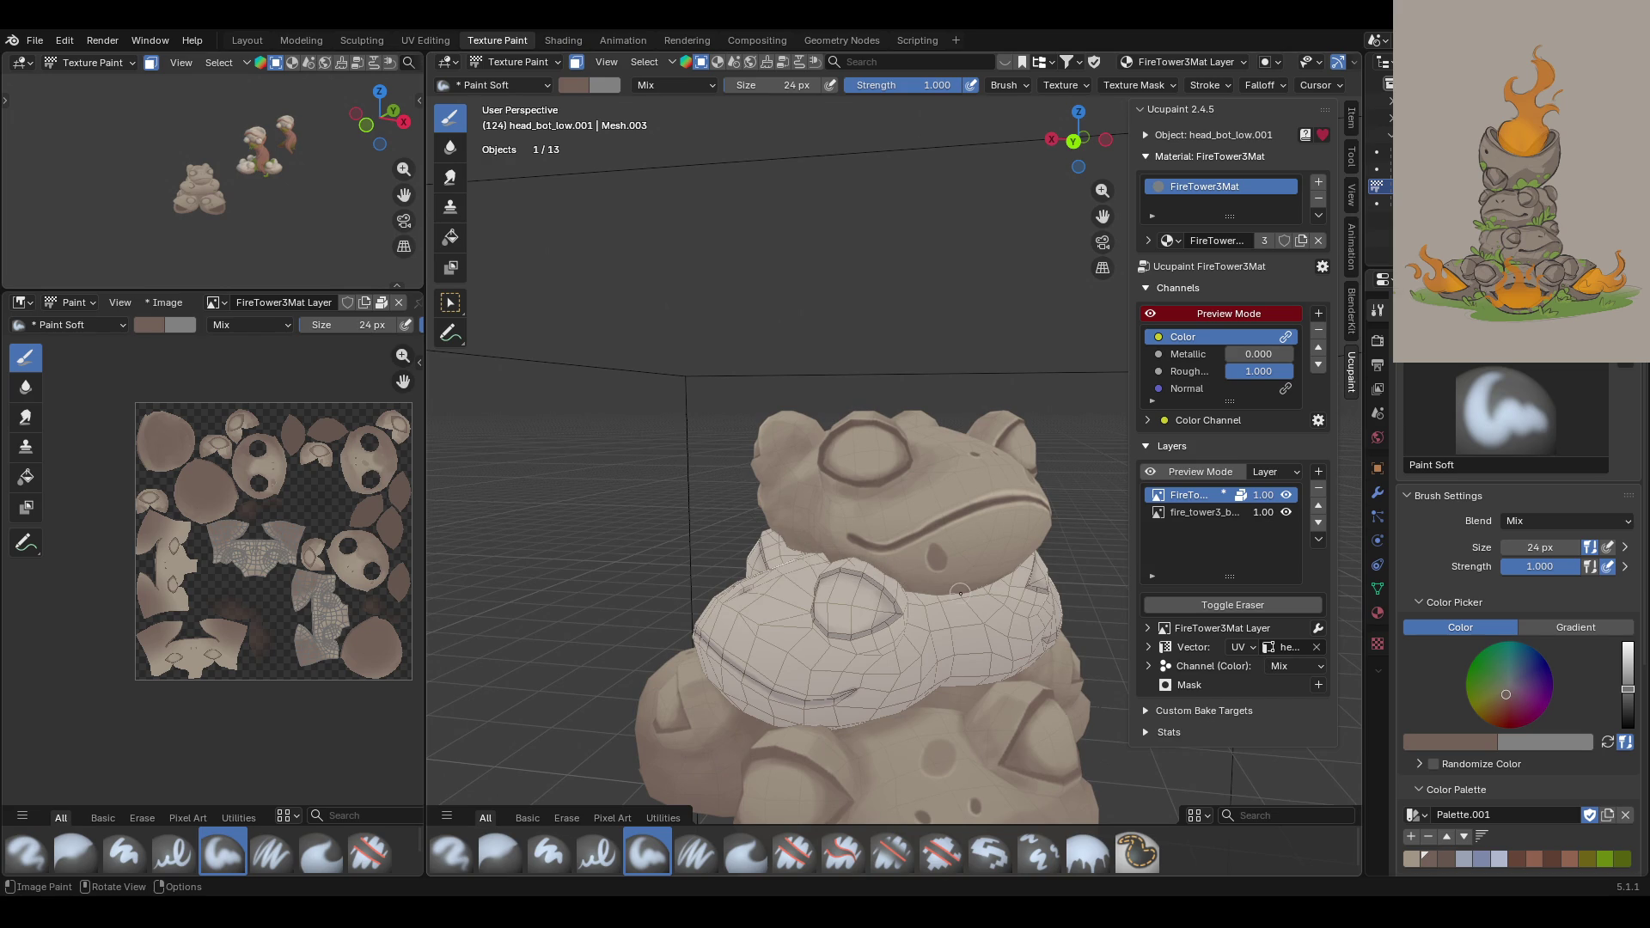
mouse_move(914, 587)
middle_mouse_down()
mouse_move(636, 456)
mouse_move(756, 409)
middle_mouse_up()
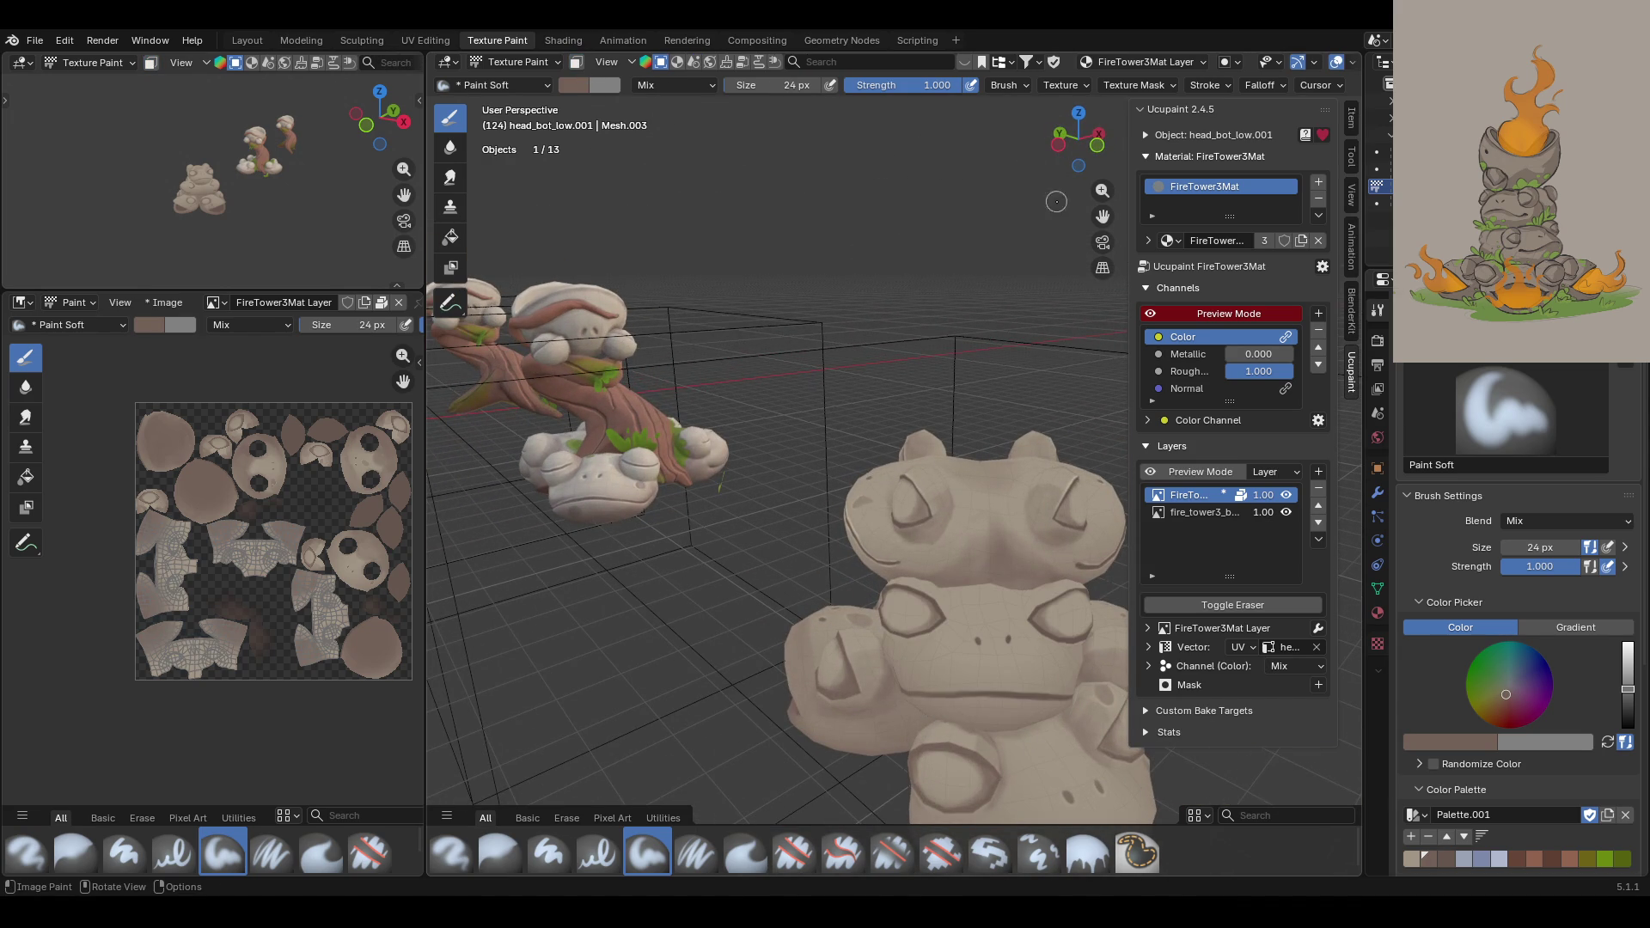
mouse_move(1103, 216)
left_mouse_down()
mouse_move(894, 52)
mouse_move(516, 224)
left_mouse_up()
Step: Enable face selection masking and select only the top frog's head faces
left_click(575, 62)
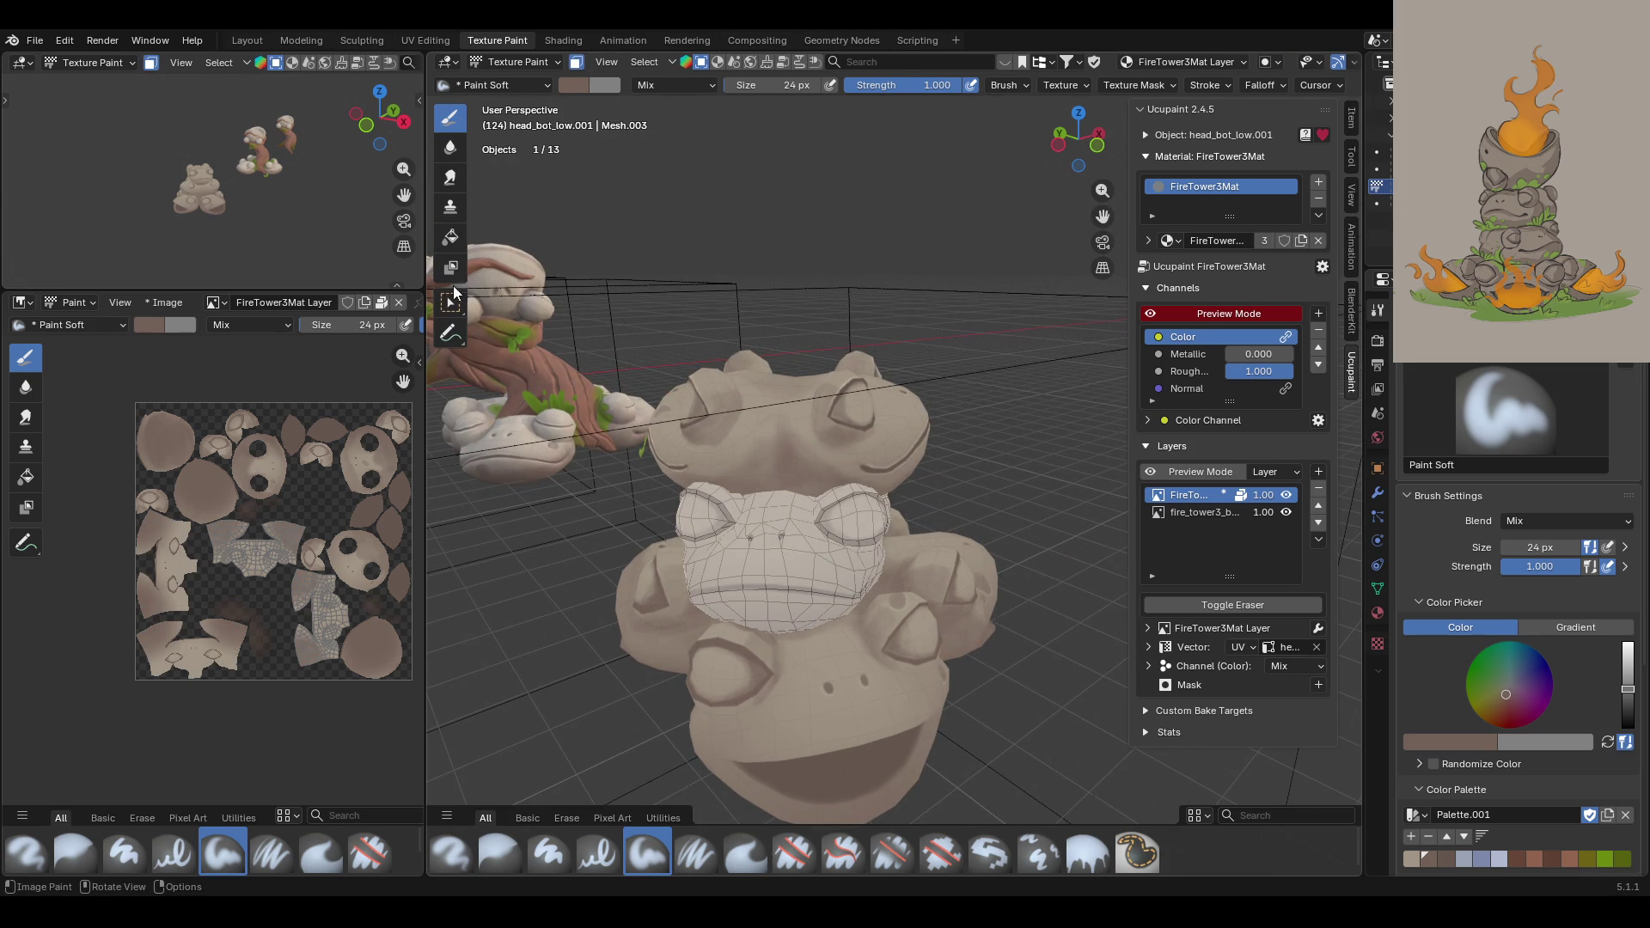
key("w")
left_click(761, 555)
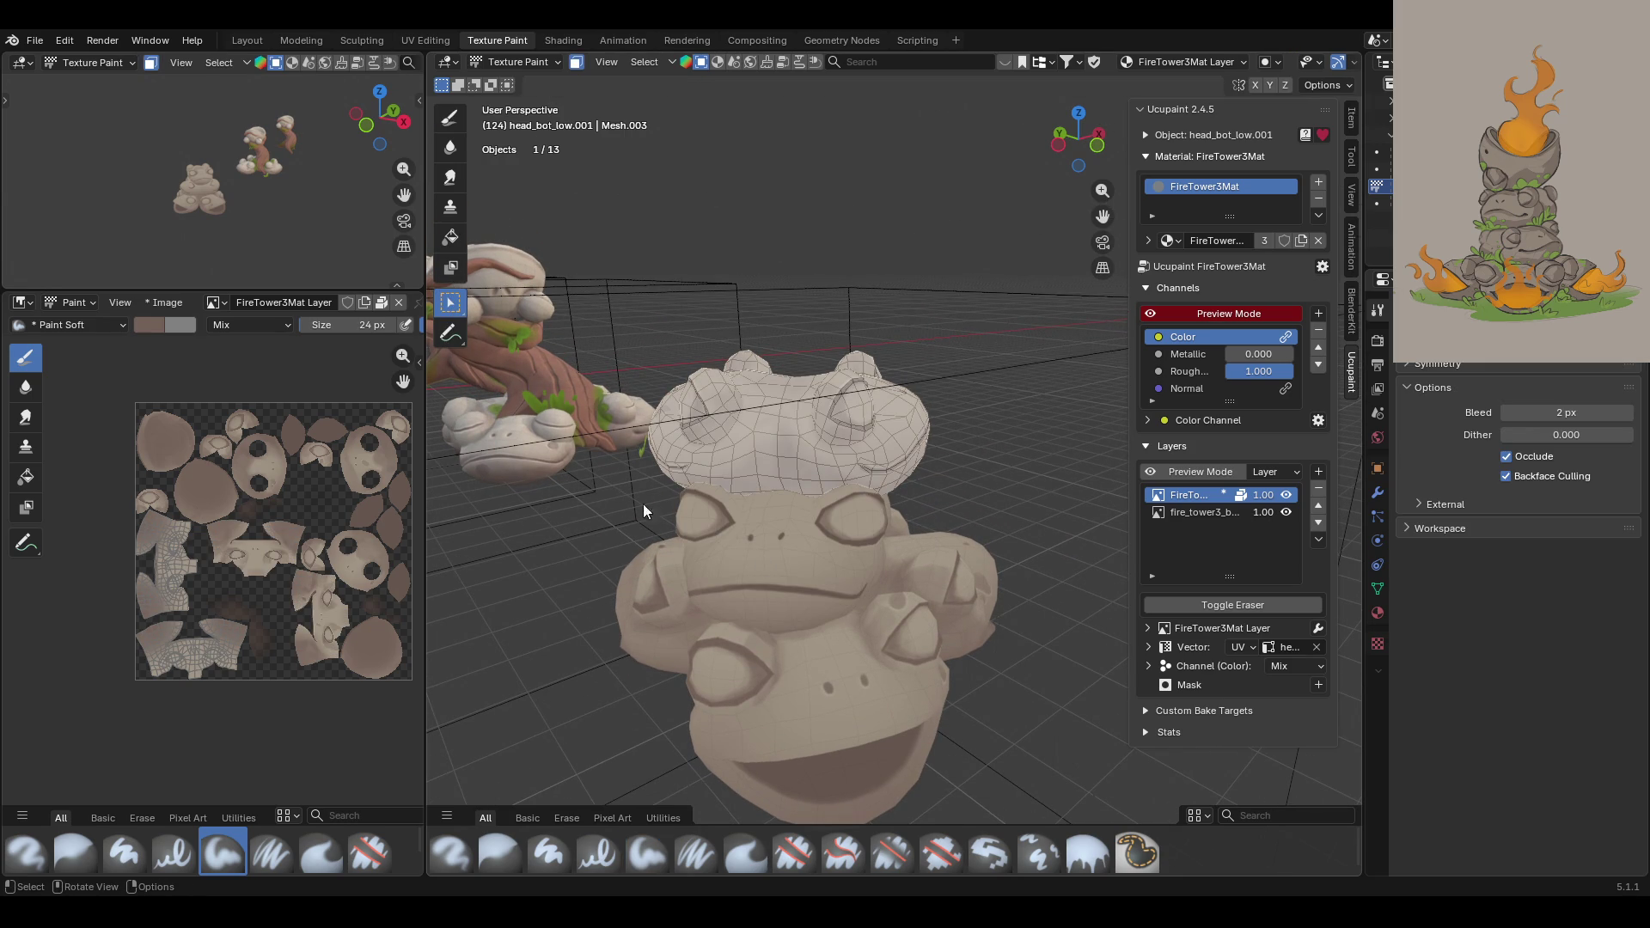
left_click(450, 116)
Step: Paint soft shading along the edges of the top frog's head
mouse_move(707, 610)
middle_mouse_down()
mouse_move(872, 614)
mouse_move(1114, 663)
mouse_move(741, 513)
middle_mouse_up()
left_click_drag(1102, 216, 1188, 199)
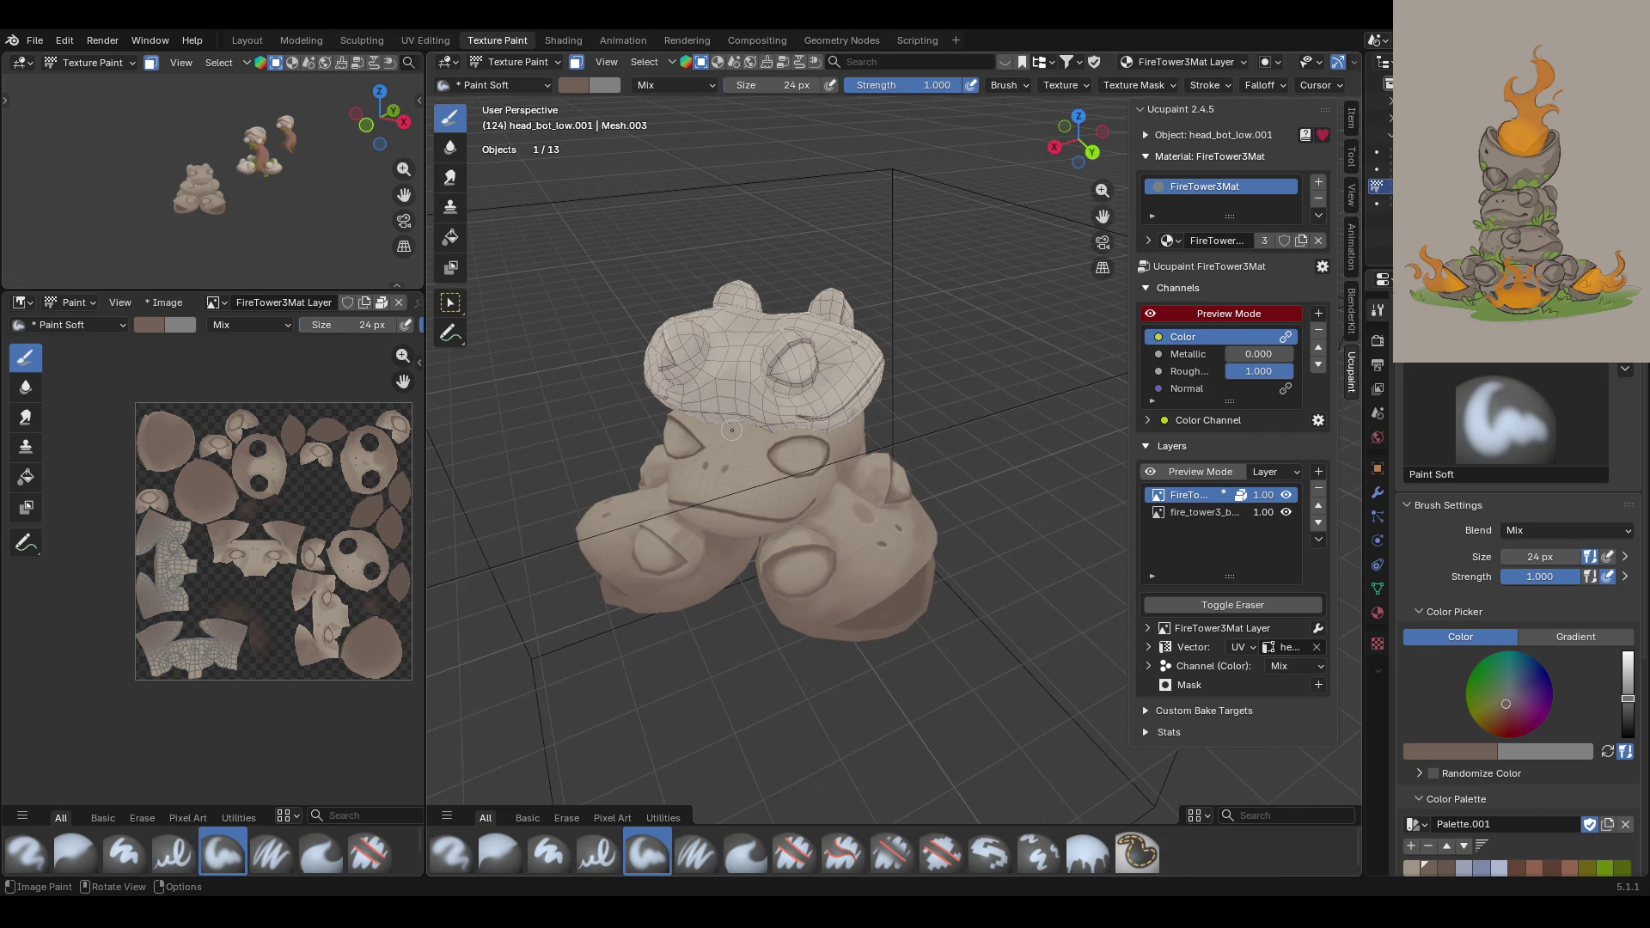
middle_click_drag(737, 429, 862, 574)
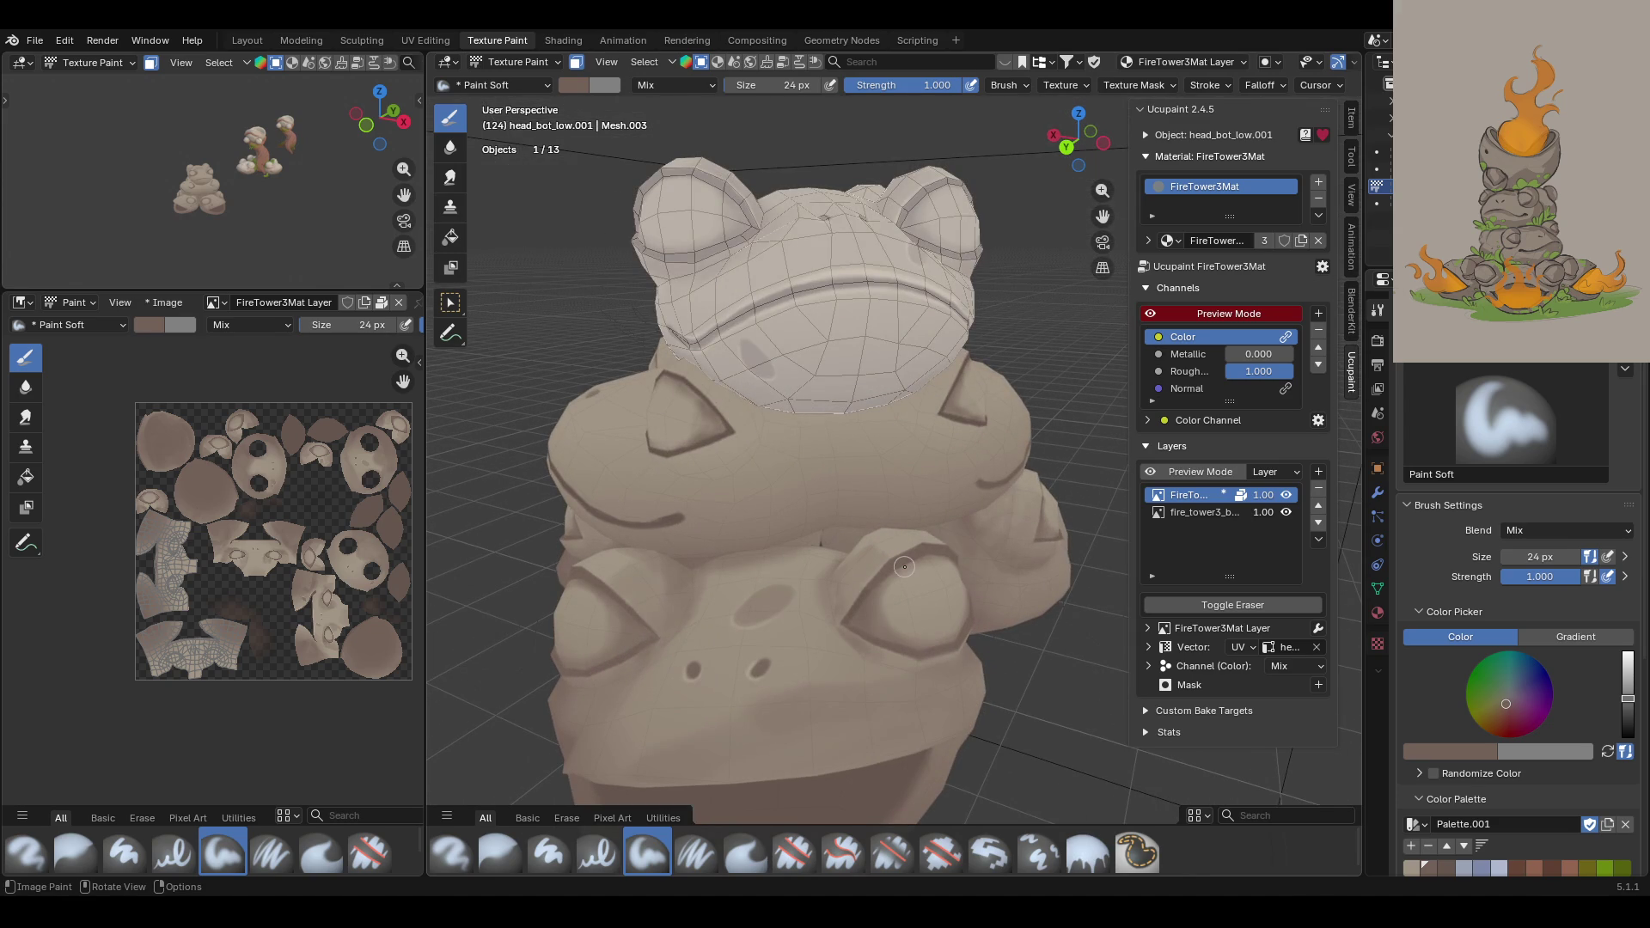
mouse_move(904, 560)
middle_mouse_down()
mouse_move(948, 637)
mouse_move(894, 623)
mouse_move(873, 596)
middle_mouse_up()
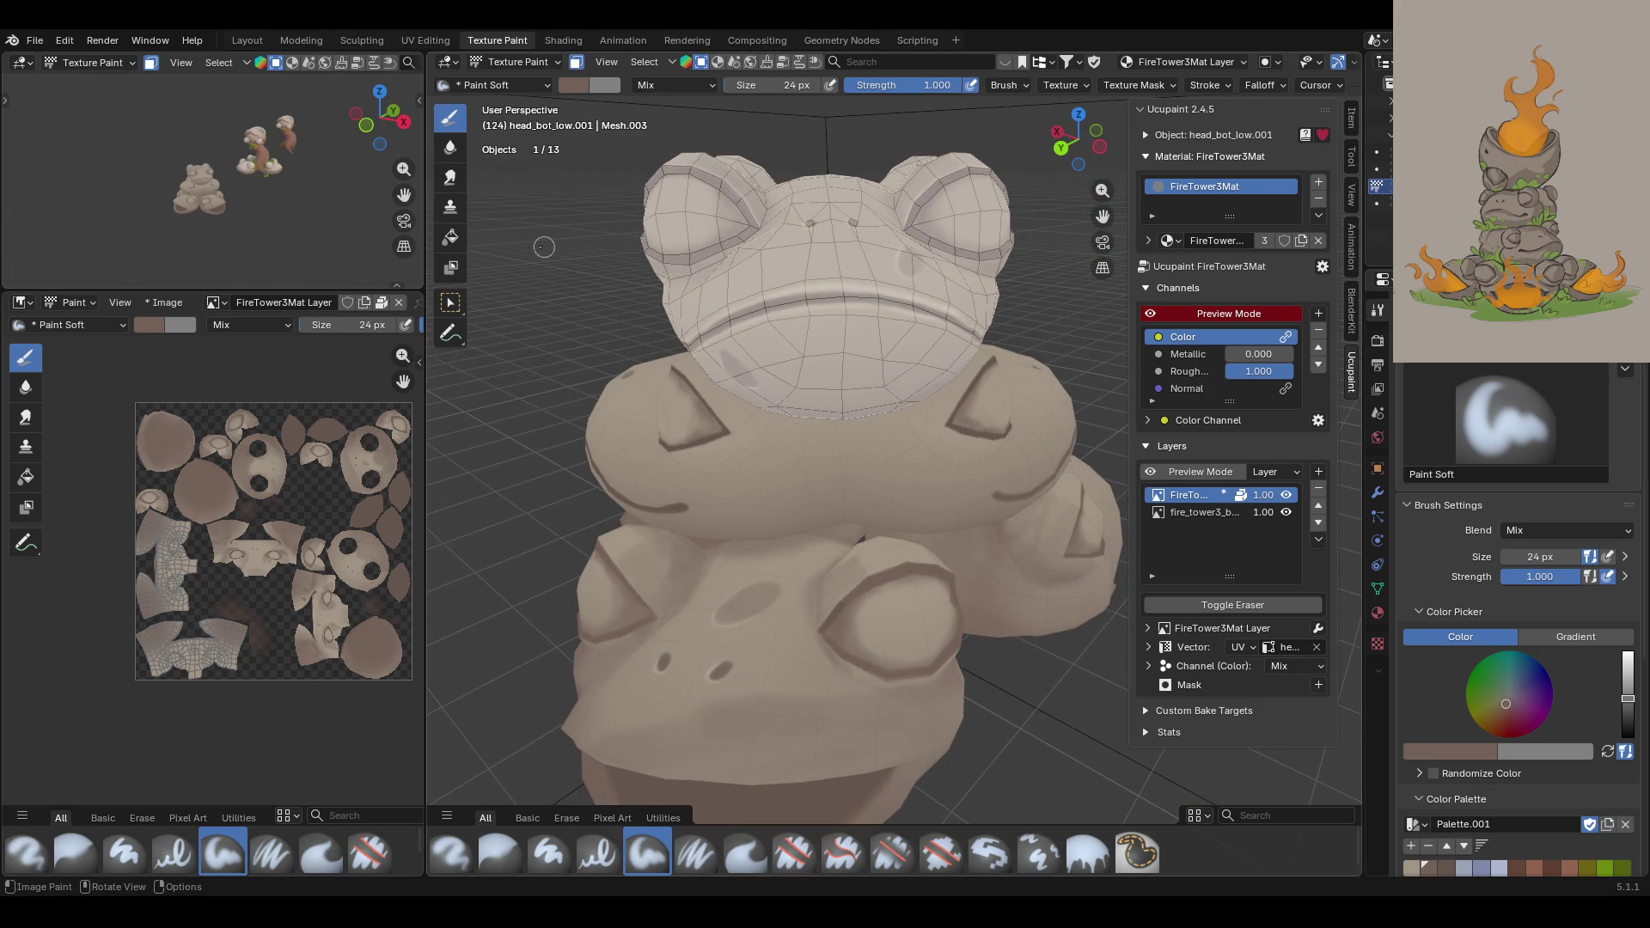
middle_click_drag(881, 412, 701, 426)
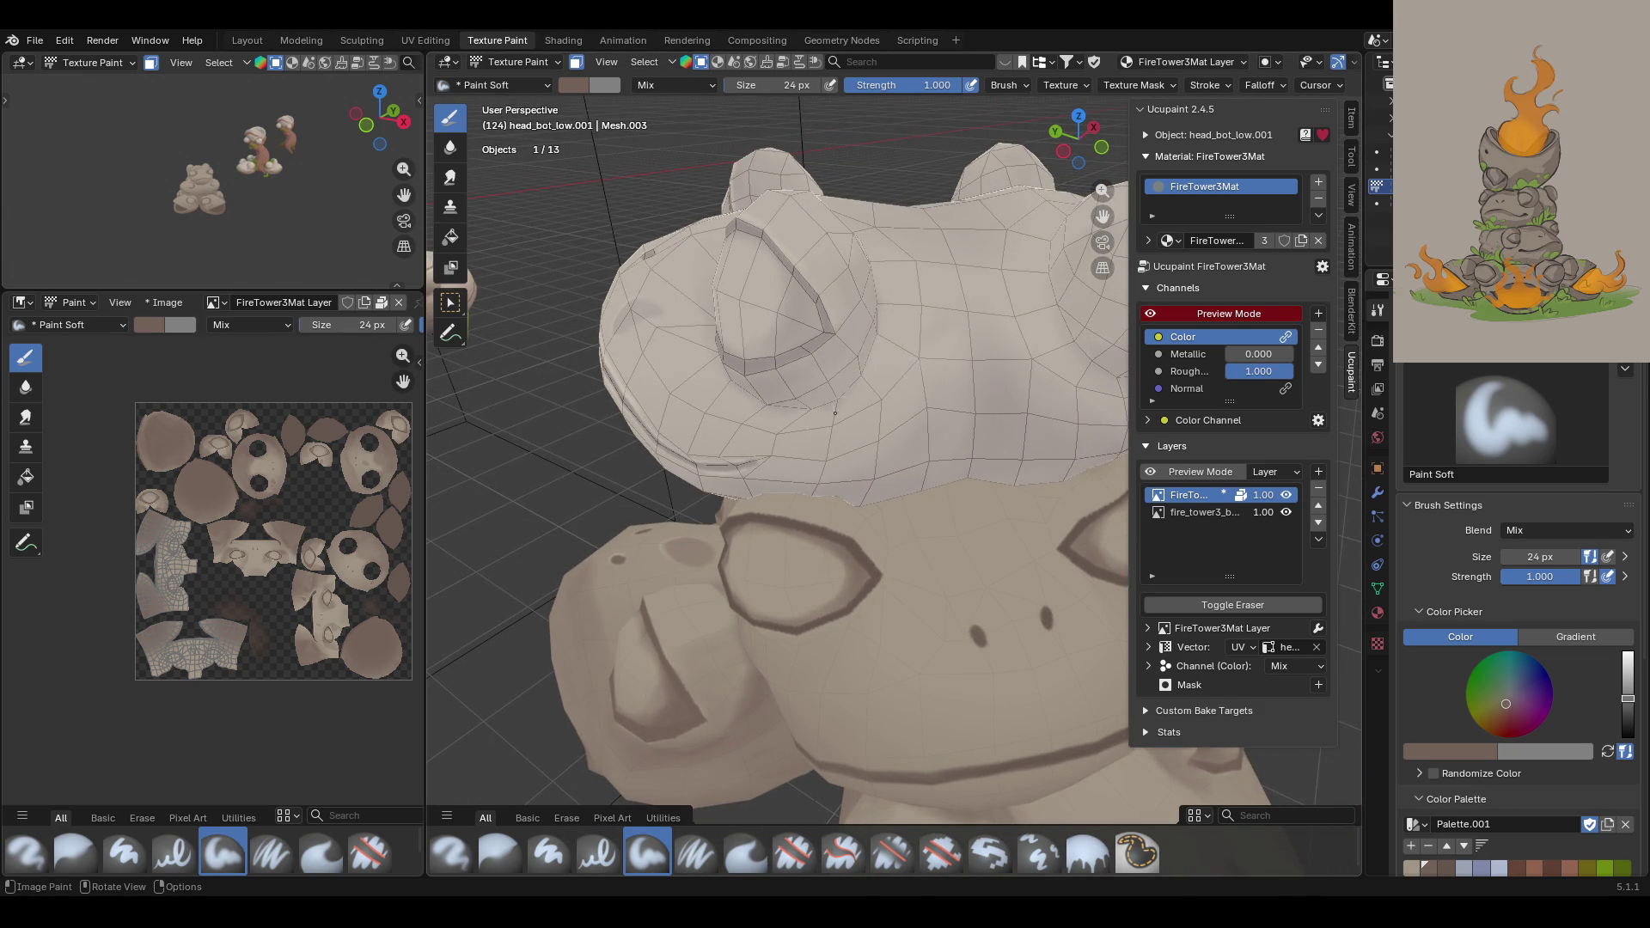
left_click_drag(787, 494, 844, 502)
middle_click_drag(856, 483, 796, 446)
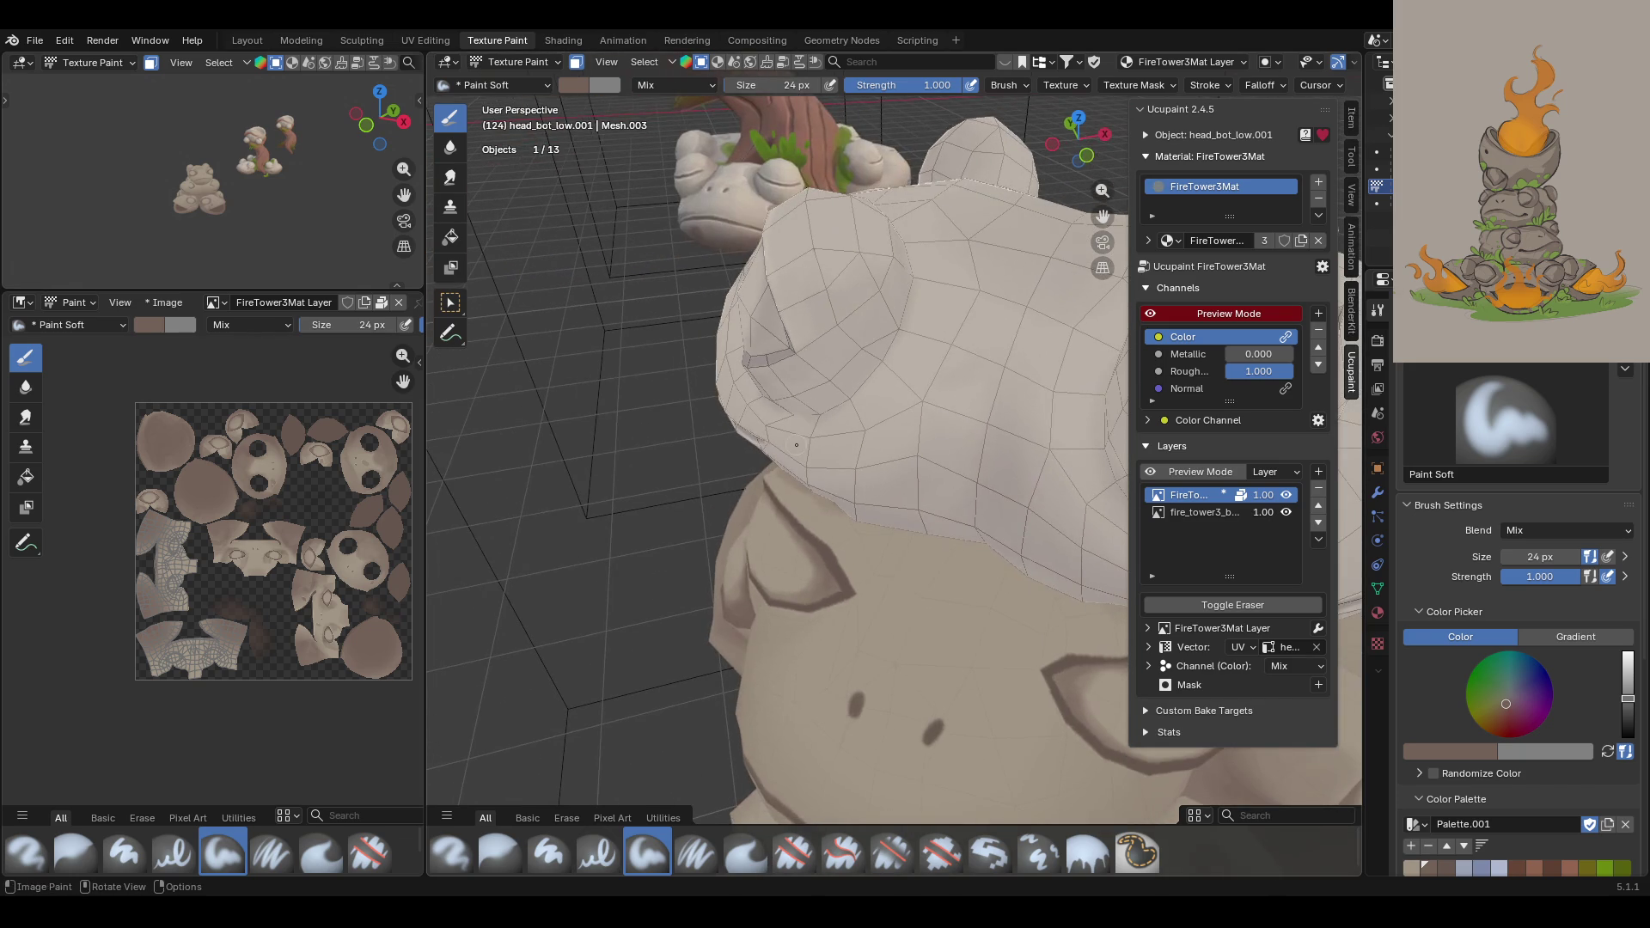
left_click_drag(835, 518, 862, 535)
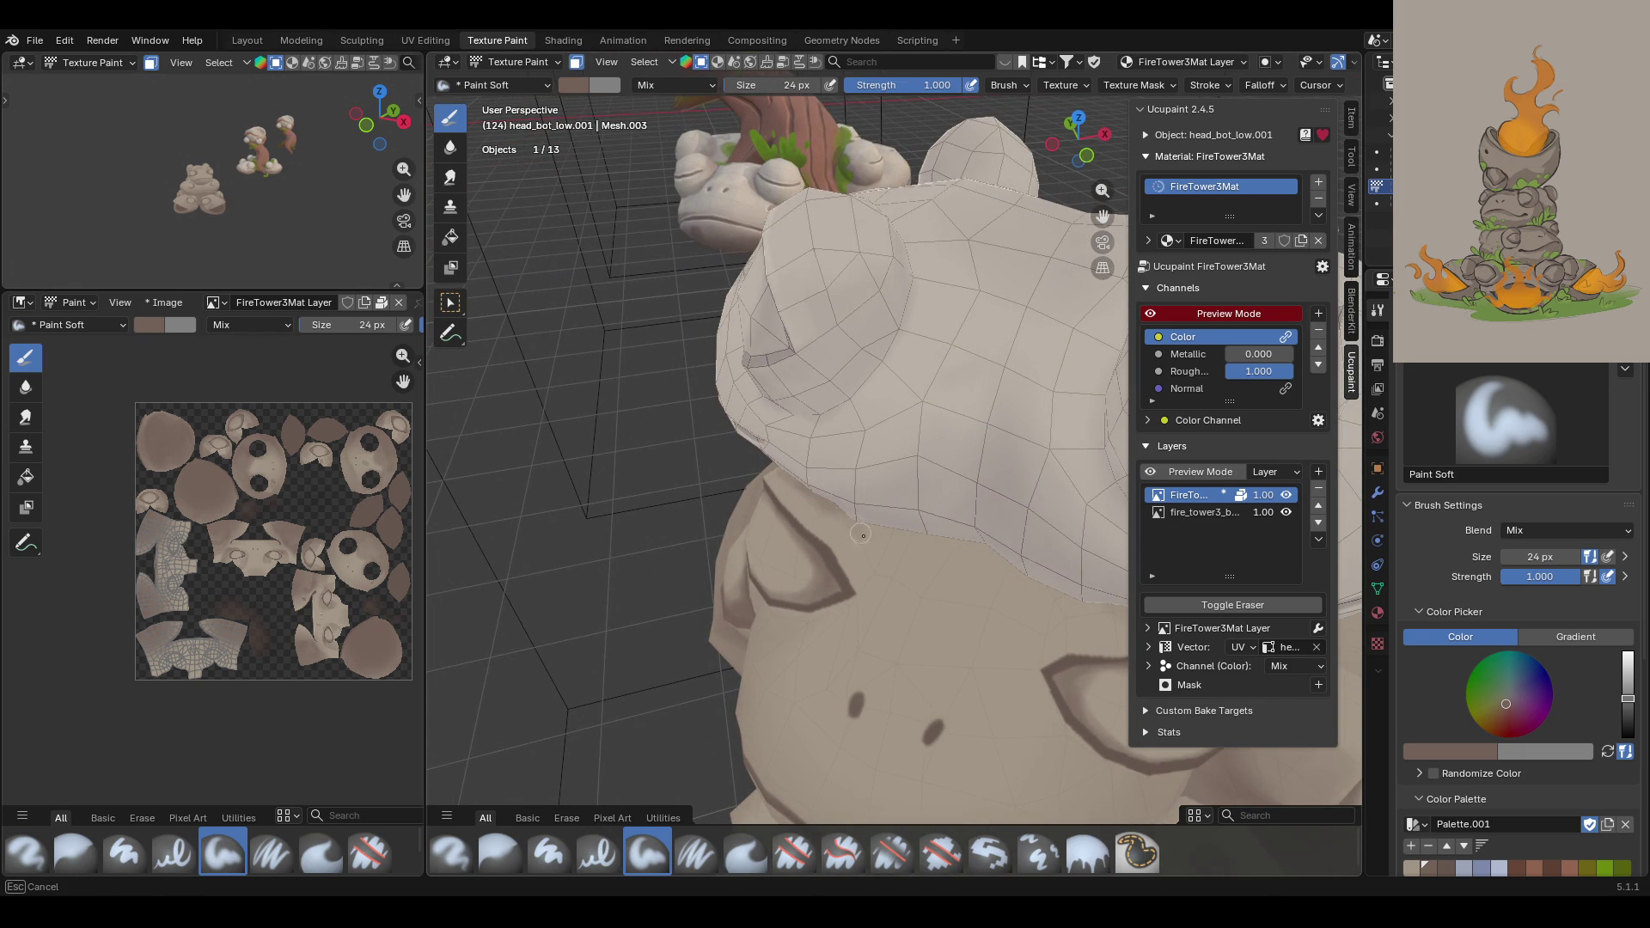
mouse_move(852, 526)
left_mouse_down()
mouse_move(852, 547)
mouse_move(805, 488)
left_mouse_up()
Step: Add another stroke on the toad and enlarge the brush size to 35 px
mouse_move(703, 378)
middle_mouse_down()
mouse_move(818, 326)
mouse_move(807, 337)
middle_mouse_up()
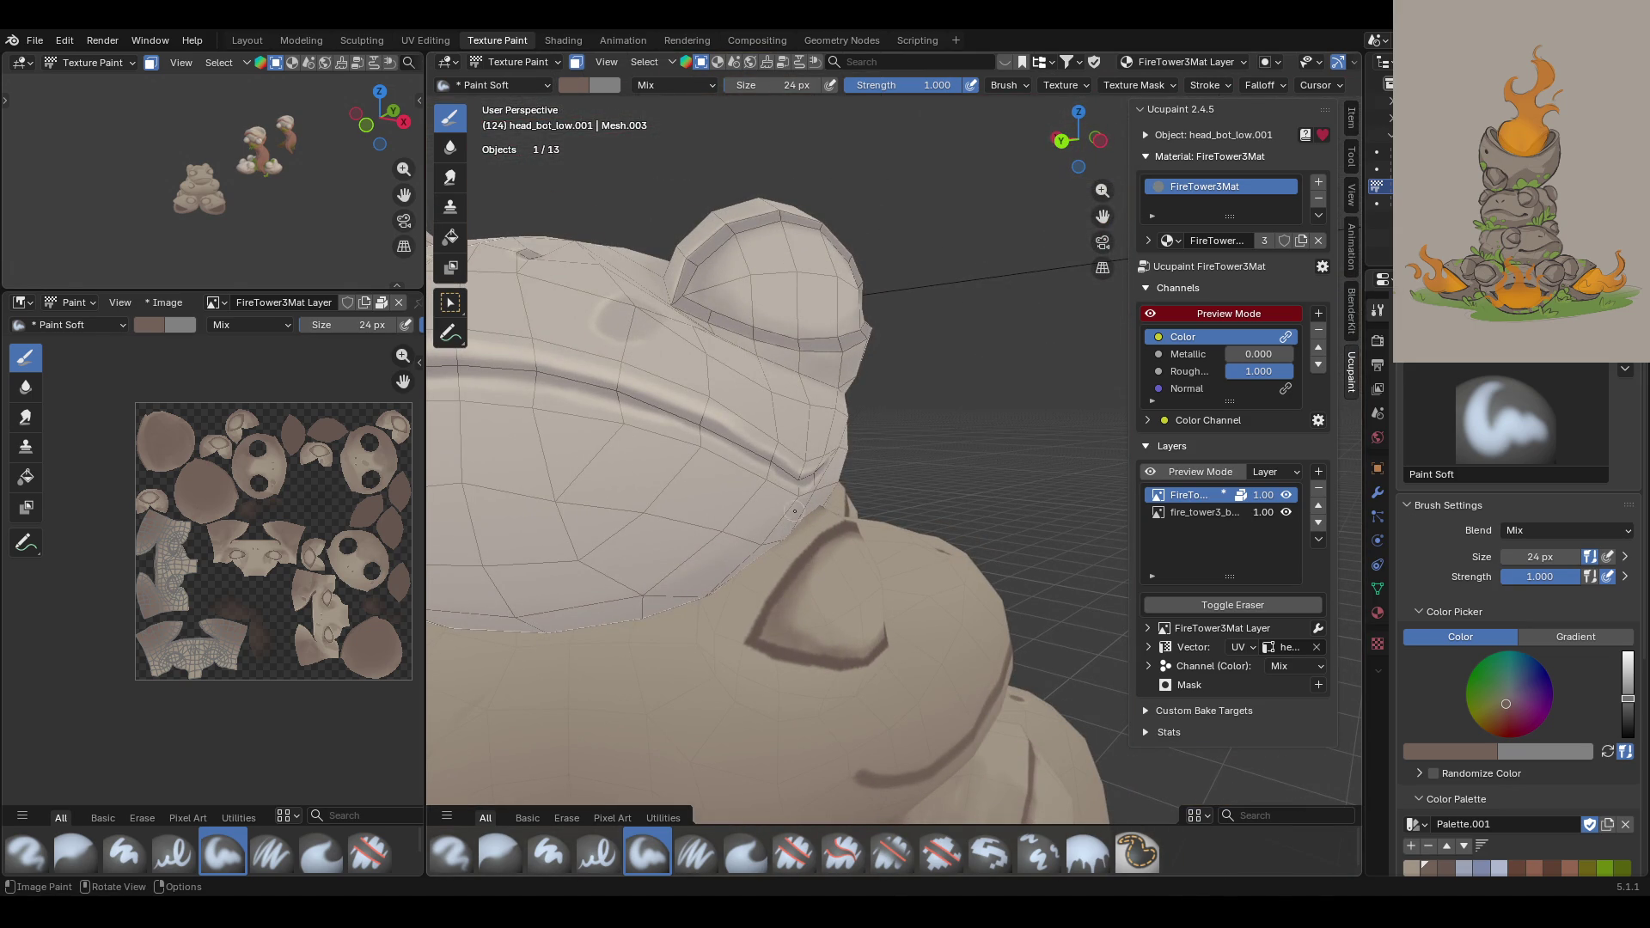
mouse_move(731, 576)
left_mouse_down()
mouse_move(714, 621)
mouse_move(684, 580)
left_mouse_up()
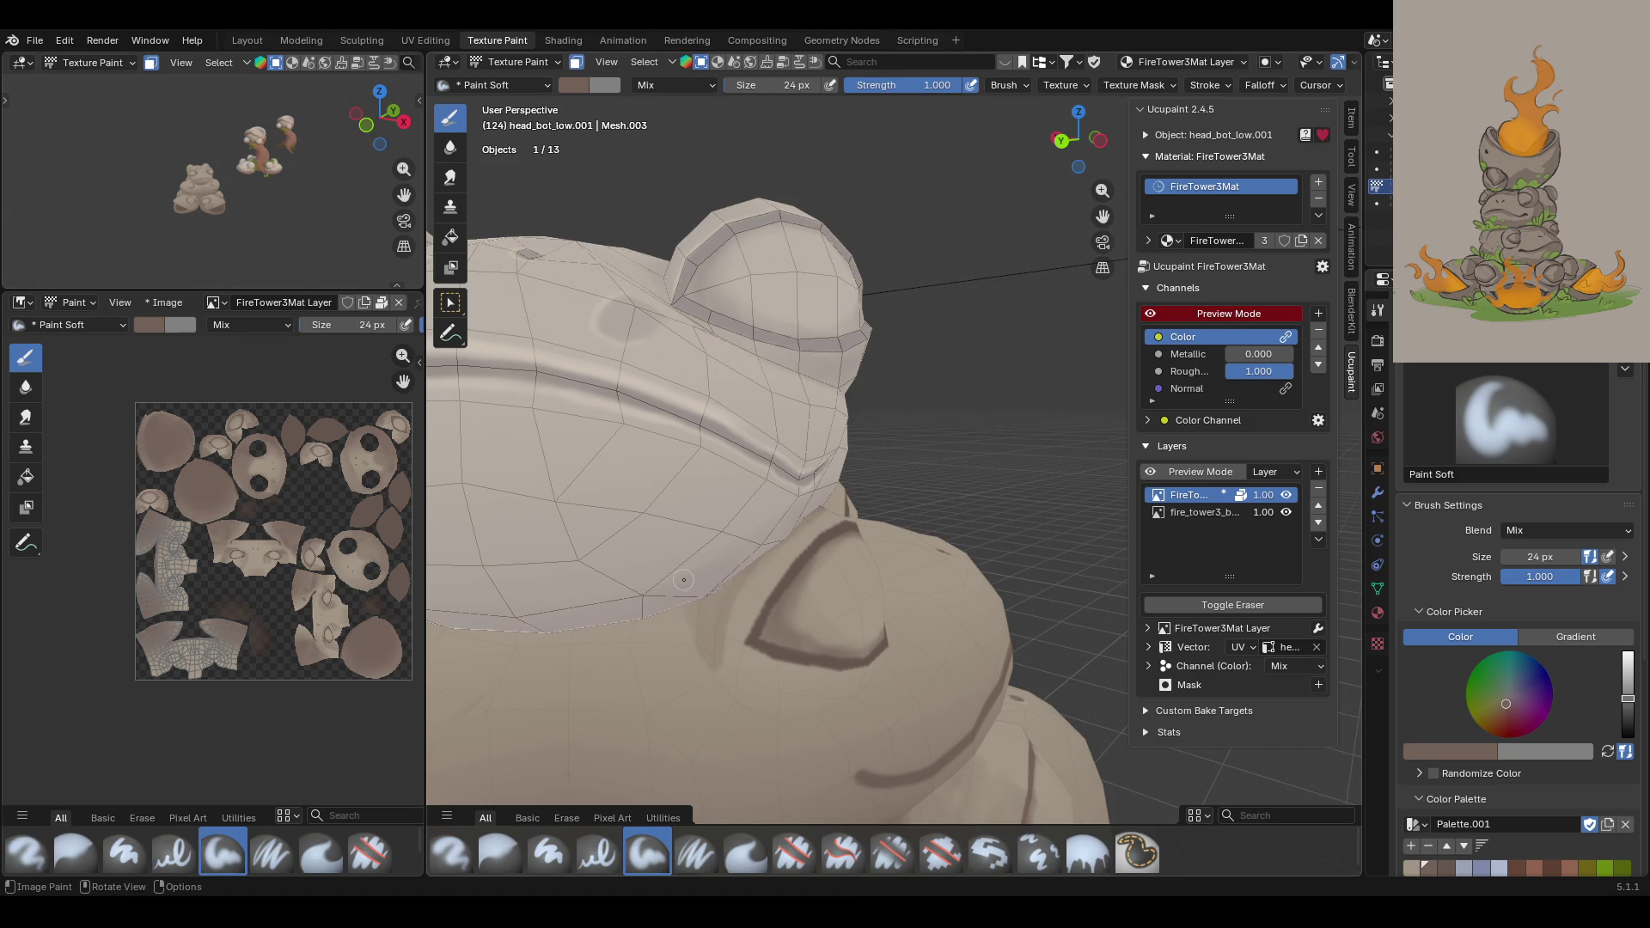
mouse_move(689, 456)
middle_mouse_down()
mouse_move(860, 430)
mouse_move(975, 450)
middle_mouse_up()
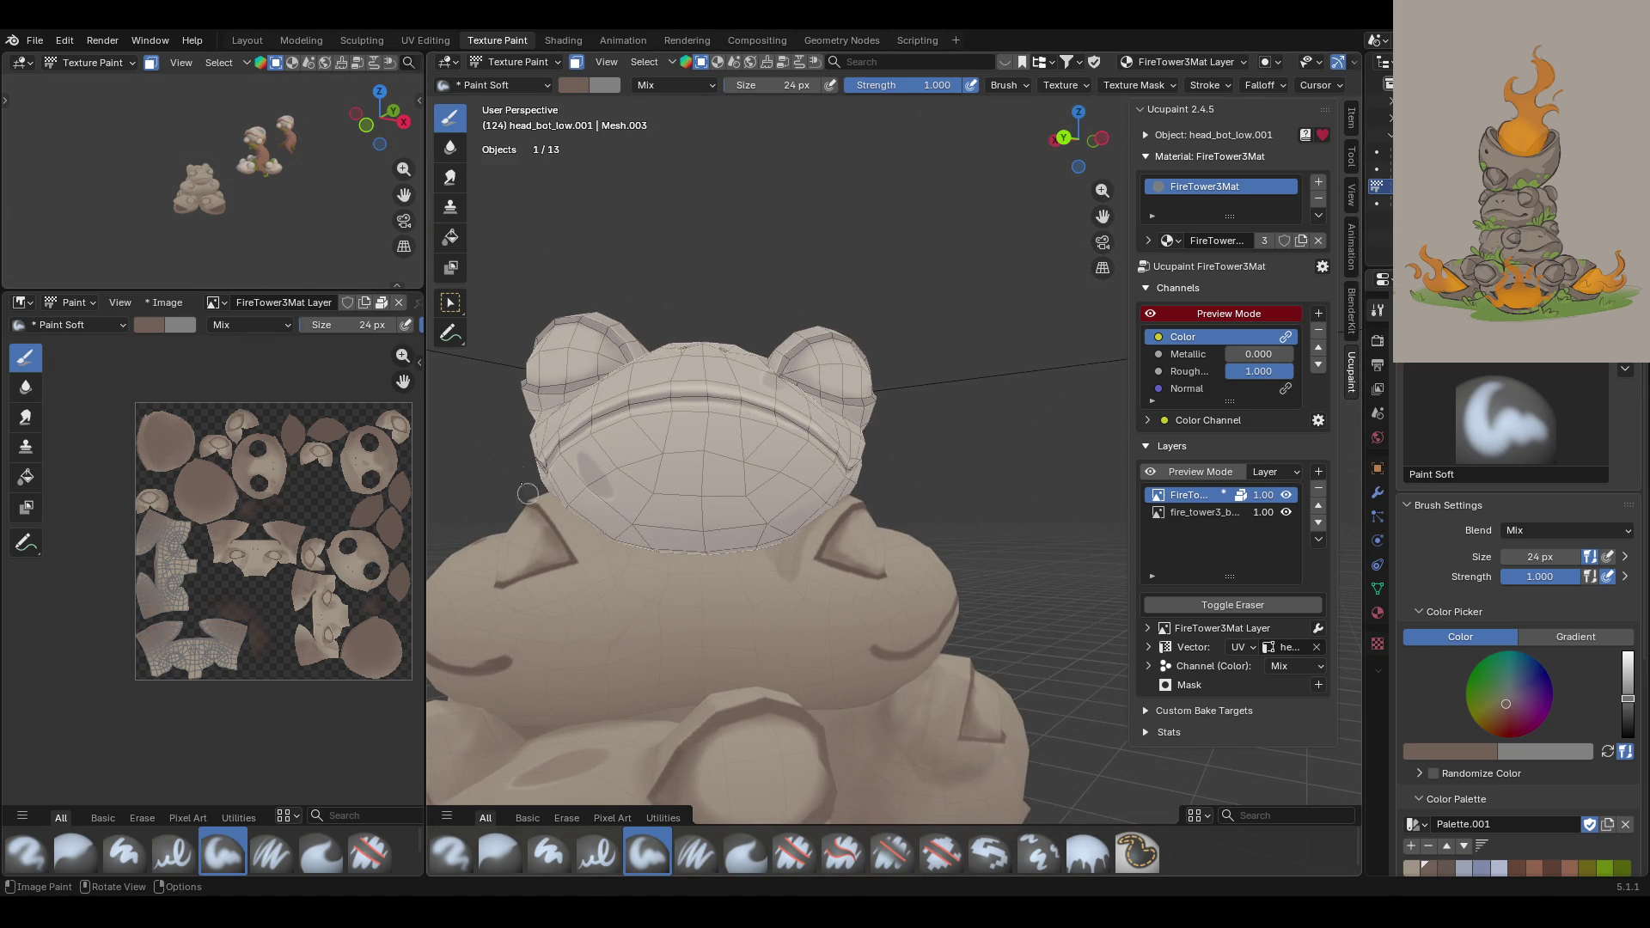
left_click_drag(1540, 557, 1540, 557)
mouse_move(756, 601)
middle_mouse_down()
mouse_move(773, 636)
mouse_move(762, 708)
middle_mouse_up()
scroll(762, 708, "up", 4)
middle_click_drag(767, 650, 768, 647)
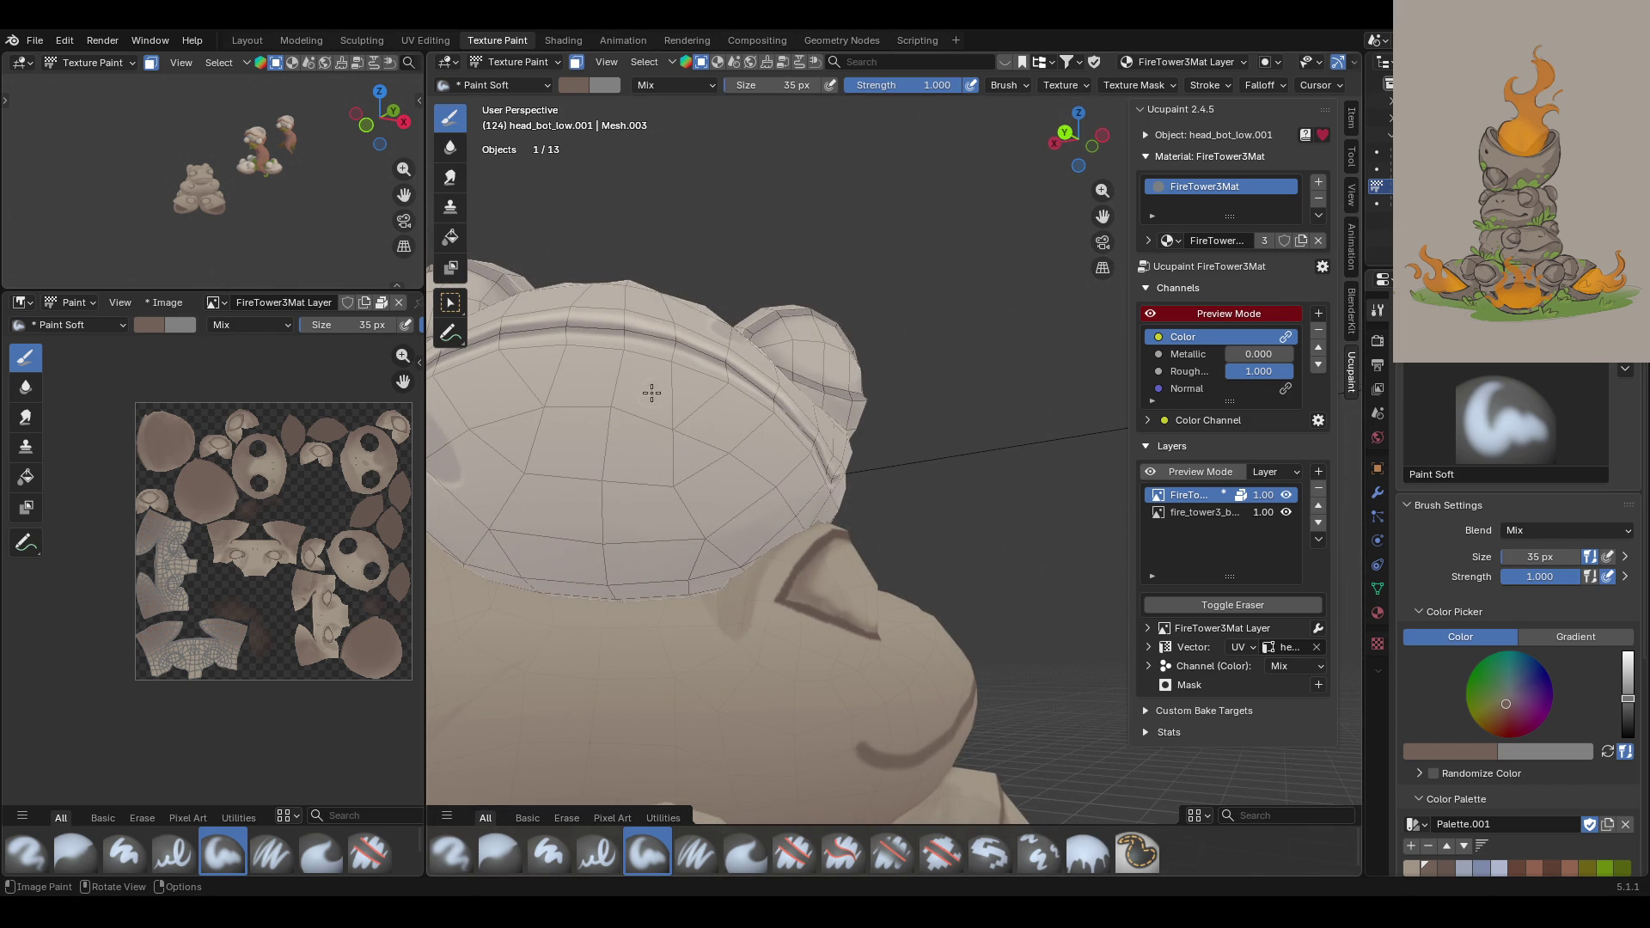
left_click(729, 602)
Step: Darken the frog's cheek and the collar seam with dark strokes
mouse_move(745, 610)
left_mouse_down()
mouse_move(797, 670)
mouse_move(843, 688)
left_mouse_up()
mouse_move(744, 640)
left_mouse_down()
mouse_move(764, 628)
mouse_move(733, 599)
mouse_move(751, 616)
mouse_move(738, 636)
mouse_move(799, 657)
left_mouse_up()
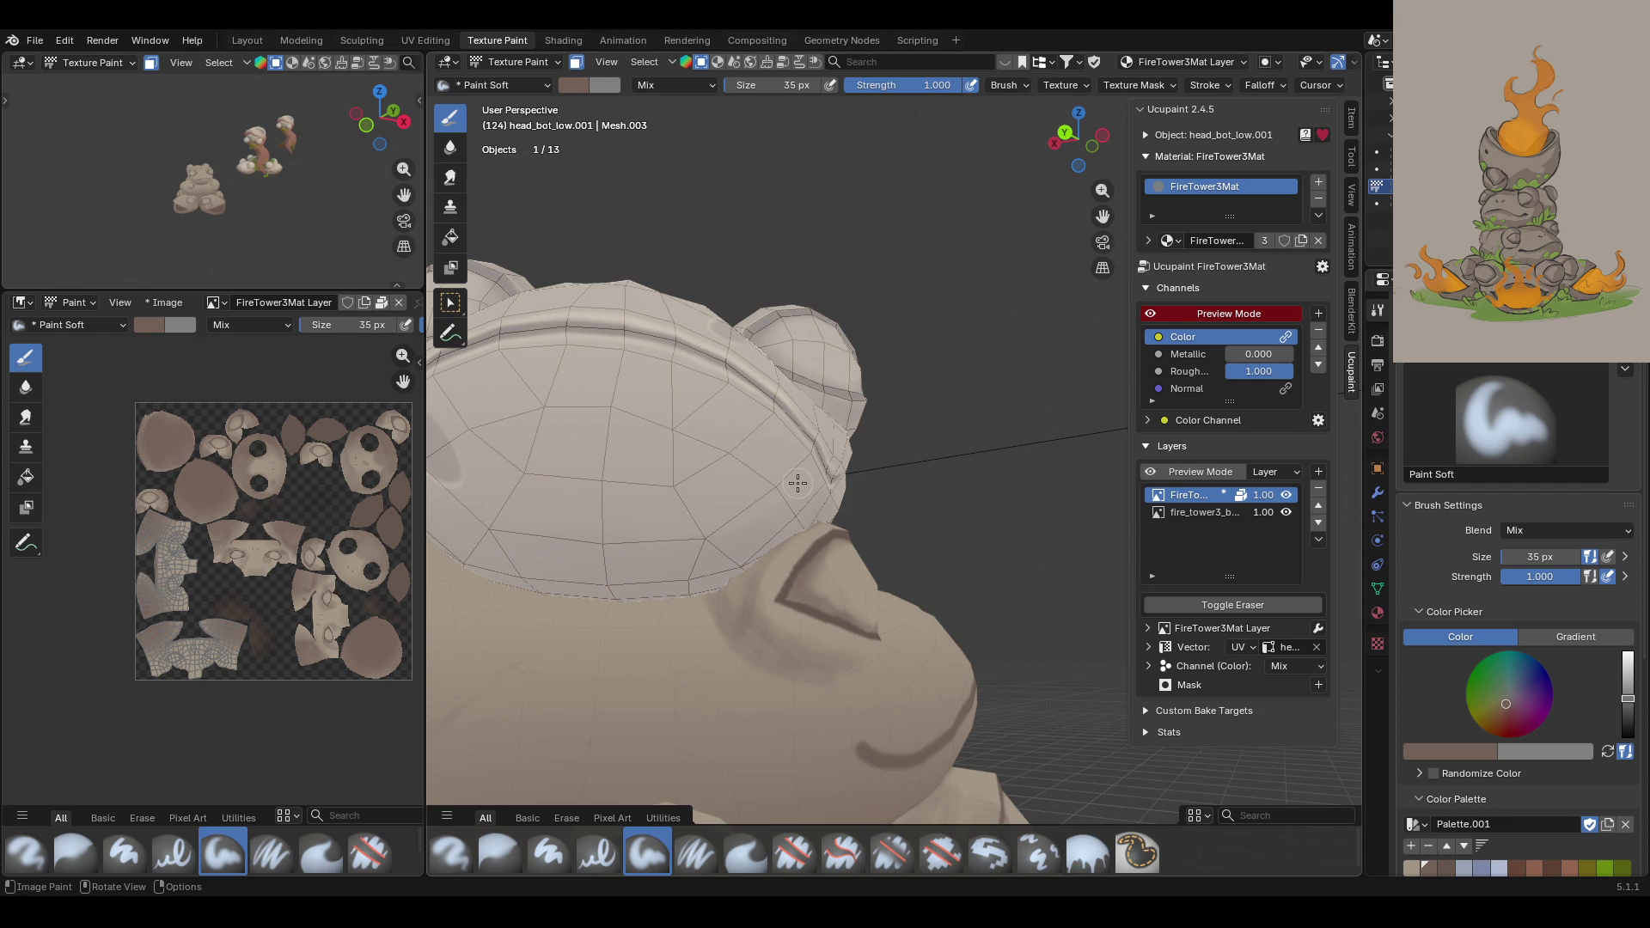
middle_click_drag(848, 579, 696, 657)
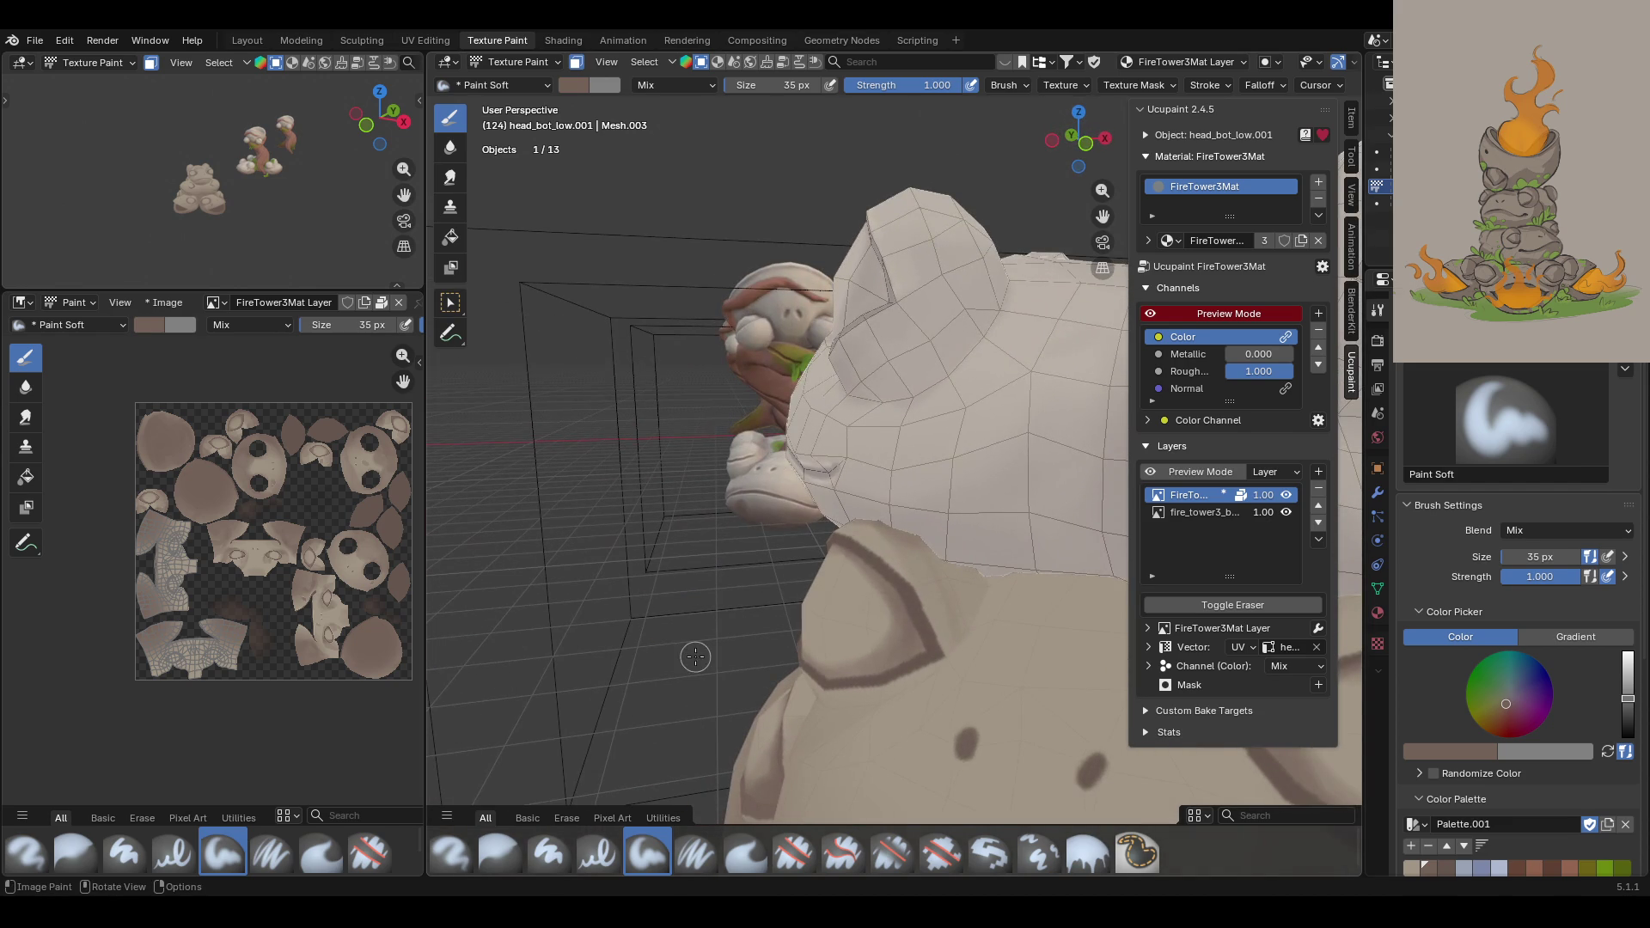
left_click_drag(937, 567, 941, 660)
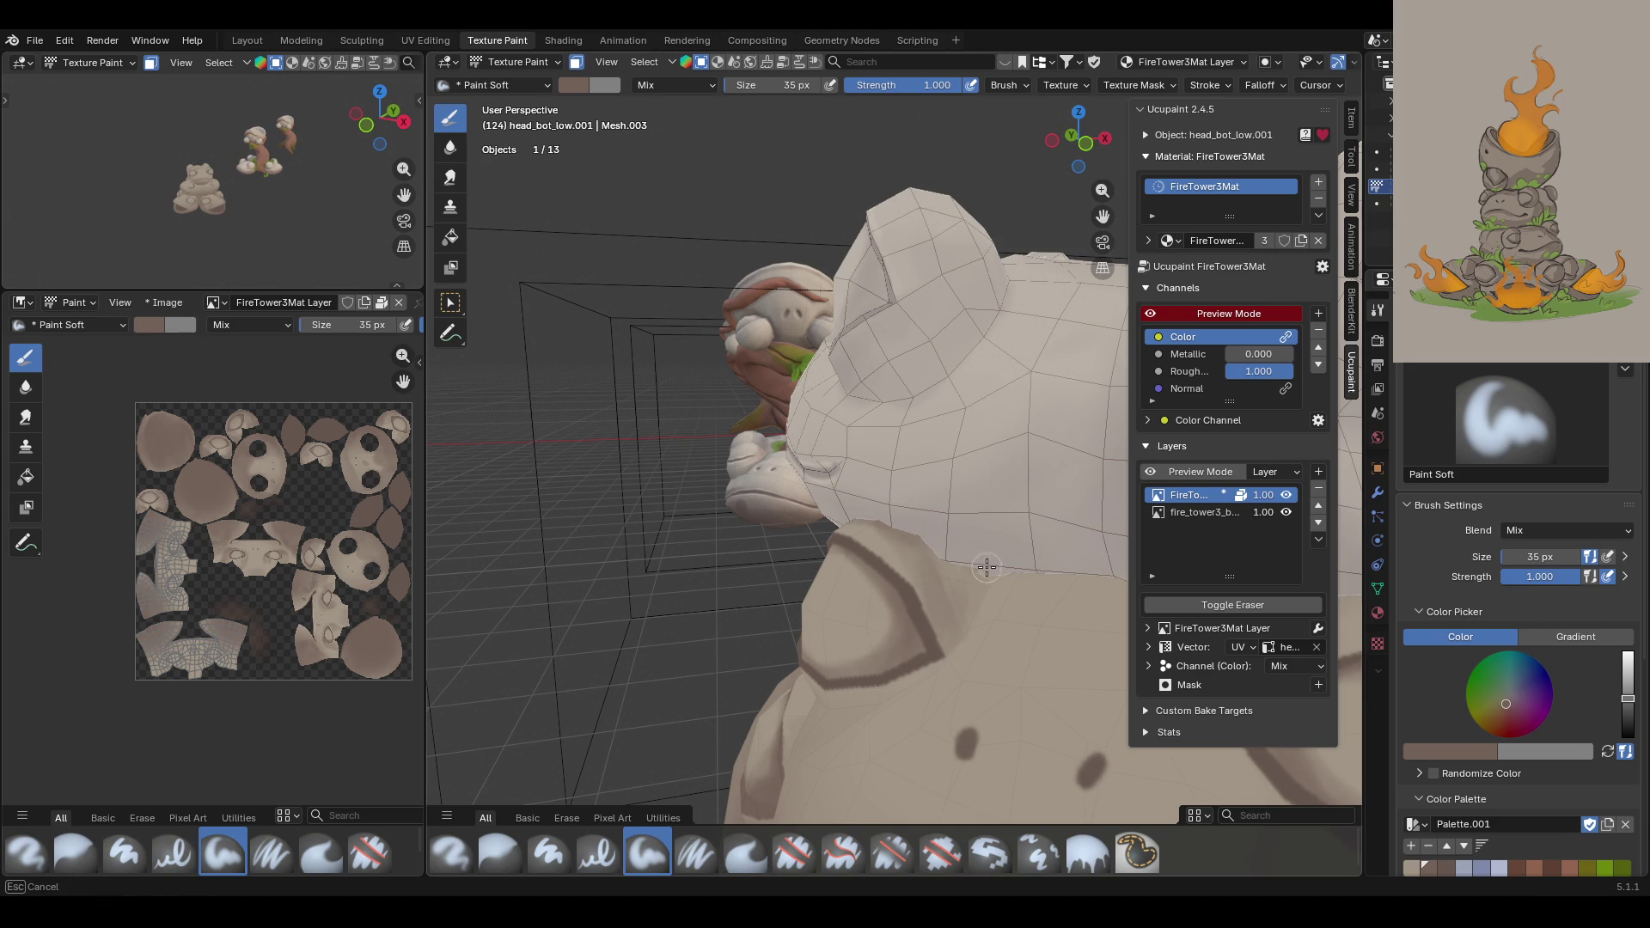
mouse_move(954, 558)
left_mouse_down()
mouse_move(945, 615)
mouse_move(976, 634)
left_mouse_up()
Step: Switch to the Blur brush with key 2 and soften the painted shading
mouse_move(888, 652)
middle_mouse_down()
mouse_move(1108, 224)
mouse_move(1032, 232)
mouse_move(939, 276)
mouse_move(1055, 347)
mouse_move(955, 344)
middle_mouse_up()
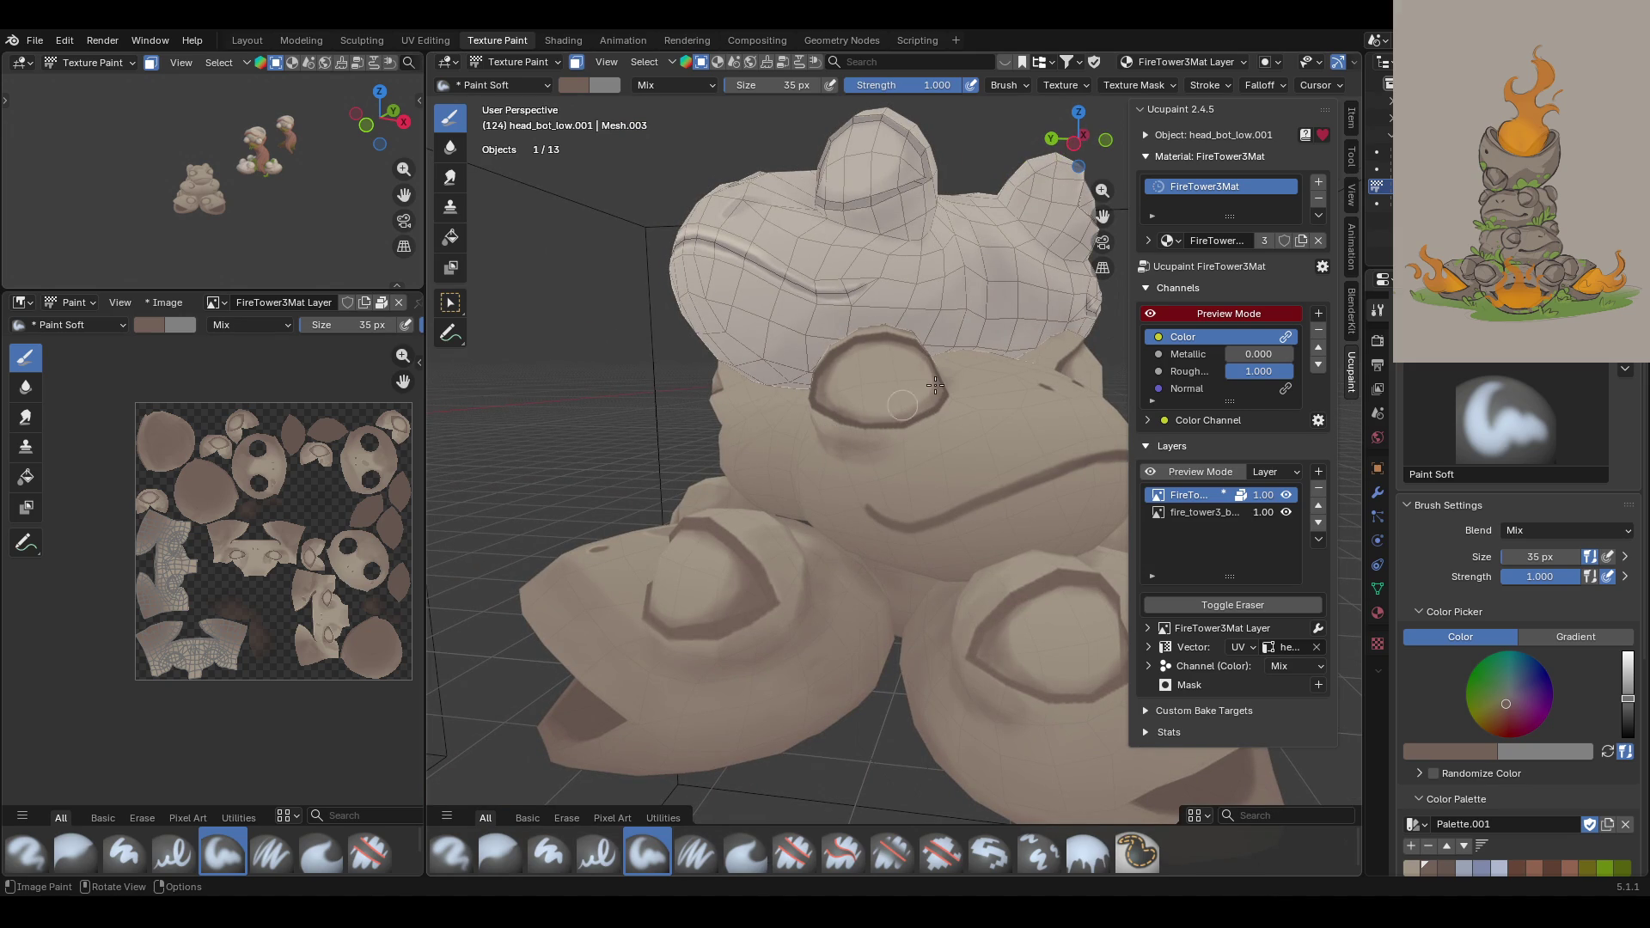
middle_click_drag(926, 365, 999, 407)
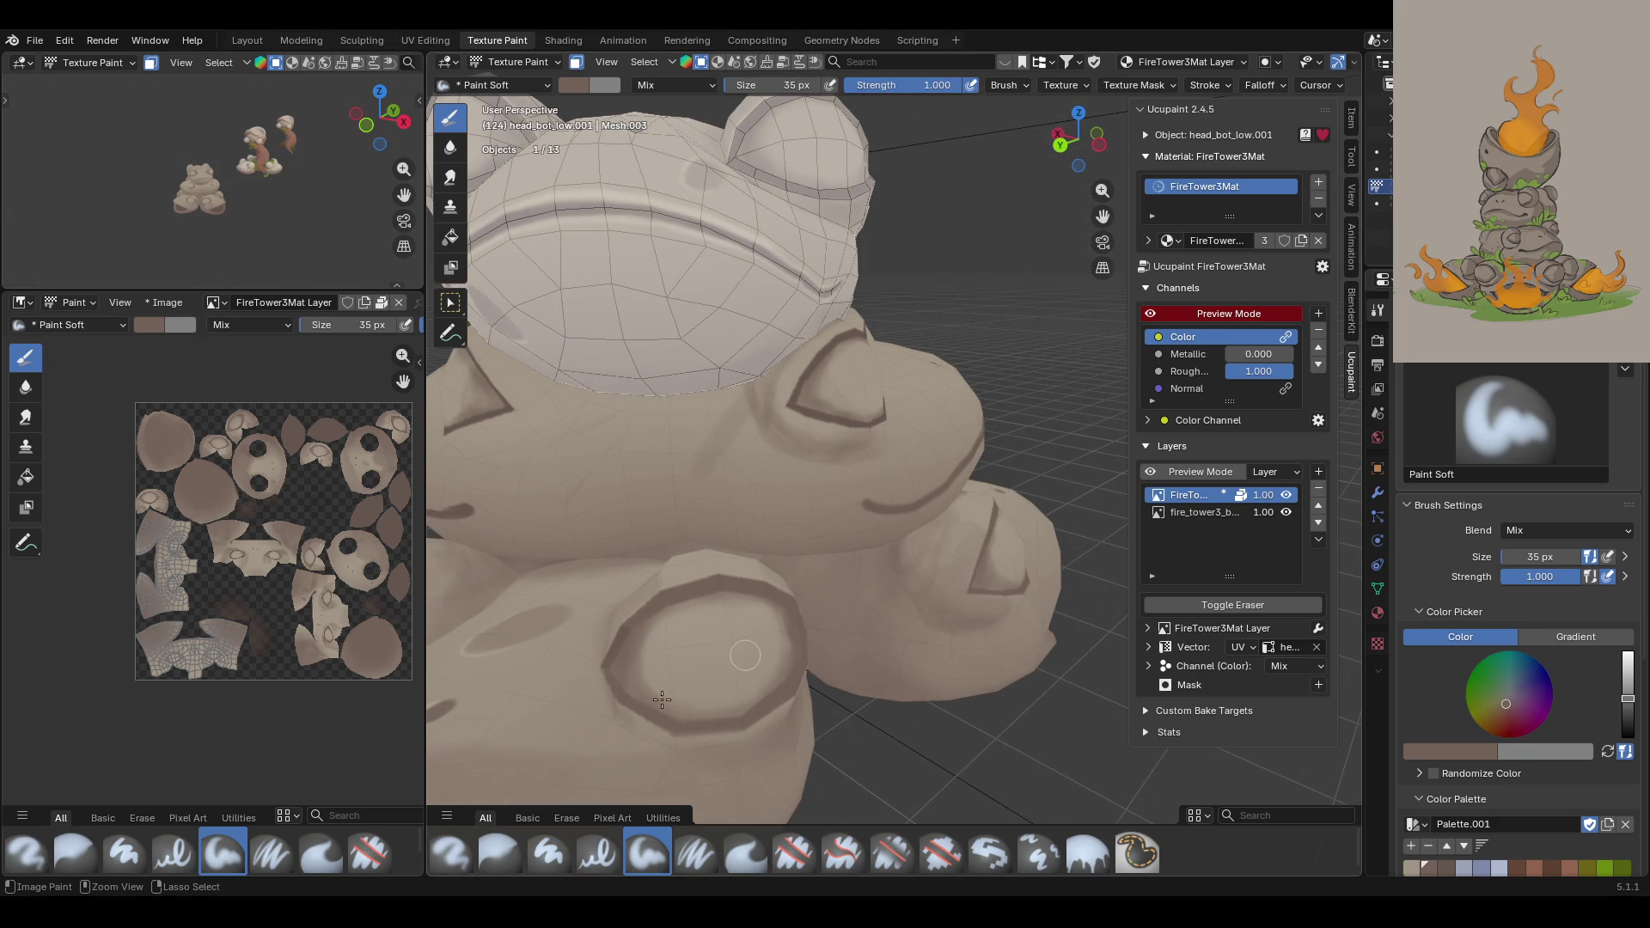
key("2")
mouse_move(828, 438)
left_mouse_down()
mouse_move(763, 403)
mouse_move(774, 367)
mouse_move(773, 384)
left_mouse_up()
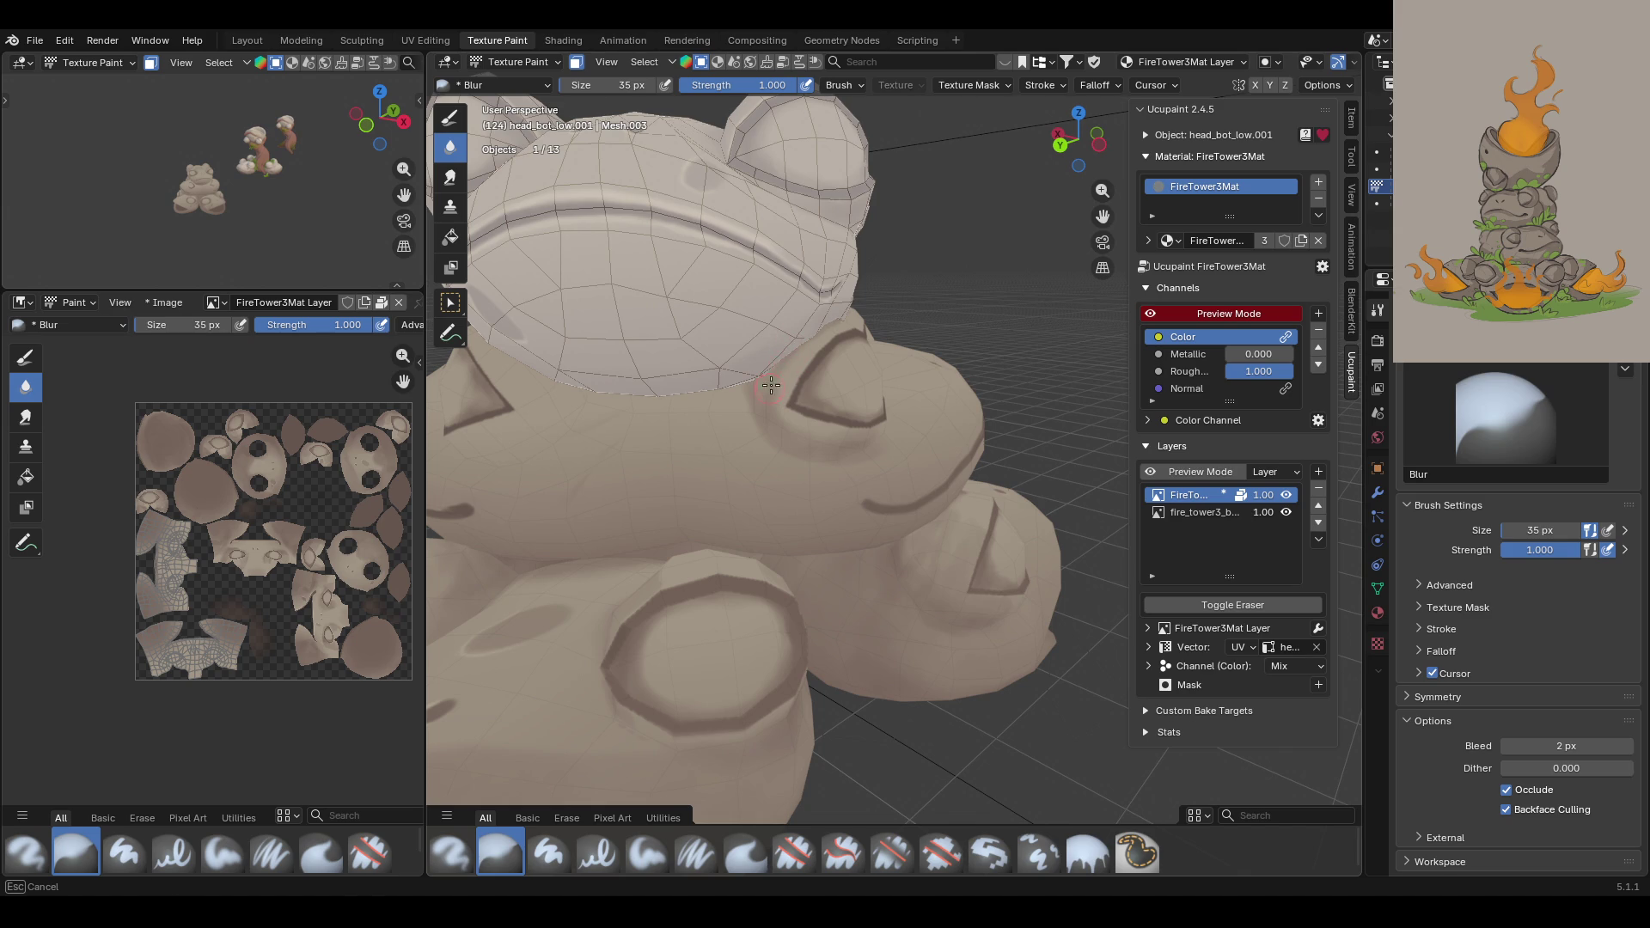
Step: With Paint Soft, lay faint shading across the frog and down its body
middle_click_drag(655, 513, 1178, 415, "shift")
left_click(647, 853)
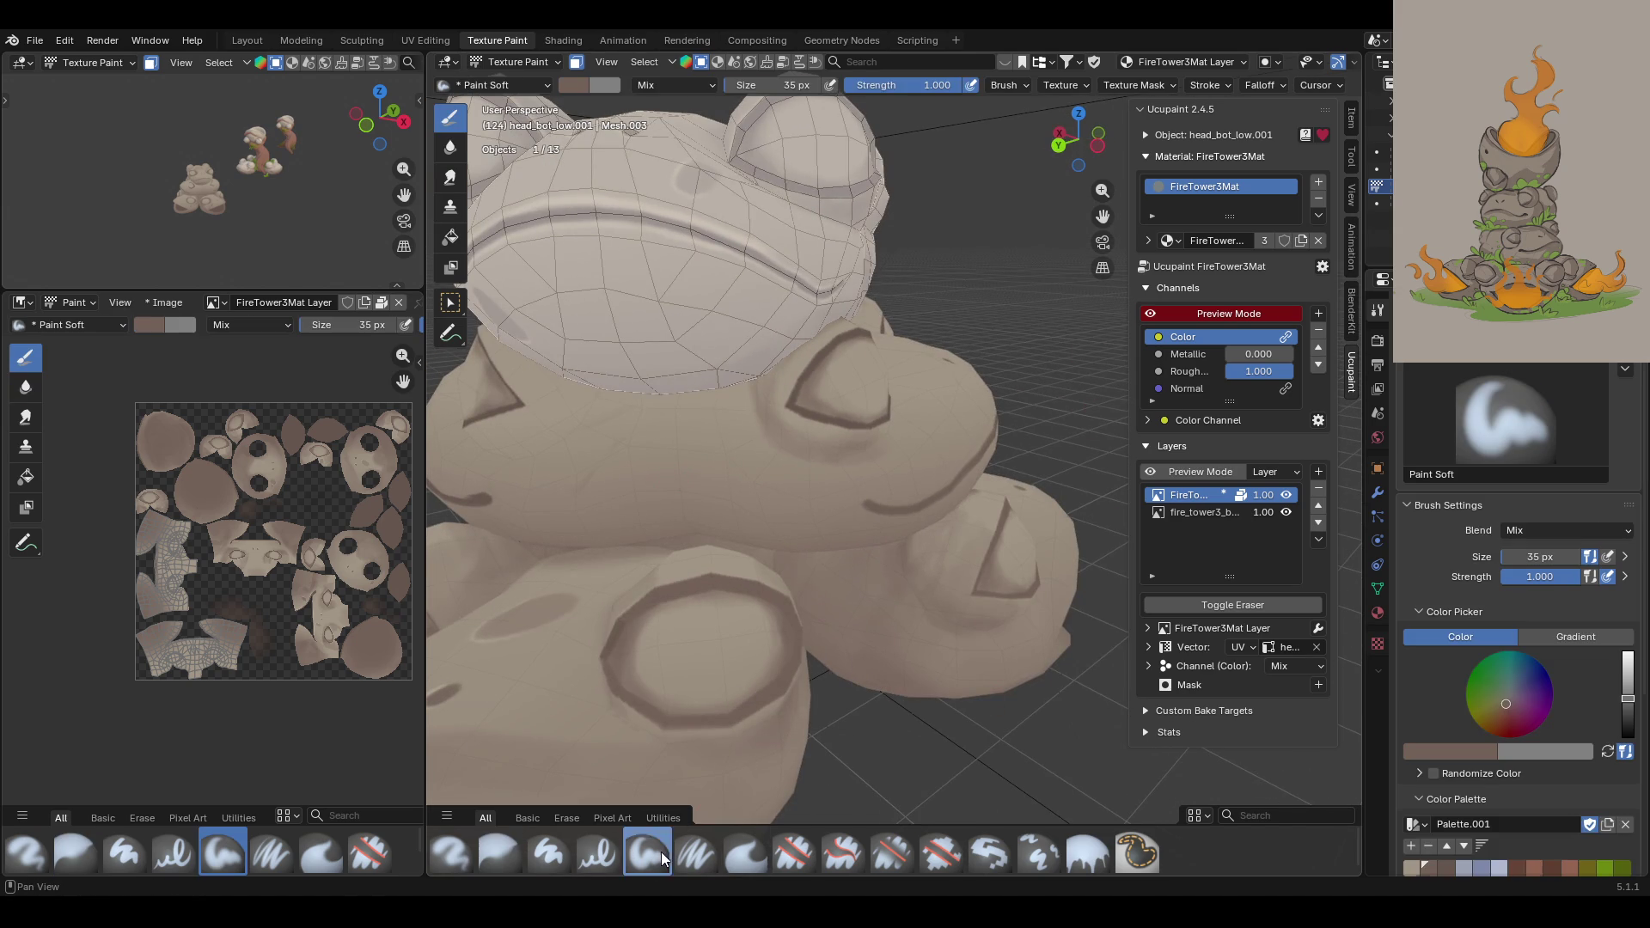
left_click_drag(1079, 138, 1044, 155)
mouse_move(908, 433)
middle_mouse_down()
mouse_move(766, 482)
mouse_move(822, 540)
middle_mouse_up()
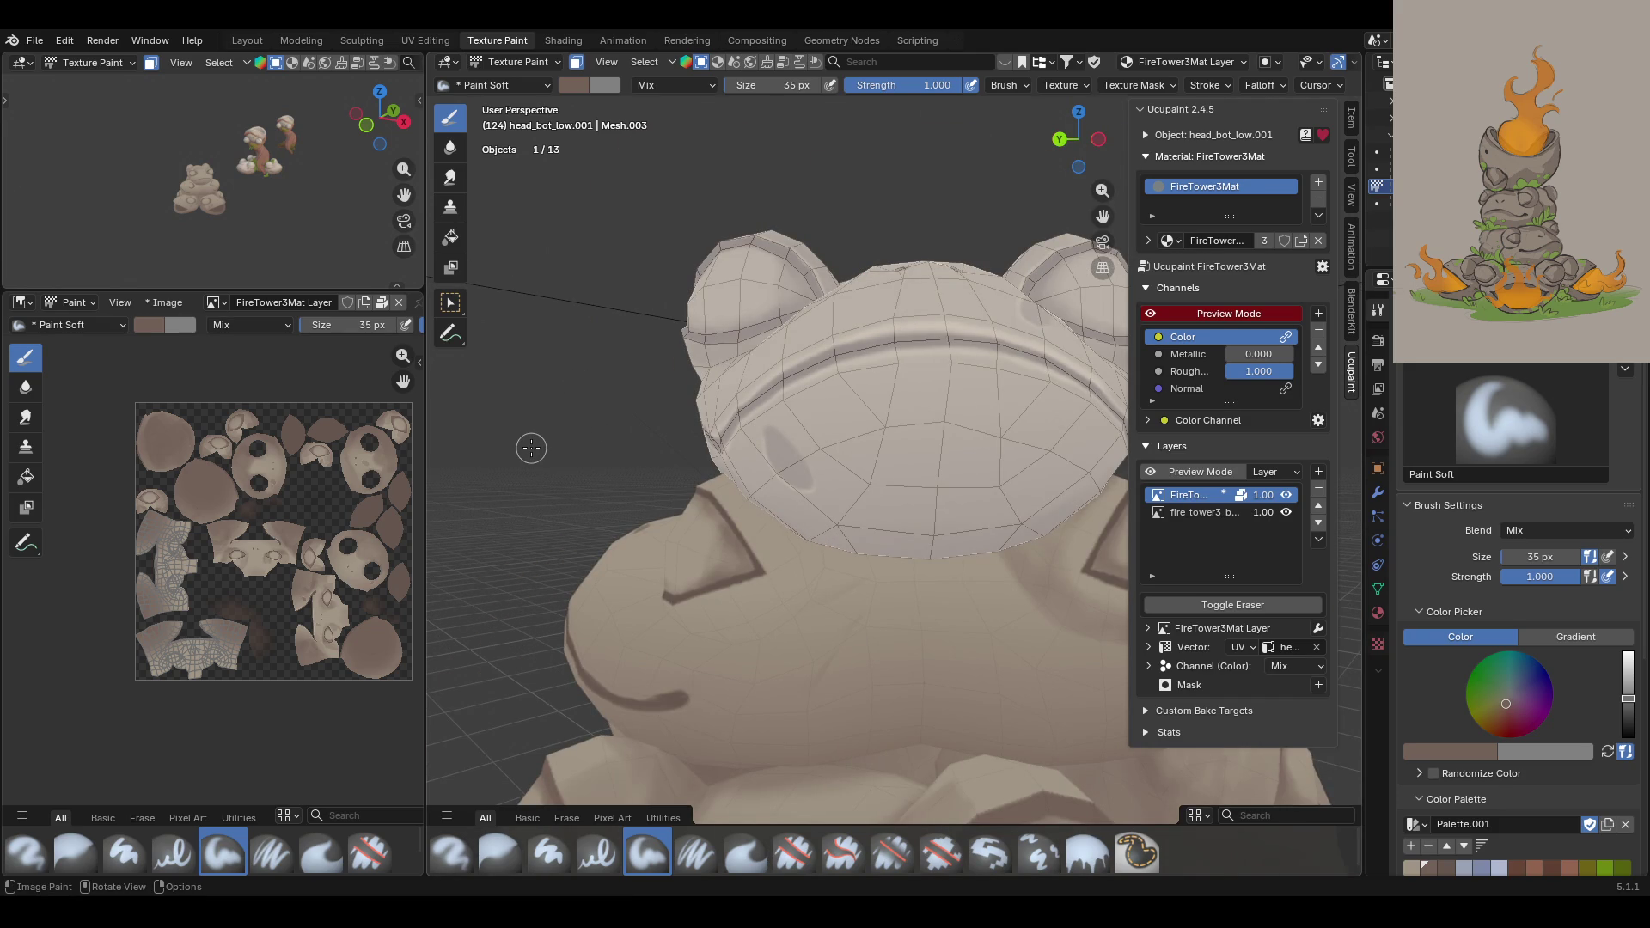
mouse_move(749, 477)
left_mouse_down()
mouse_move(800, 539)
mouse_move(785, 554)
mouse_move(797, 591)
mouse_move(730, 630)
mouse_move(792, 589)
mouse_move(763, 587)
mouse_move(697, 627)
mouse_move(715, 603)
mouse_move(820, 581)
mouse_move(883, 468)
left_mouse_up()
mouse_move(708, 440)
middle_mouse_down()
mouse_move(903, 552)
mouse_move(891, 558)
middle_mouse_up()
mouse_move(740, 524)
left_mouse_down()
mouse_move(647, 540)
mouse_move(577, 587)
left_mouse_up()
middle_click_drag(557, 523, 658, 488)
mouse_move(556, 588)
left_mouse_down()
mouse_move(513, 608)
mouse_move(558, 653)
mouse_move(602, 614)
mouse_move(585, 672)
mouse_move(701, 528)
left_mouse_up()
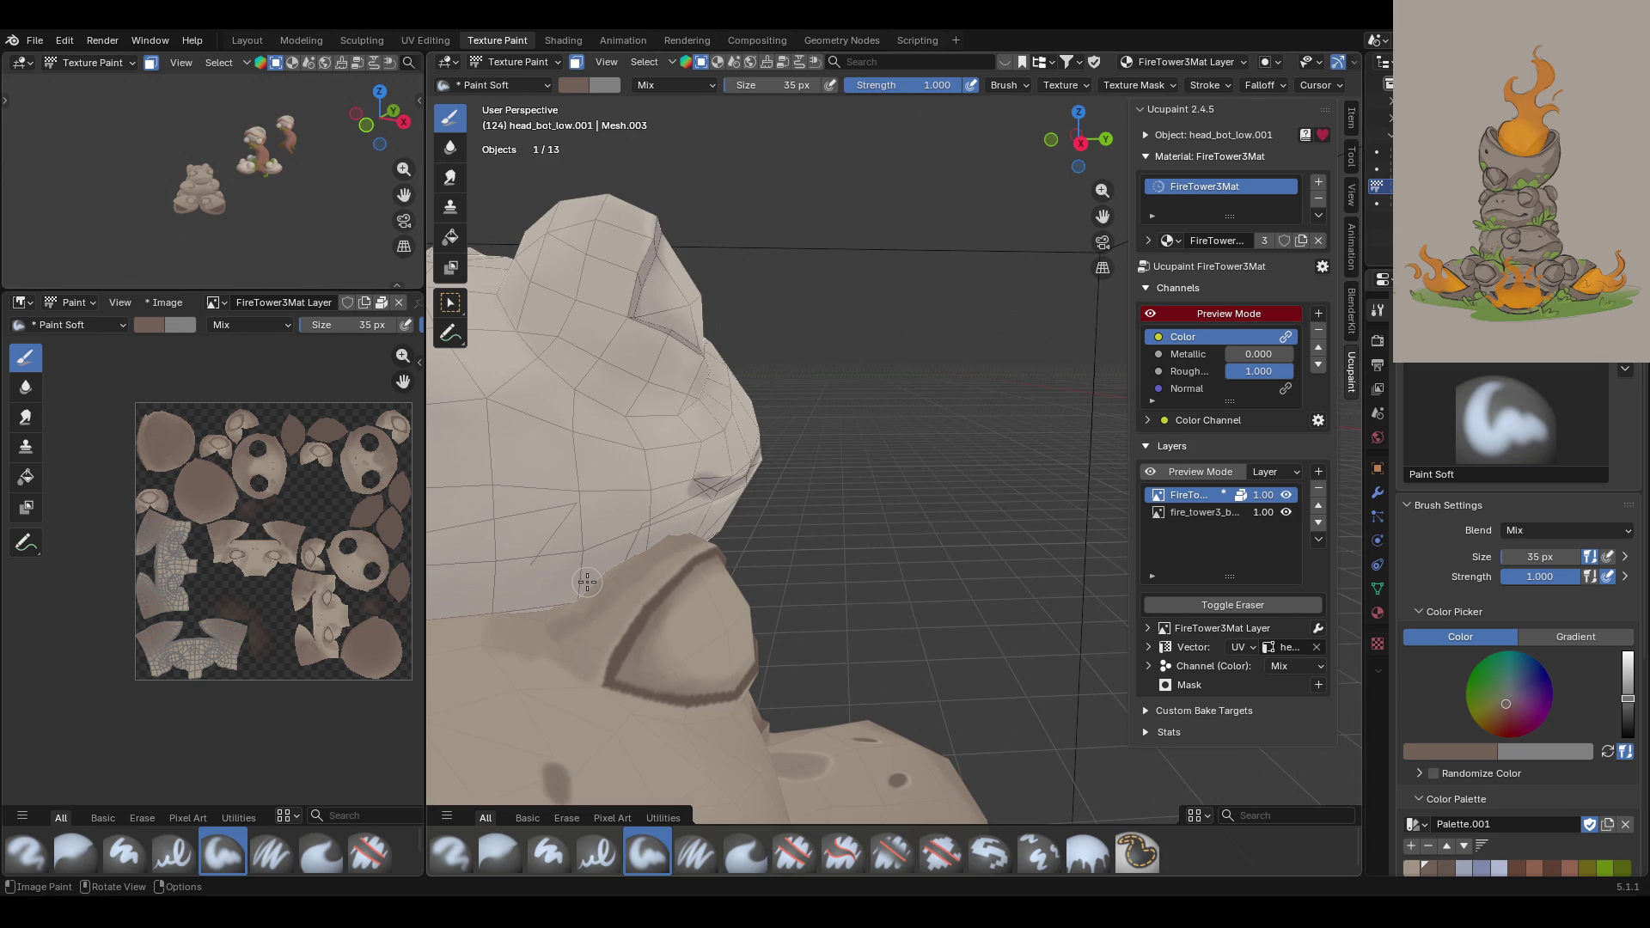
Step: Try blurring the head, then return to Paint Soft with the first palette colour
scroll(569, 550, "up", 4)
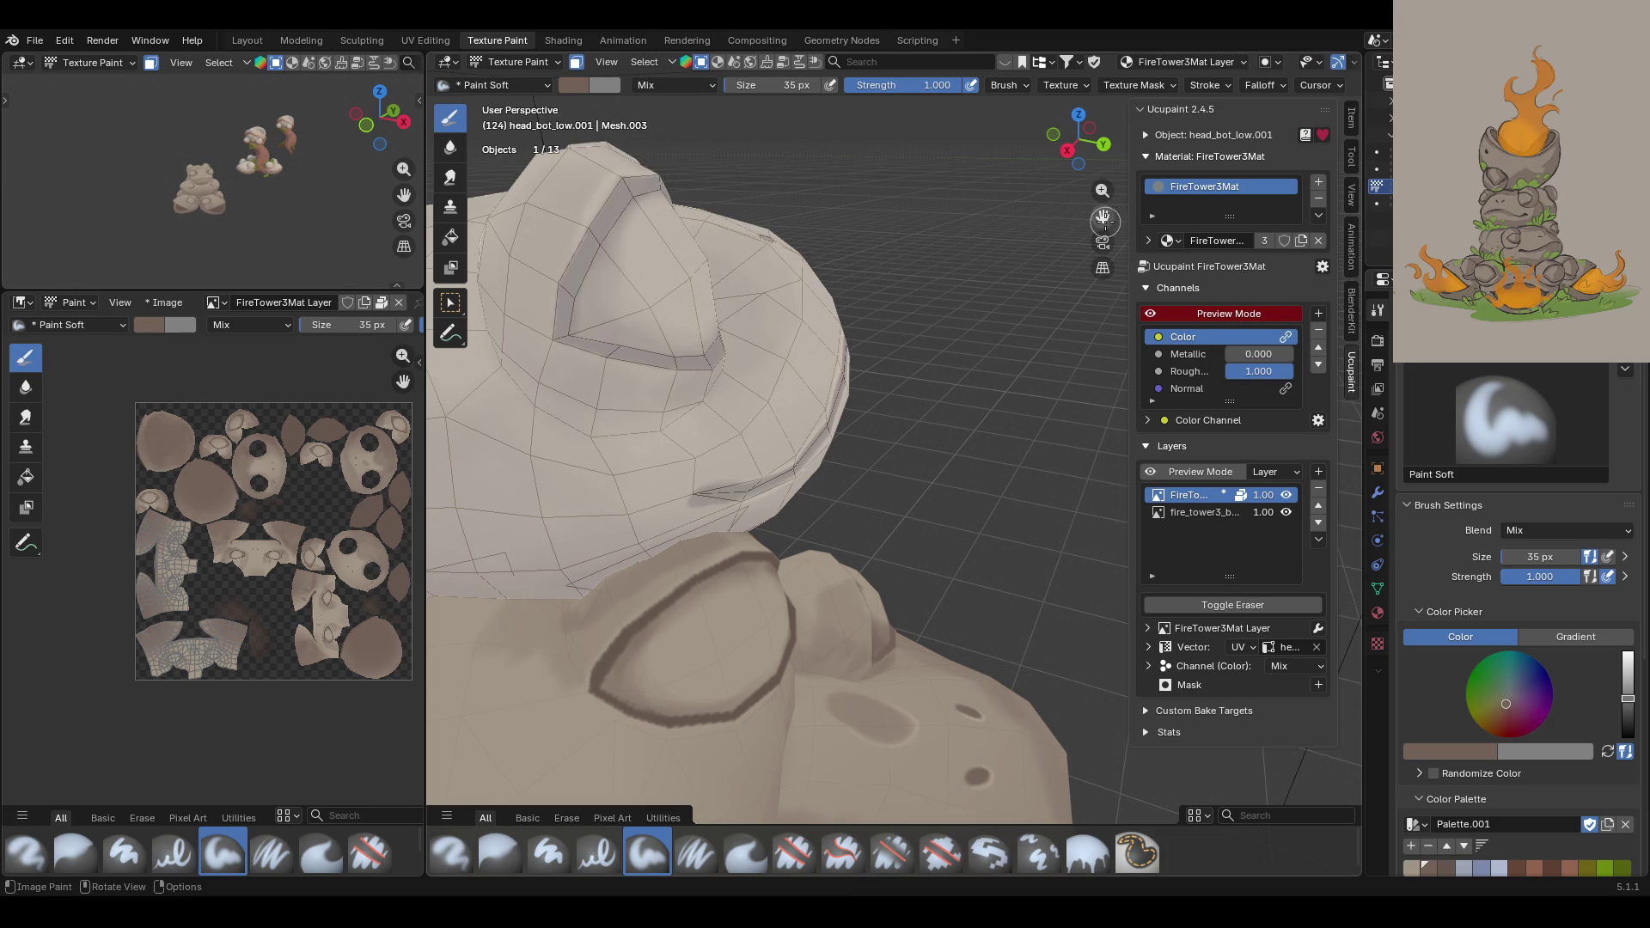
middle_click_drag(569, 551, 550, 559)
left_click(499, 854)
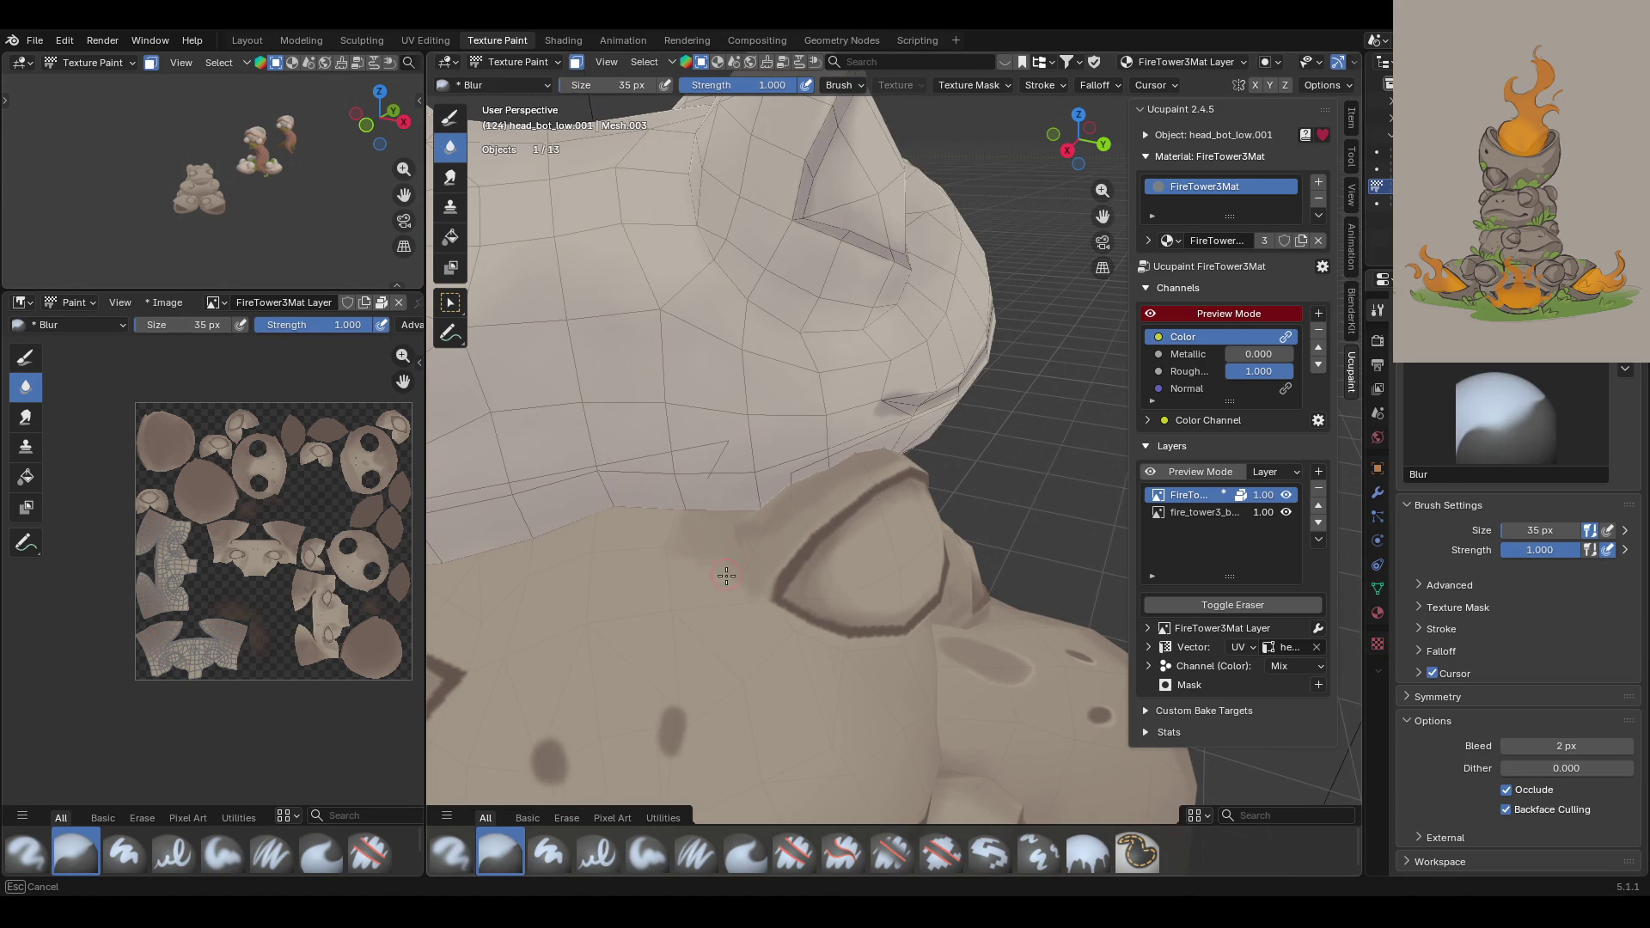
mouse_move(742, 571)
middle_mouse_down()
mouse_move(762, 468)
mouse_move(799, 404)
mouse_move(847, 365)
mouse_move(828, 367)
mouse_move(858, 383)
middle_mouse_up()
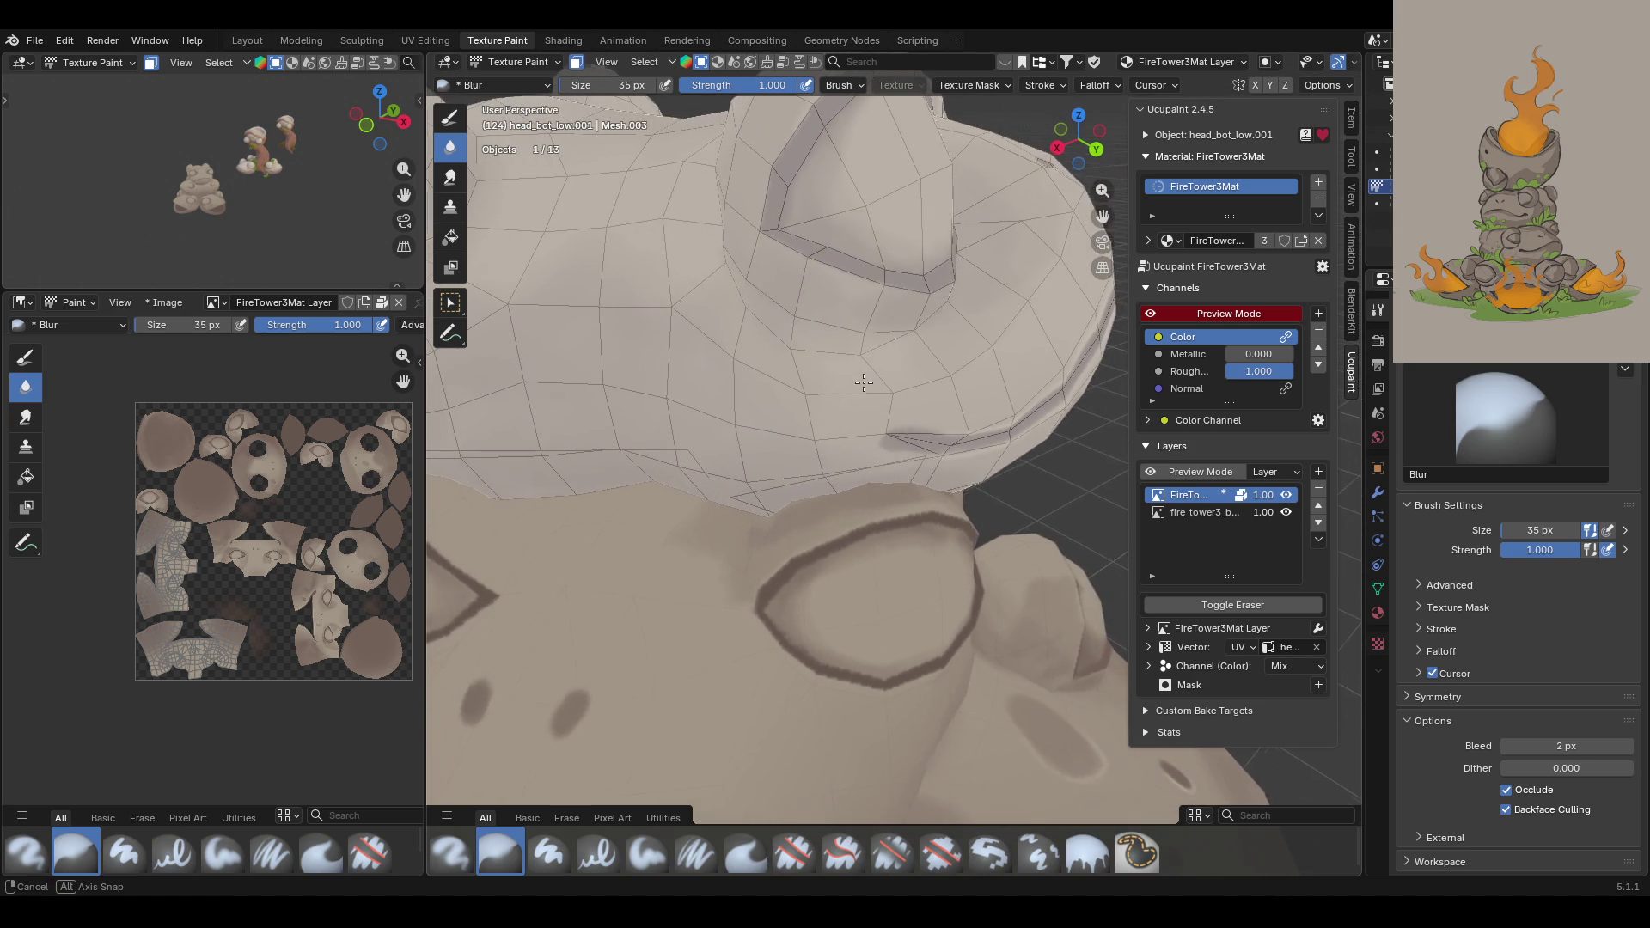
left_click(651, 846)
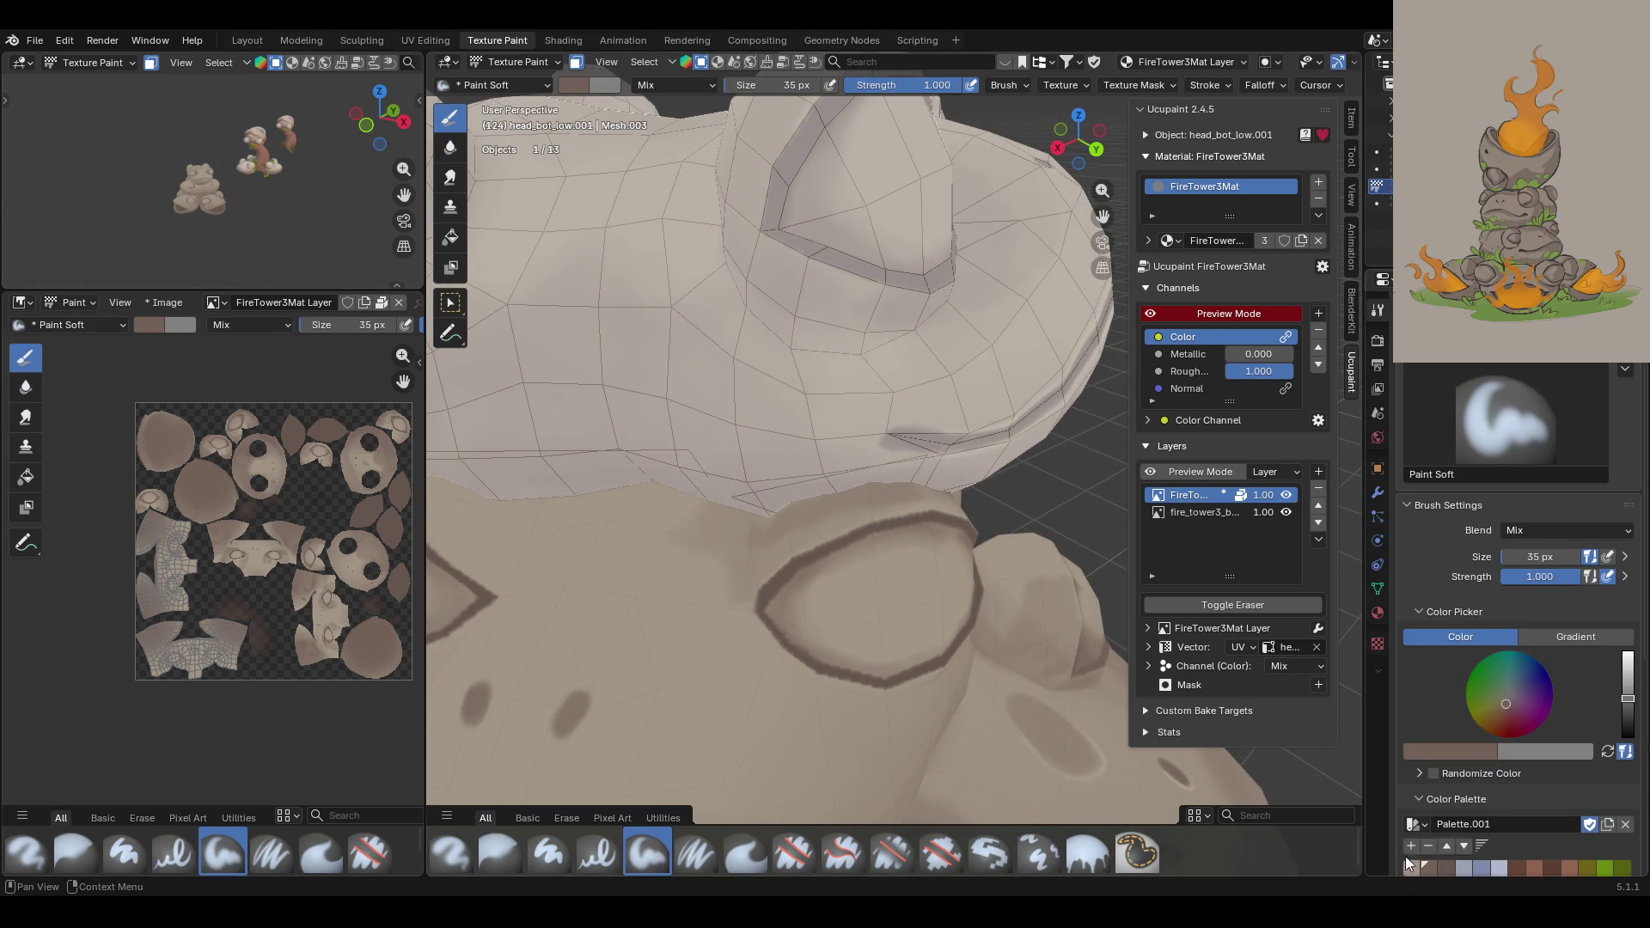
left_click(1412, 868)
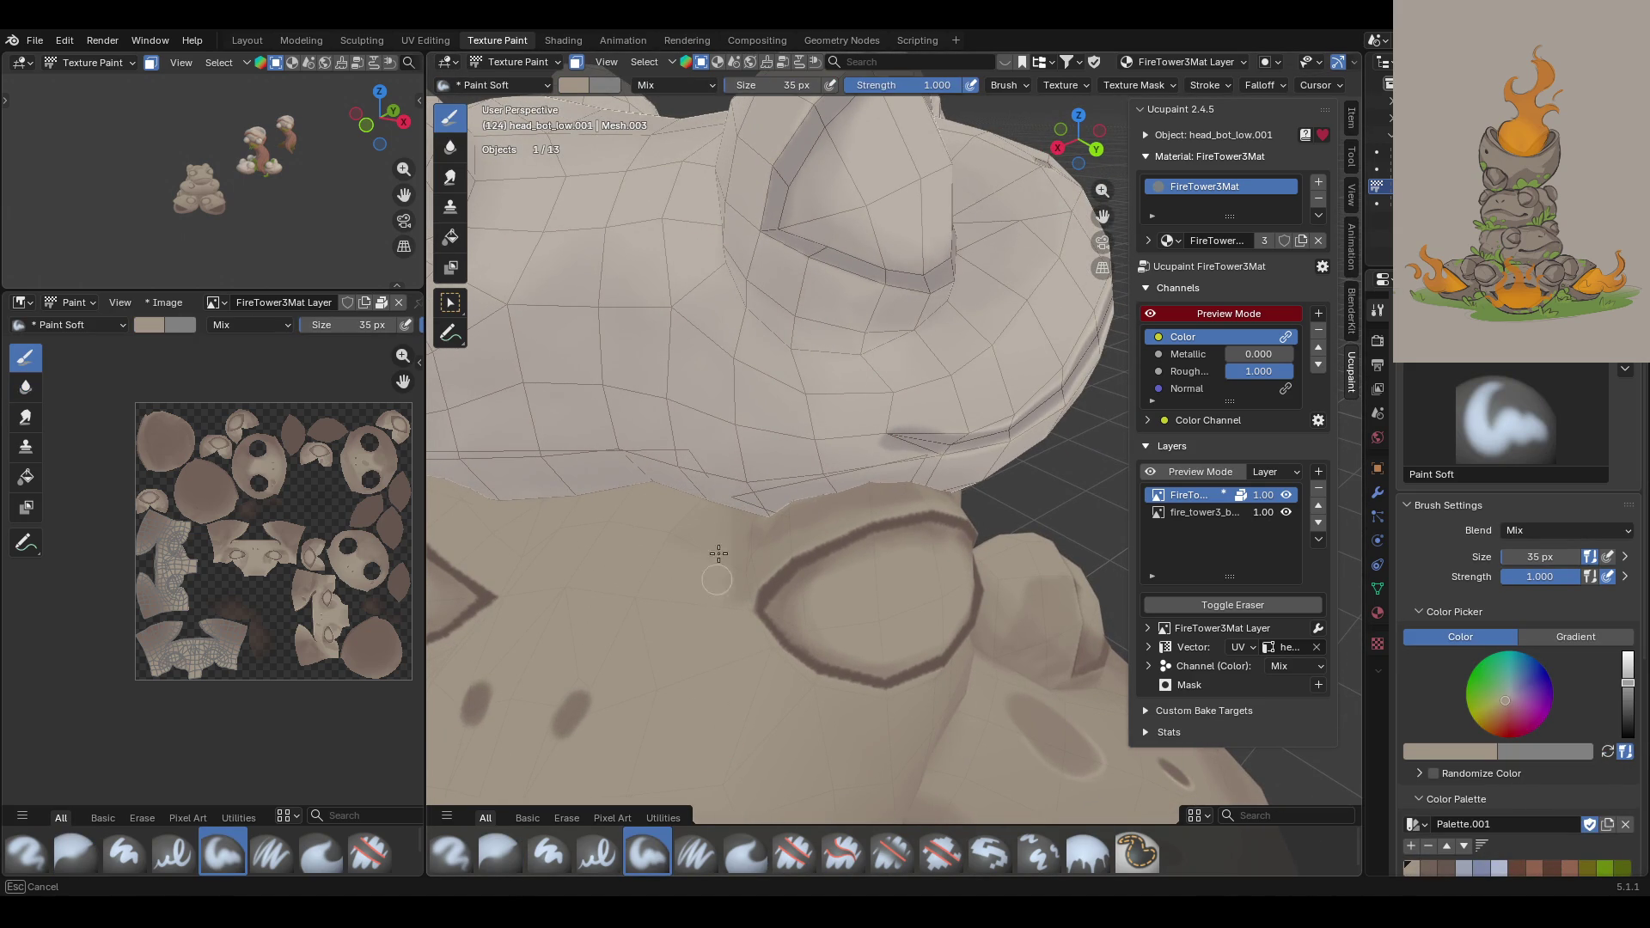
Step: Pick the brown palette colour and paint a dark curve under the eye ridge
scroll(693, 681, "down", 8)
mouse_move(693, 681)
middle_mouse_down()
mouse_move(563, 443)
mouse_move(544, 445)
mouse_move(917, 663)
mouse_move(859, 730)
middle_mouse_up()
scroll(918, 662, "up", 3)
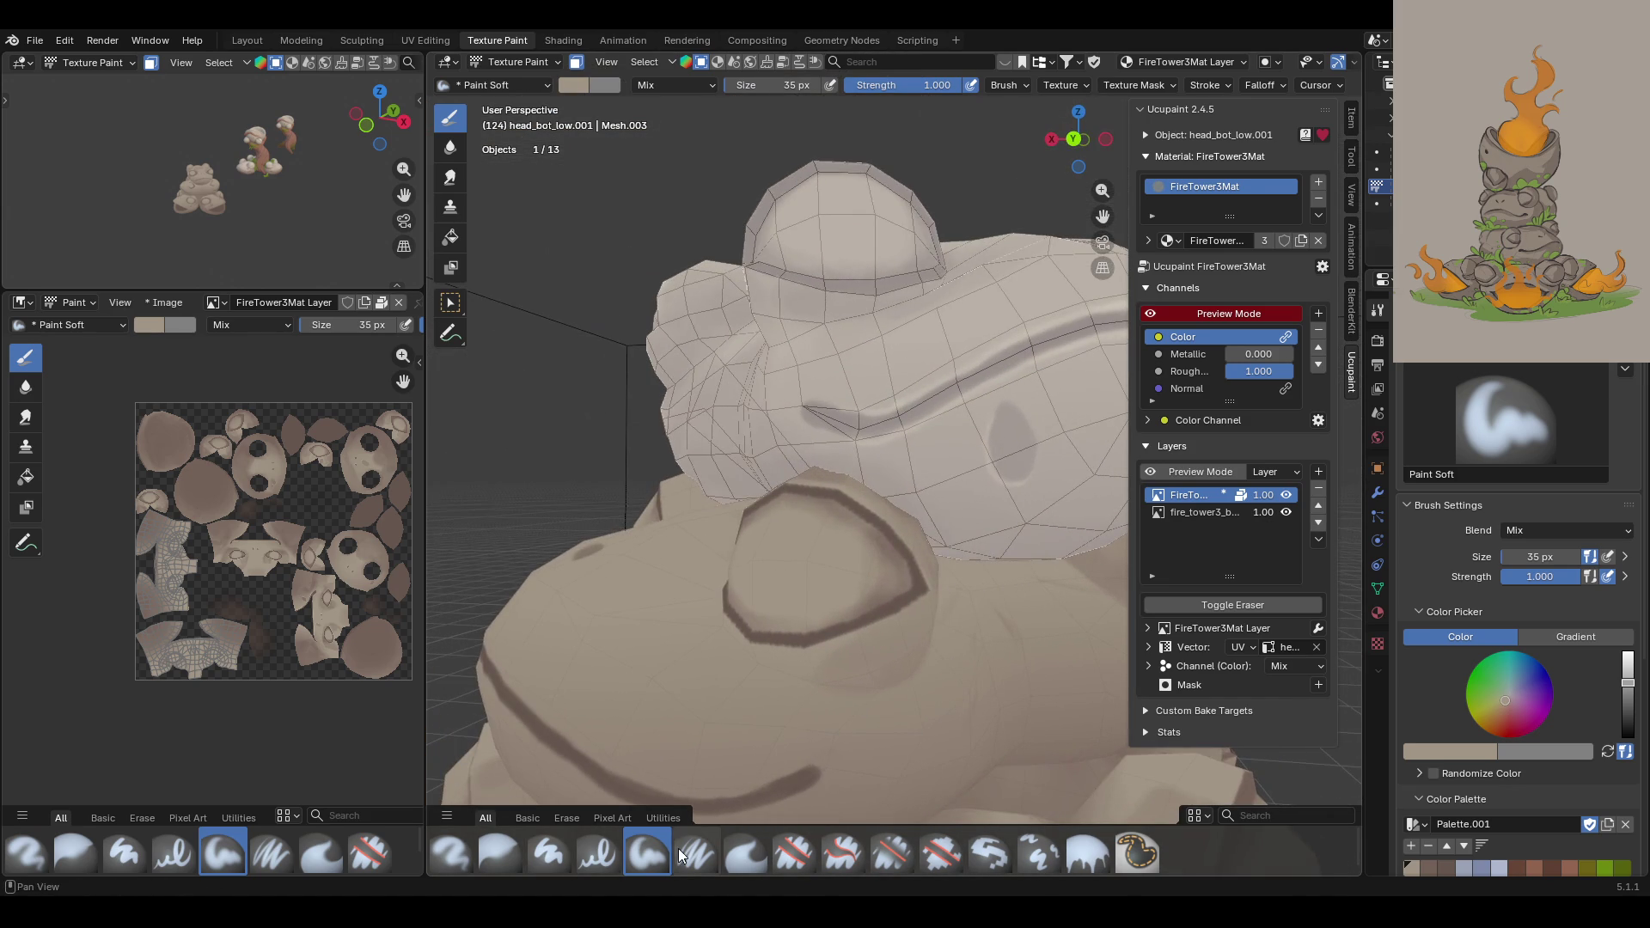
left_click(1428, 867)
mouse_move(860, 430)
middle_mouse_down()
mouse_move(827, 364)
mouse_move(793, 388)
middle_mouse_up()
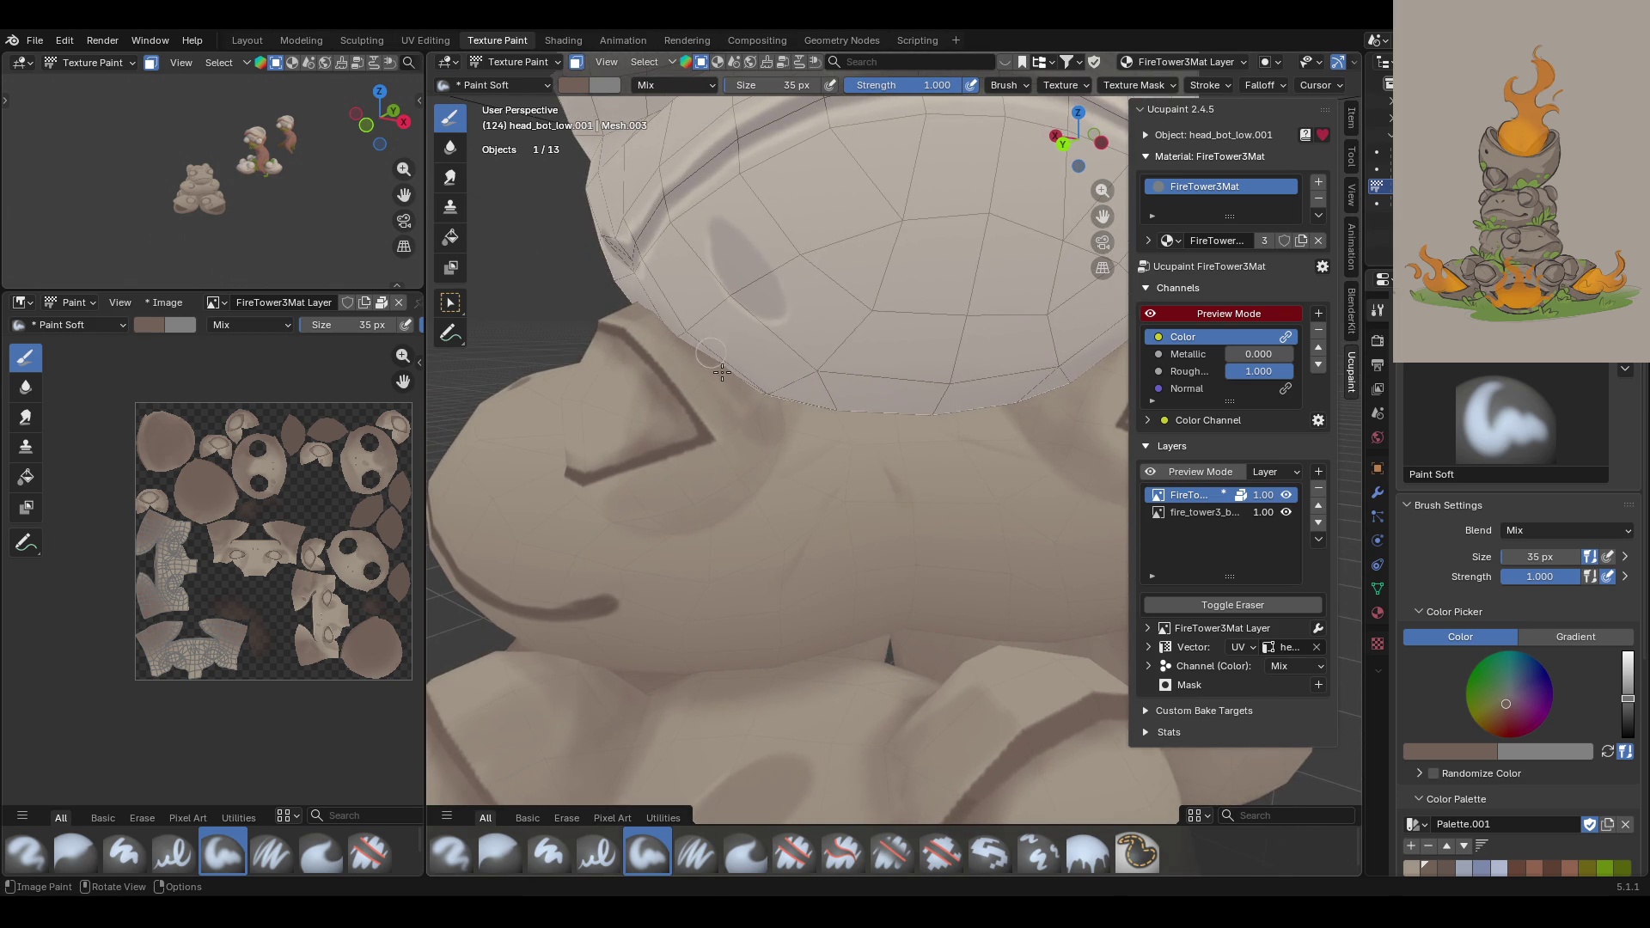
mouse_move(602, 517)
left_mouse_down()
mouse_move(720, 497)
mouse_move(675, 520)
mouse_move(771, 434)
mouse_move(755, 421)
mouse_move(722, 481)
left_mouse_up()
Step: Test an airbrush stroke down the frog's body and undo it
left_click(499, 853)
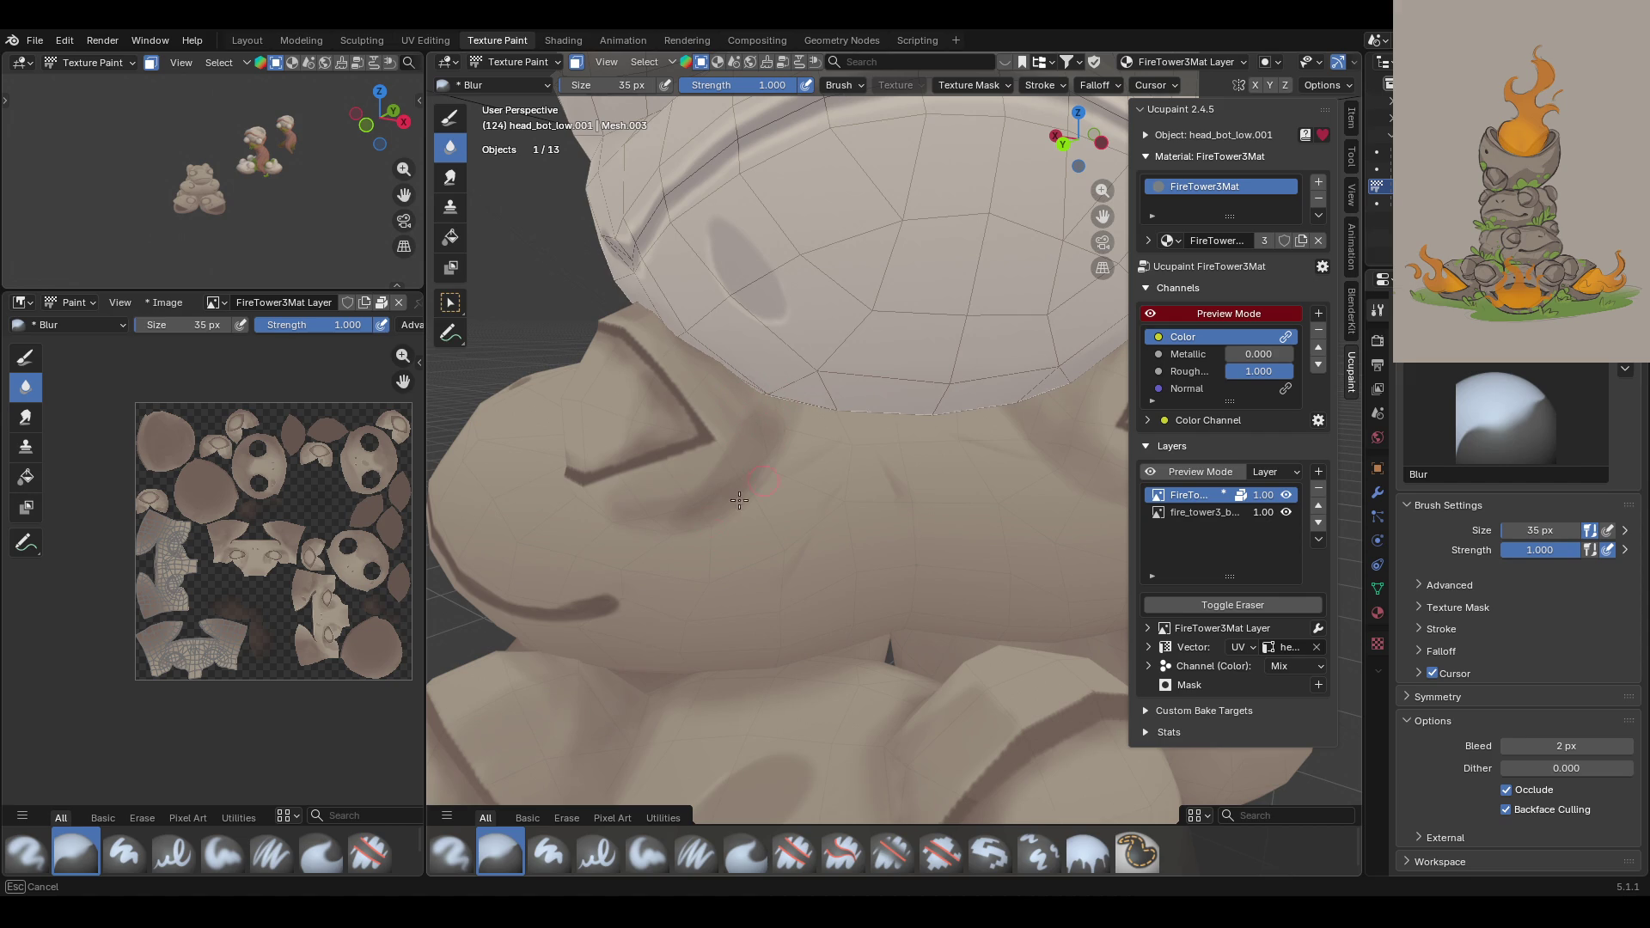
left_click(644, 854)
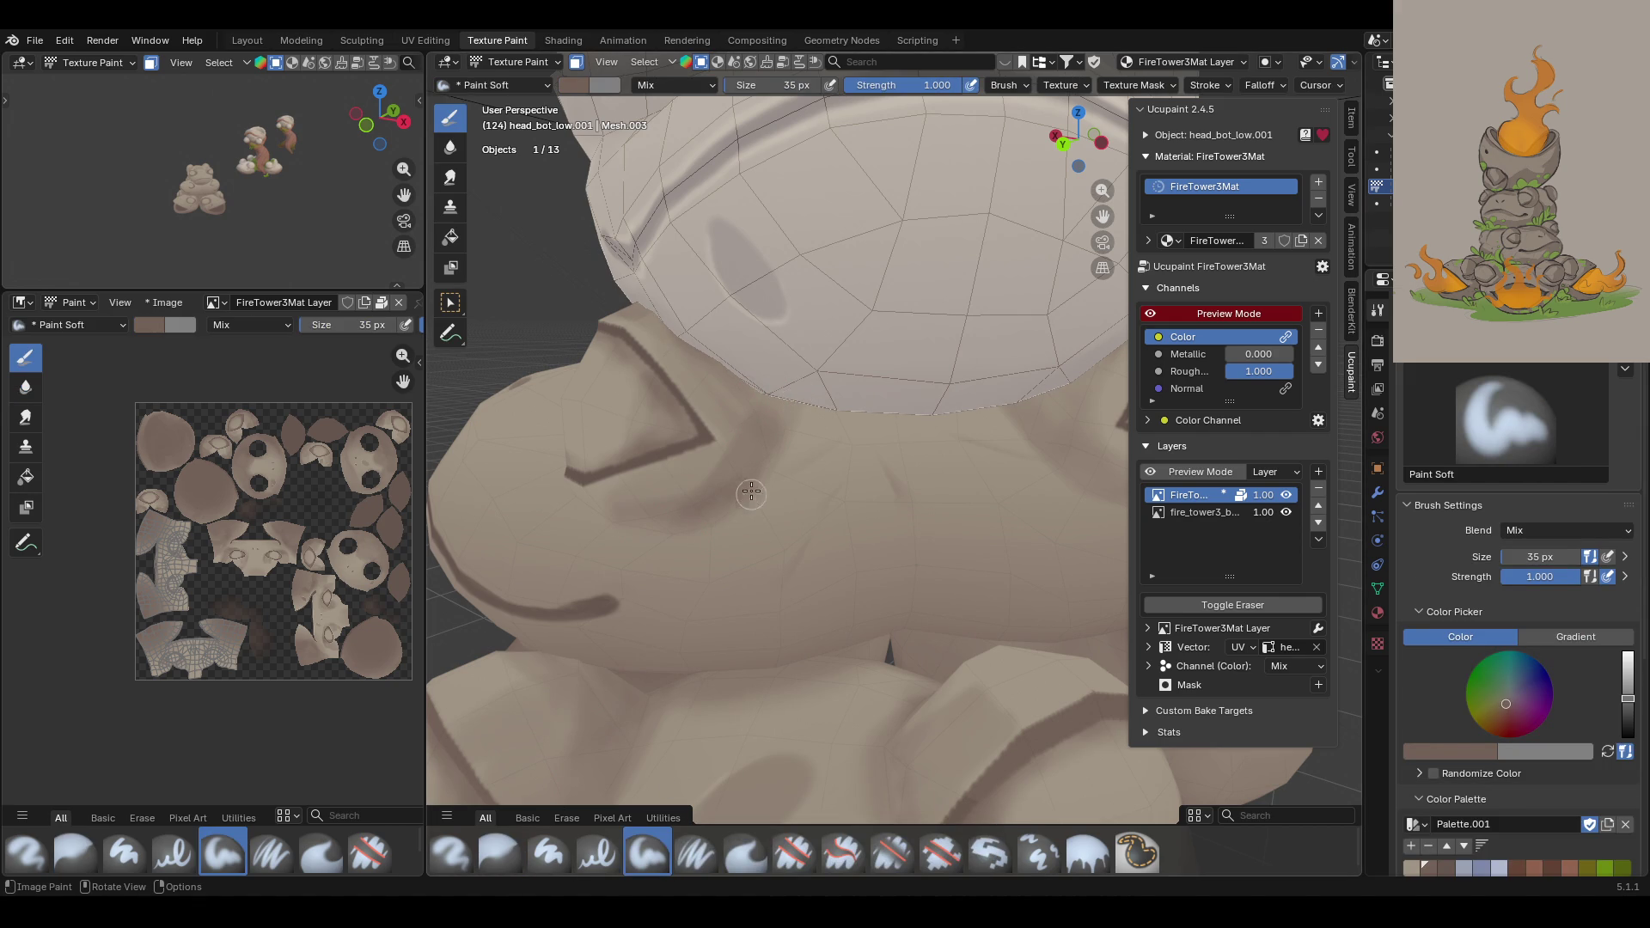
mouse_move(733, 353)
middle_mouse_down()
mouse_move(792, 280)
mouse_move(1017, 554)
middle_mouse_up()
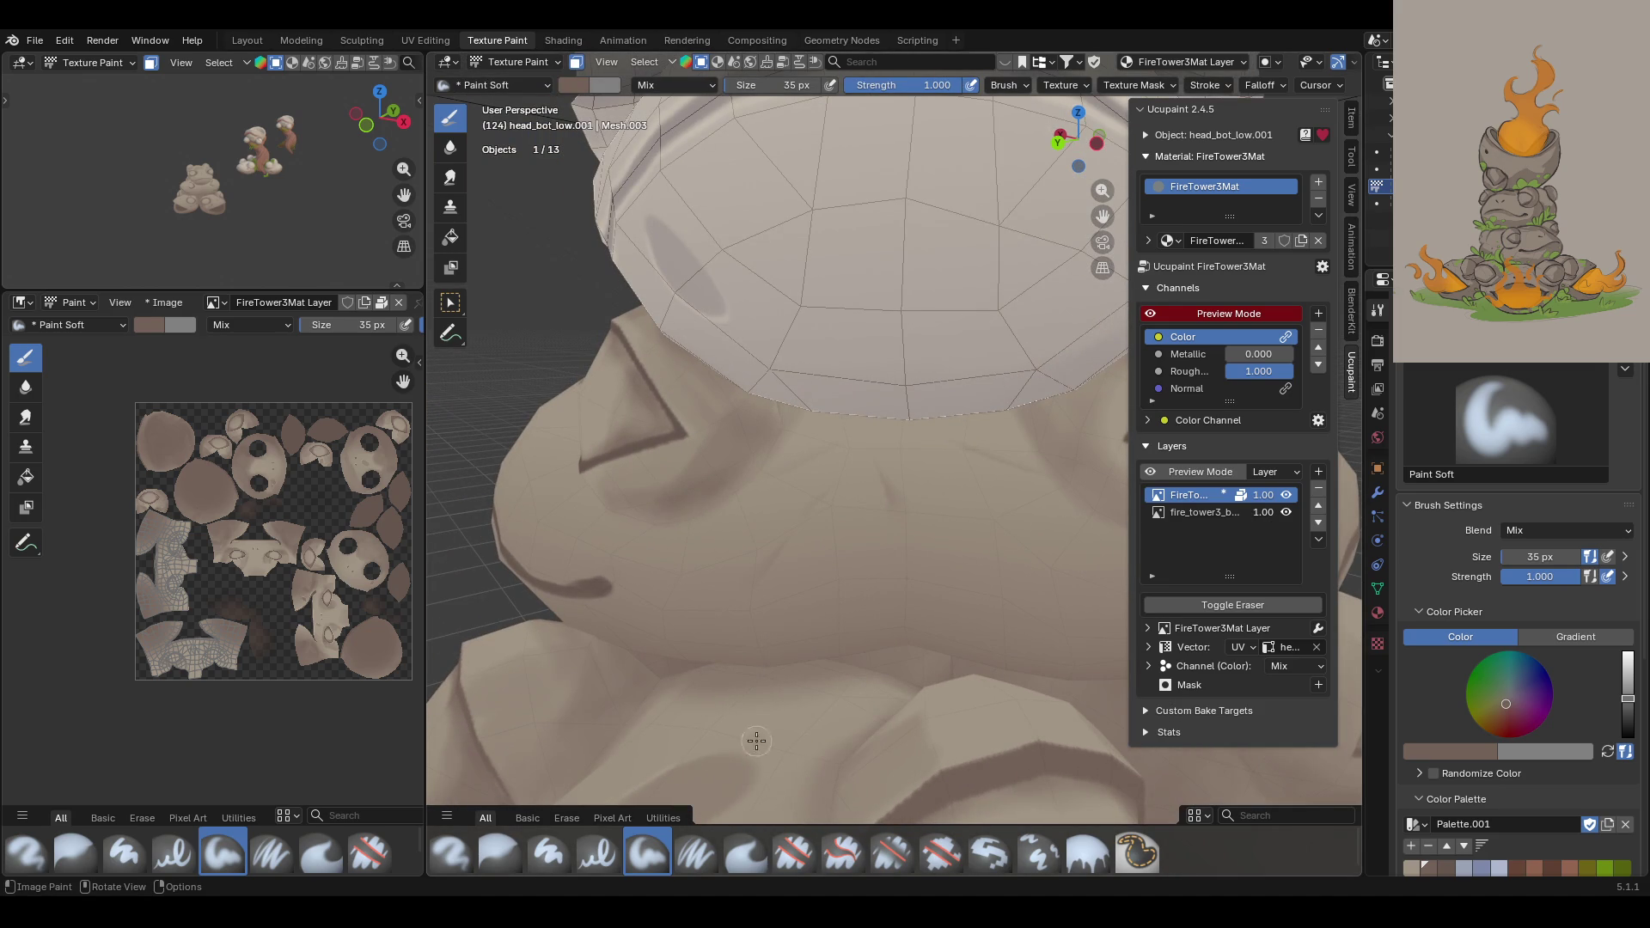
left_click(451, 853)
left_click_drag(809, 502, 732, 655)
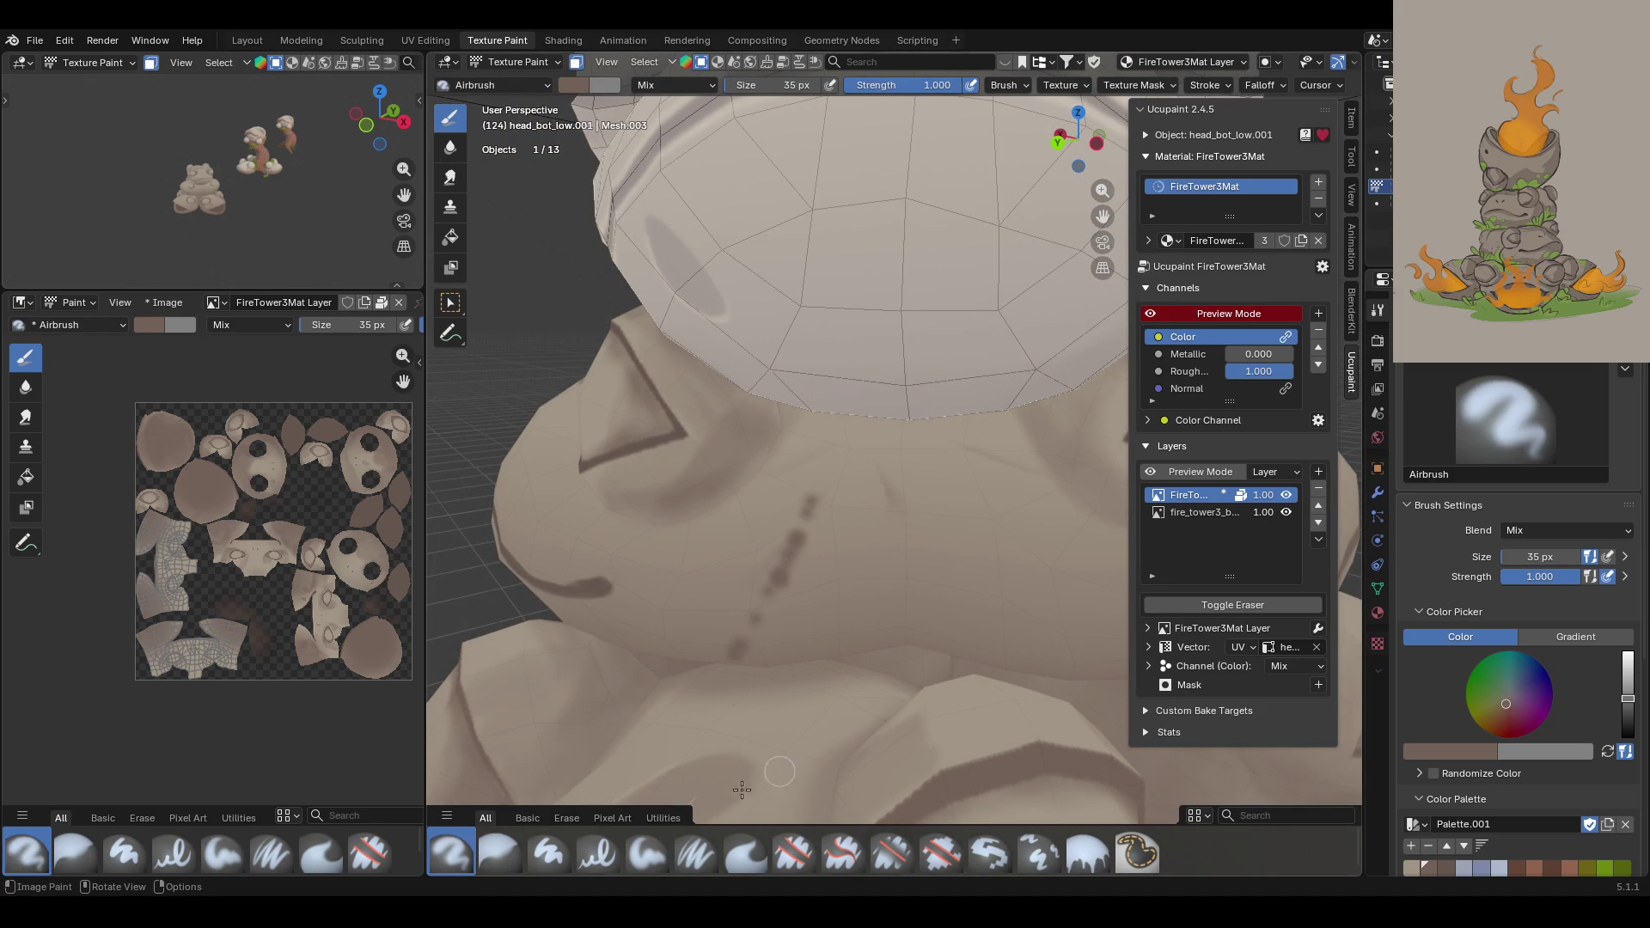
key("ctrl+z")
Step: With the Blur brush and its falloff presets checked, soften the shoulder shading
left_click(498, 851)
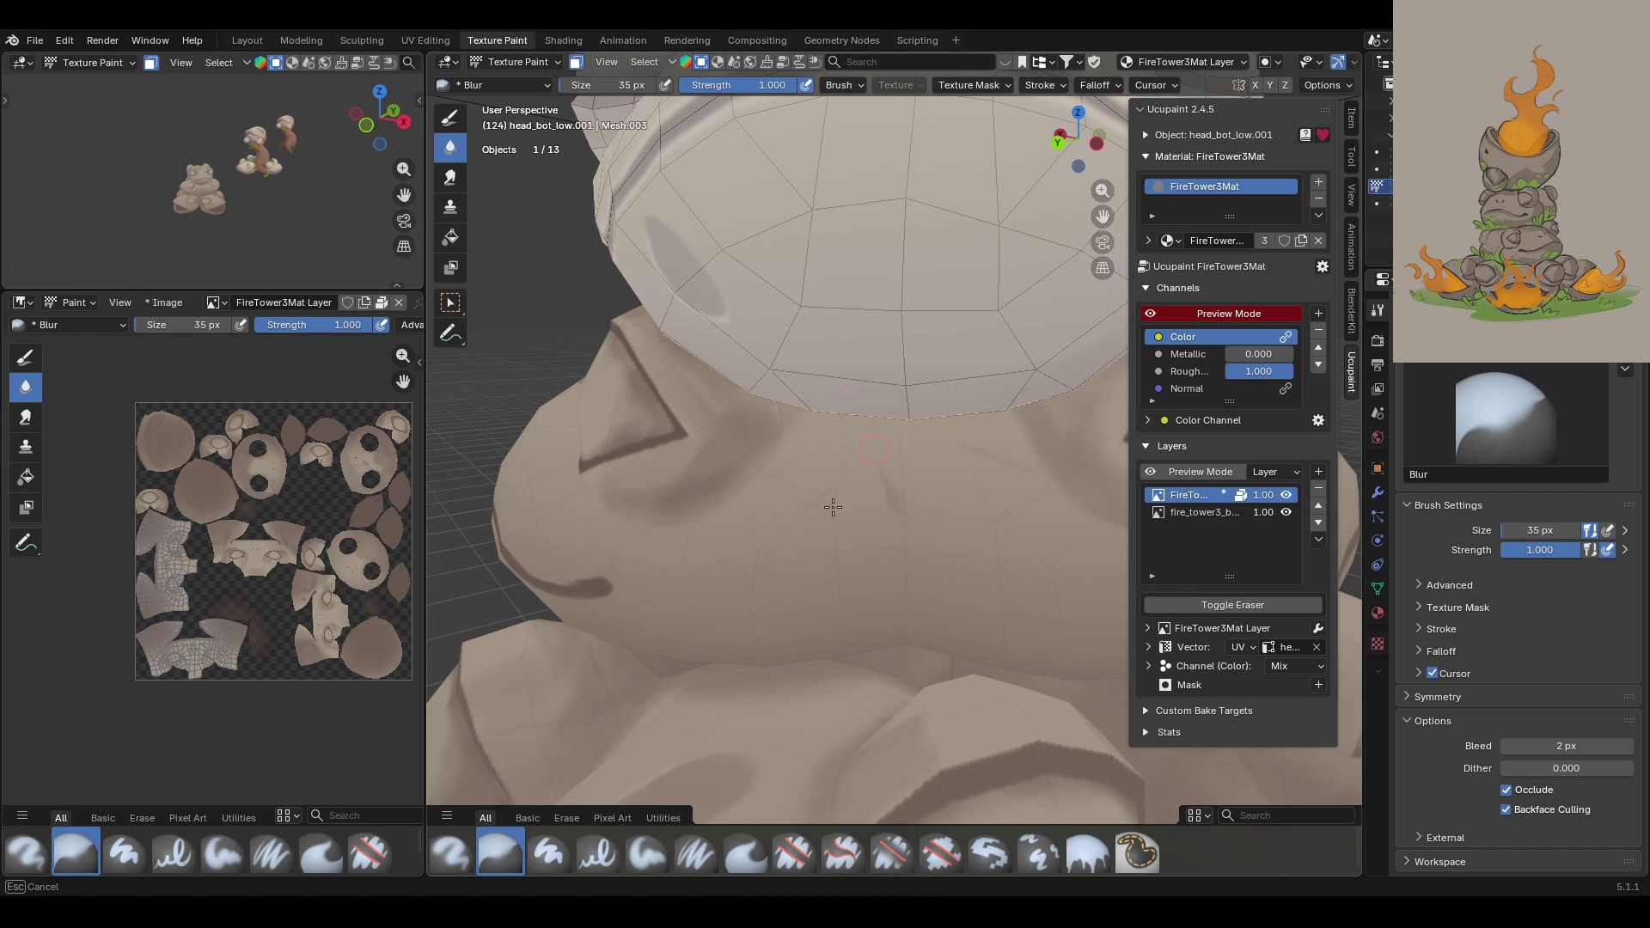
left_click(1167, 86)
left_click(1114, 86)
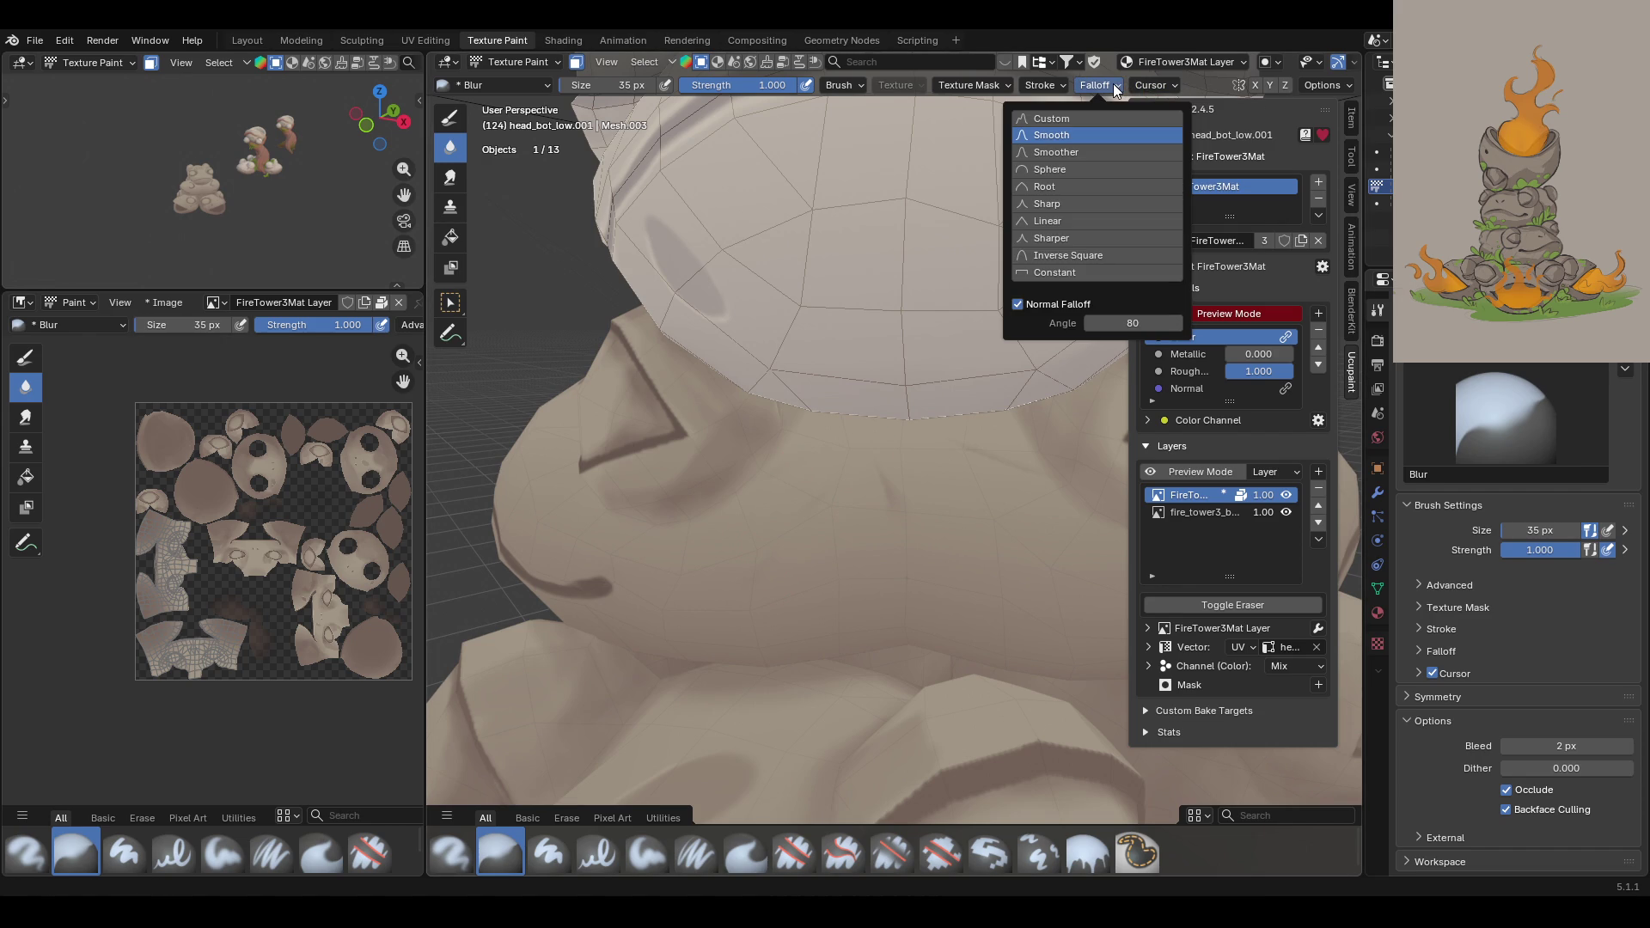
left_click_drag(849, 446, 853, 441)
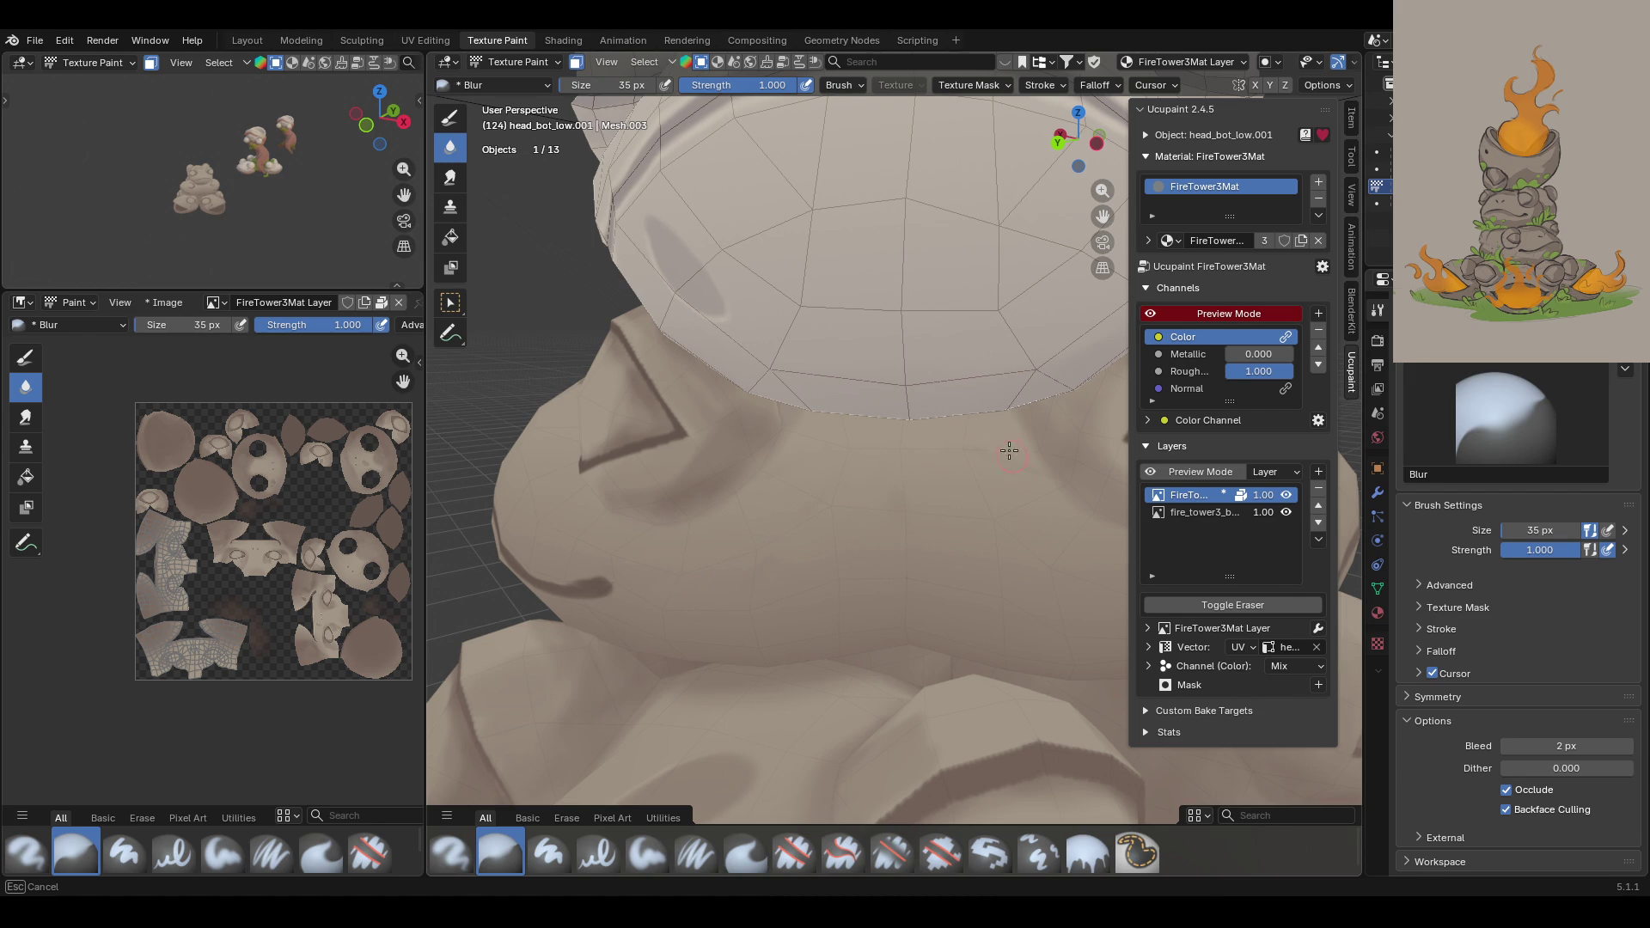
left_click_drag(1019, 487, 944, 500)
mouse_move(821, 559)
middle_mouse_down()
mouse_move(811, 578)
mouse_move(945, 593)
middle_mouse_up()
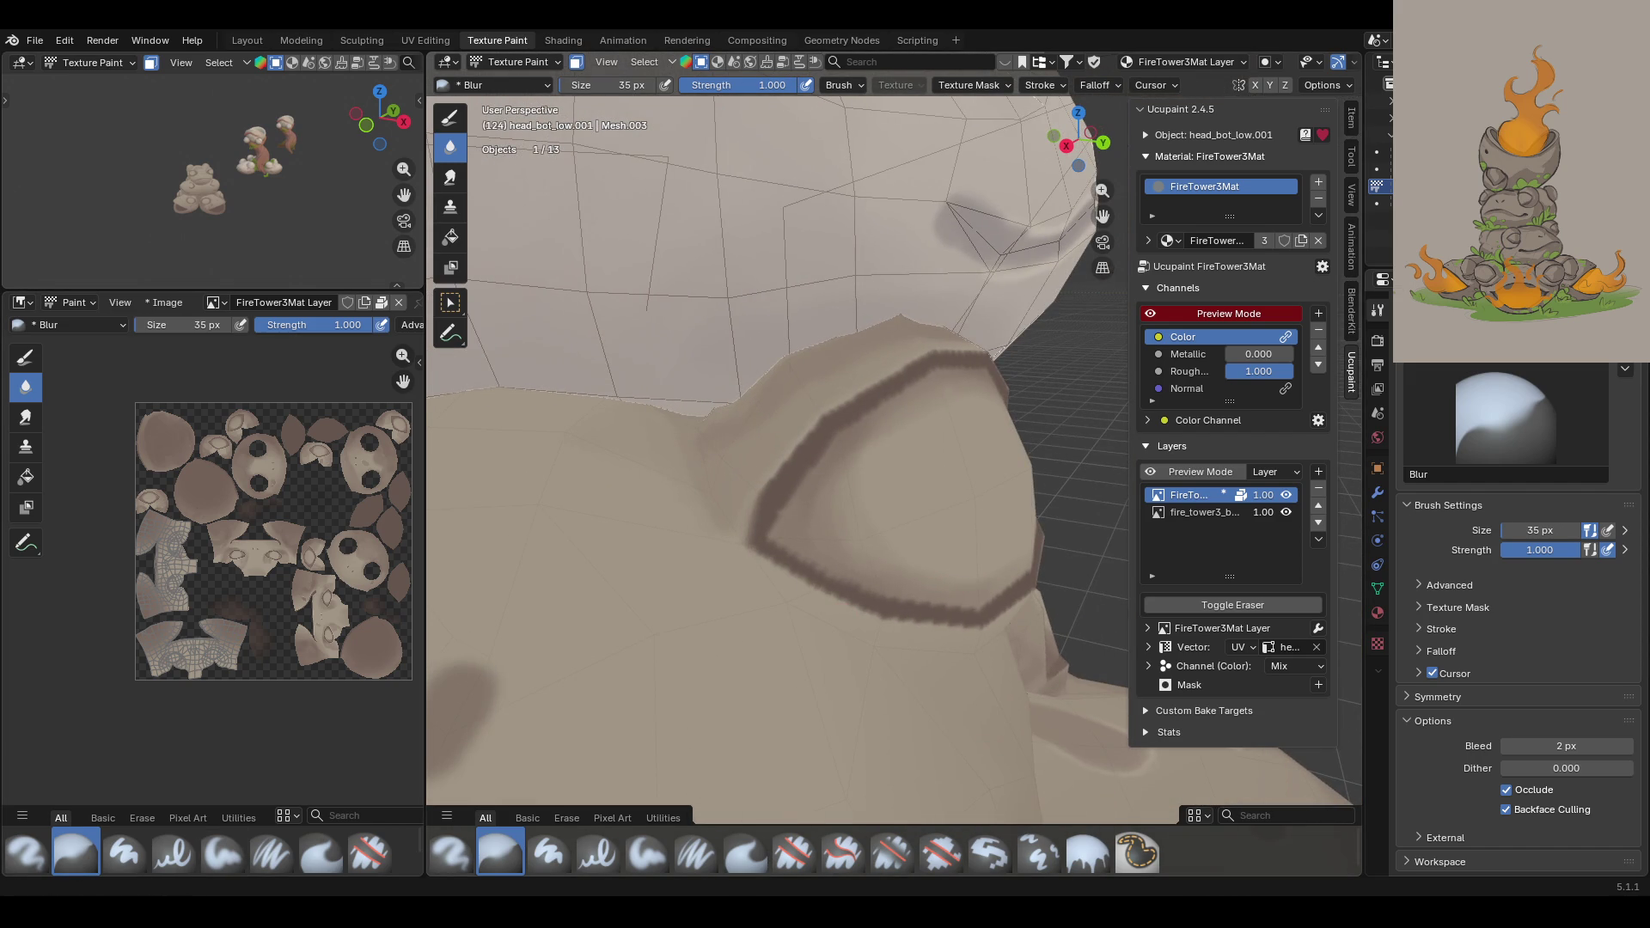
mouse_move(838, 472)
middle_mouse_down()
mouse_move(635, 483)
mouse_move(543, 460)
mouse_move(840, 472)
mouse_move(863, 327)
mouse_move(1158, 419)
mouse_move(974, 468)
mouse_move(859, 550)
mouse_move(756, 670)
mouse_move(971, 593)
middle_mouse_up()
scroll(872, 504, "up", 3)
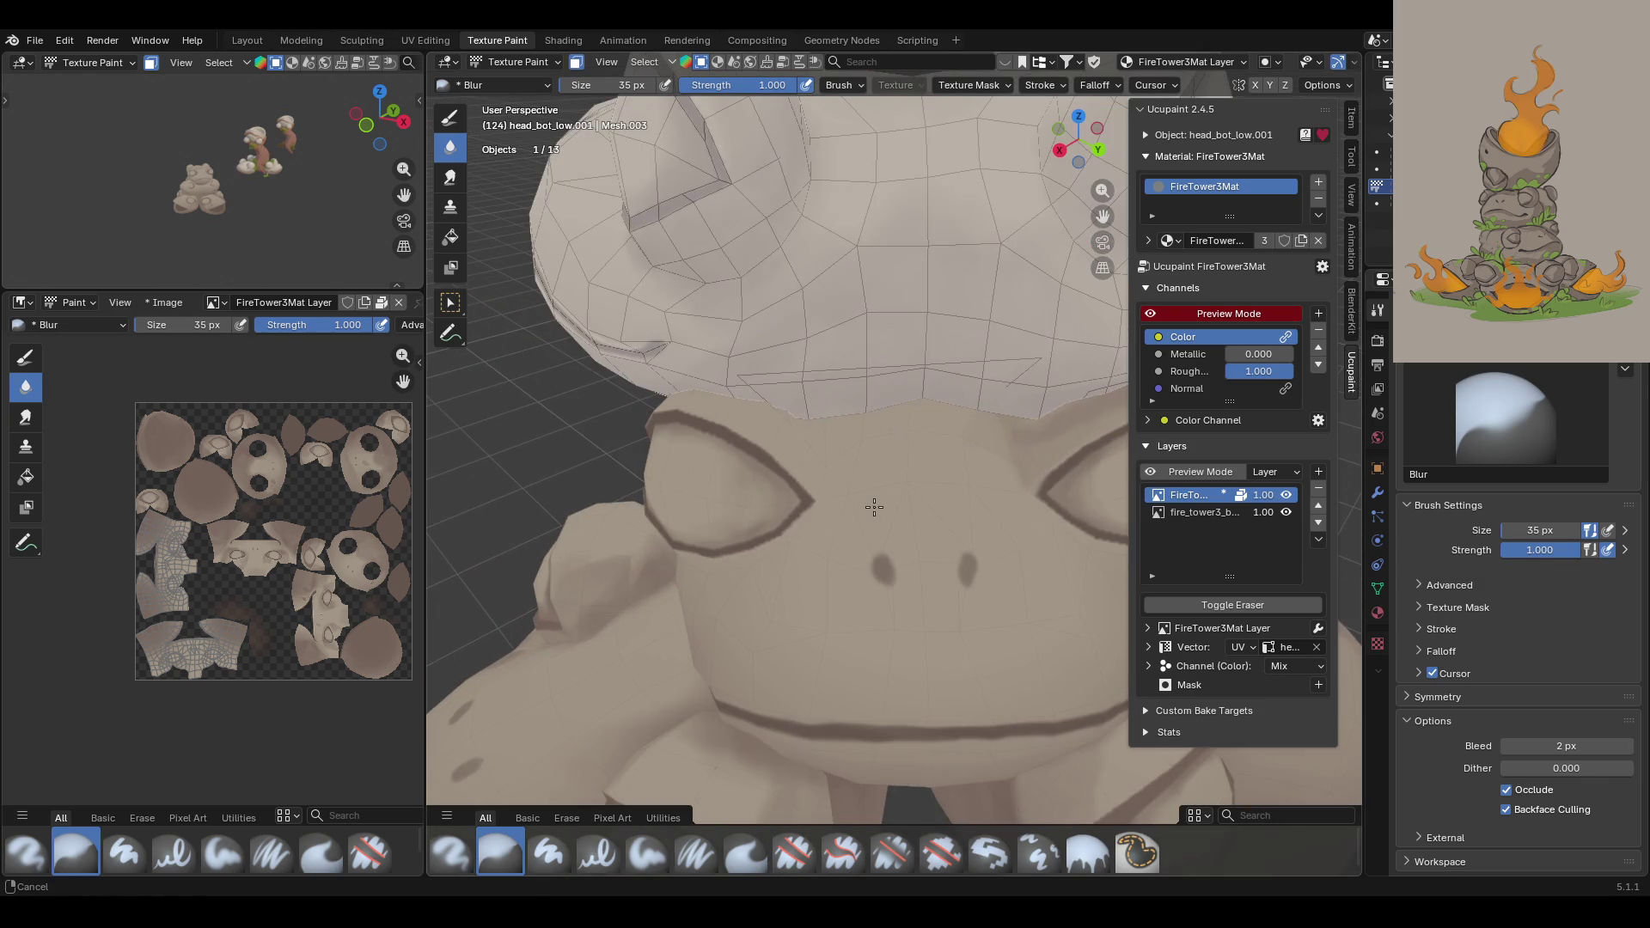
middle_click_drag(795, 405, 492, 838, "shift")
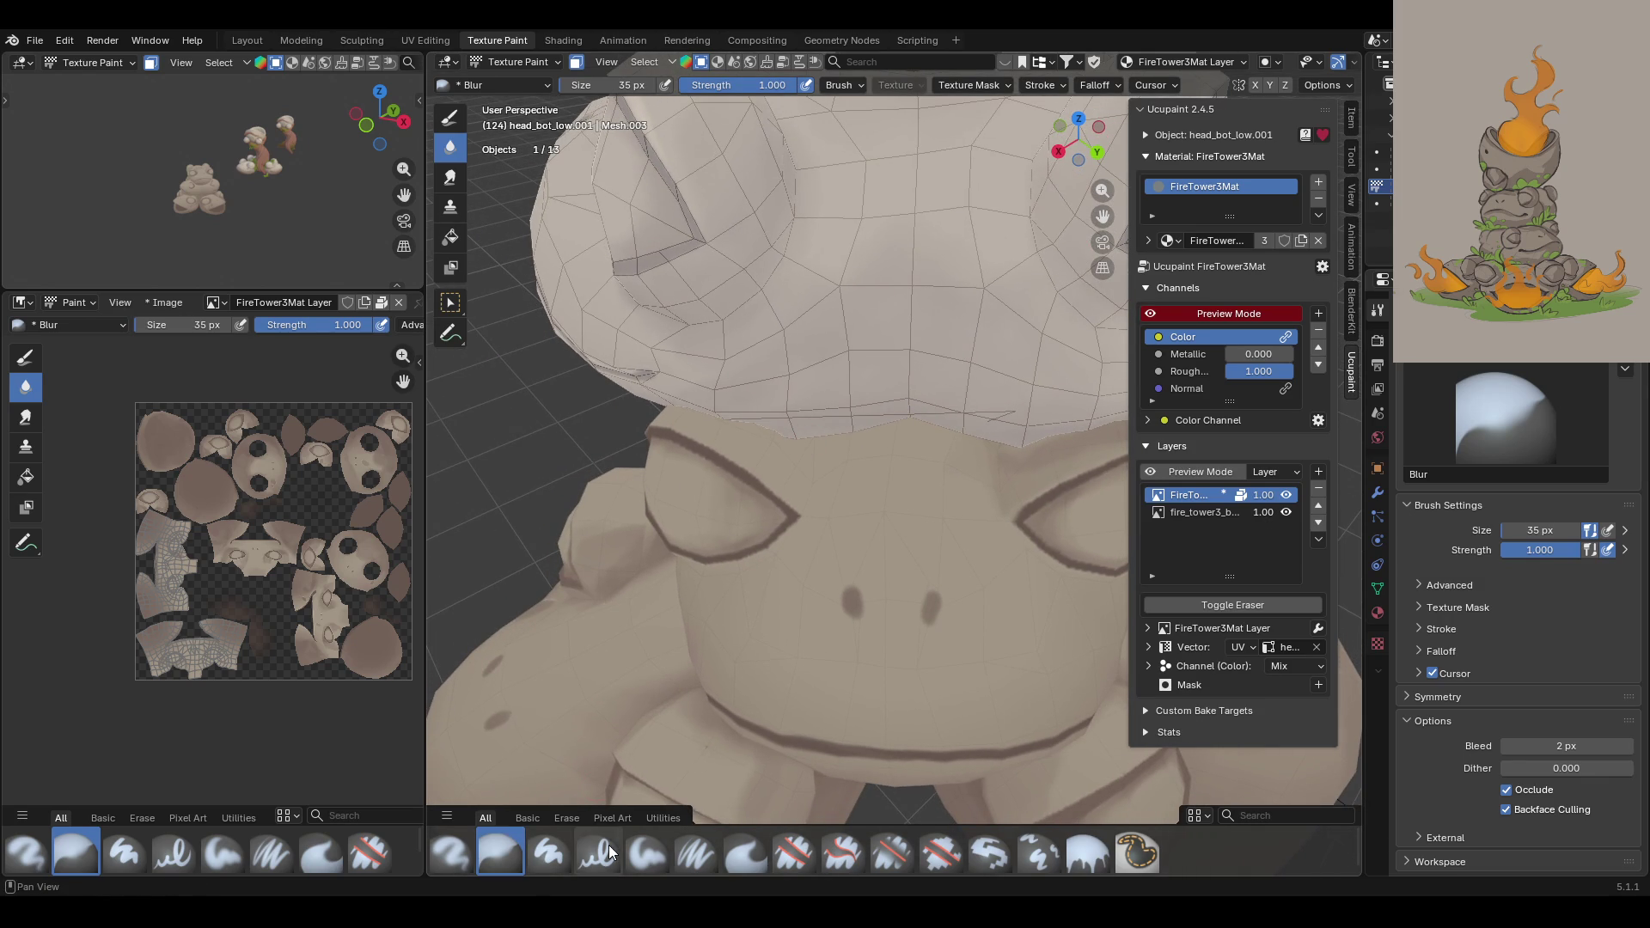
Step: With Paint Soft, darken the frog's brow, the area around the eye, and the shoulder
left_click(641, 846)
mouse_move(681, 416)
left_mouse_down()
mouse_move(789, 466)
mouse_move(799, 434)
mouse_move(785, 477)
mouse_move(806, 506)
left_mouse_up()
mouse_move(750, 425)
left_mouse_down()
mouse_move(799, 473)
mouse_move(779, 438)
mouse_move(737, 440)
mouse_move(778, 481)
mouse_move(804, 477)
mouse_move(799, 428)
left_mouse_up()
mouse_move(800, 428)
middle_mouse_down()
mouse_move(778, 440)
mouse_move(950, 417)
middle_mouse_up()
mouse_move(697, 468)
left_mouse_down()
mouse_move(624, 546)
mouse_move(623, 568)
mouse_move(718, 481)
mouse_move(636, 606)
left_mouse_up()
mouse_move(654, 481)
middle_mouse_down()
mouse_move(667, 427)
mouse_move(723, 409)
middle_mouse_up()
mouse_move(620, 510)
left_mouse_down()
mouse_move(549, 572)
mouse_move(557, 609)
mouse_move(686, 635)
left_mouse_up()
mouse_move(687, 636)
middle_mouse_down()
mouse_move(755, 553)
mouse_move(729, 615)
mouse_move(750, 633)
middle_mouse_up()
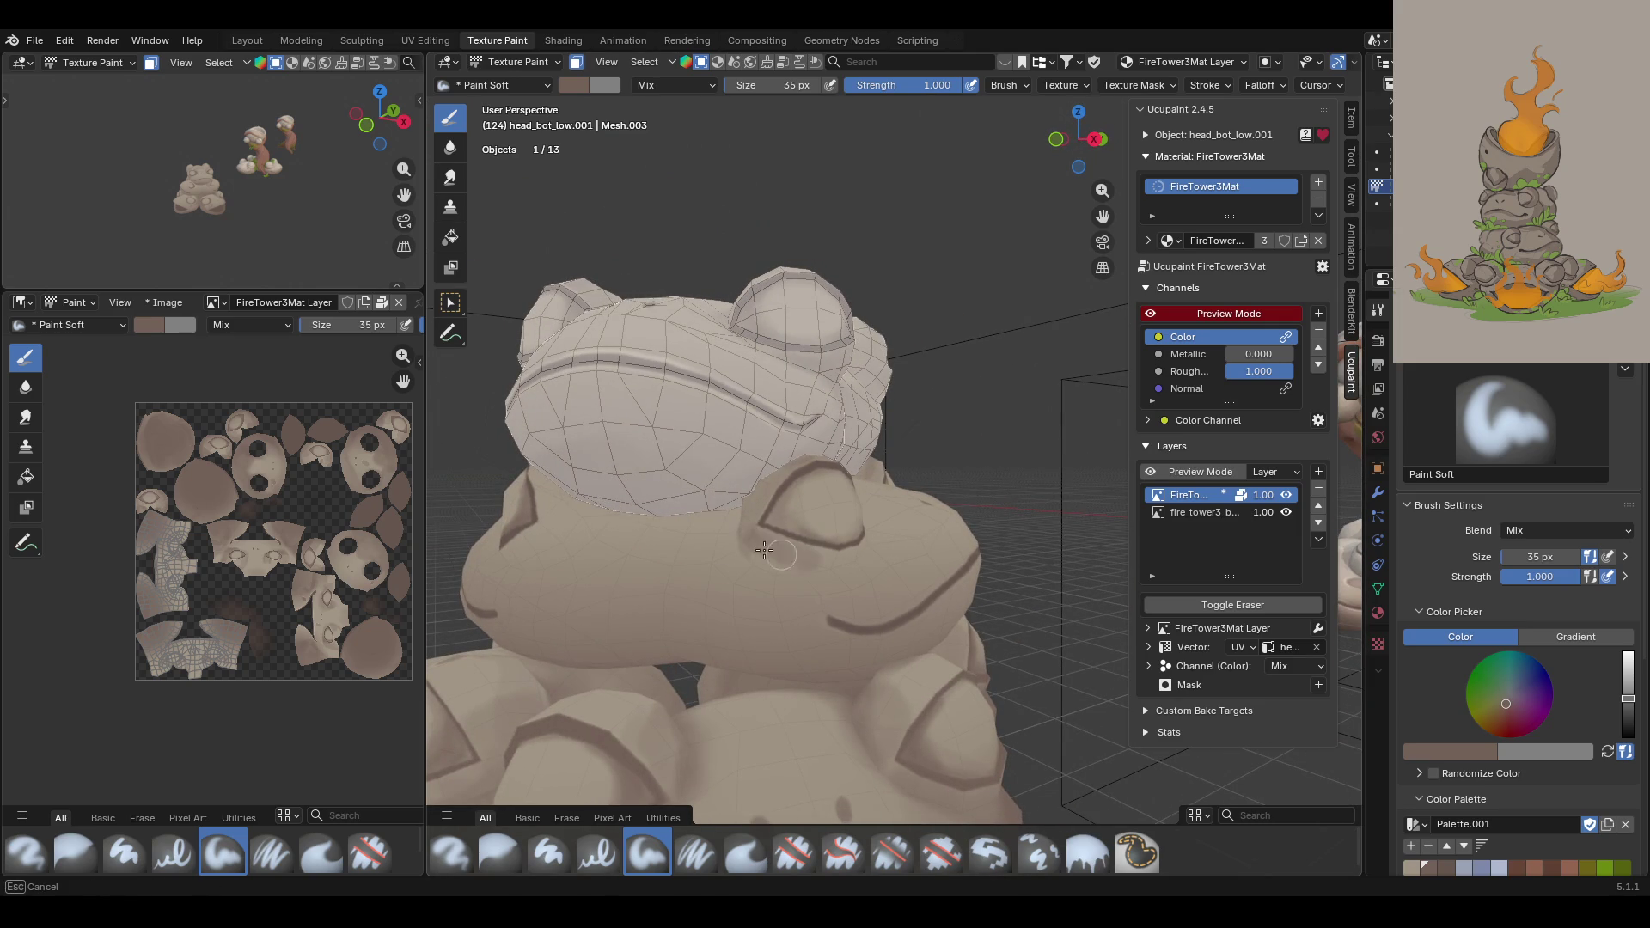
Step: Paint dark shading around the lower frog's eye and just below it
mouse_move(768, 563)
left_mouse_down()
mouse_move(819, 562)
mouse_move(758, 568)
left_mouse_up()
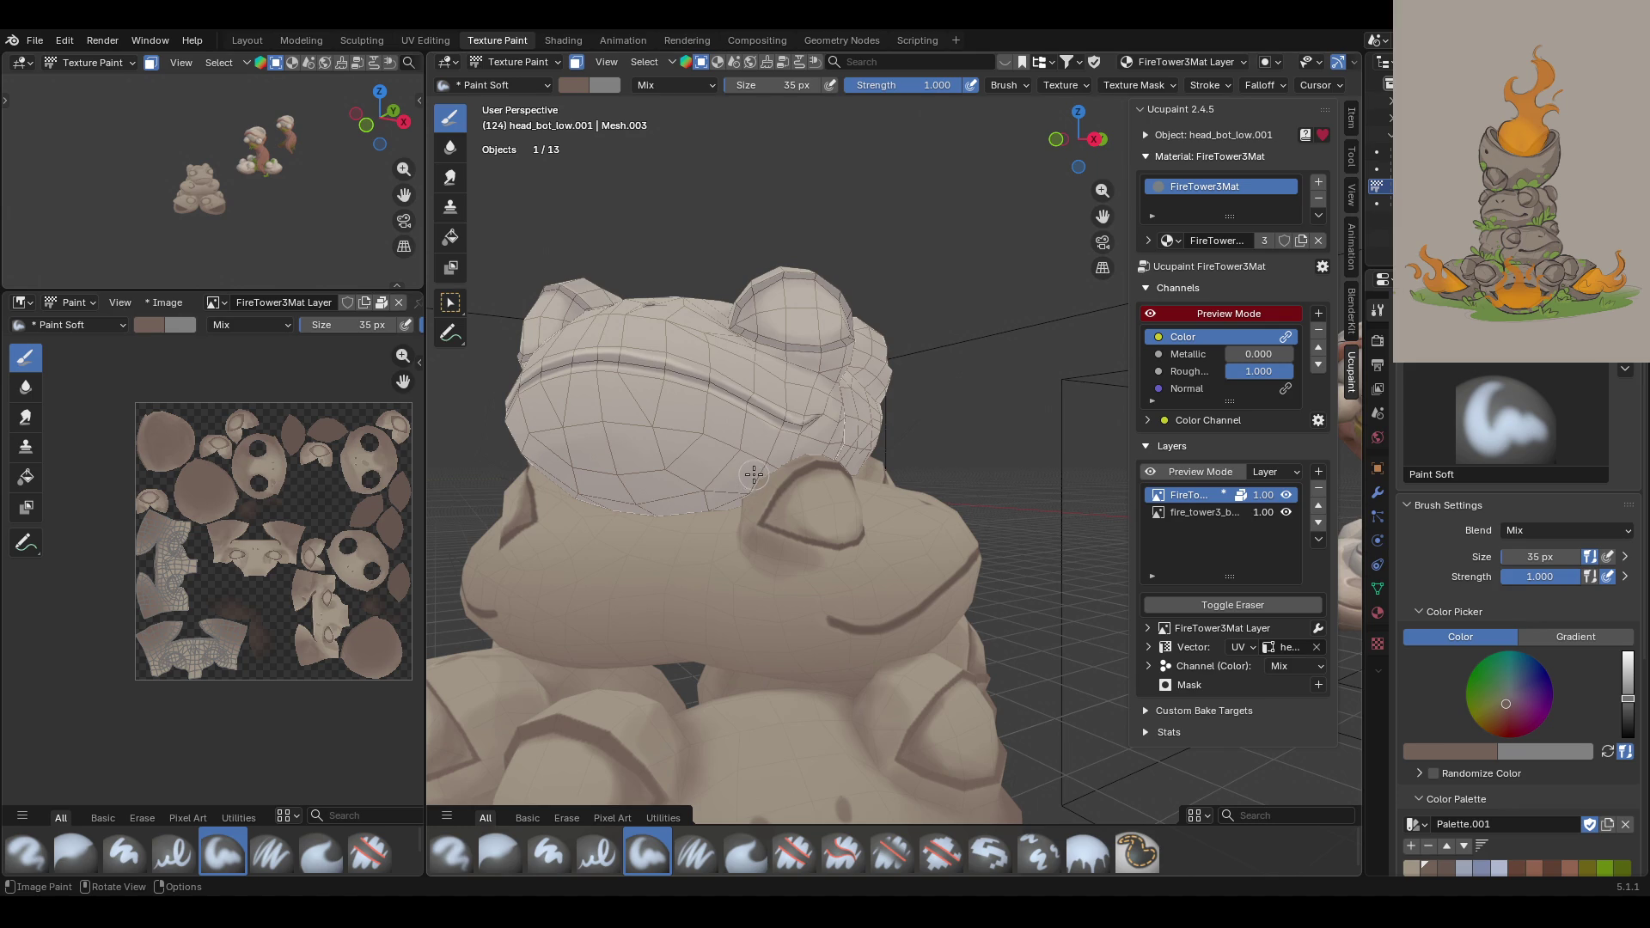
middle_click_drag(916, 266, 959, 314)
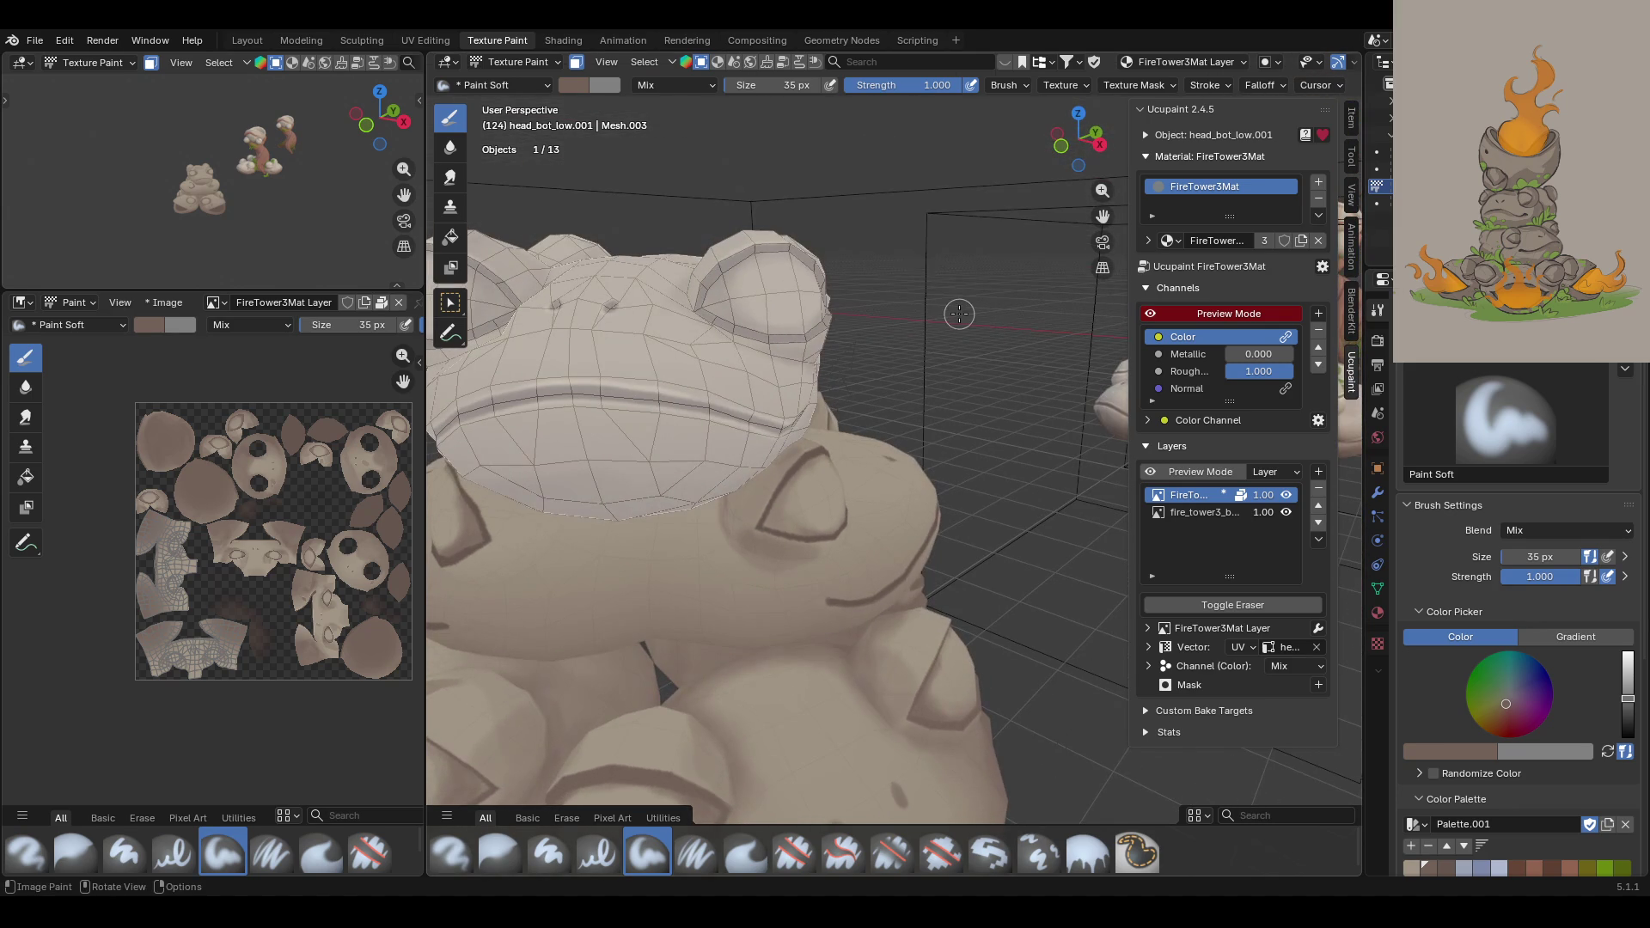
mouse_move(735, 503)
left_mouse_down()
mouse_move(765, 463)
mouse_move(764, 514)
left_mouse_up()
left_click_drag(761, 529, 767, 563)
mouse_move(829, 437)
middle_mouse_down()
mouse_move(875, 418)
mouse_move(856, 554)
middle_mouse_up()
mouse_move(857, 555)
left_mouse_down()
mouse_move(857, 569)
mouse_move(887, 540)
mouse_move(803, 579)
left_mouse_up()
left_click_drag(890, 535, 825, 593)
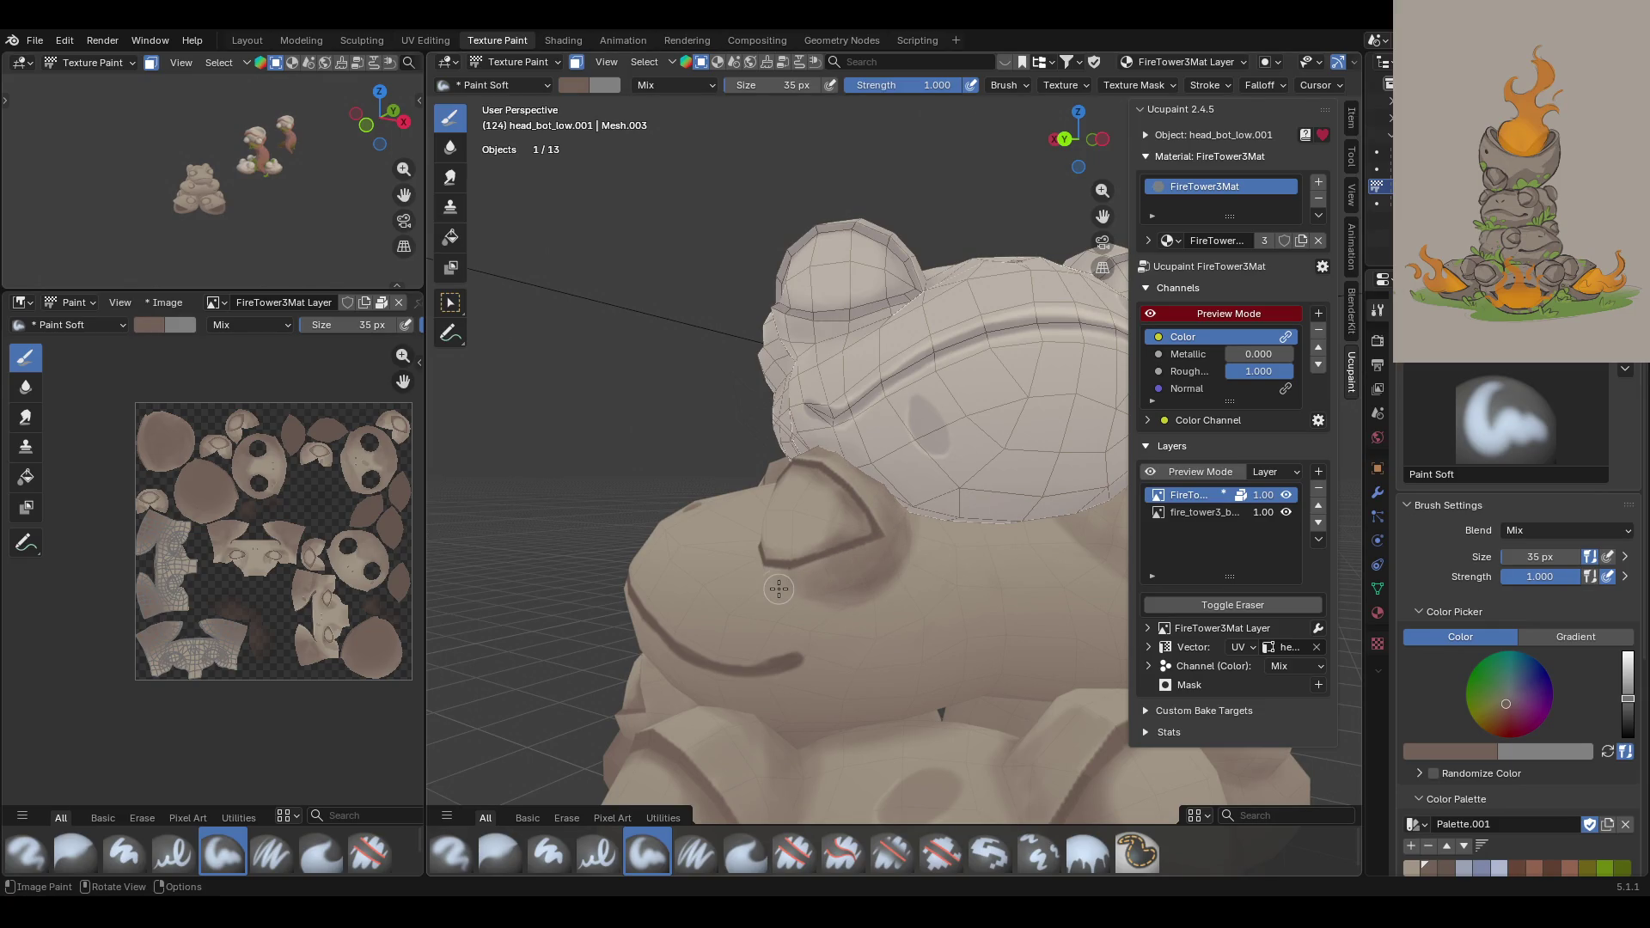
mouse_move(868, 452)
middle_mouse_down()
mouse_move(944, 499)
mouse_move(807, 428)
mouse_move(846, 427)
mouse_move(831, 443)
middle_mouse_up()
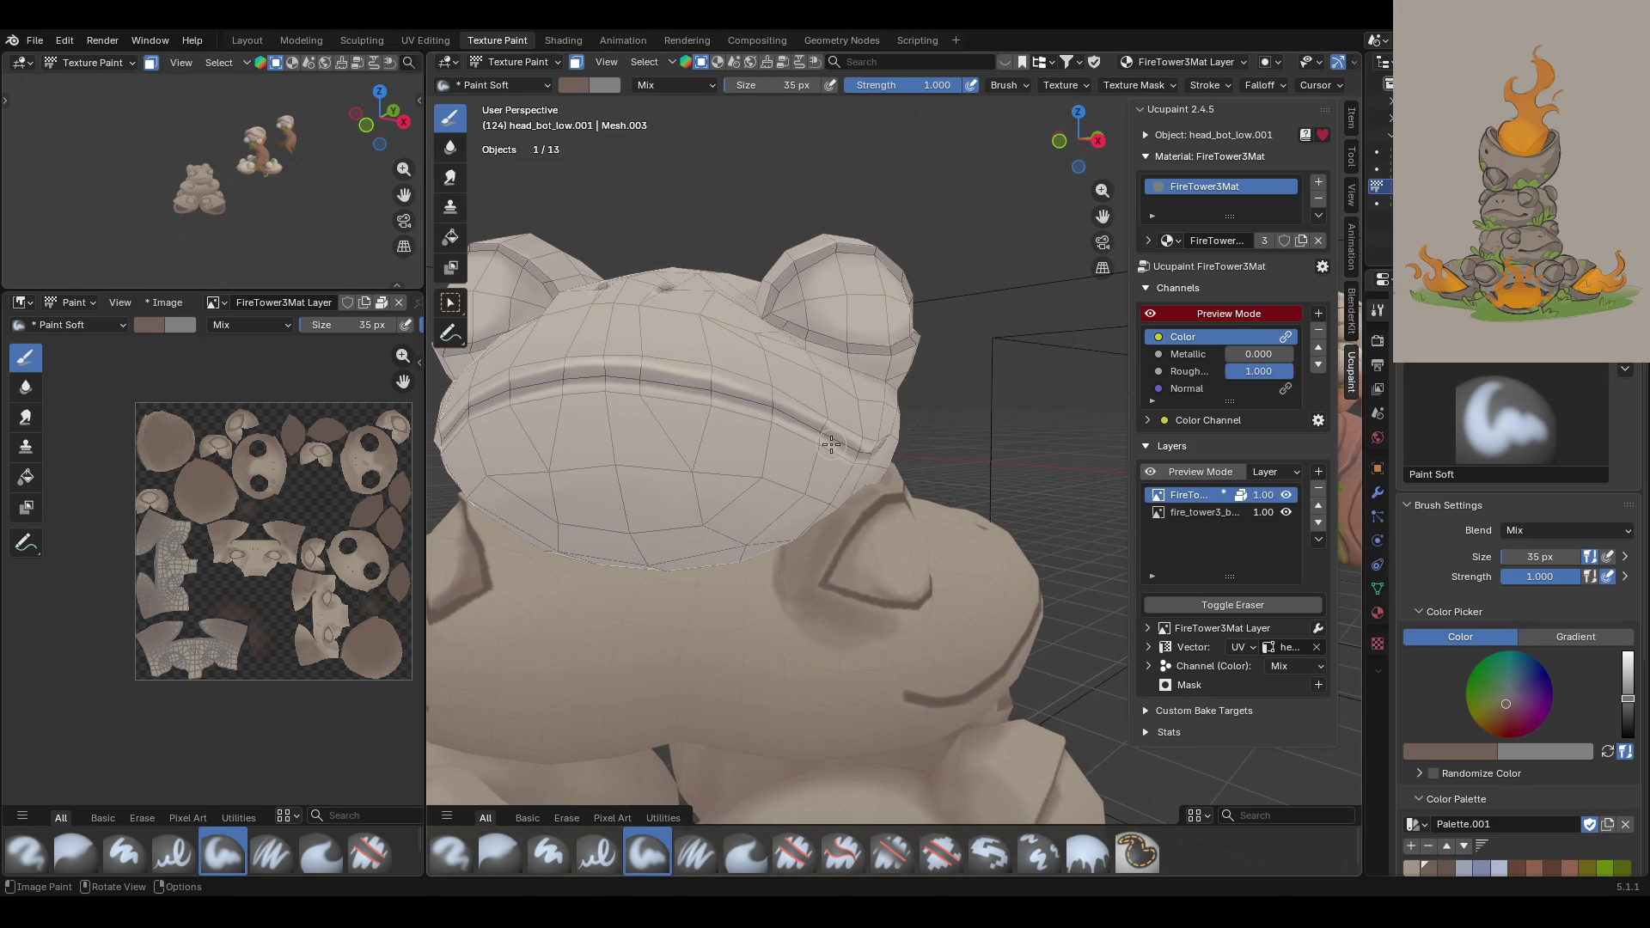
Step: Blur the shoulder shading under the head, then reselect Paint Soft
left_click(499, 853)
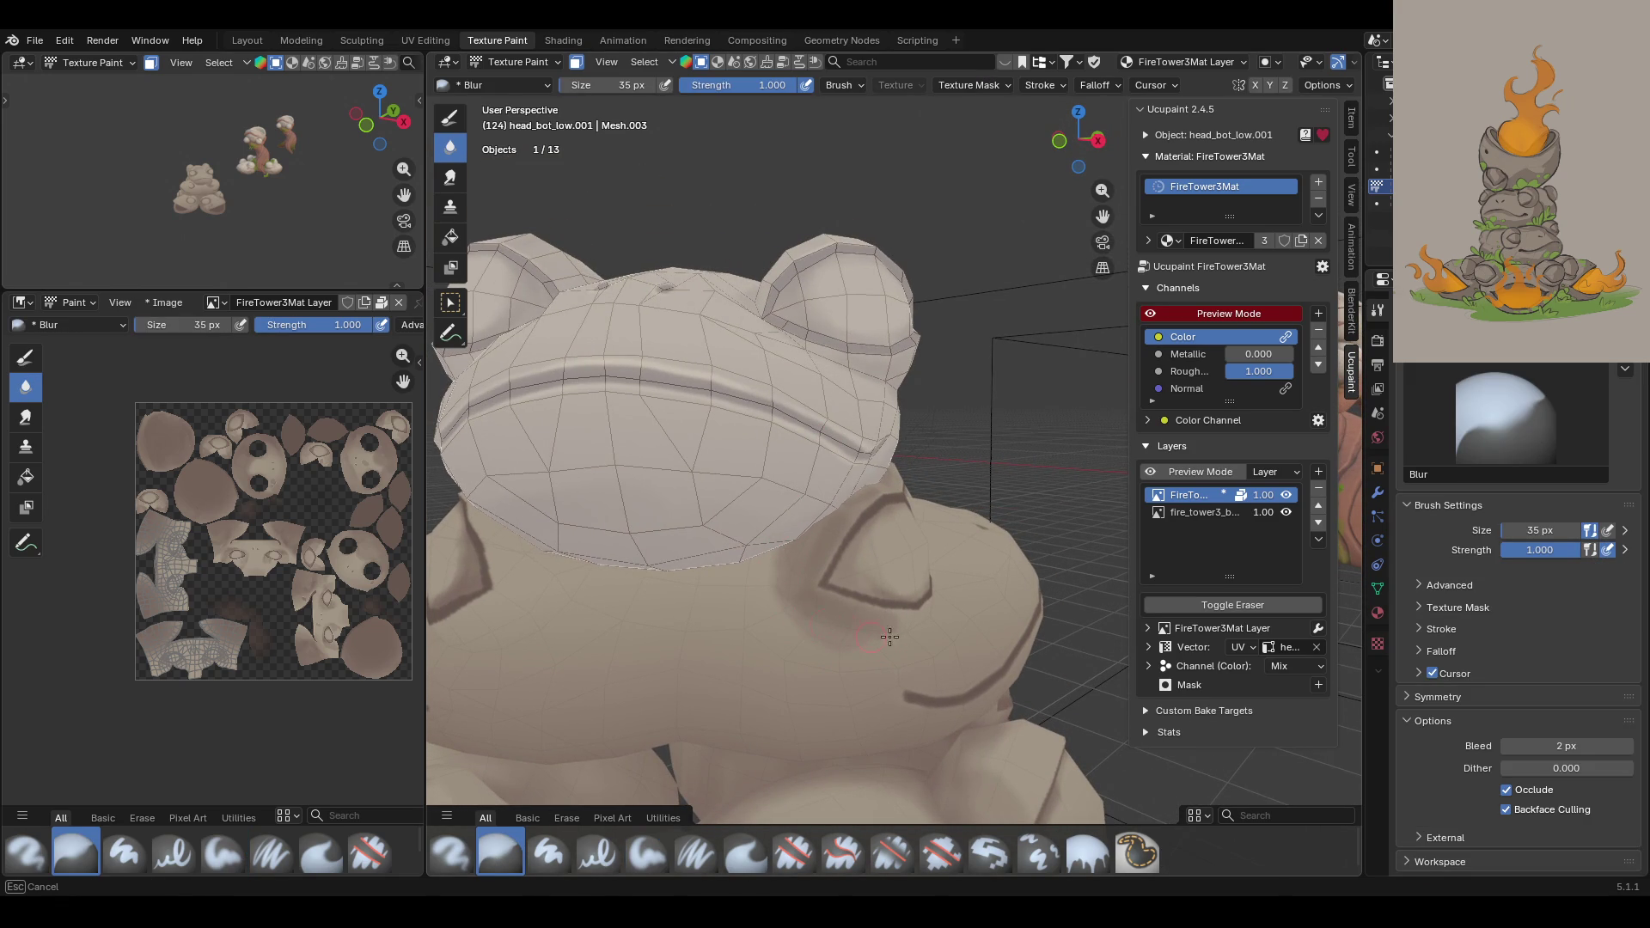
left_click_drag(906, 623, 817, 513)
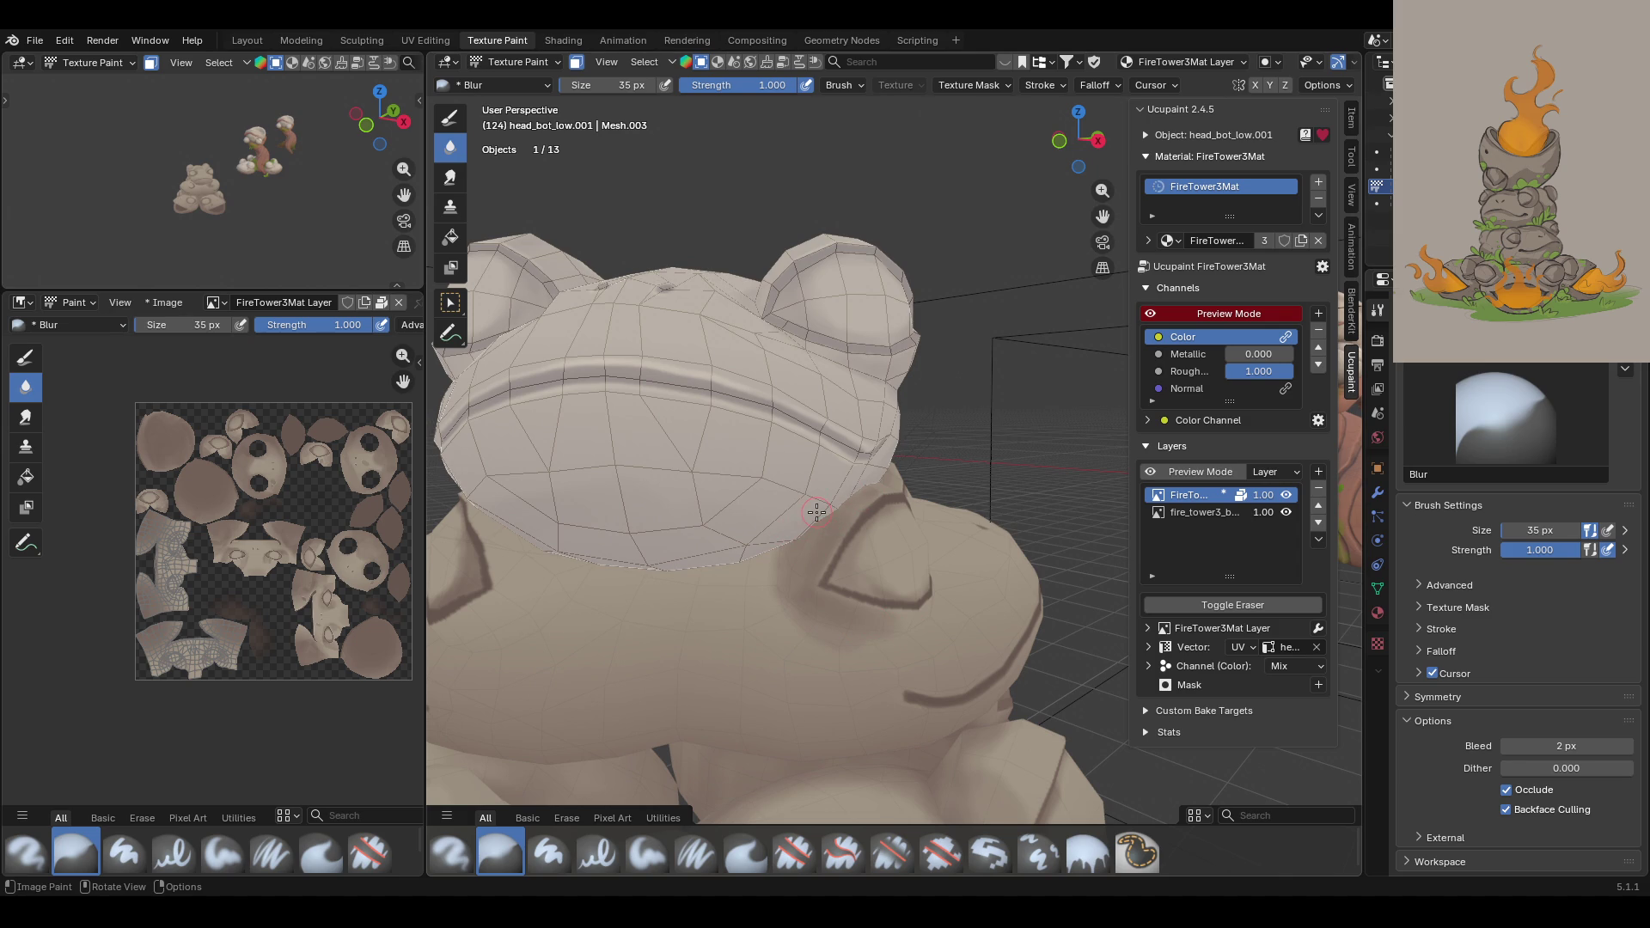
middle_click_drag(809, 509, 703, 541)
scroll(811, 523, "down", 8)
scroll(1002, 593, "up", 8)
mouse_move(988, 602)
middle_mouse_down()
mouse_move(963, 616)
mouse_move(988, 578)
mouse_move(851, 585)
mouse_move(1207, 592)
mouse_move(483, 608)
middle_mouse_up()
mouse_move(630, 603)
middle_mouse_down()
mouse_move(1051, 601)
mouse_move(1050, 481)
mouse_move(1050, 584)
middle_mouse_up()
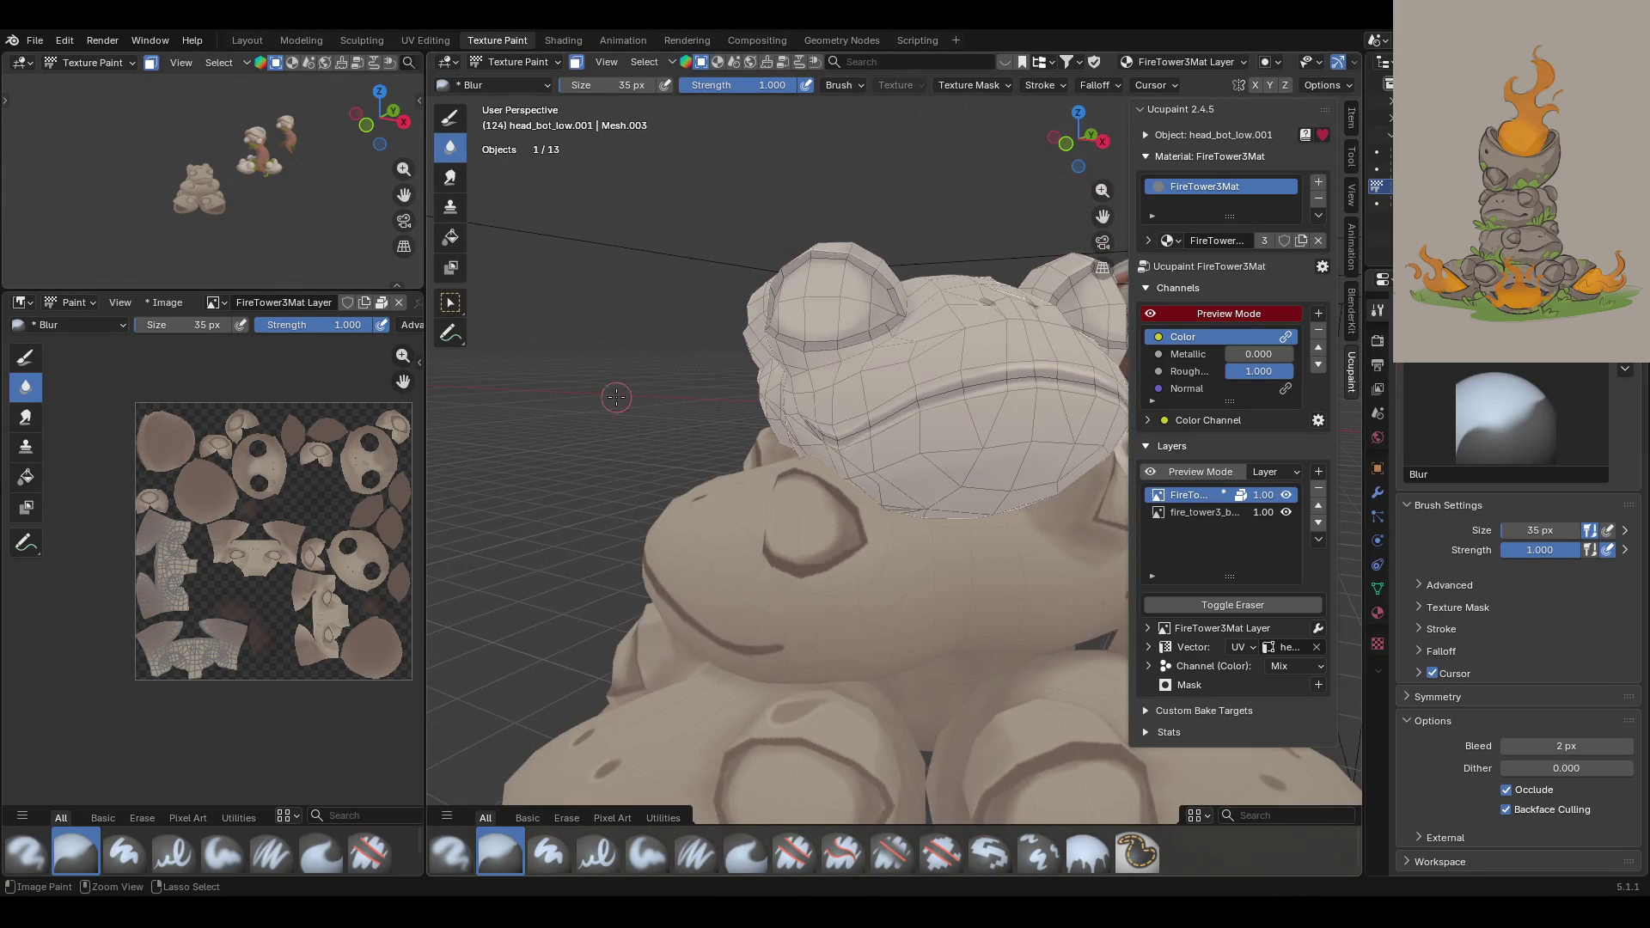
left_click(633, 863)
middle_click_drag(826, 585, 851, 571)
scroll(918, 576, "up", 5)
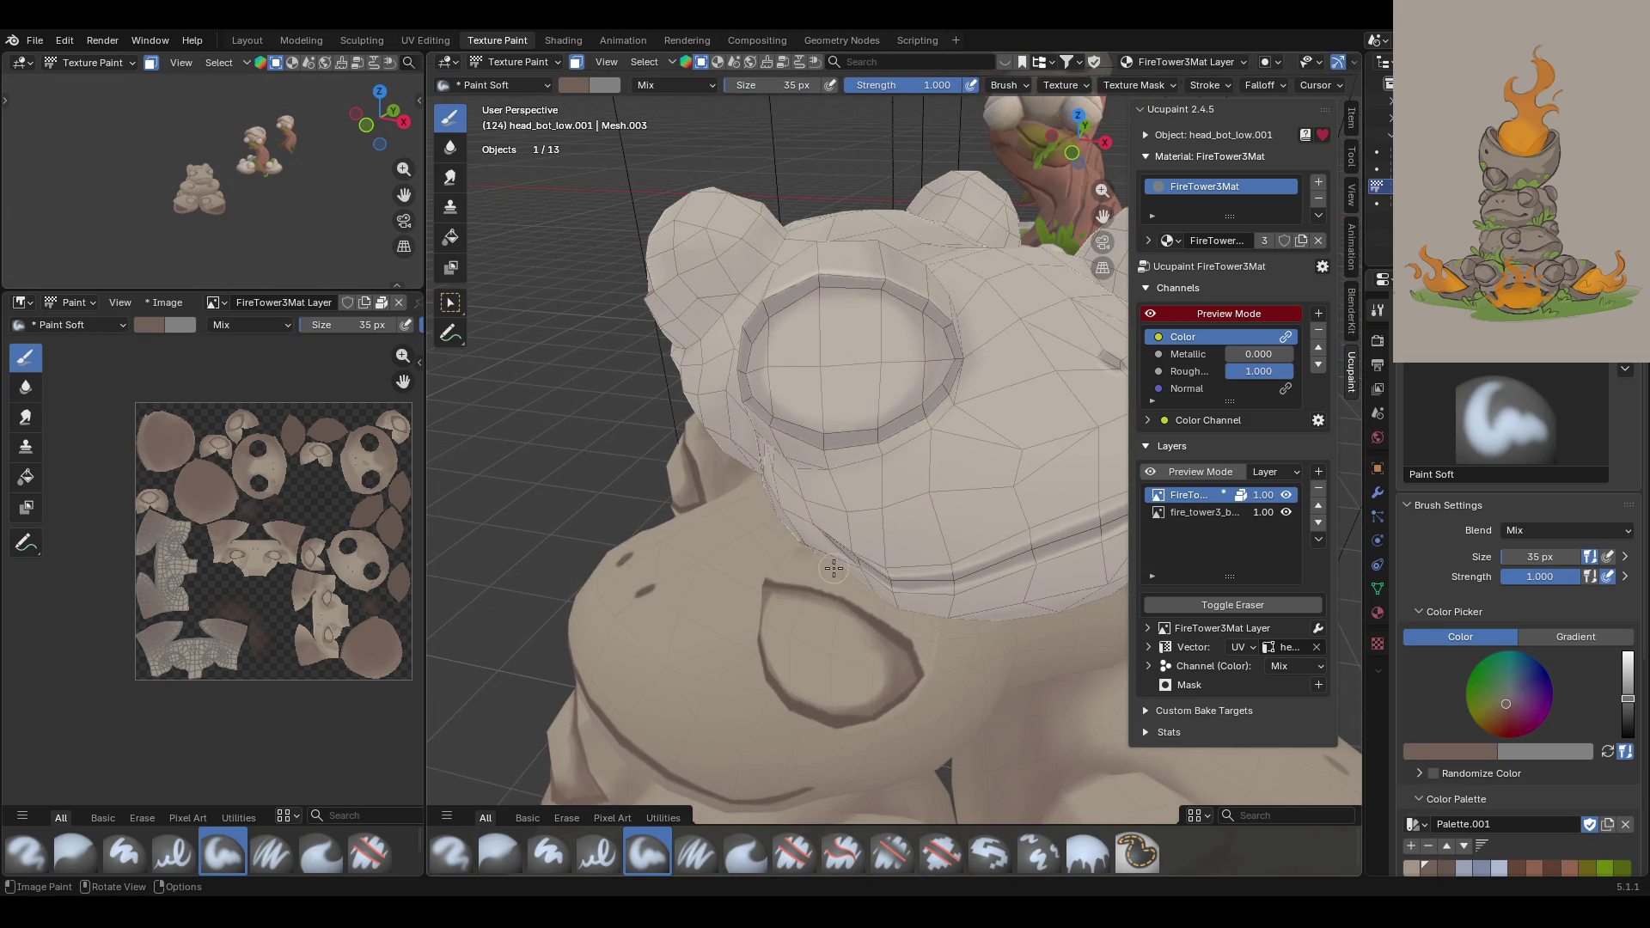
Step: Paint dark shading around the eye, along the neck and on the cheek under the head
middle_click_drag(859, 404, 1091, 405)
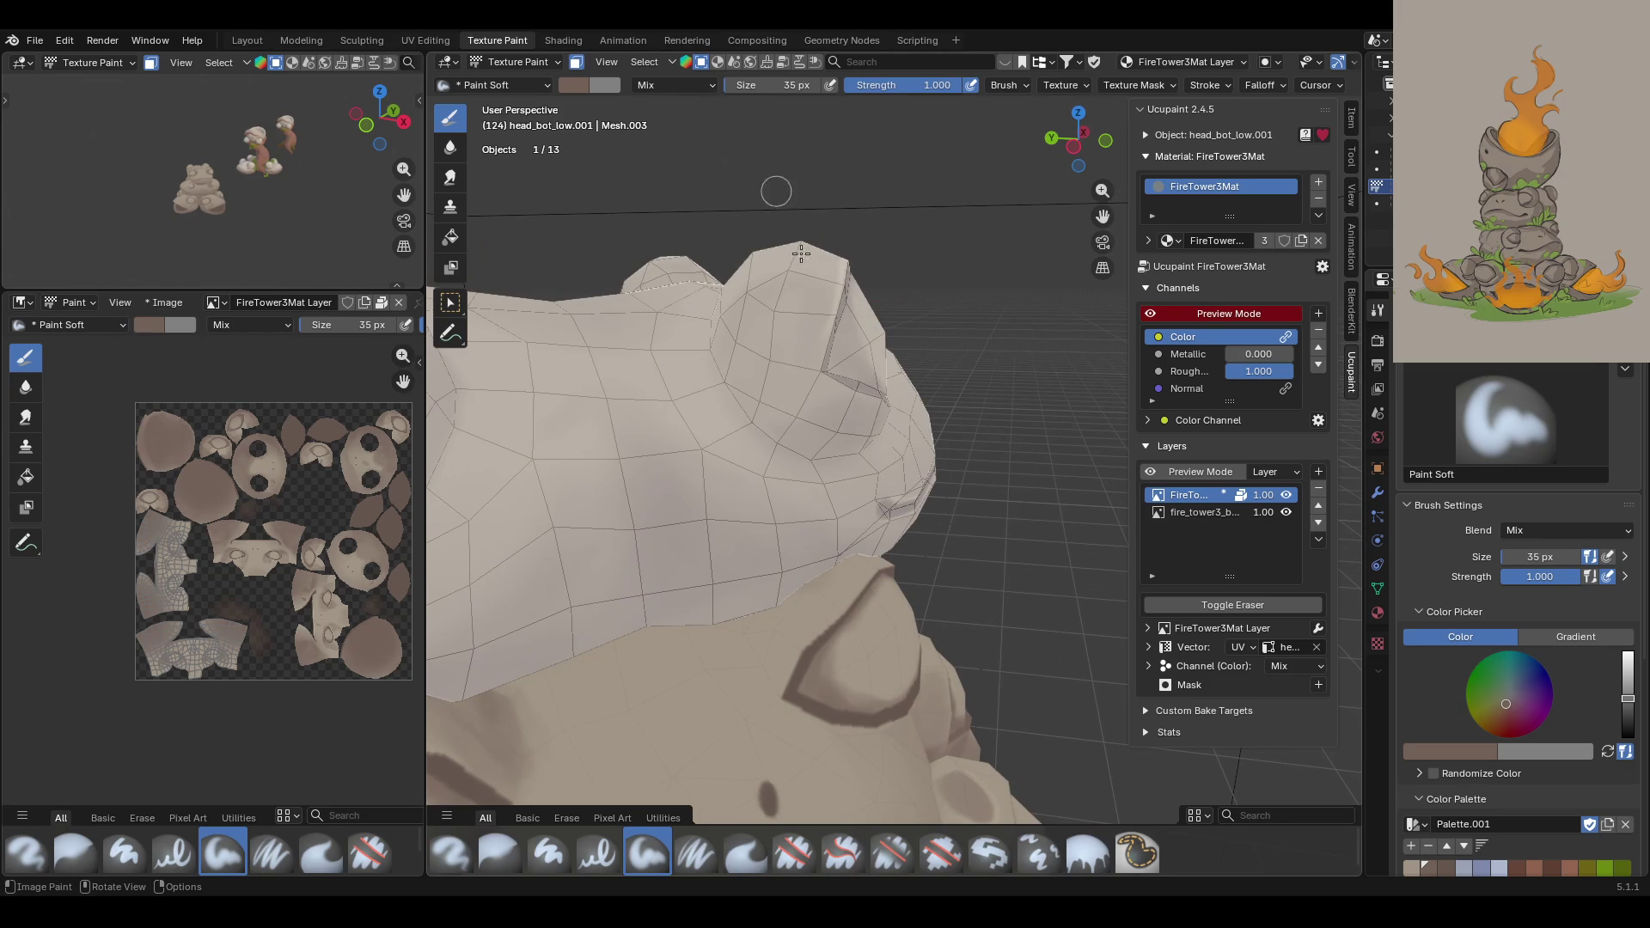
mouse_move(793, 634)
left_mouse_down()
mouse_move(744, 575)
mouse_move(747, 653)
mouse_move(762, 609)
mouse_move(813, 635)
mouse_move(832, 595)
mouse_move(813, 583)
mouse_move(785, 675)
mouse_move(856, 584)
left_mouse_up()
mouse_move(879, 537)
middle_mouse_down()
mouse_move(748, 482)
mouse_move(1017, 579)
mouse_move(1004, 633)
mouse_move(885, 608)
mouse_move(930, 625)
middle_mouse_up()
left_click_drag(846, 571, 871, 594)
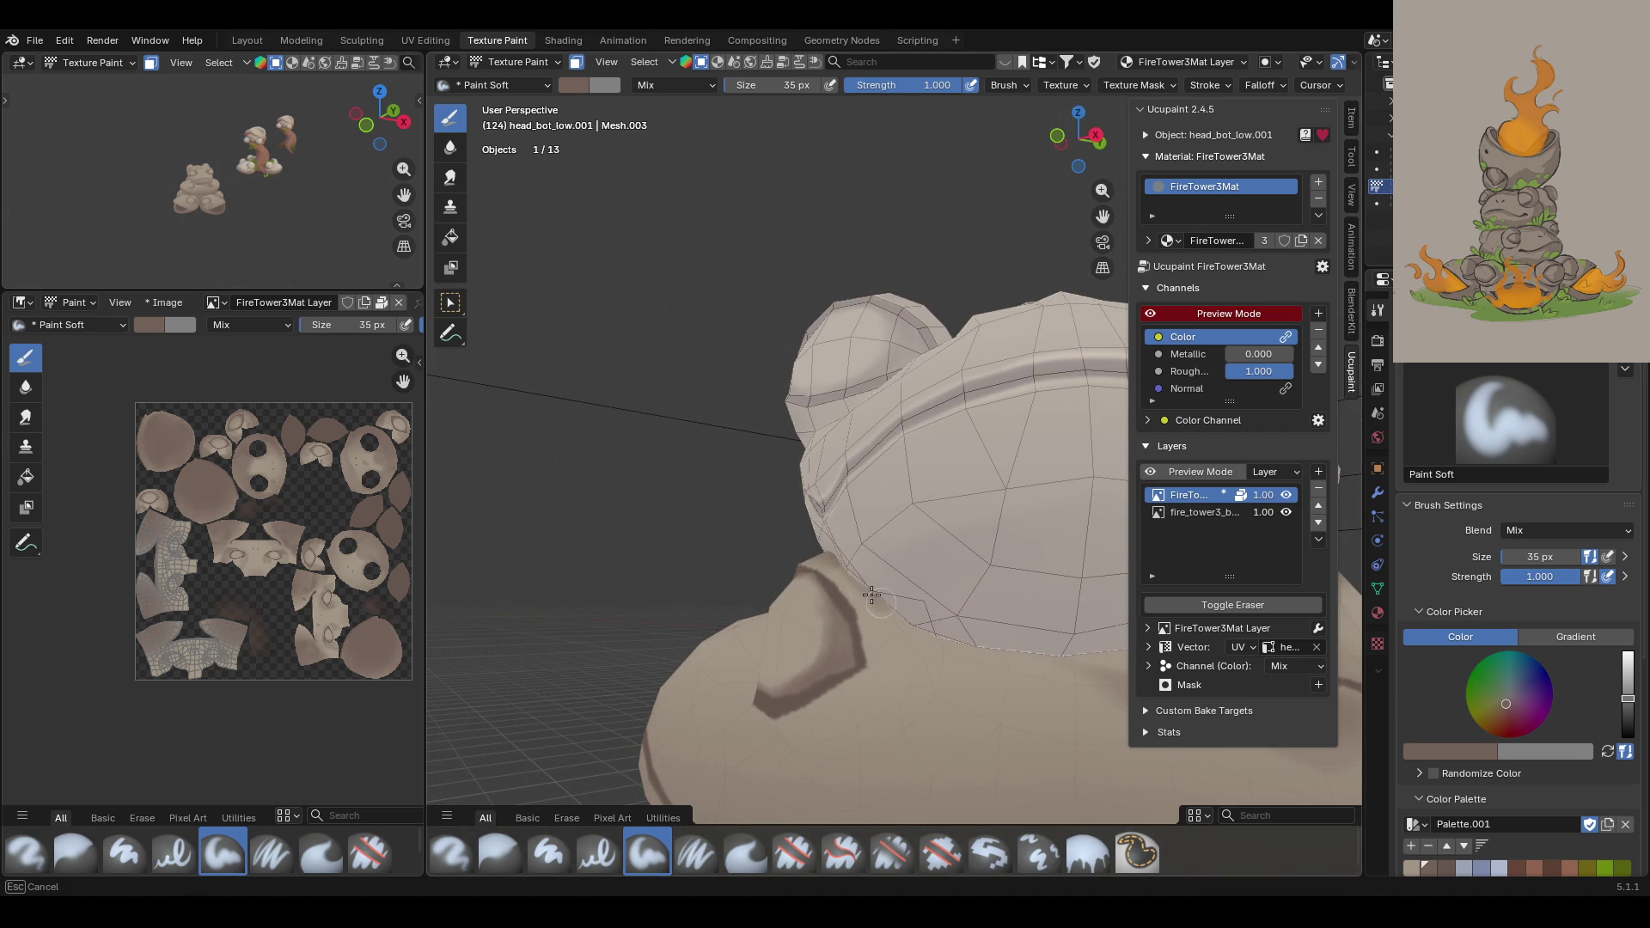
mouse_move(929, 641)
left_mouse_down()
mouse_move(908, 691)
mouse_move(887, 667)
mouse_move(919, 670)
mouse_move(924, 717)
mouse_move(859, 710)
mouse_move(799, 741)
mouse_move(828, 734)
mouse_move(827, 712)
mouse_move(927, 634)
mouse_move(862, 571)
mouse_move(879, 596)
left_mouse_up()
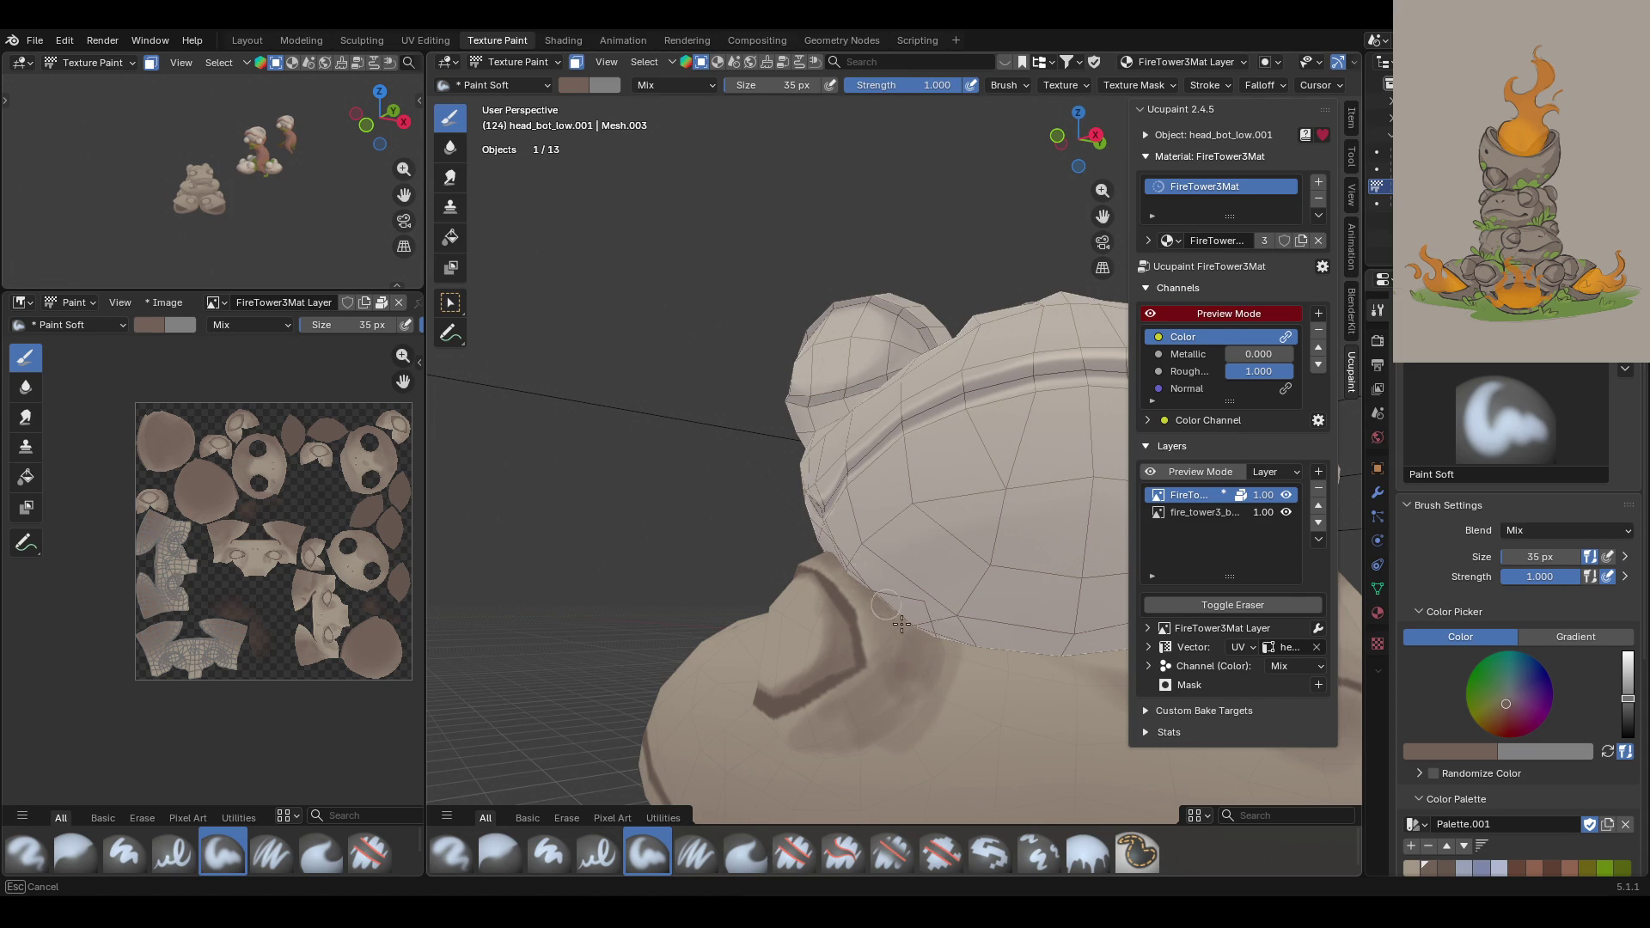
left_click_drag(888, 702, 884, 730)
mouse_move(850, 728)
middle_mouse_down()
mouse_move(953, 728)
mouse_move(896, 705)
middle_mouse_up()
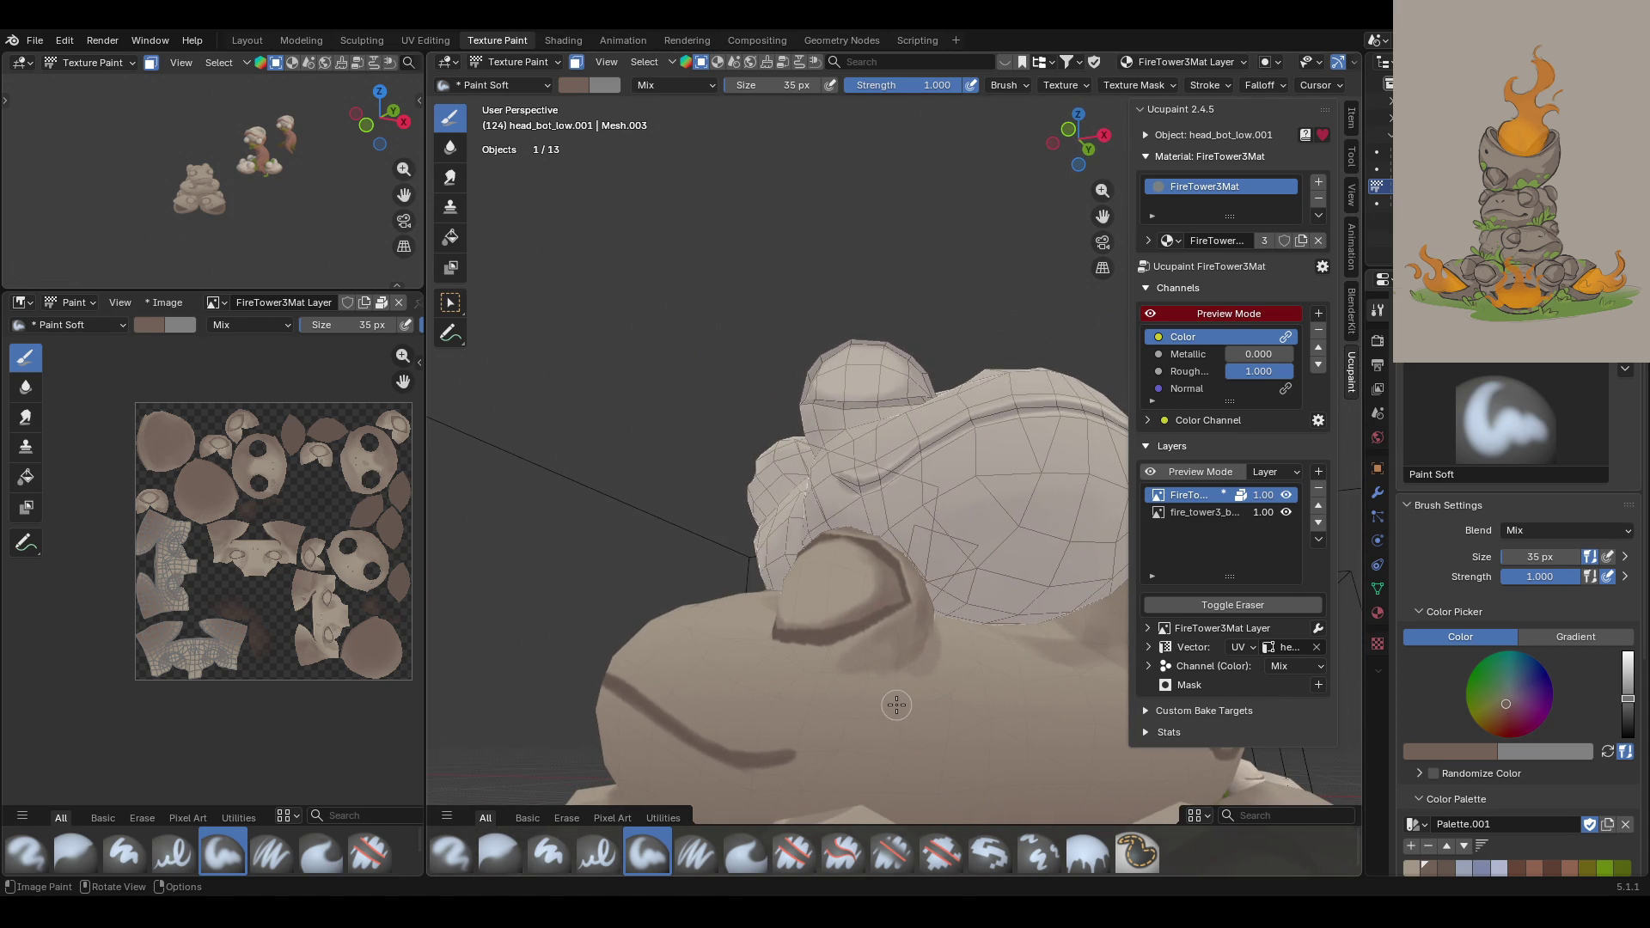
mouse_move(813, 652)
left_mouse_down()
mouse_move(893, 648)
mouse_move(847, 672)
mouse_move(921, 659)
left_mouse_up()
middle_click_drag(931, 623, 677, 865)
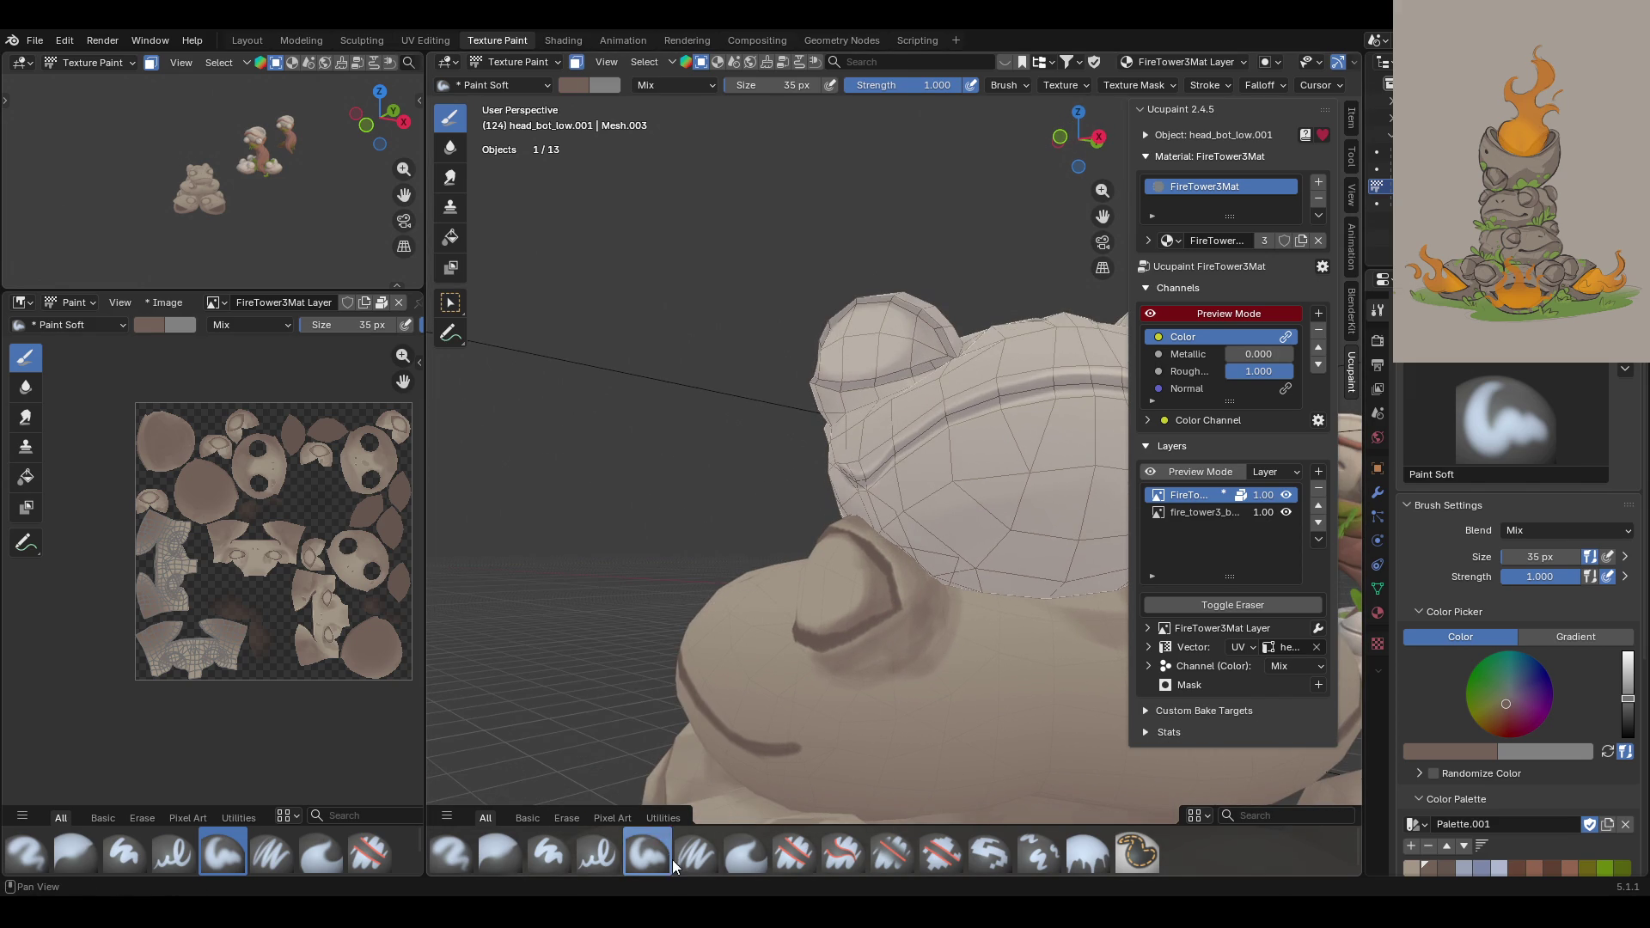
Step: Blur the cheek and head shading smooth, then return to Paint Soft
left_click(519, 853)
left_click_drag(877, 715, 892, 660)
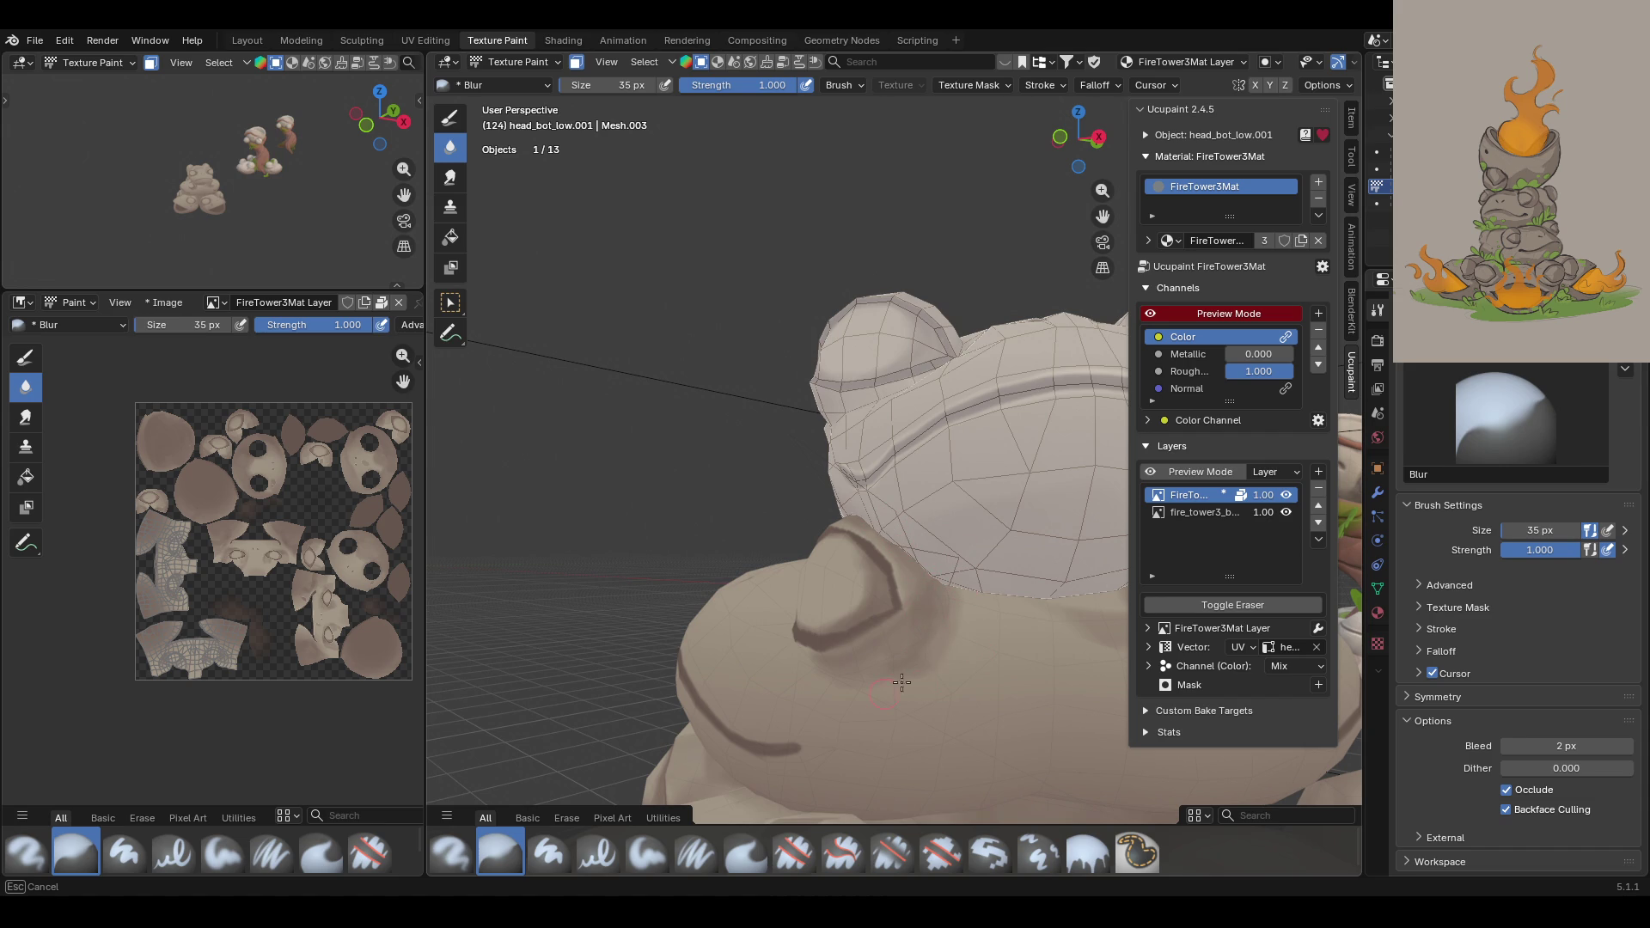
mouse_move(954, 626)
middle_mouse_down()
mouse_move(757, 612)
mouse_move(772, 625)
mouse_move(719, 663)
mouse_move(726, 567)
mouse_move(741, 672)
mouse_move(985, 603)
middle_mouse_up()
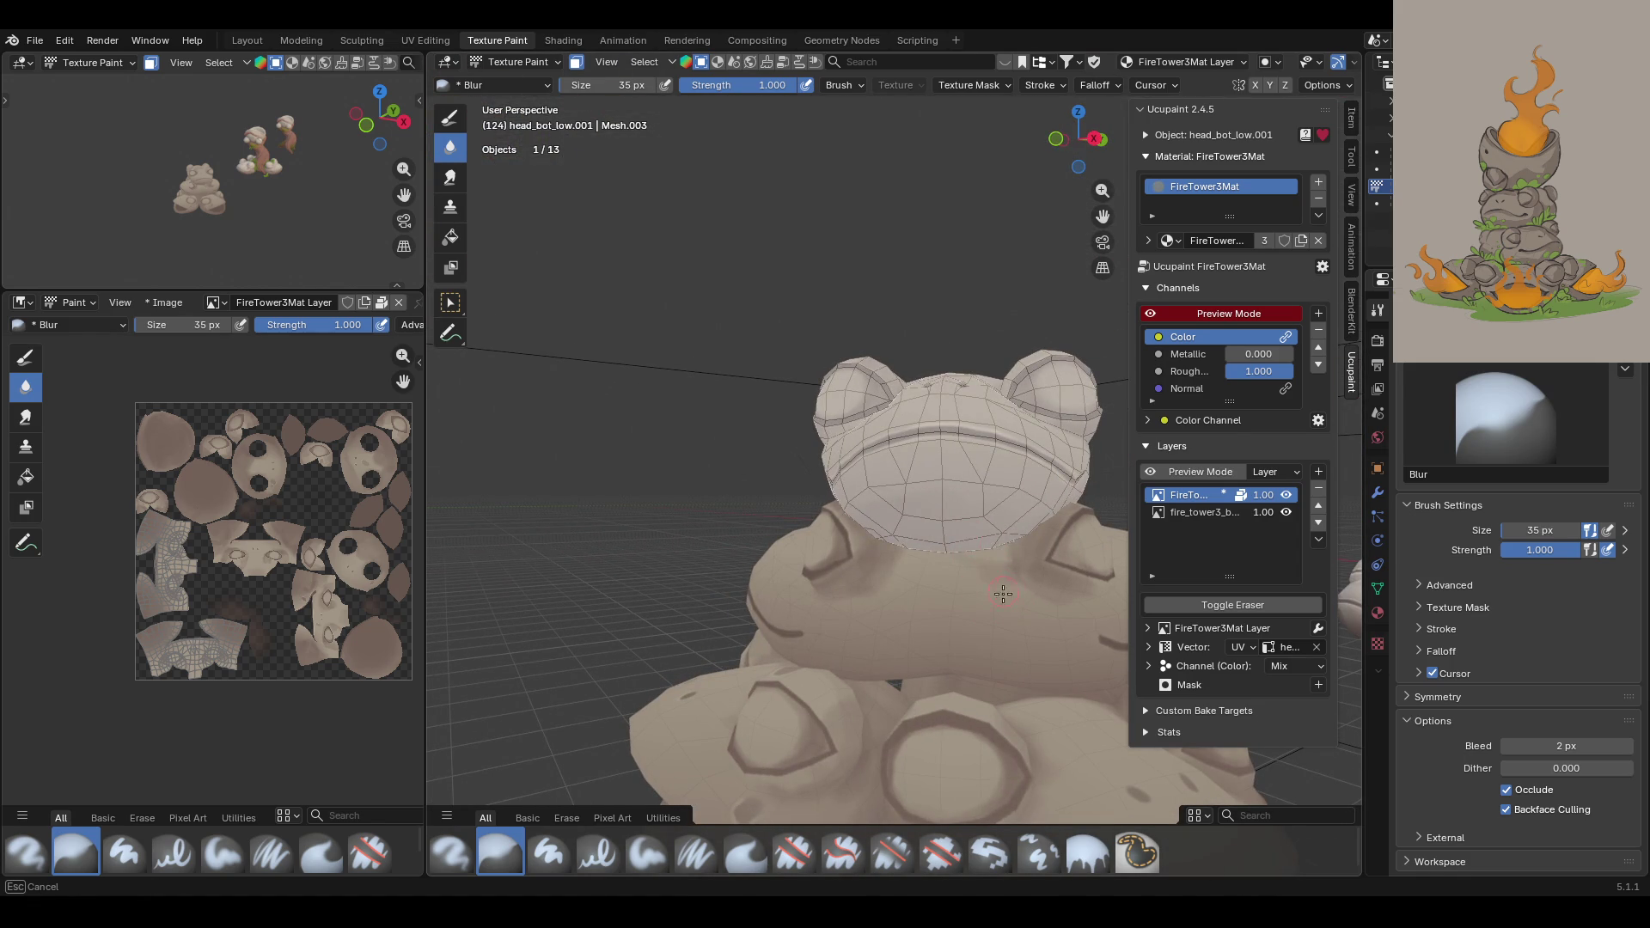
middle_click_drag(1013, 564, 790, 571)
left_click_drag(790, 571, 918, 582)
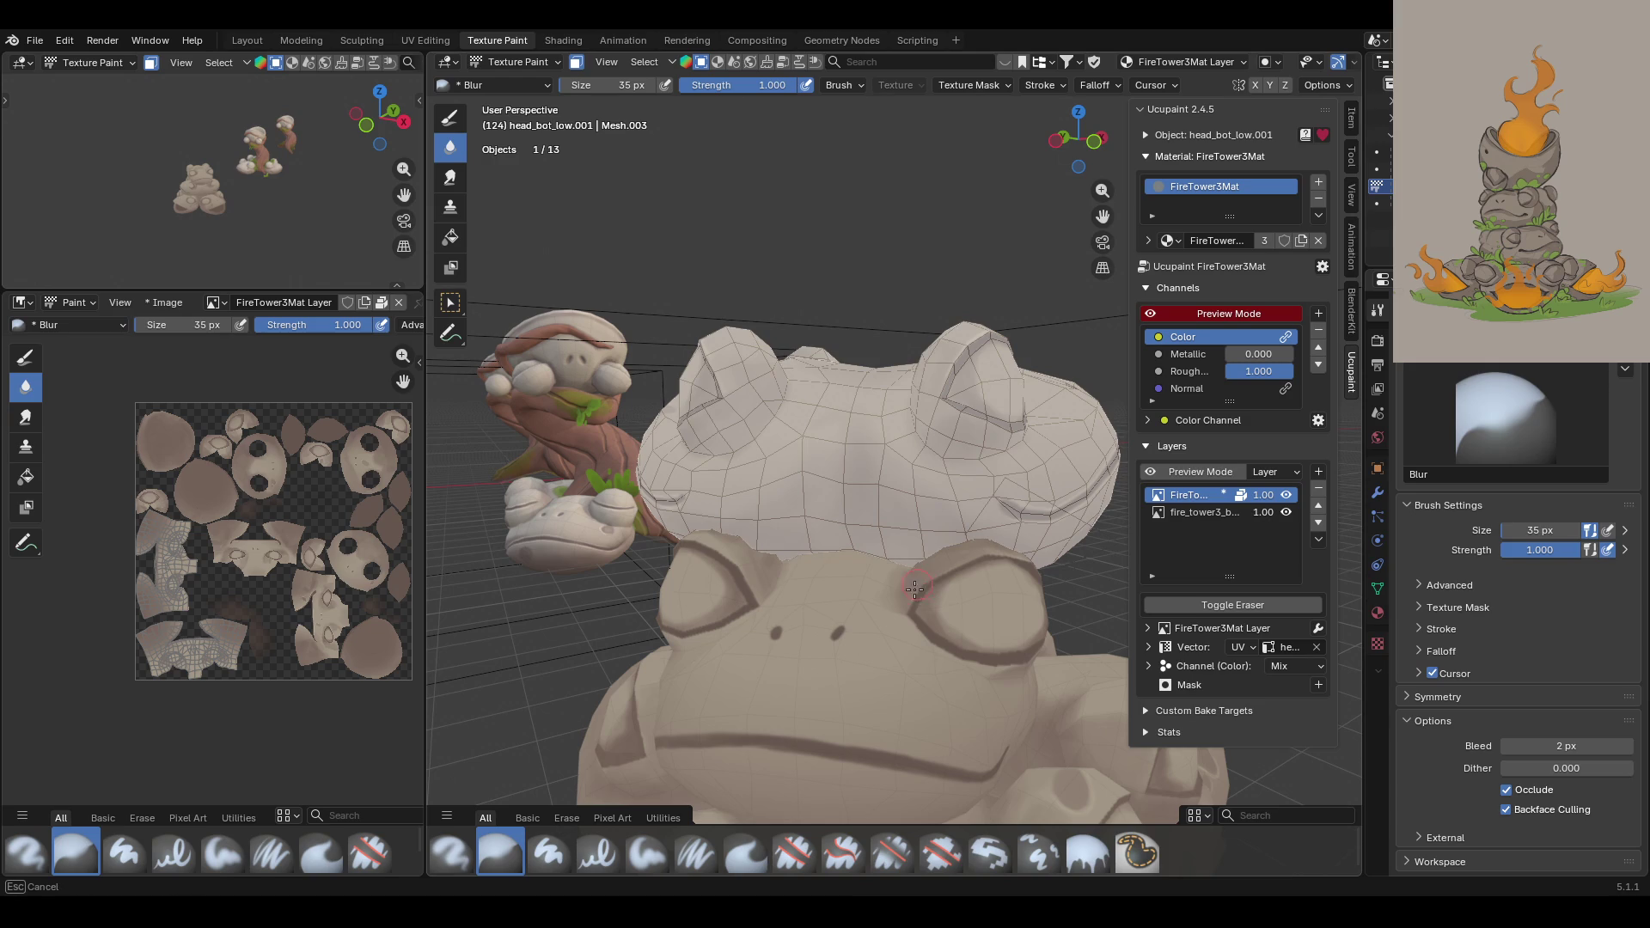
mouse_move(894, 611)
middle_mouse_down()
mouse_move(943, 535)
mouse_move(894, 619)
middle_mouse_up()
left_click(668, 844)
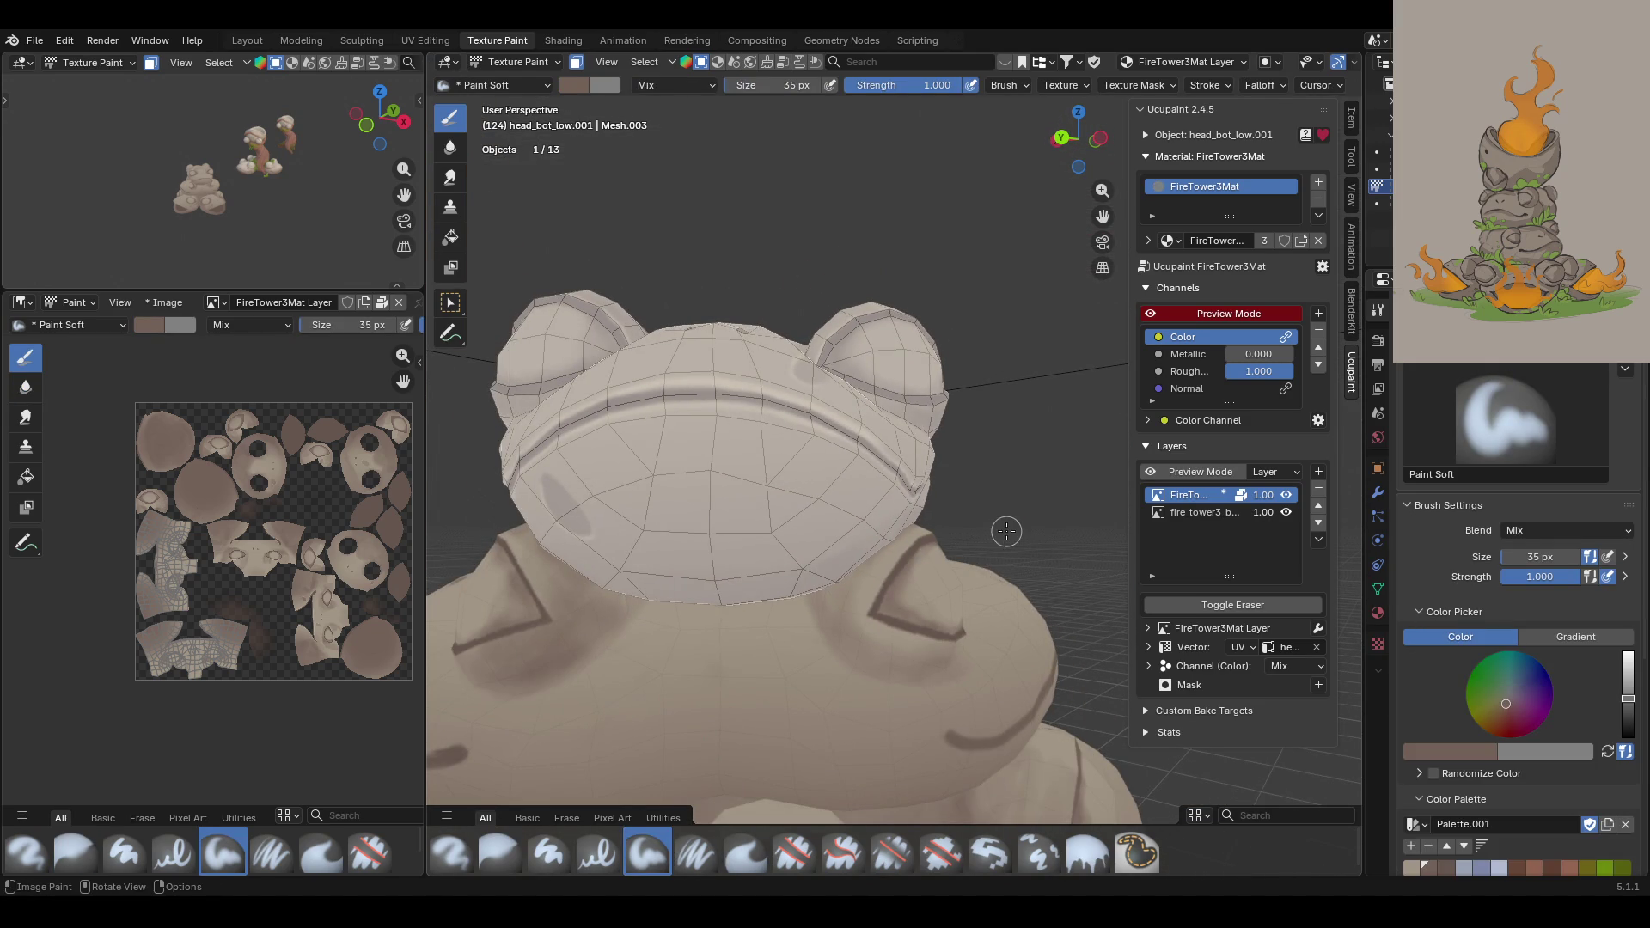
Step: Paint faint soft shading across the frog's cheek and body below the head
scroll(1005, 531, "down", 2)
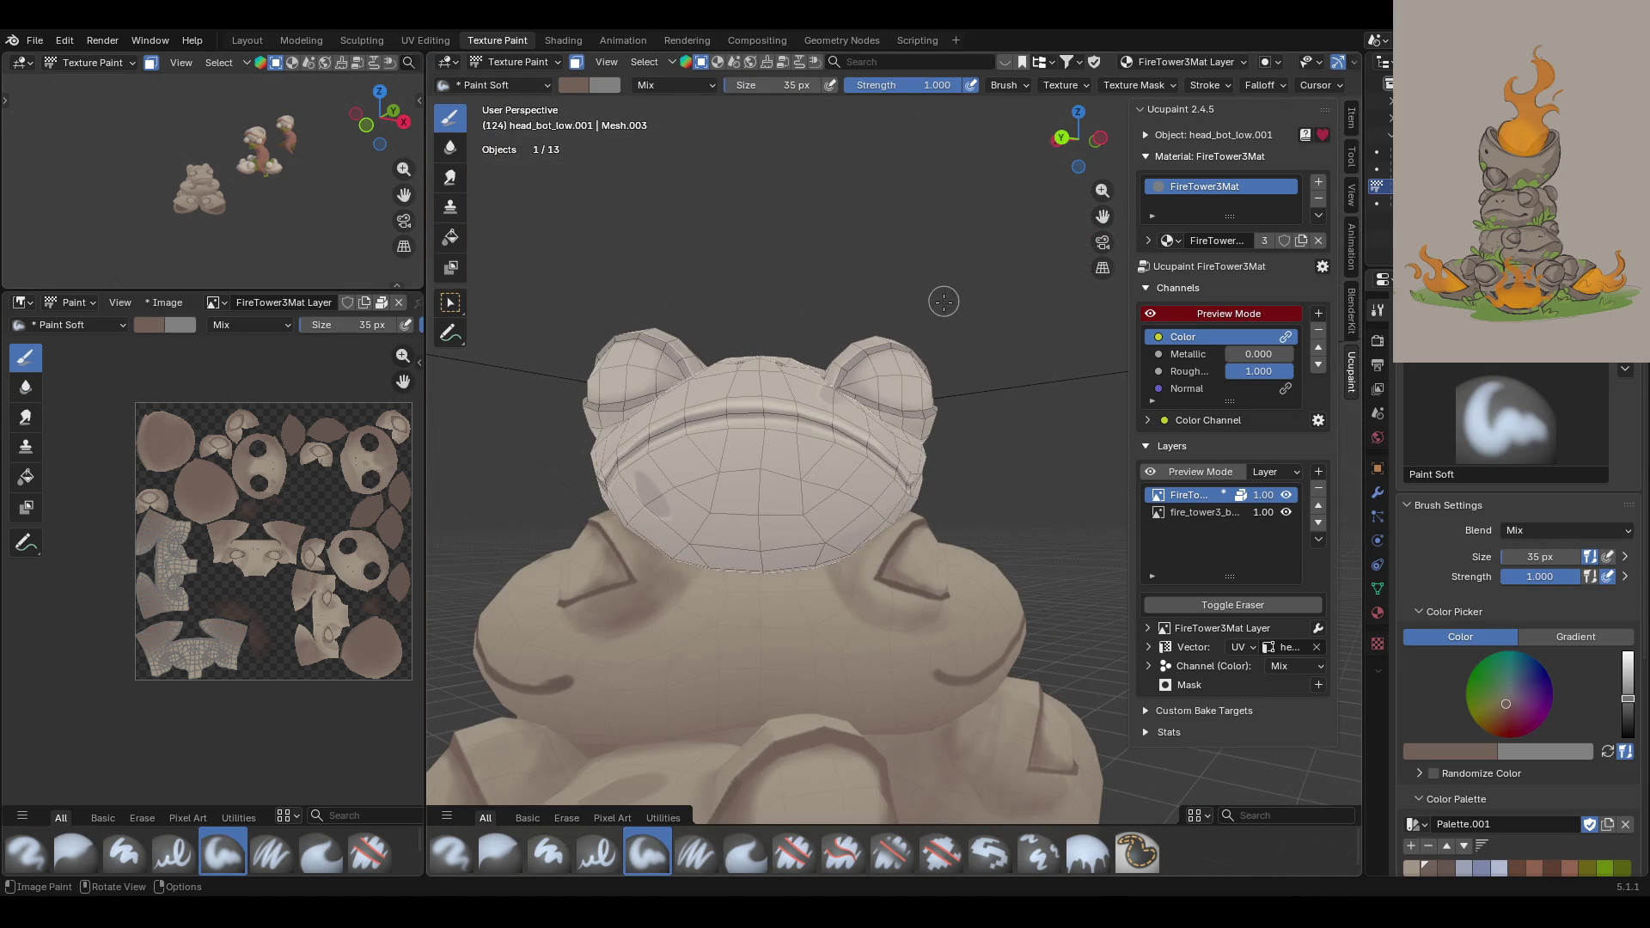
mouse_move(884, 528)
left_mouse_down()
mouse_move(864, 593)
mouse_move(919, 620)
left_mouse_up()
middle_click_drag(666, 530, 1533, 529)
scroll(1547, 526, "down", 1)
middle_click_drag(1014, 464, 1046, 472)
scroll(1046, 472, "down", 5)
scroll(839, 527, "up", 5)
scroll(1011, 568, "up", 3)
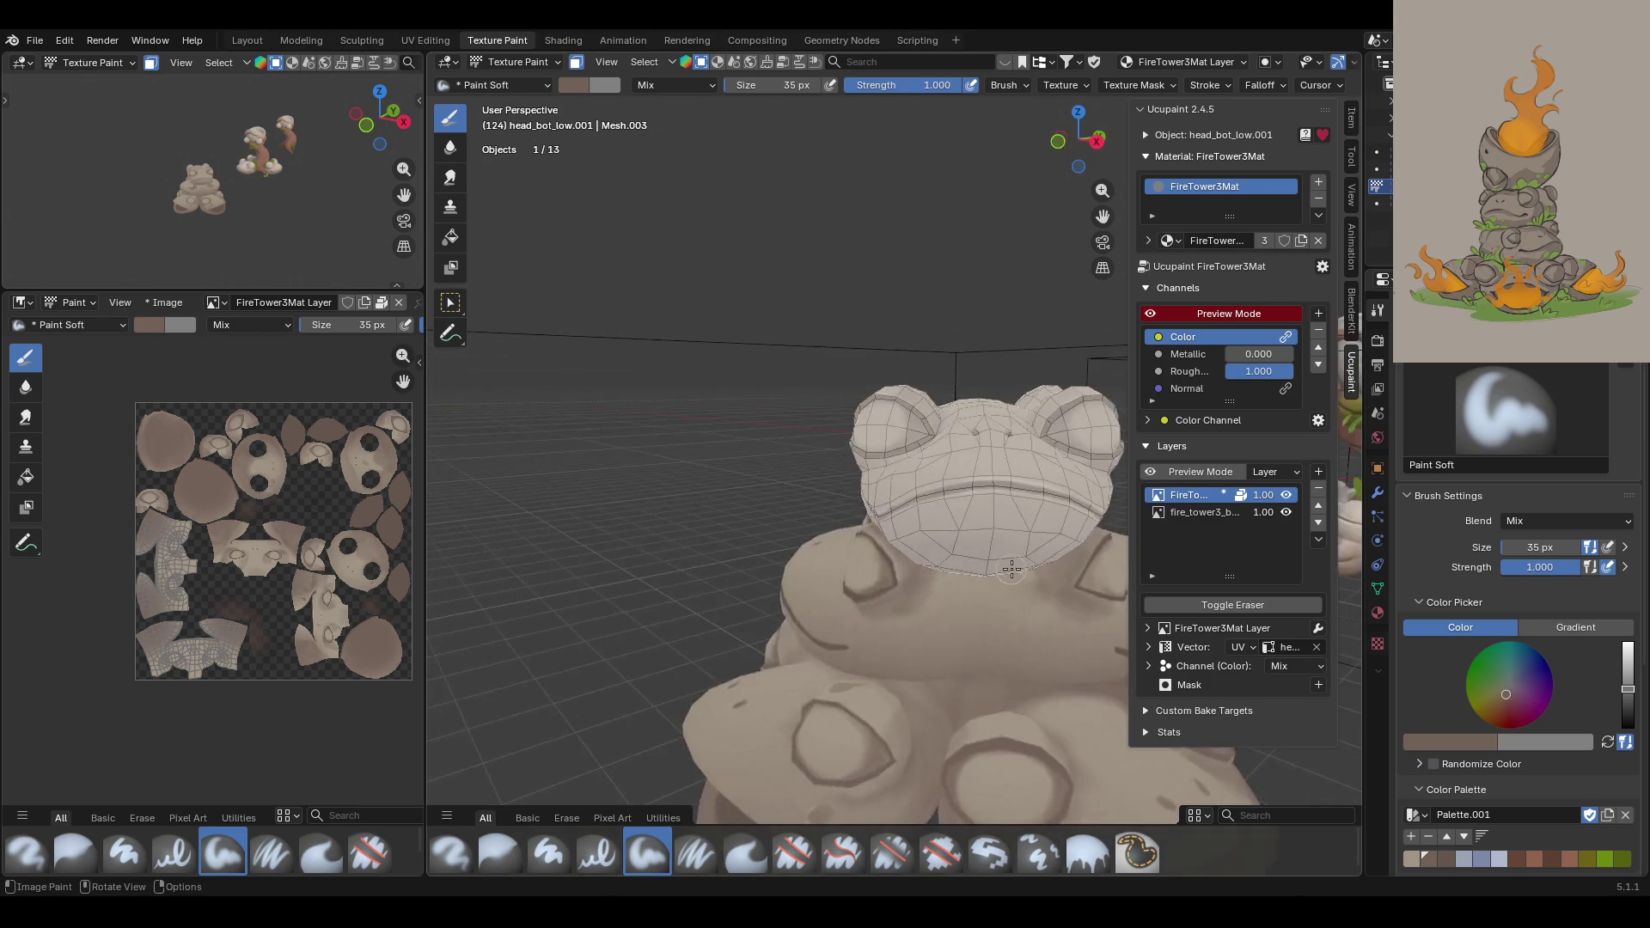
scroll(1011, 569, "down", 4)
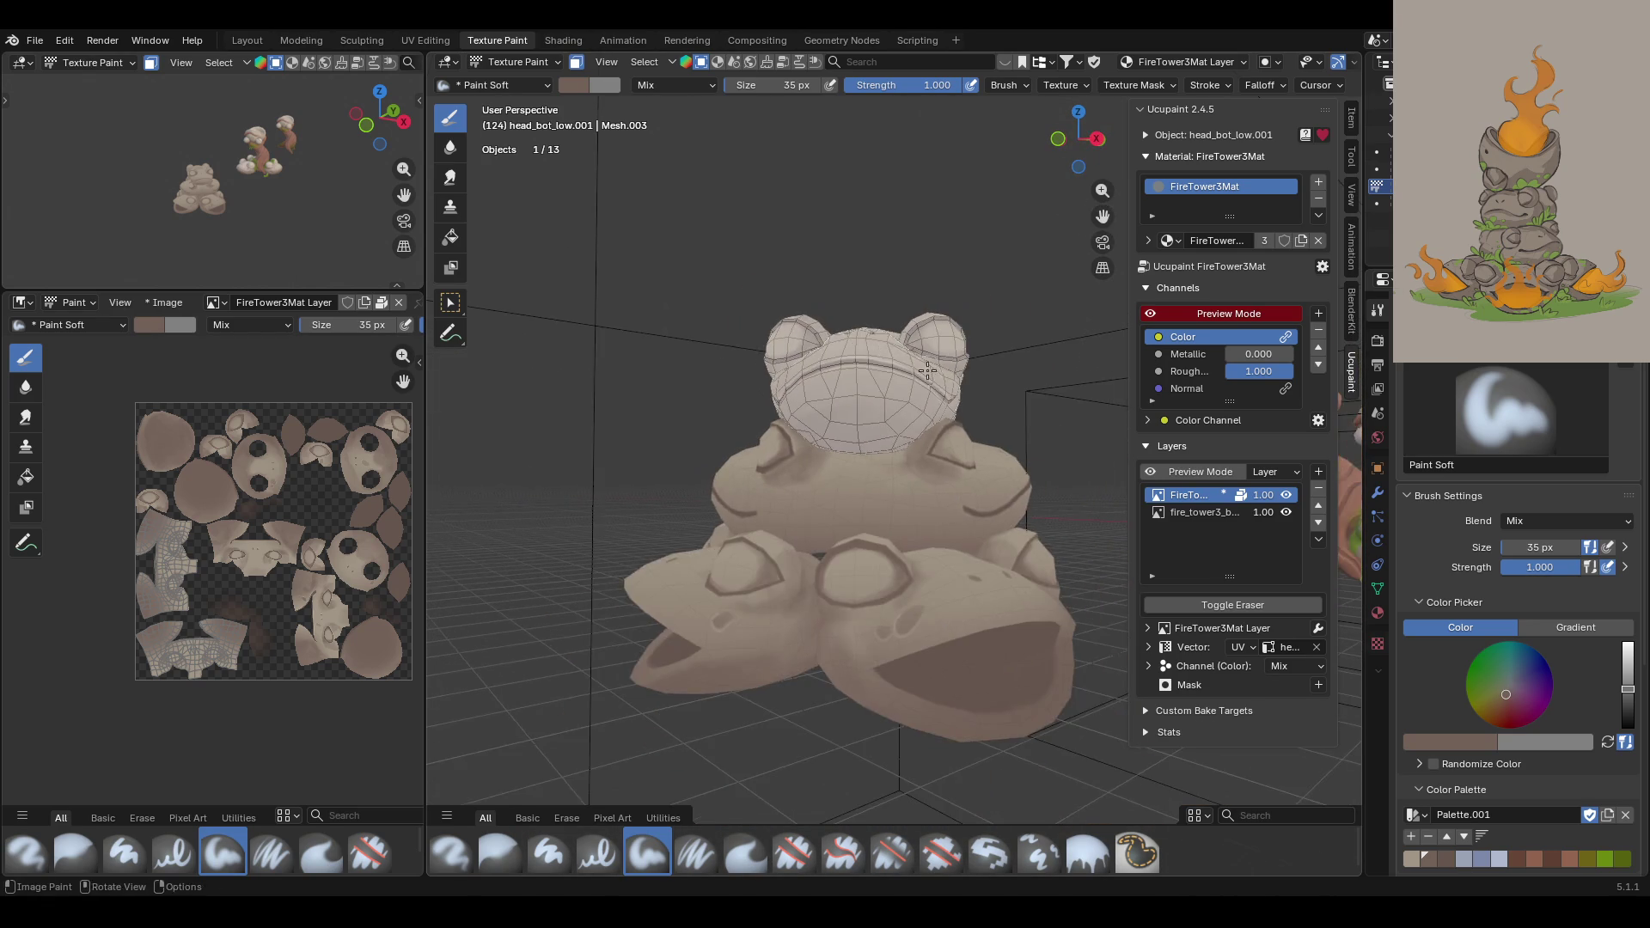
scroll(927, 372, "up", 4)
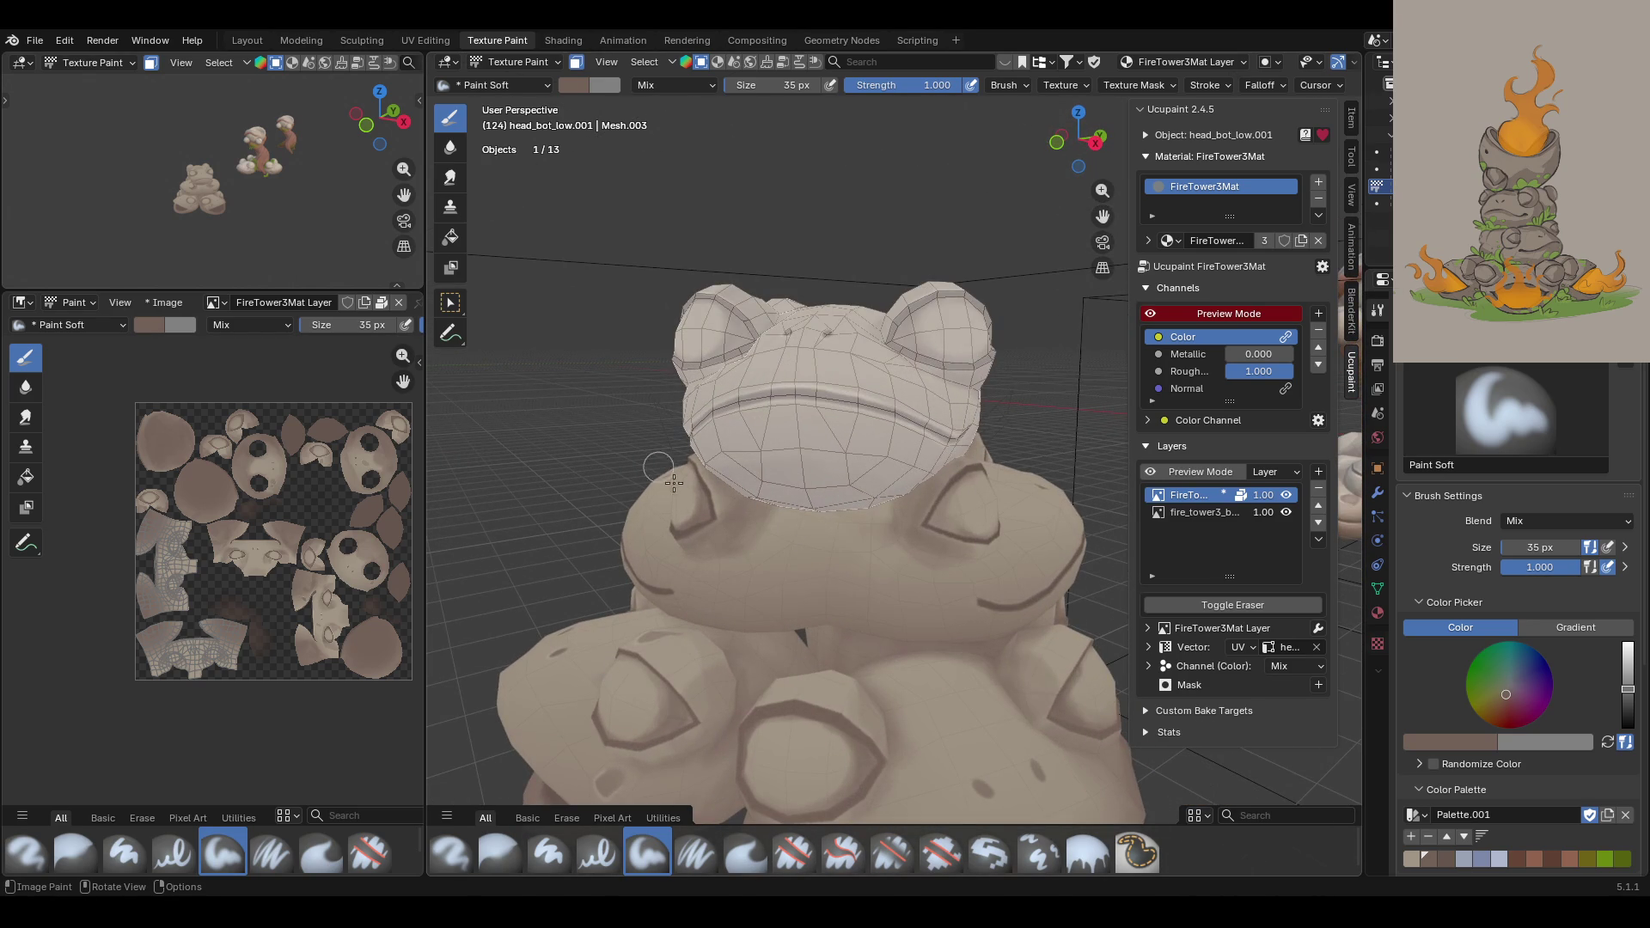
mouse_move(666, 614)
left_mouse_down()
mouse_move(774, 617)
mouse_move(815, 577)
left_mouse_up()
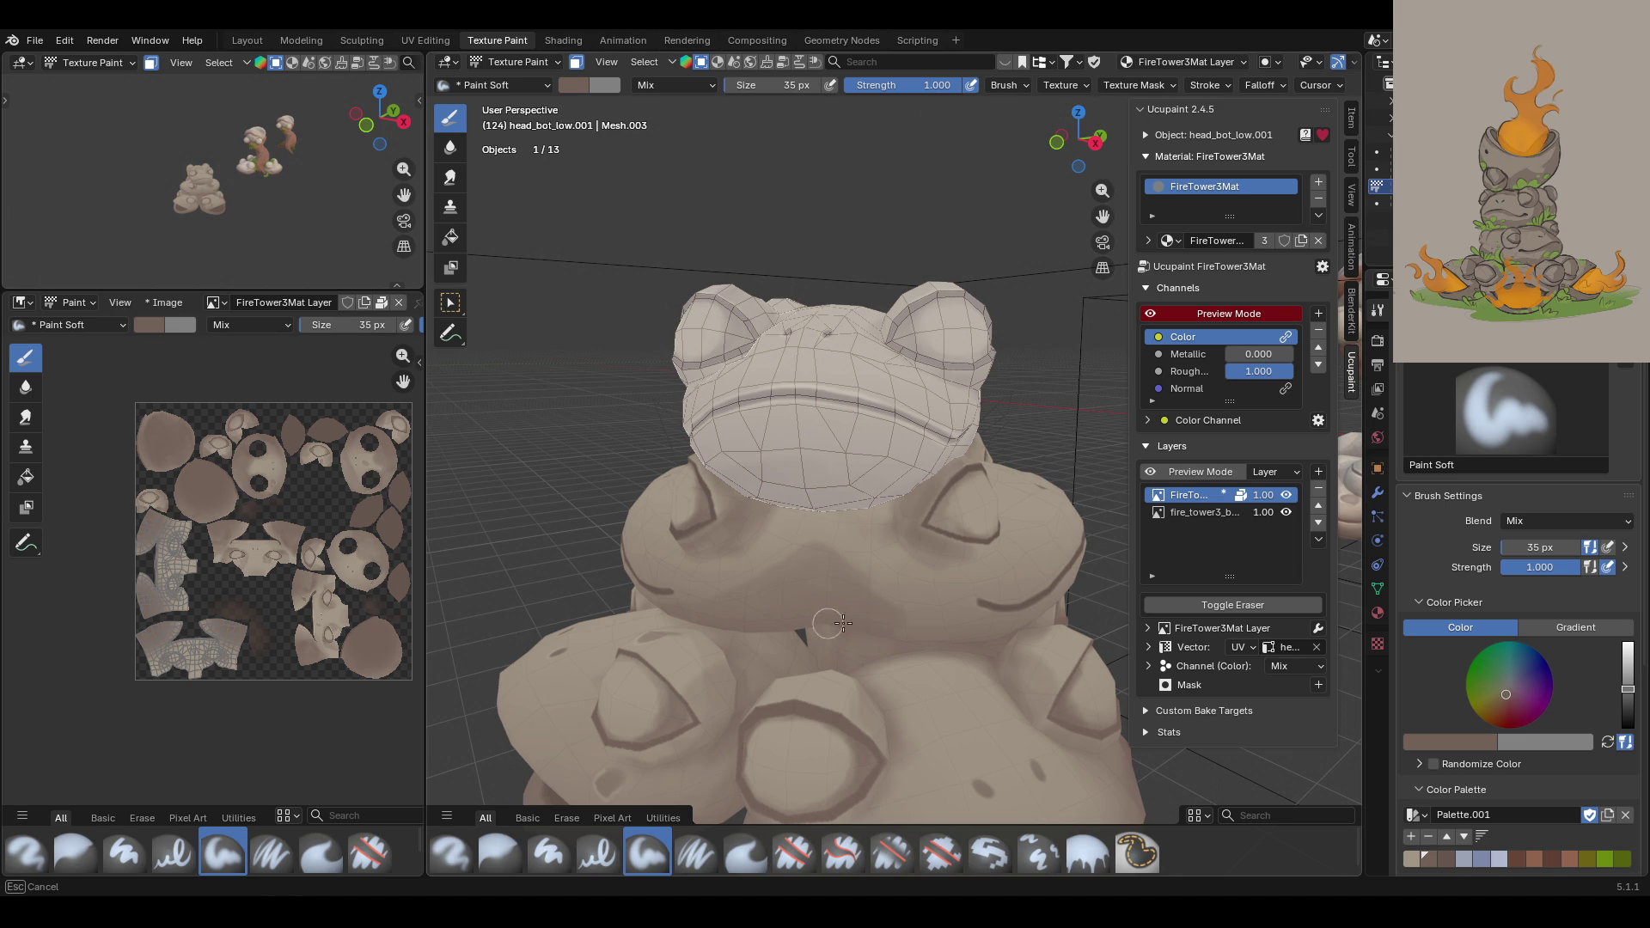
left_click_drag(895, 618, 967, 627)
Step: Toggle the Ucupaint channel preview off and on, add more body shading, and blur it
left_click(1150, 313)
left_click(1150, 312)
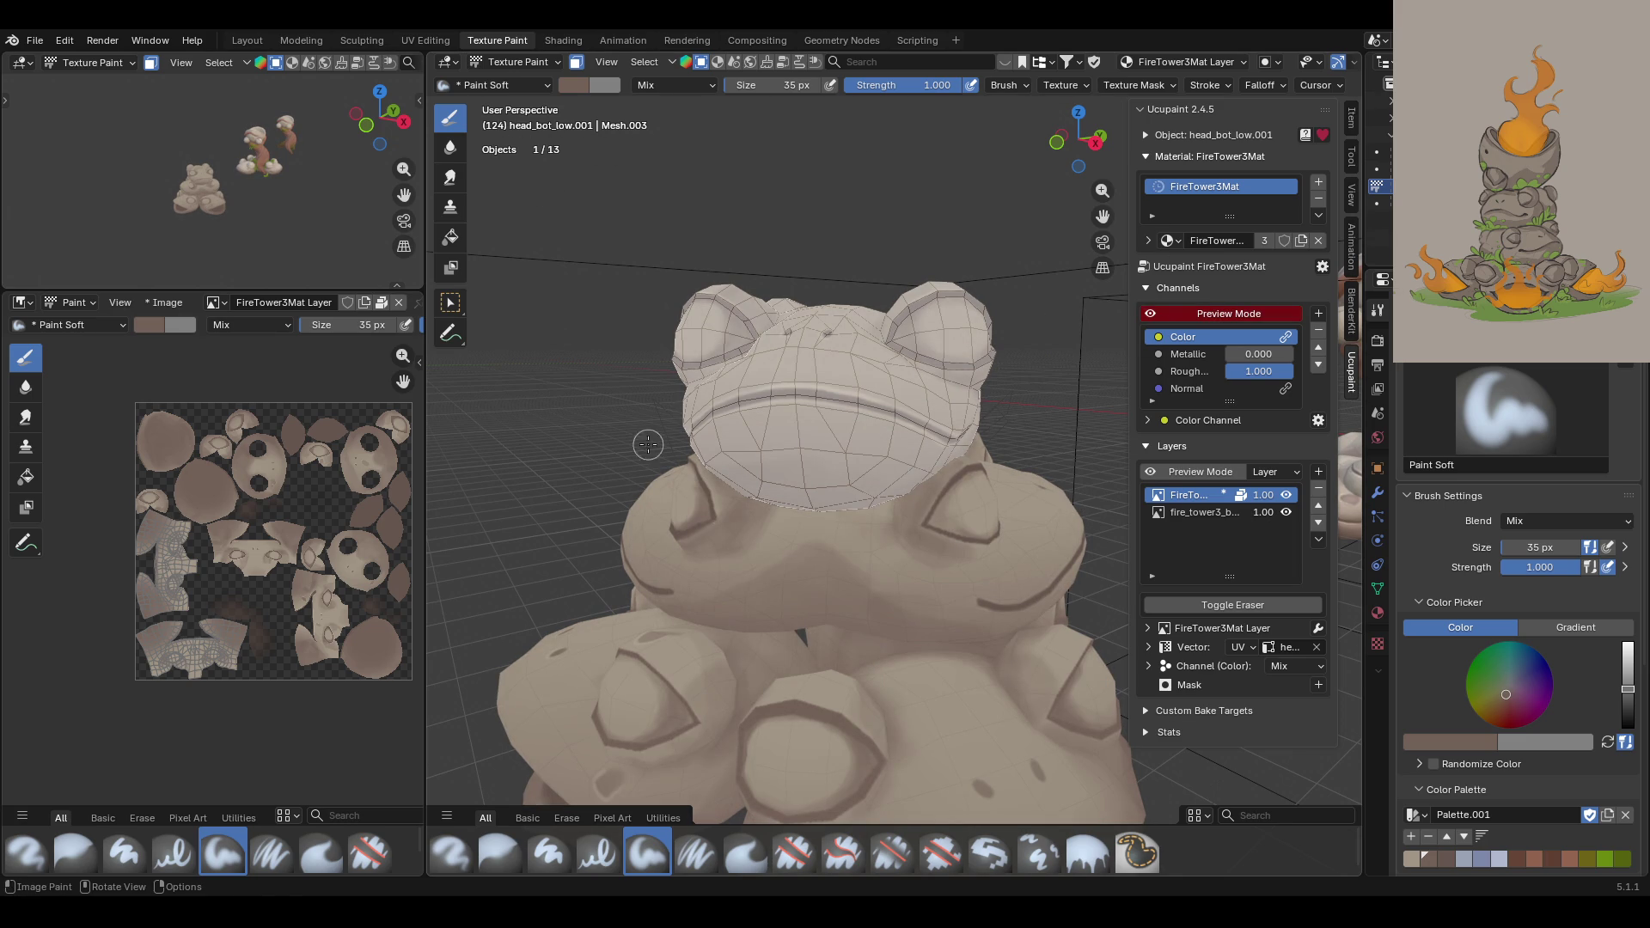
left_click_drag(840, 585, 893, 605)
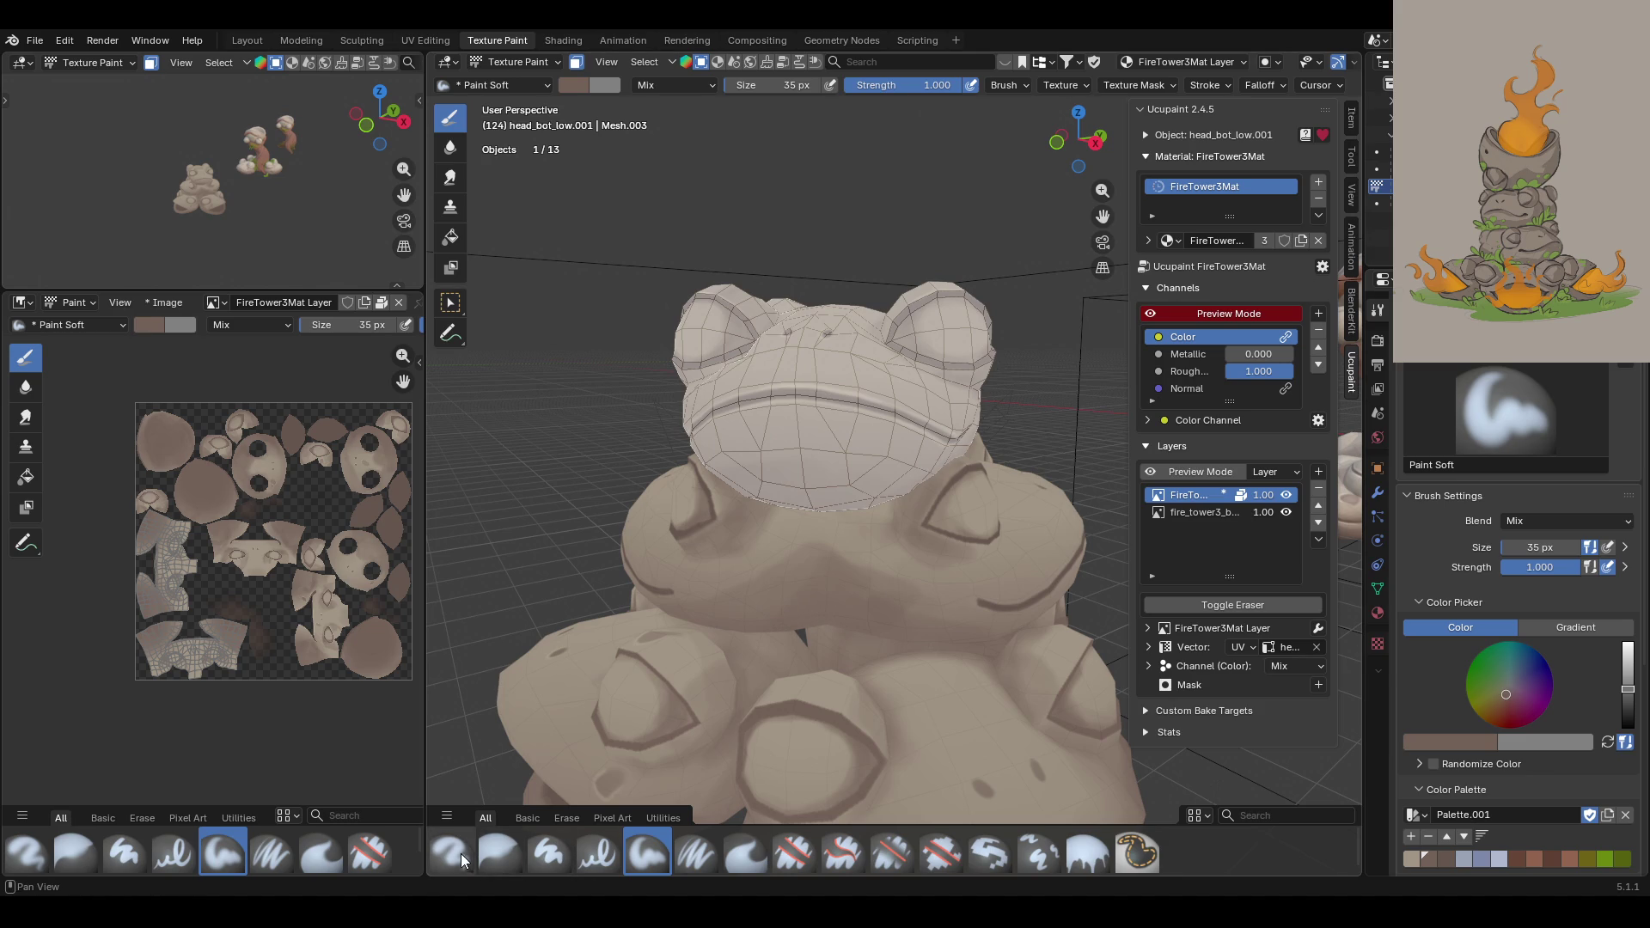
left_click(499, 852)
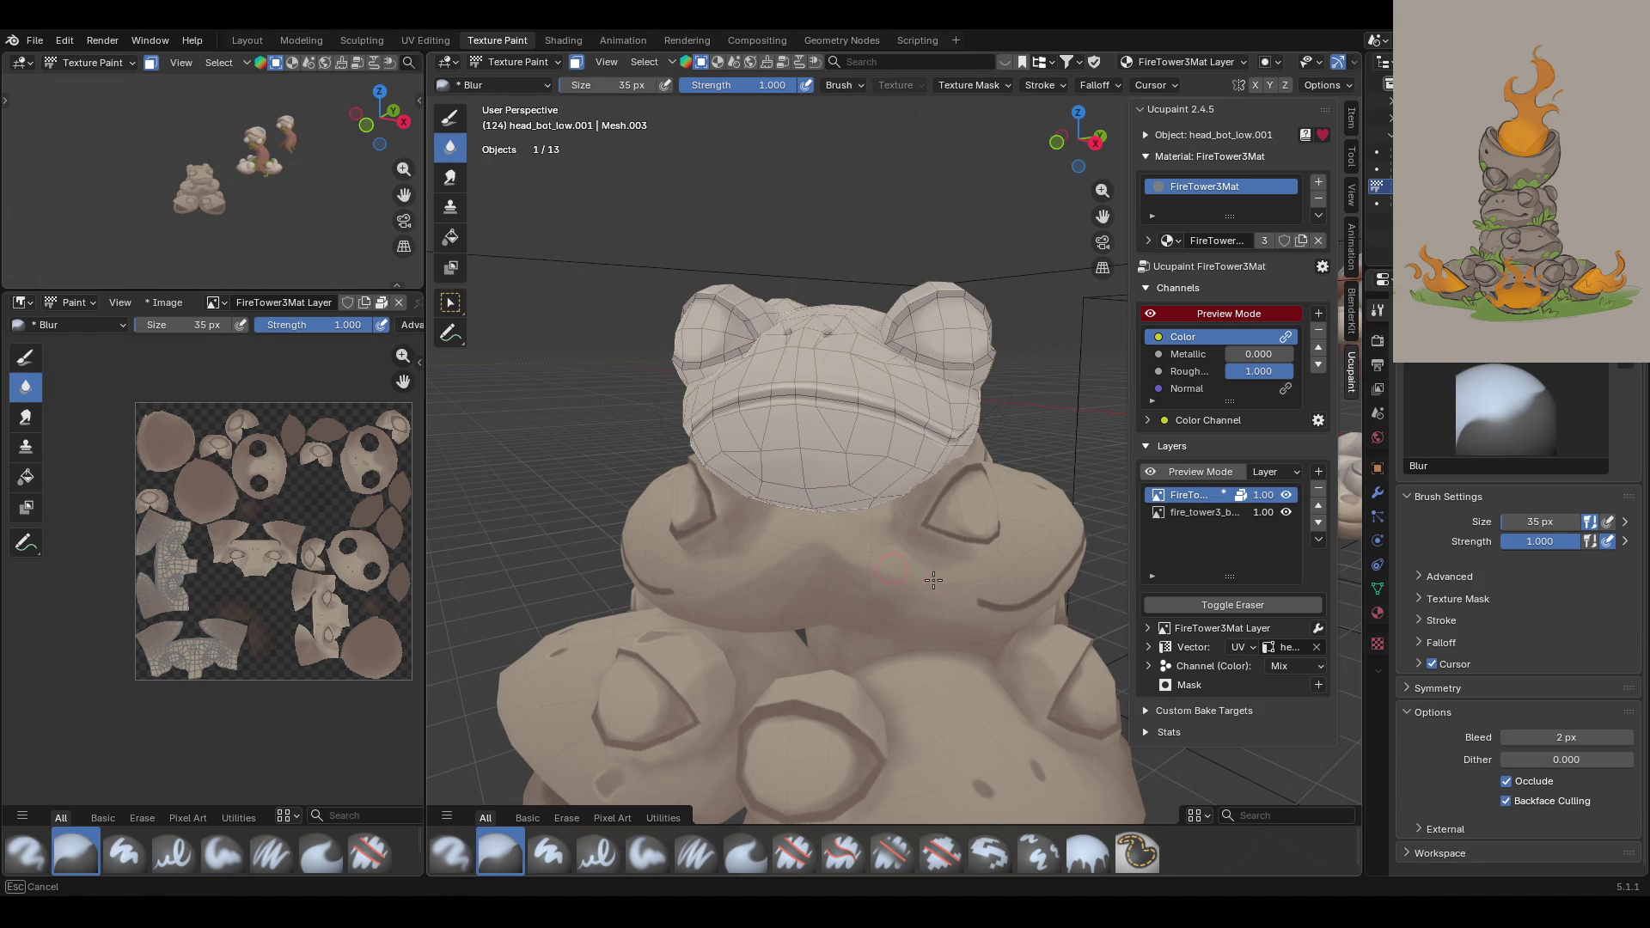
left_click_drag(799, 557, 803, 560)
left_click(652, 849)
Step: Paint soft shading on the frog's chest, side, neck and belly
mouse_move(718, 567)
middle_mouse_down()
mouse_move(989, 535)
mouse_move(775, 657)
middle_mouse_up()
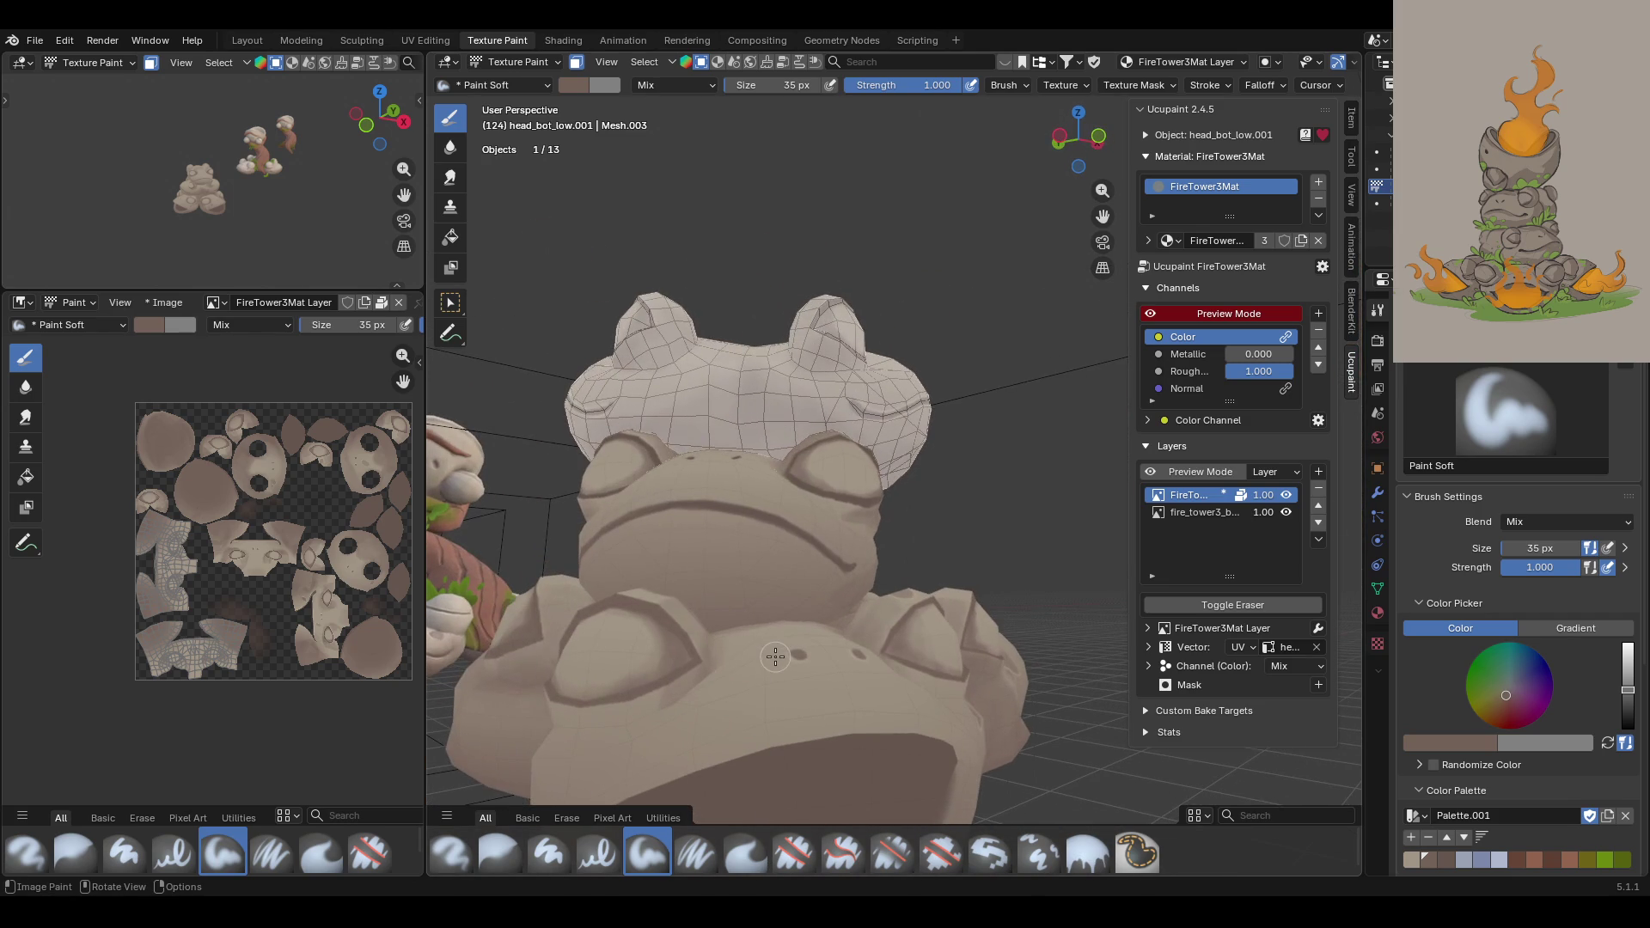
left_click_drag(792, 574, 729, 629)
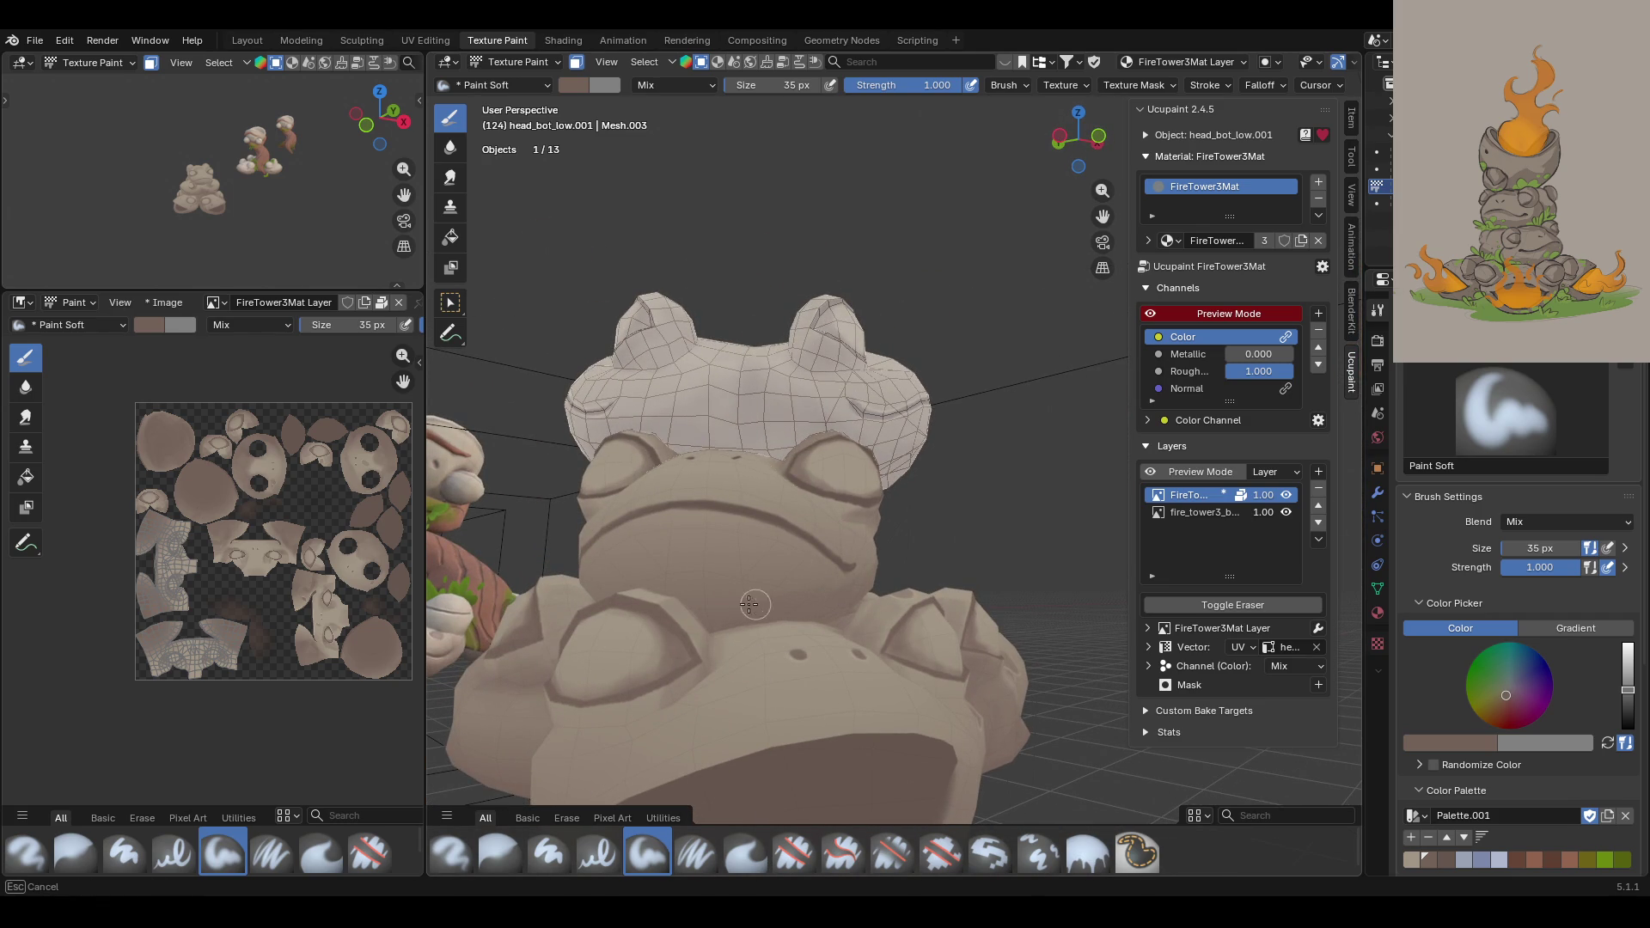
left_click_drag(719, 625, 713, 624)
middle_click_drag(714, 624, 643, 603)
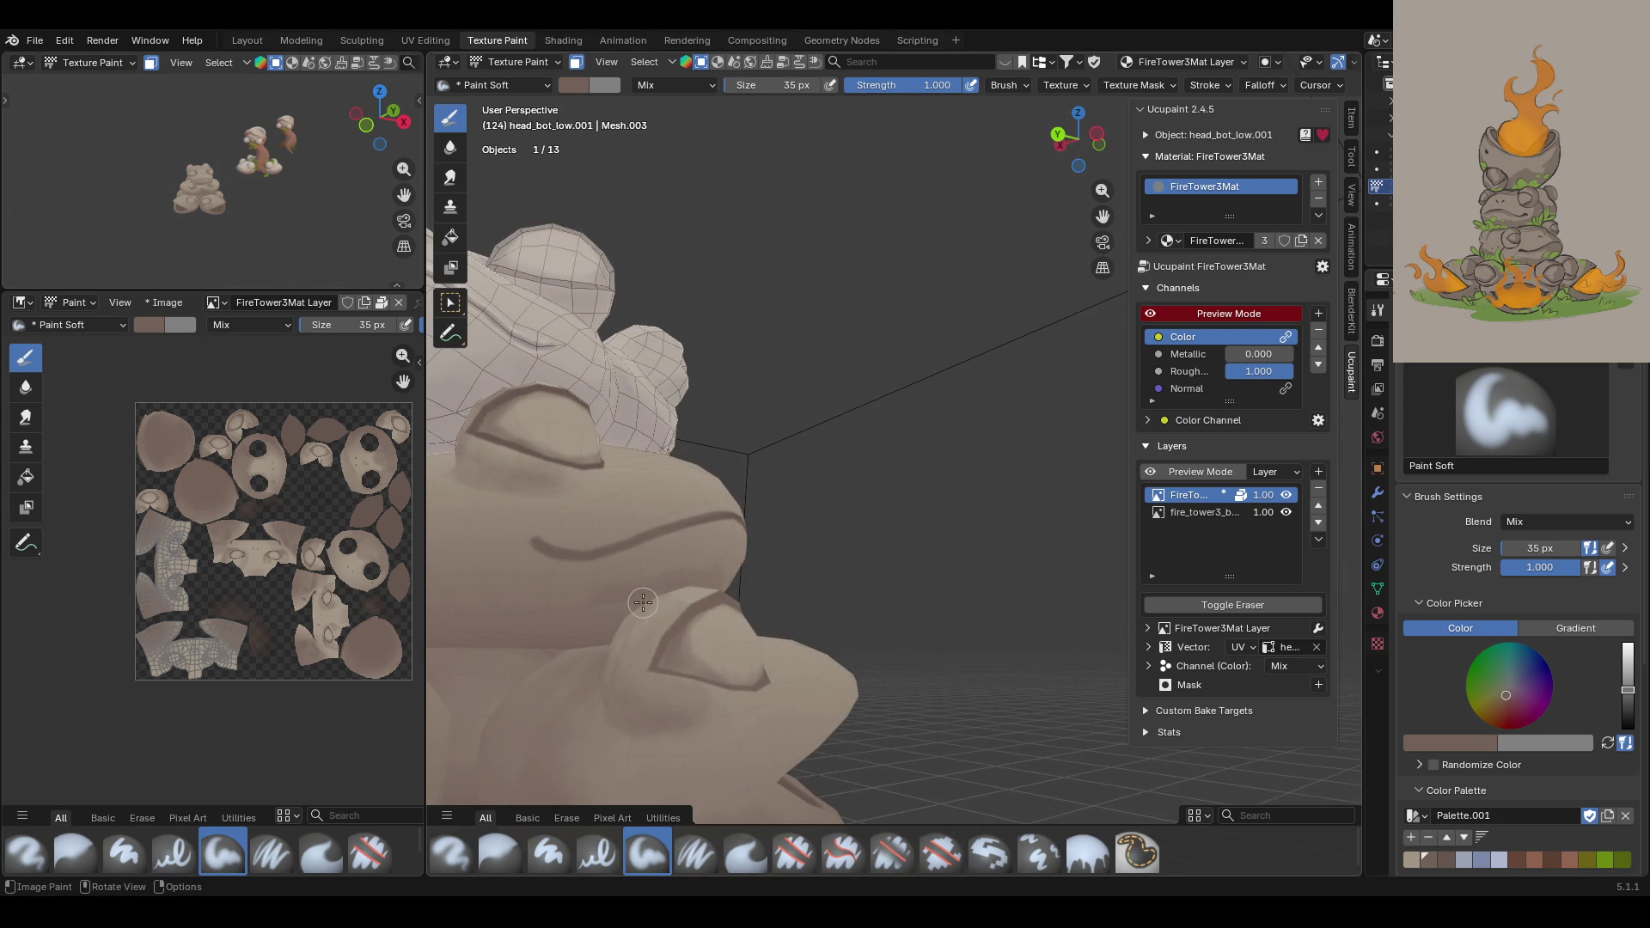
left_click_drag(708, 572, 552, 653)
scroll(639, 621, "down", 2)
mouse_move(612, 683)
middle_mouse_down()
mouse_move(638, 700)
mouse_move(818, 391)
mouse_move(808, 412)
middle_mouse_up()
scroll(638, 701, "down", 3)
scroll(818, 392, "up", 4)
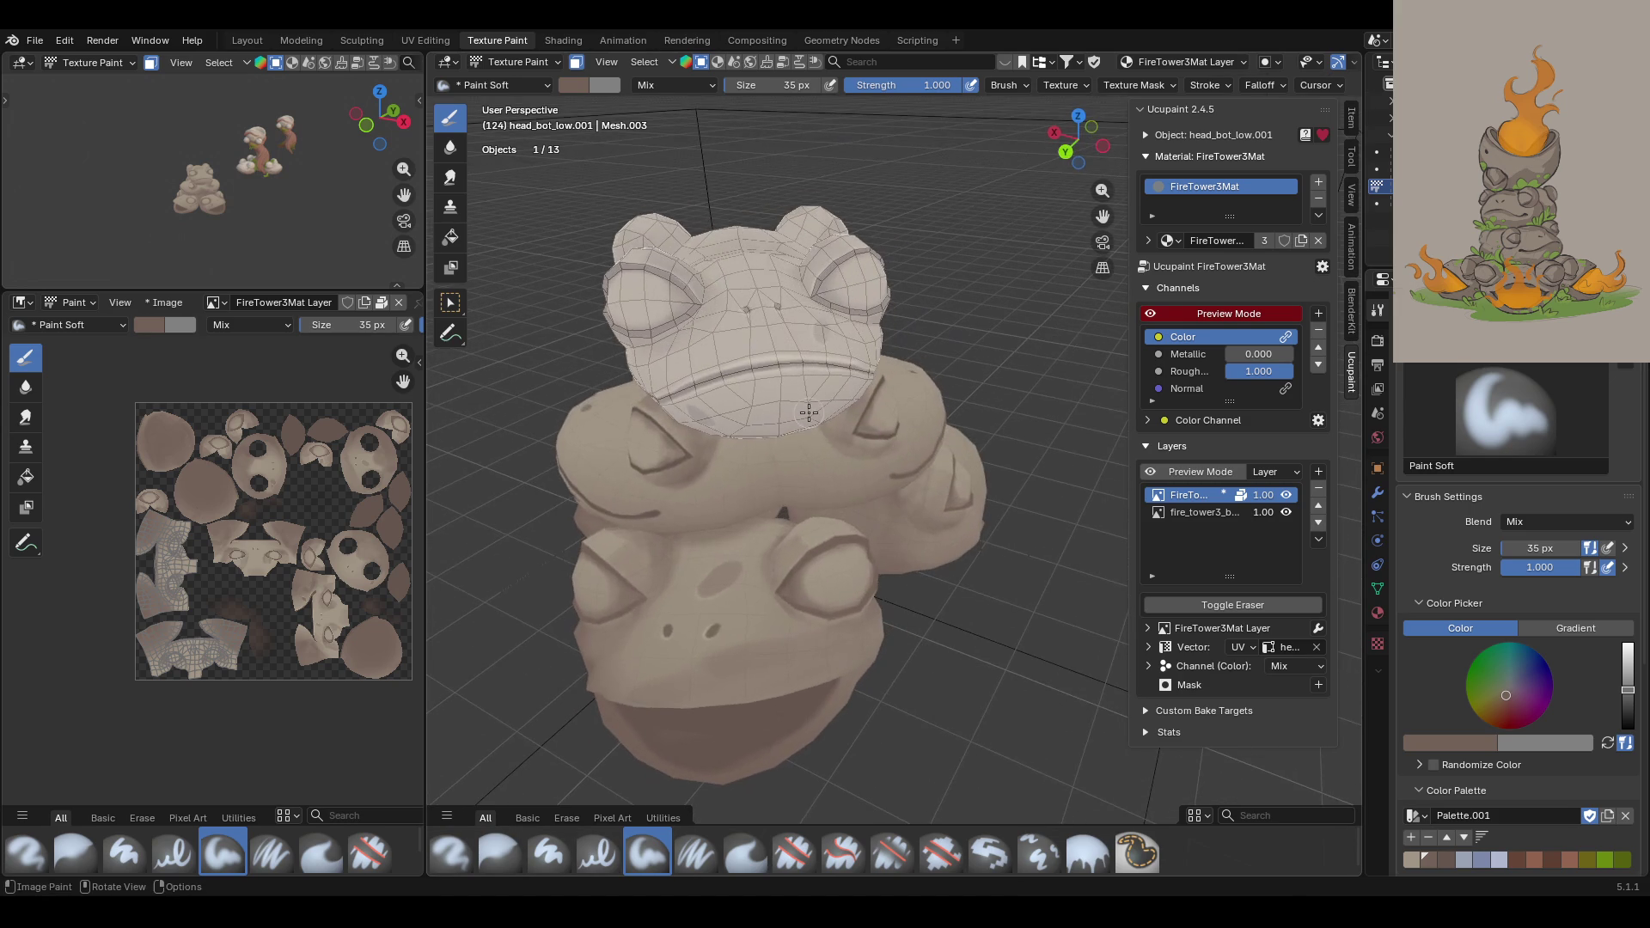
scroll(803, 409, "down", 2)
scroll(804, 409, "up", 3)
mouse_move(804, 409)
middle_mouse_down()
mouse_move(812, 397)
mouse_move(779, 436)
middle_mouse_up()
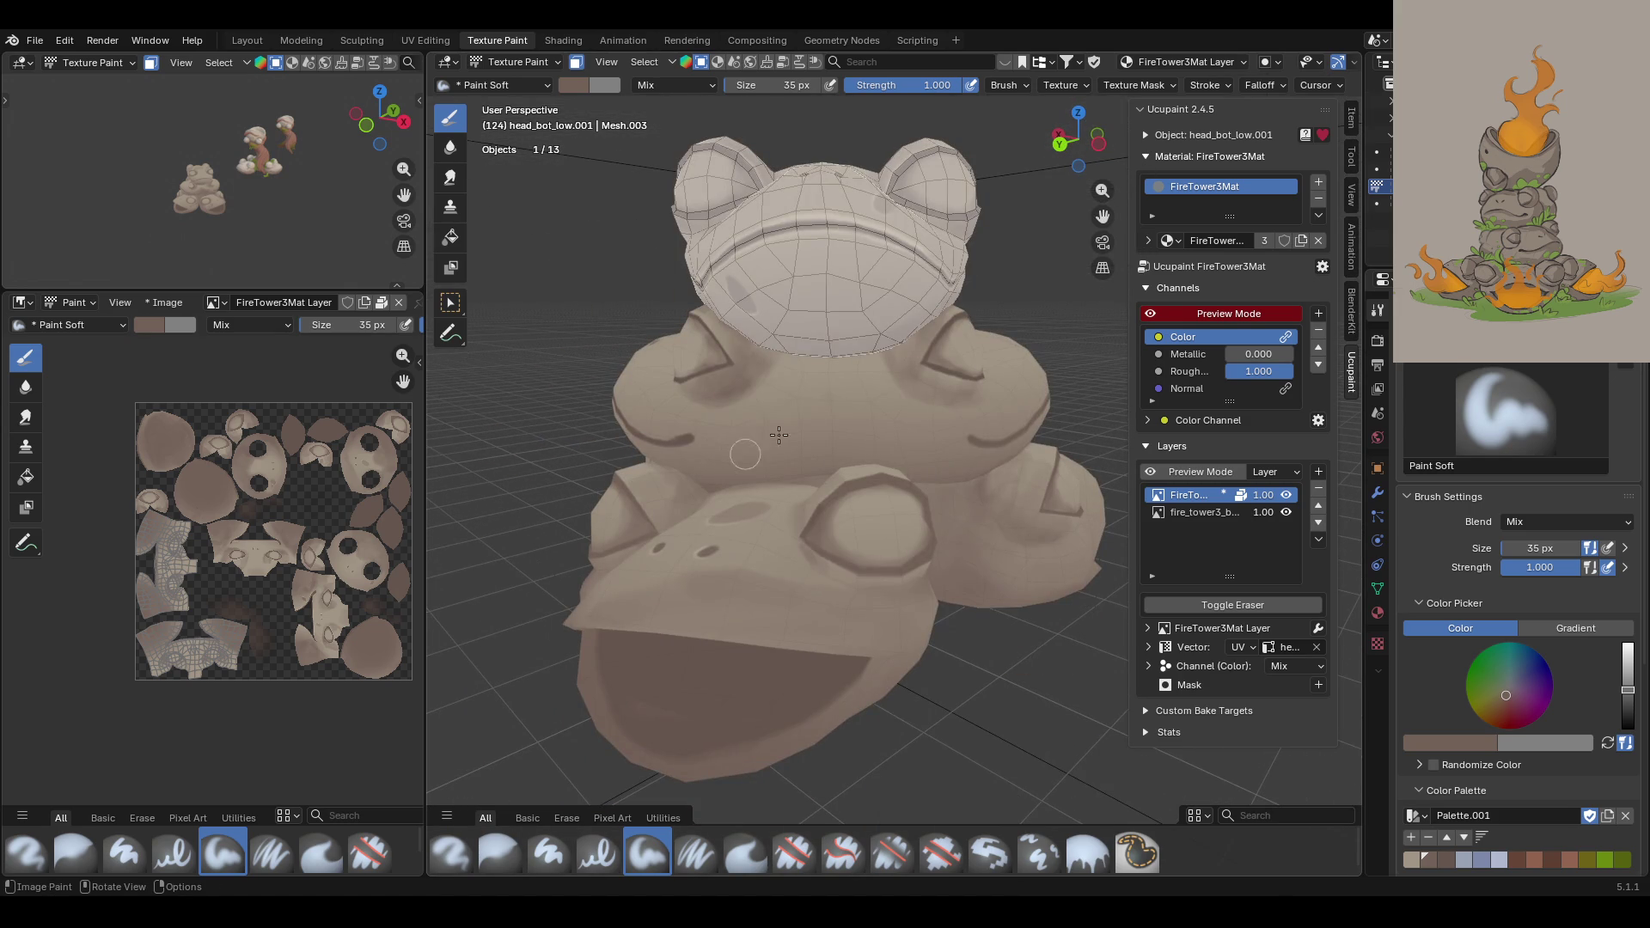
mouse_move(778, 362)
left_mouse_down()
mouse_move(766, 379)
mouse_move(816, 411)
mouse_move(821, 434)
mouse_move(872, 440)
left_mouse_up()
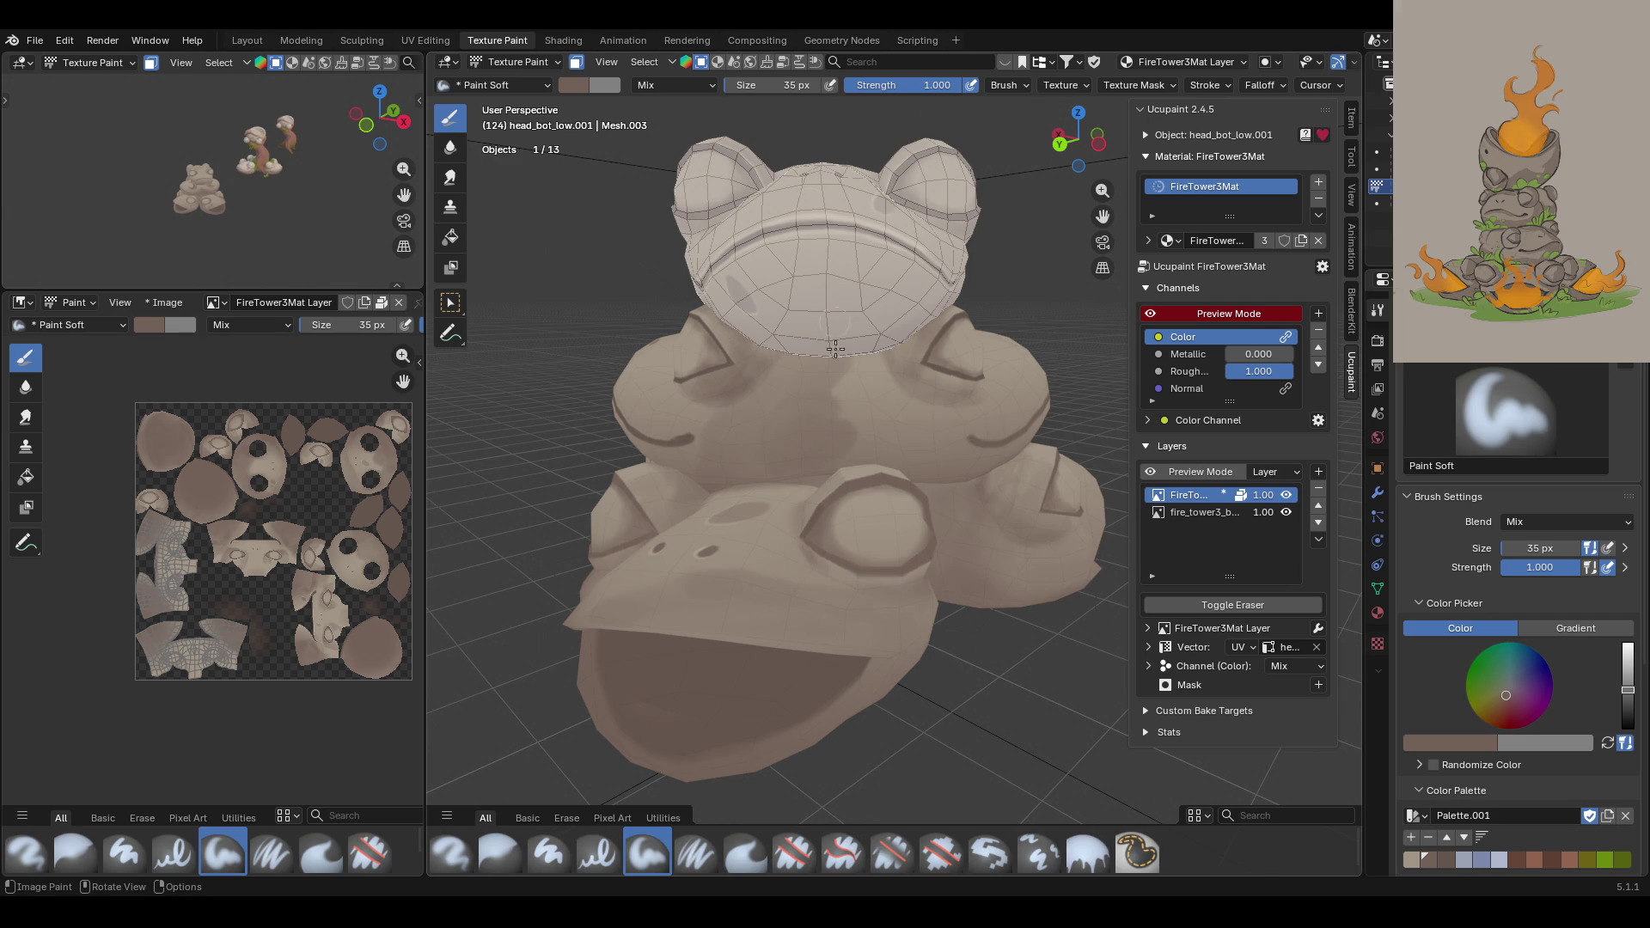
mouse_move(722, 403)
left_mouse_down()
mouse_move(711, 451)
mouse_move(732, 416)
mouse_move(768, 423)
mouse_move(715, 469)
left_mouse_up()
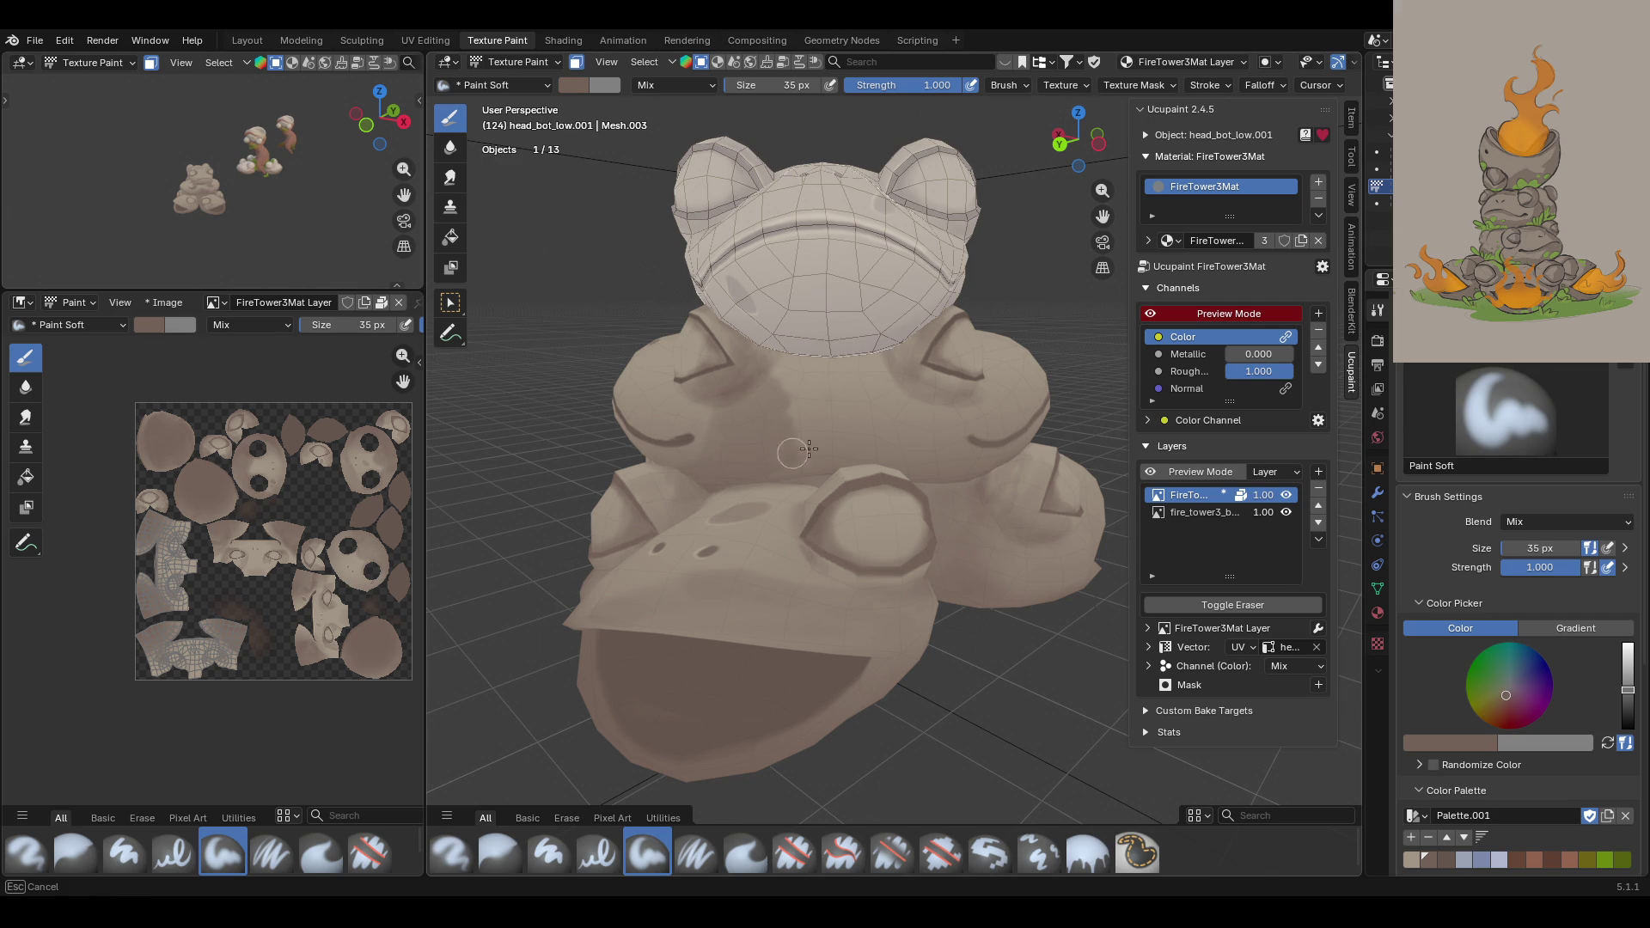
mouse_move(845, 424)
left_mouse_down()
mouse_move(872, 457)
mouse_move(798, 477)
mouse_move(864, 451)
mouse_move(960, 479)
mouse_move(816, 450)
left_mouse_up()
Step: Blur the belly shading with the Blur brush
left_click(499, 851)
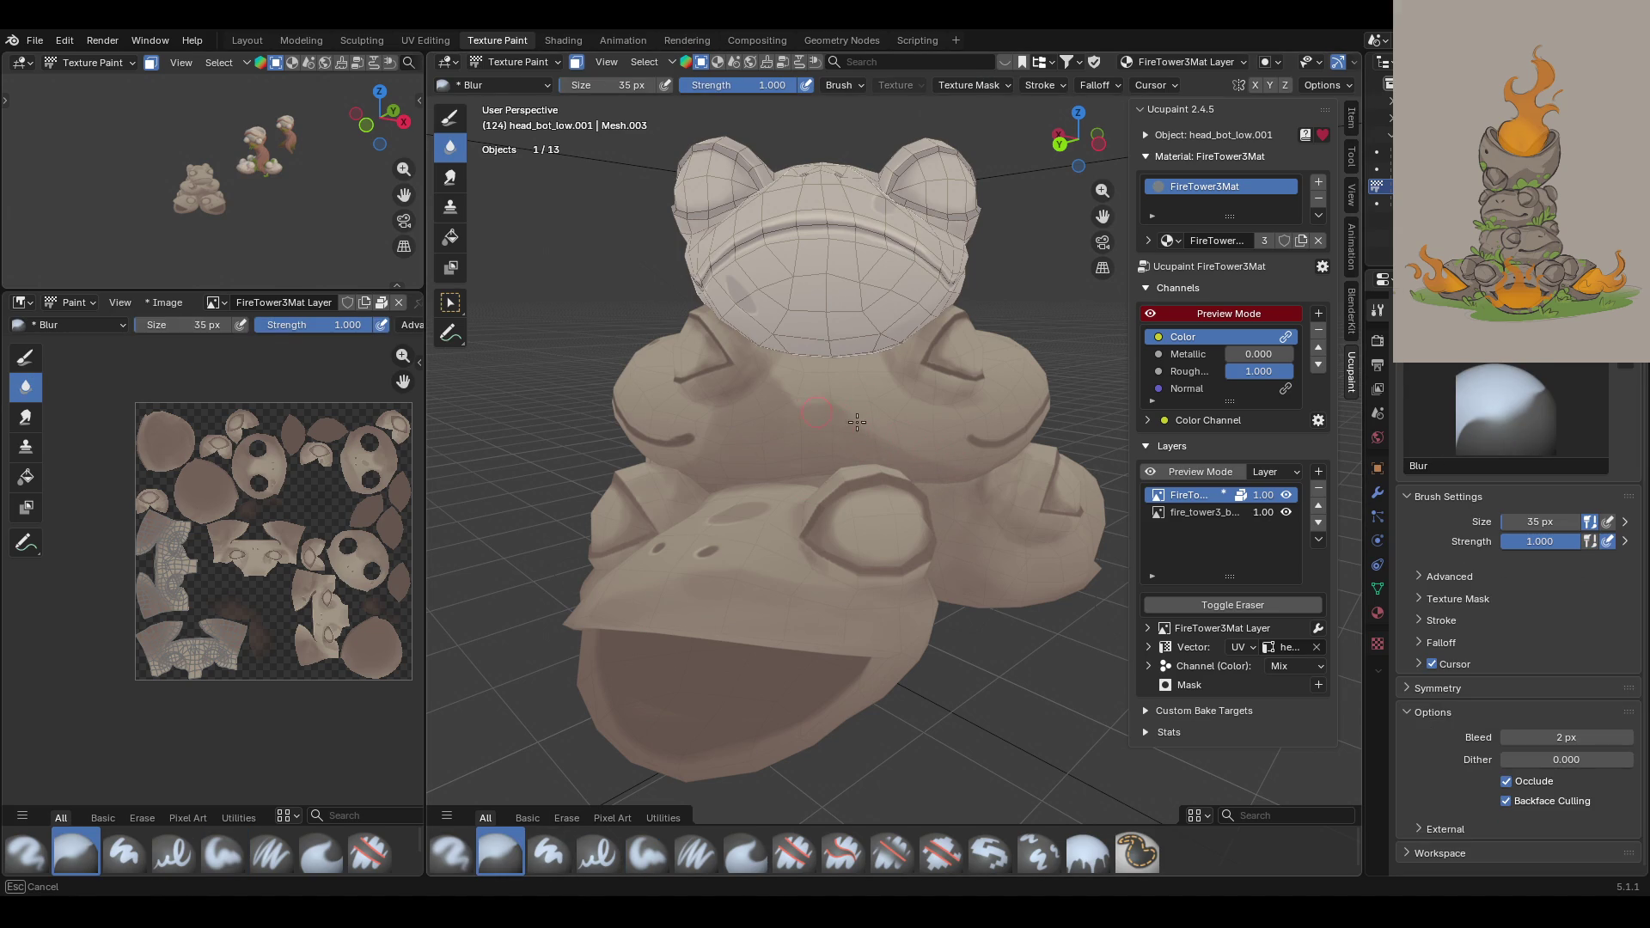
mouse_move(780, 379)
left_mouse_down()
mouse_move(825, 397)
mouse_move(796, 395)
left_mouse_up()
left_click_drag(813, 392, 939, 502)
scroll(736, 513, "up", 3)
middle_click_drag(736, 513, 703, 784)
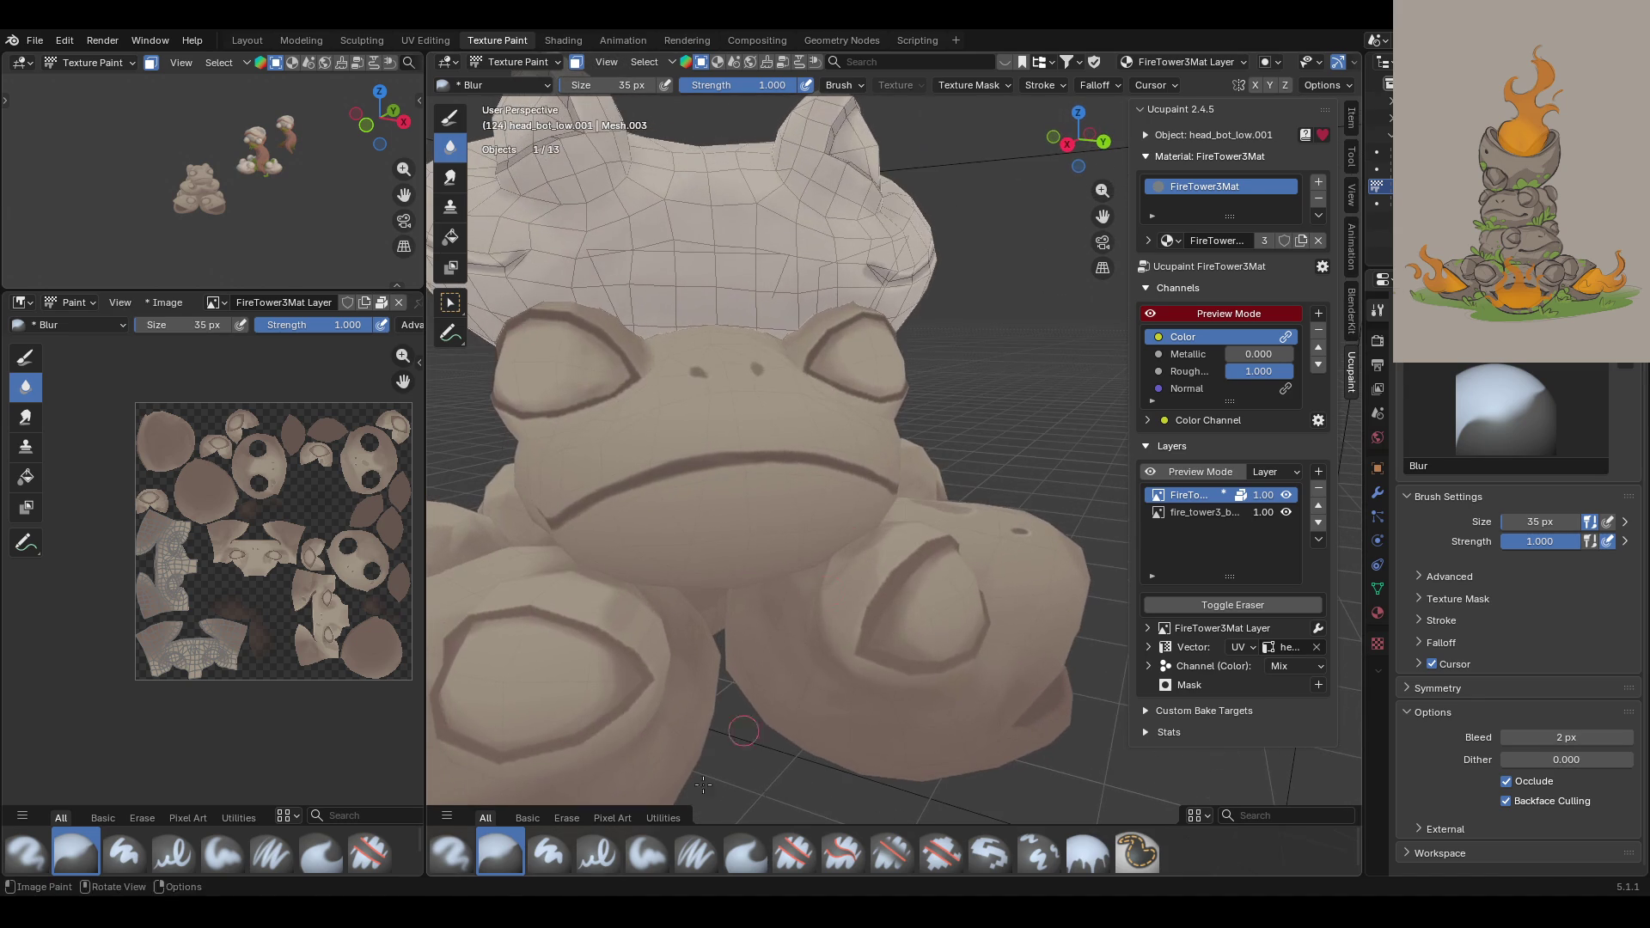
middle_click_drag(850, 547, 791, 713, "ctrl")
Step: Shade across the frog and around and beside its eye with the Paint Soft brush
left_click(647, 853)
middle_click_drag(806, 604, 777, 565)
mouse_move(846, 464)
left_mouse_down()
mouse_move(722, 501)
mouse_move(851, 443)
mouse_move(831, 436)
mouse_move(722, 492)
mouse_move(827, 485)
left_mouse_up()
mouse_move(827, 485)
middle_mouse_down()
mouse_move(911, 561)
mouse_move(898, 580)
middle_mouse_up()
mouse_move(594, 469)
left_mouse_down()
mouse_move(652, 426)
mouse_move(580, 459)
mouse_move(610, 469)
mouse_move(653, 432)
mouse_move(595, 465)
left_mouse_up()
mouse_move(676, 428)
middle_mouse_down()
mouse_move(640, 379)
mouse_move(928, 507)
middle_mouse_up()
mouse_move(930, 509)
left_mouse_down()
mouse_move(888, 526)
mouse_move(905, 514)
mouse_move(908, 539)
mouse_move(856, 586)
left_mouse_up()
mouse_move(855, 585)
middle_mouse_down()
mouse_move(893, 555)
mouse_move(1002, 527)
mouse_move(876, 597)
mouse_move(911, 661)
mouse_move(898, 646)
mouse_move(840, 685)
middle_mouse_up()
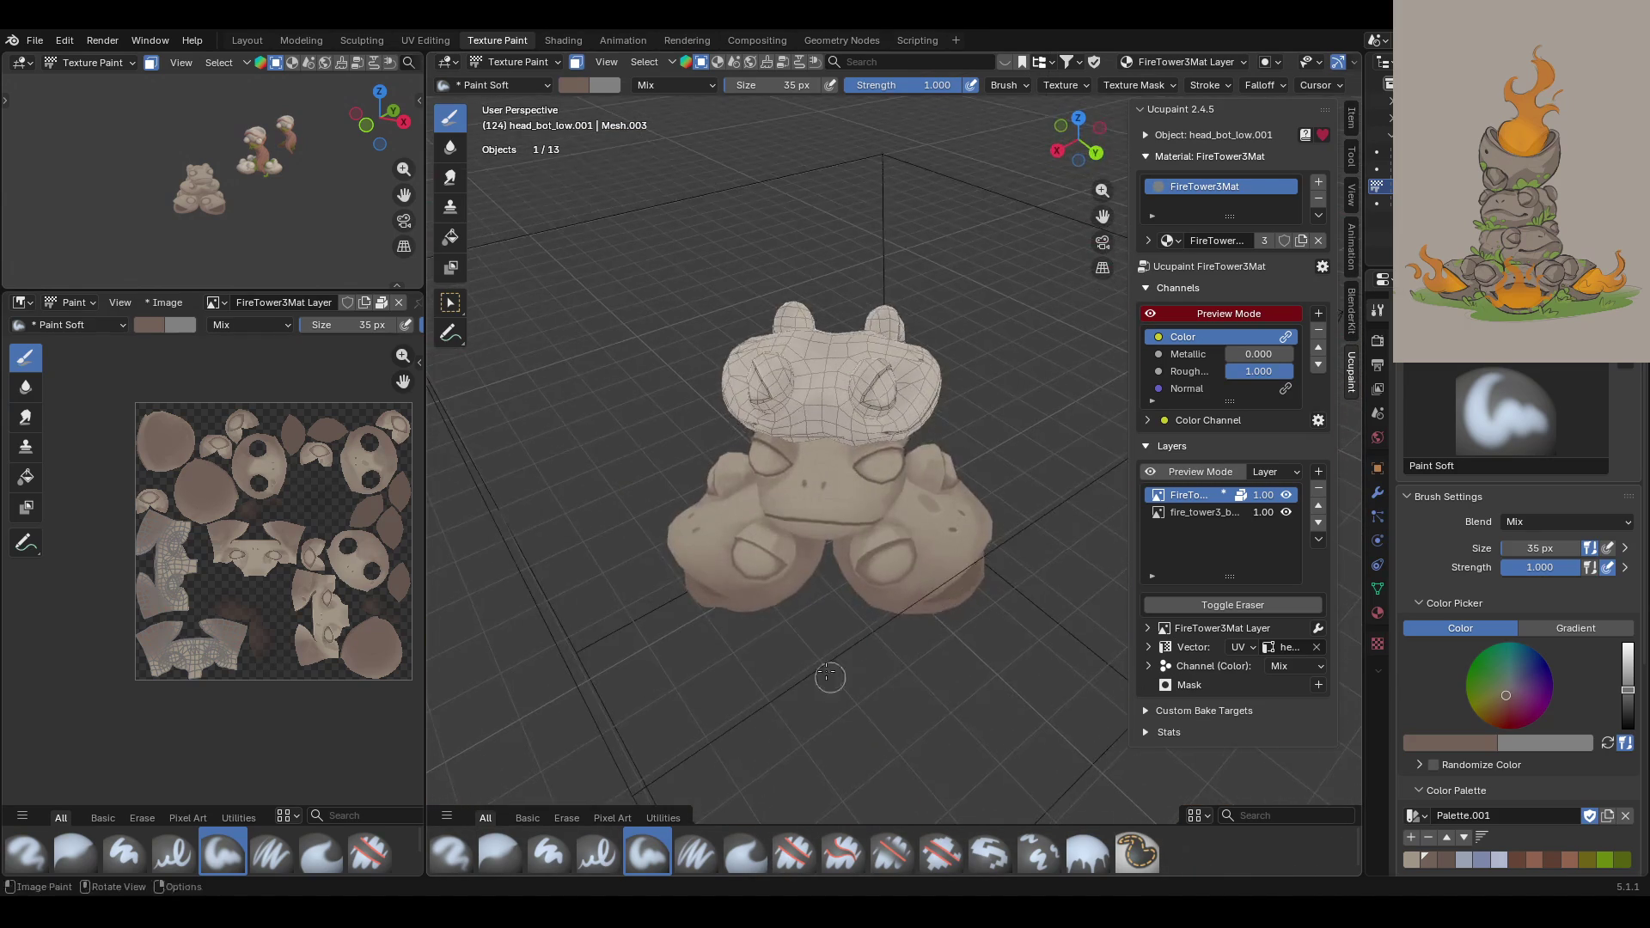
Step: Shrink the brush to 14 px and paint fine dark marks on the frog's eye and face
scroll(840, 685, "up", 5)
left_click_drag(1560, 548, 1534, 548)
scroll(770, 530, "up", 1)
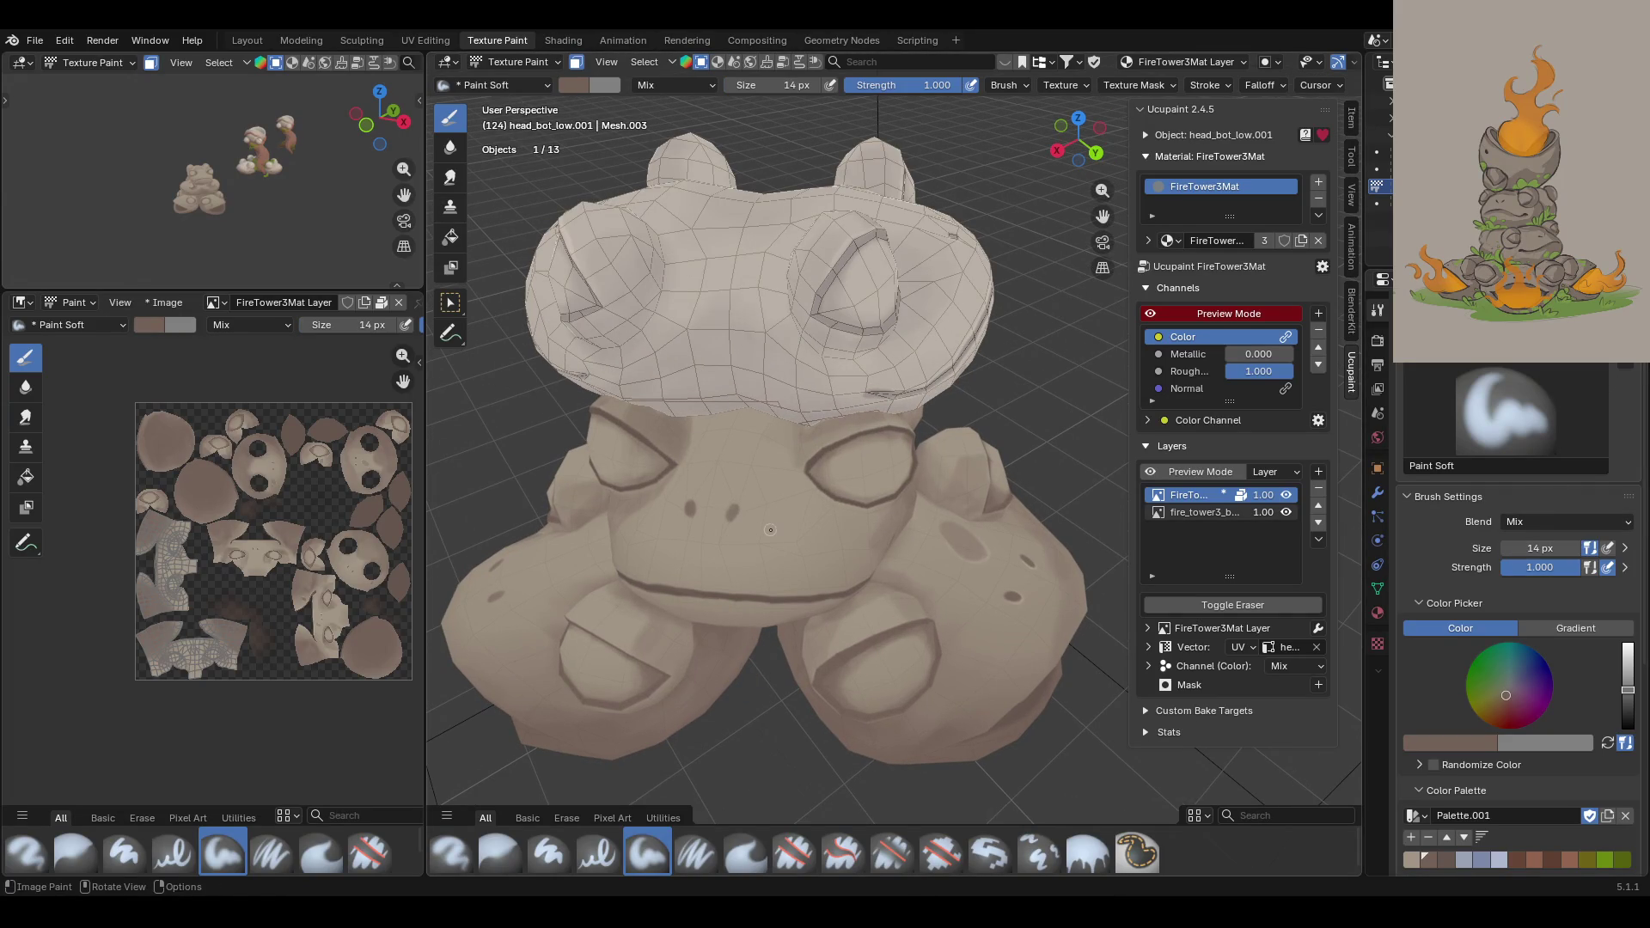
left_click_drag(837, 460, 851, 461)
middle_click_drag(831, 542, 859, 528)
scroll(859, 529, "up", 3)
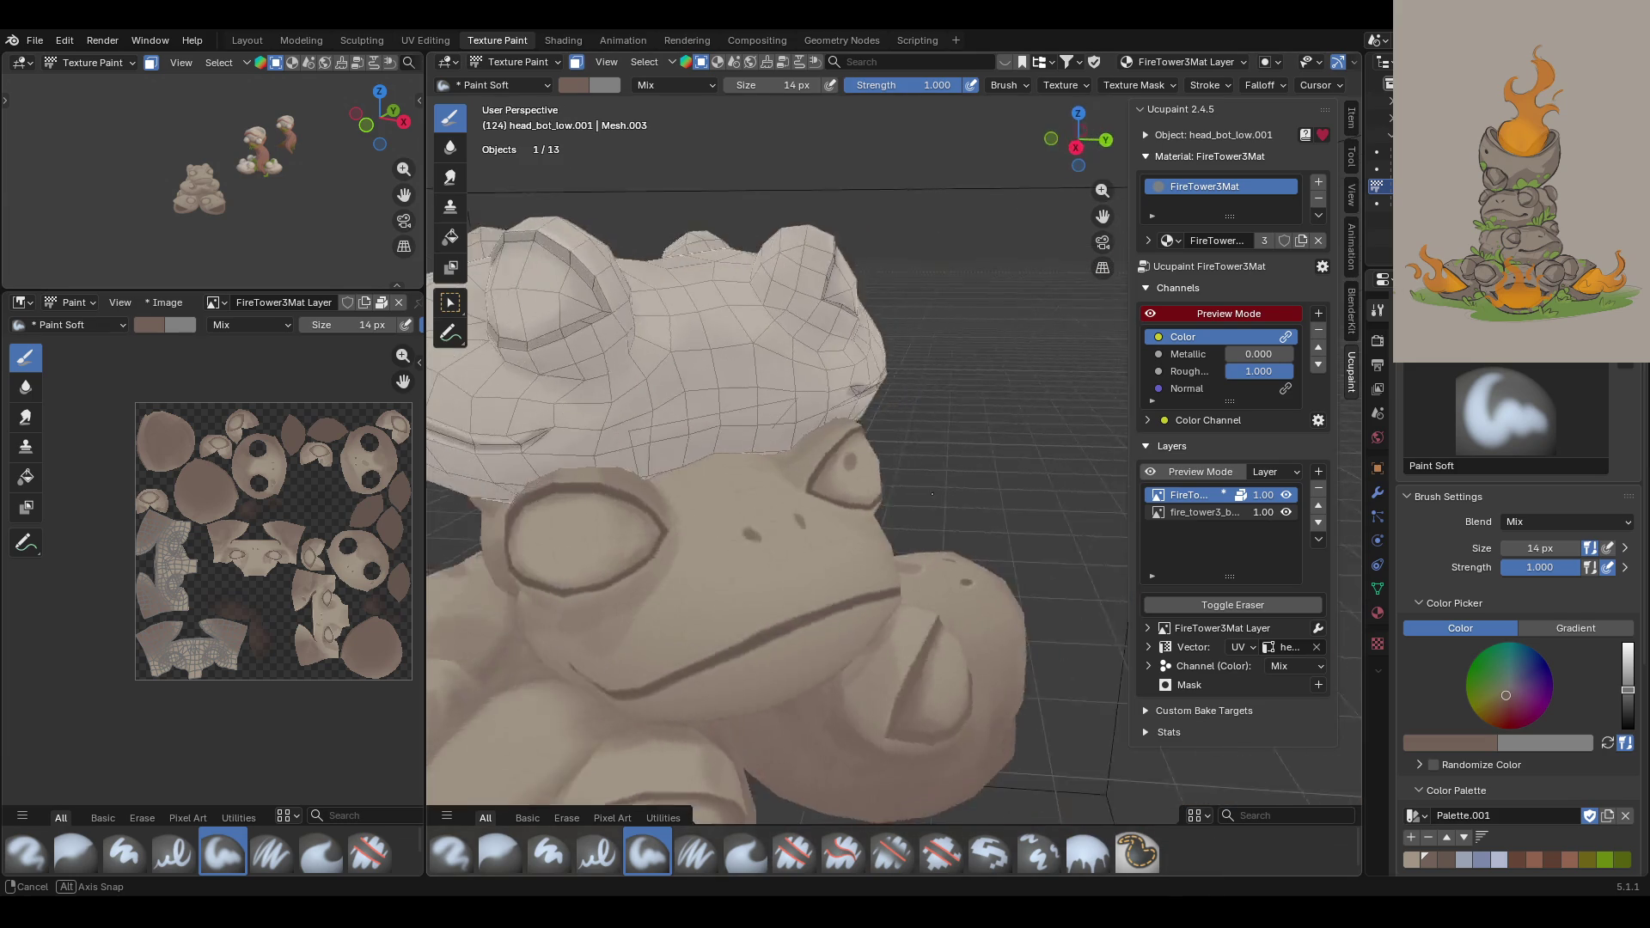
scroll(905, 518, "up", 5)
middle_click_drag(892, 641, 894, 636)
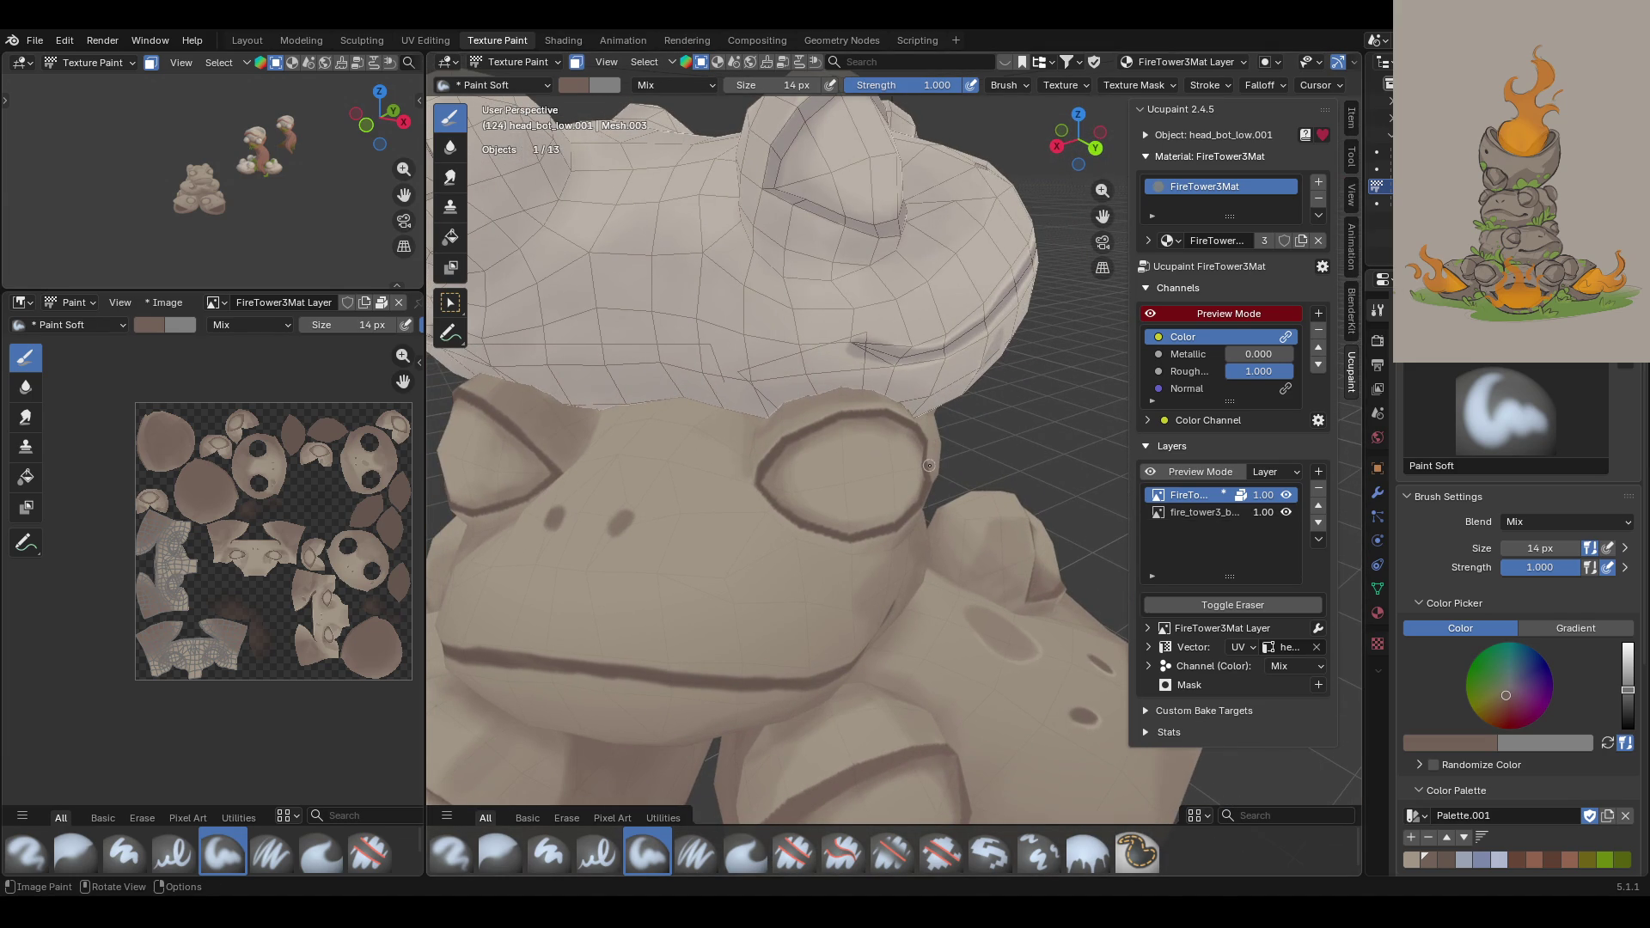
left_click_drag(827, 570, 830, 573)
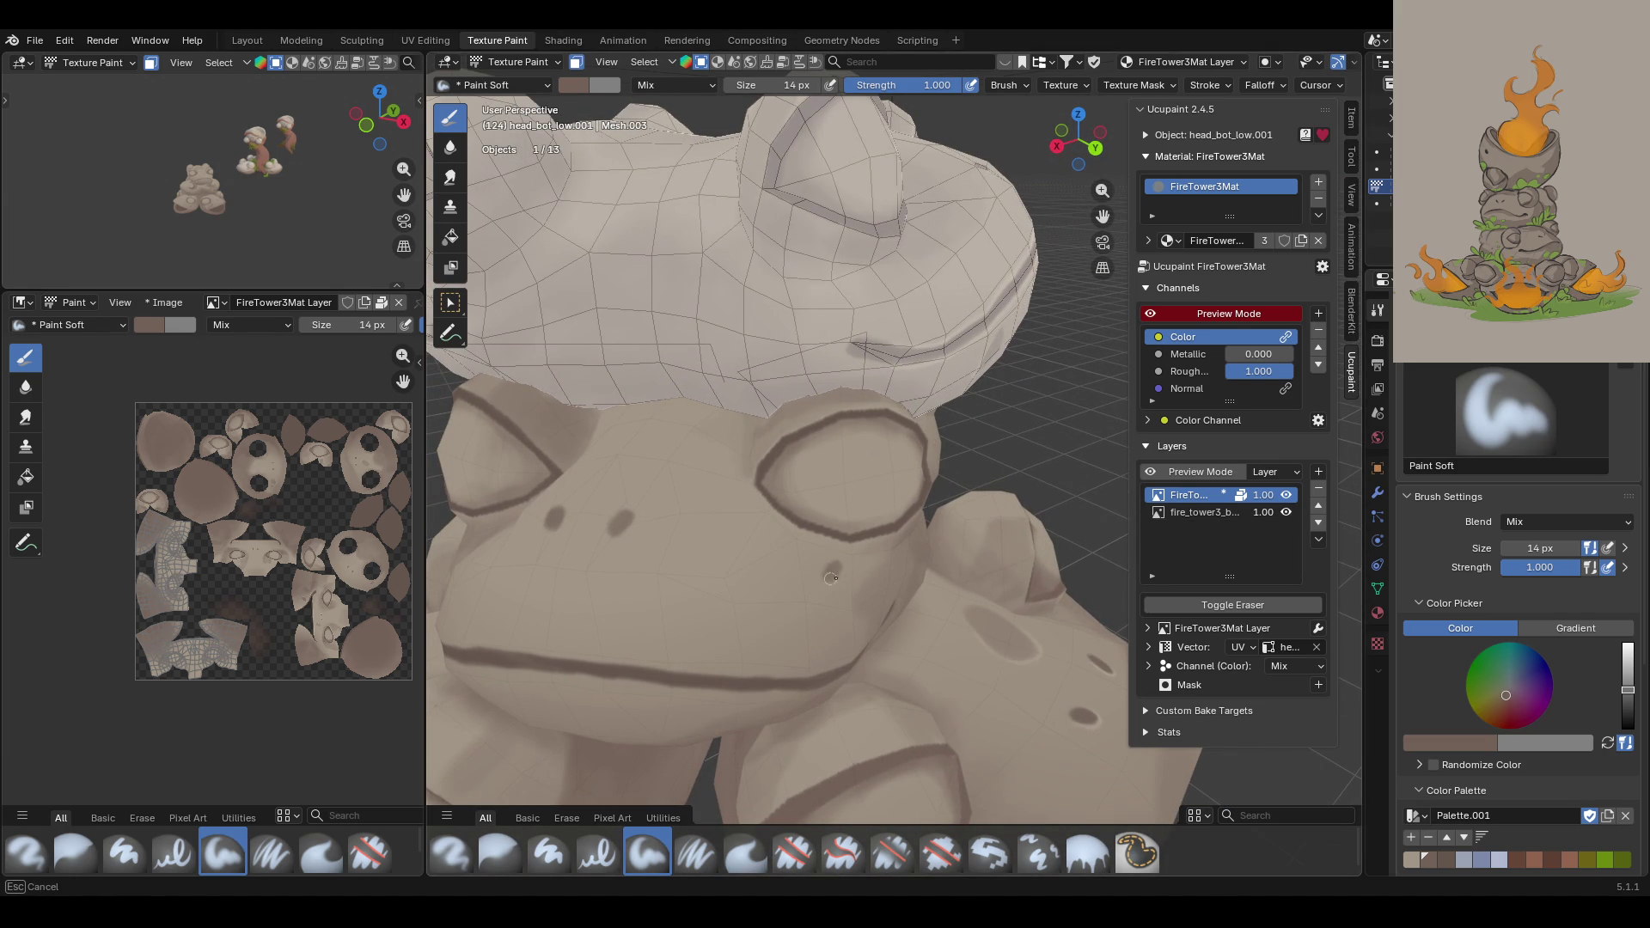
left_click_drag(834, 566, 793, 595)
scroll(730, 599, "down", 5)
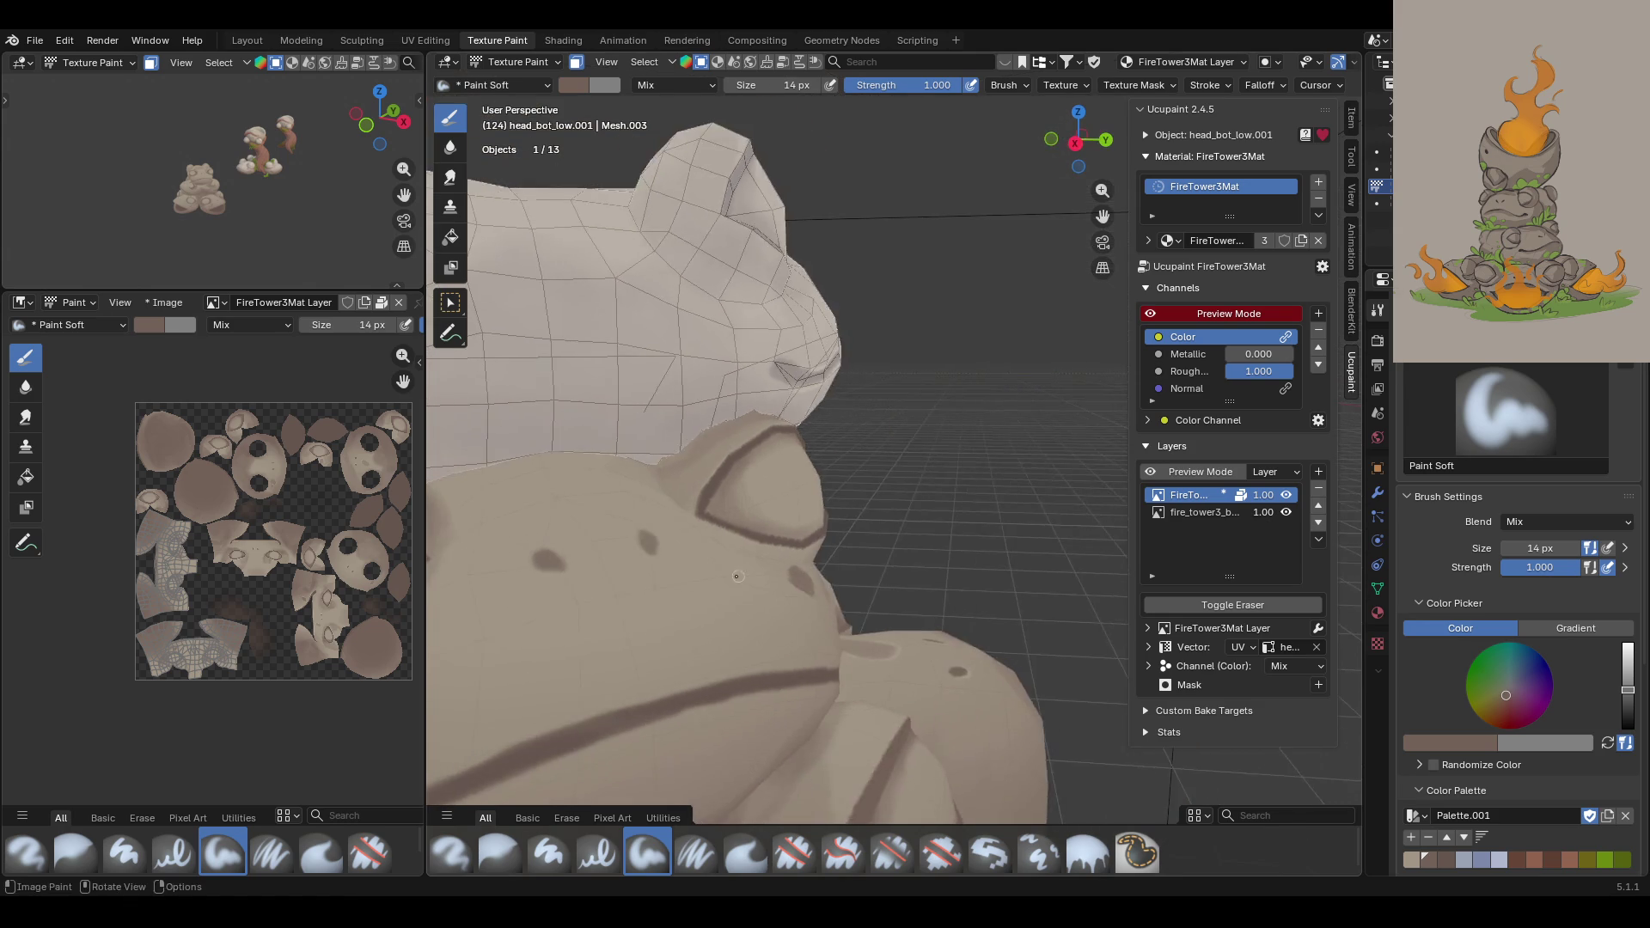
middle_click_drag(825, 599, 860, 599)
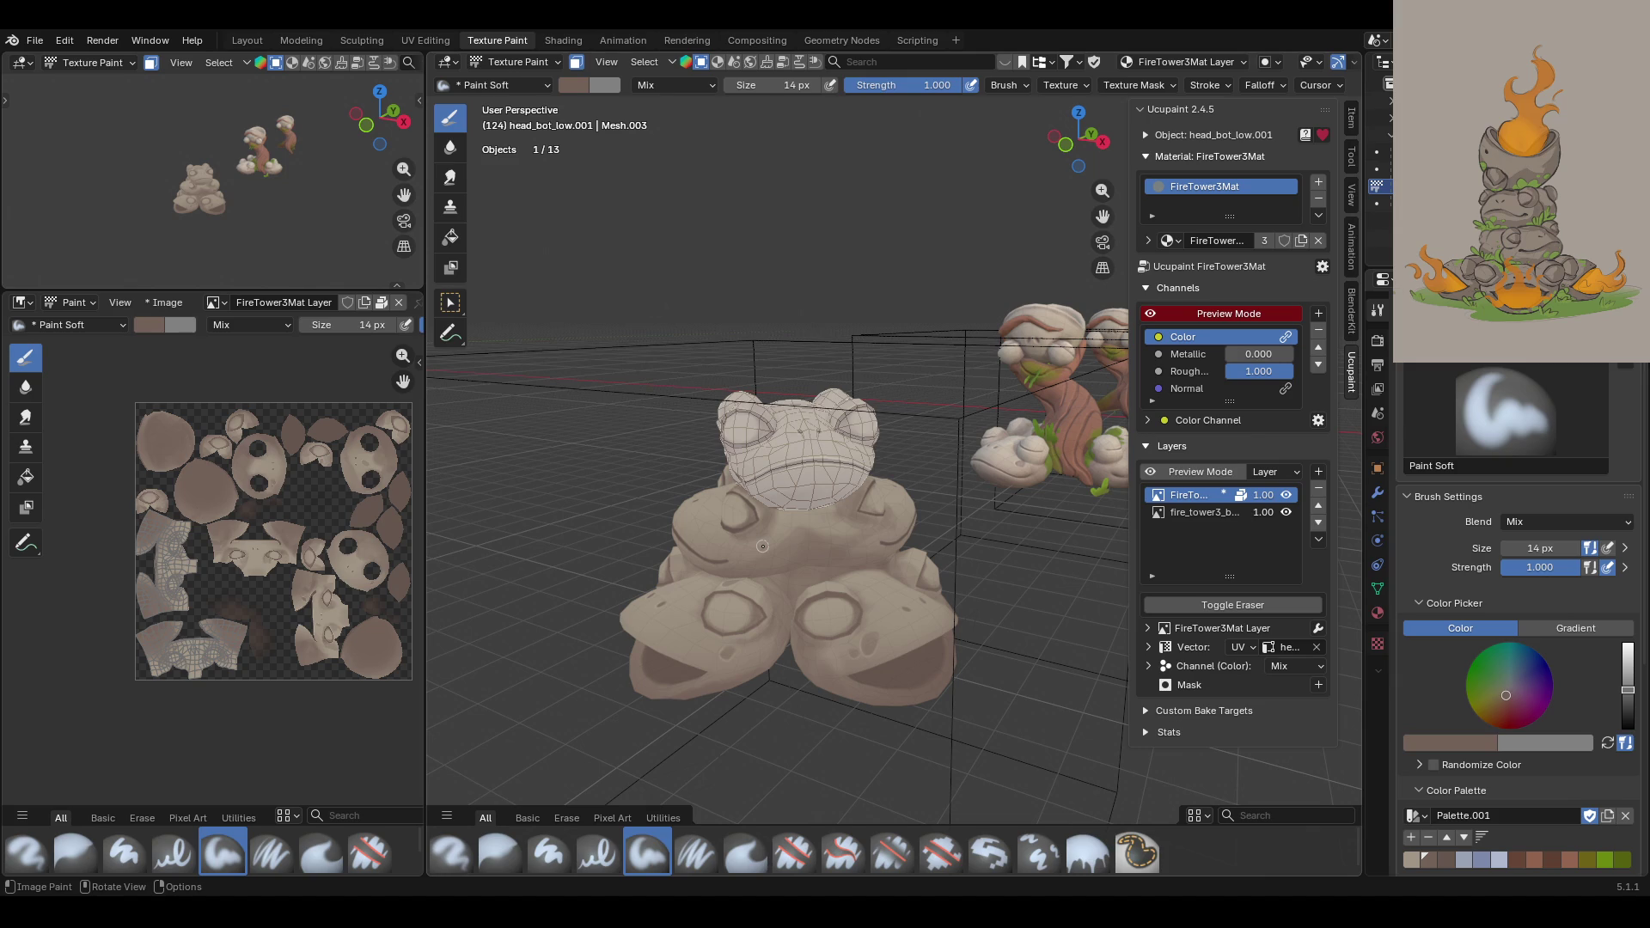
Step: Shade the frog's chest and body with short soft strokes
middle_click_drag(765, 587, 763, 567, "ctrl")
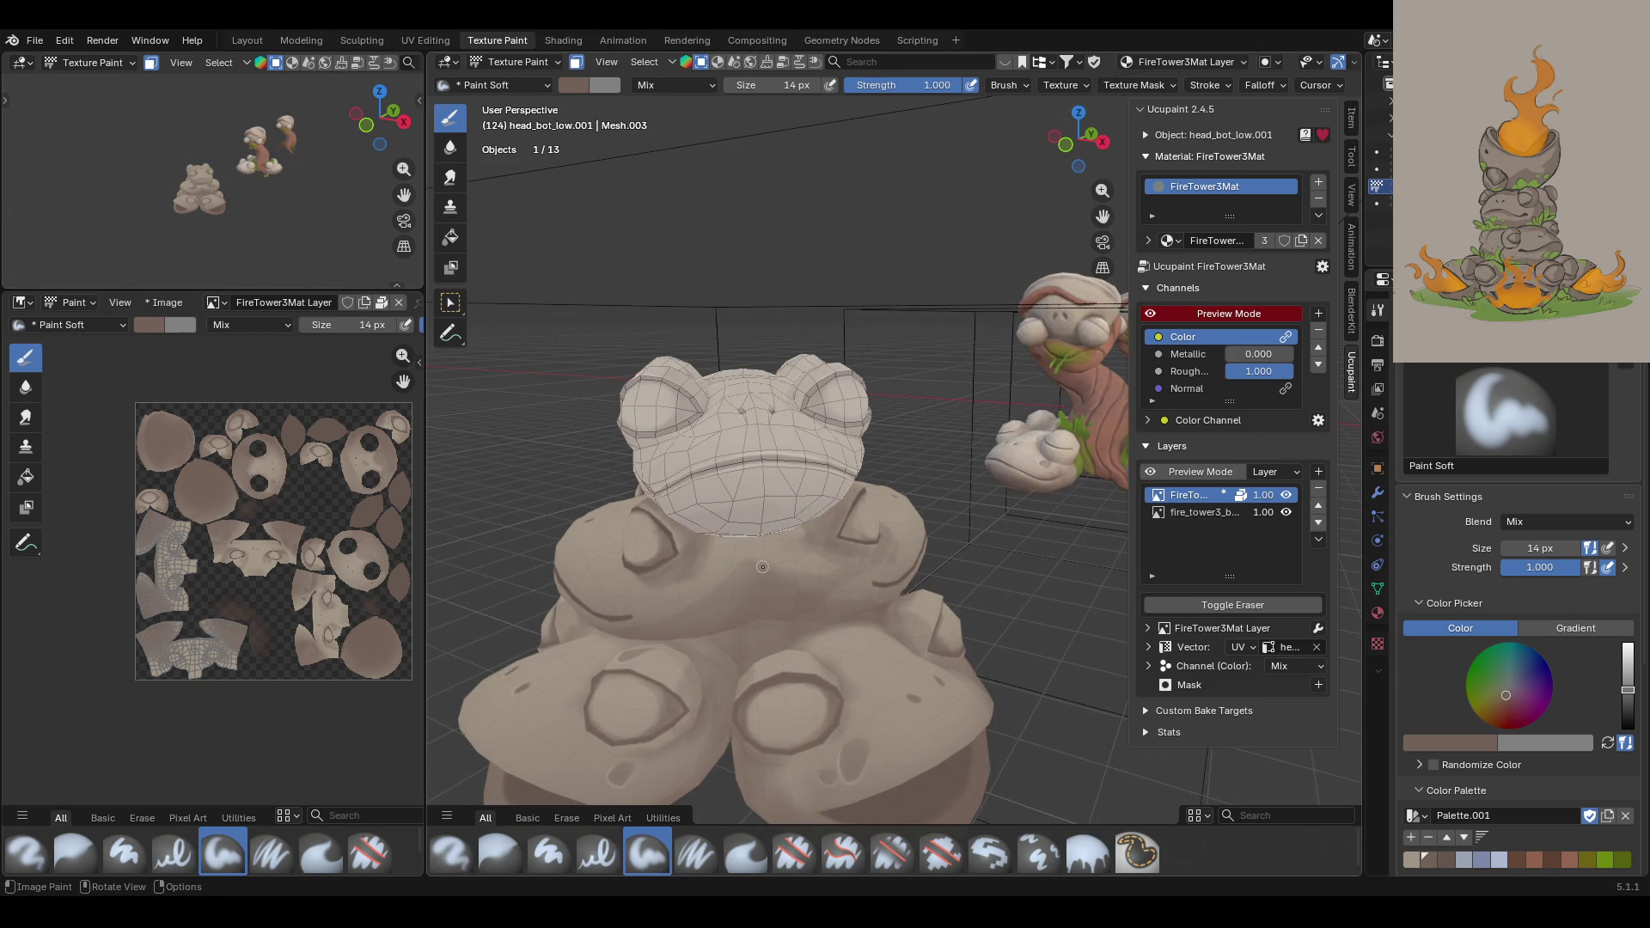
mouse_move(703, 585)
left_mouse_down()
mouse_move(686, 597)
mouse_move(777, 544)
mouse_move(799, 561)
left_mouse_up()
mouse_move(804, 564)
left_mouse_down()
mouse_move(790, 544)
mouse_move(812, 568)
mouse_move(635, 521)
left_mouse_up()
left_click_drag(594, 591, 593, 581)
middle_click_drag(602, 582, 627, 586)
mouse_move(1103, 215)
left_mouse_down()
mouse_move(1065, 258)
mouse_move(1103, 215)
left_mouse_up()
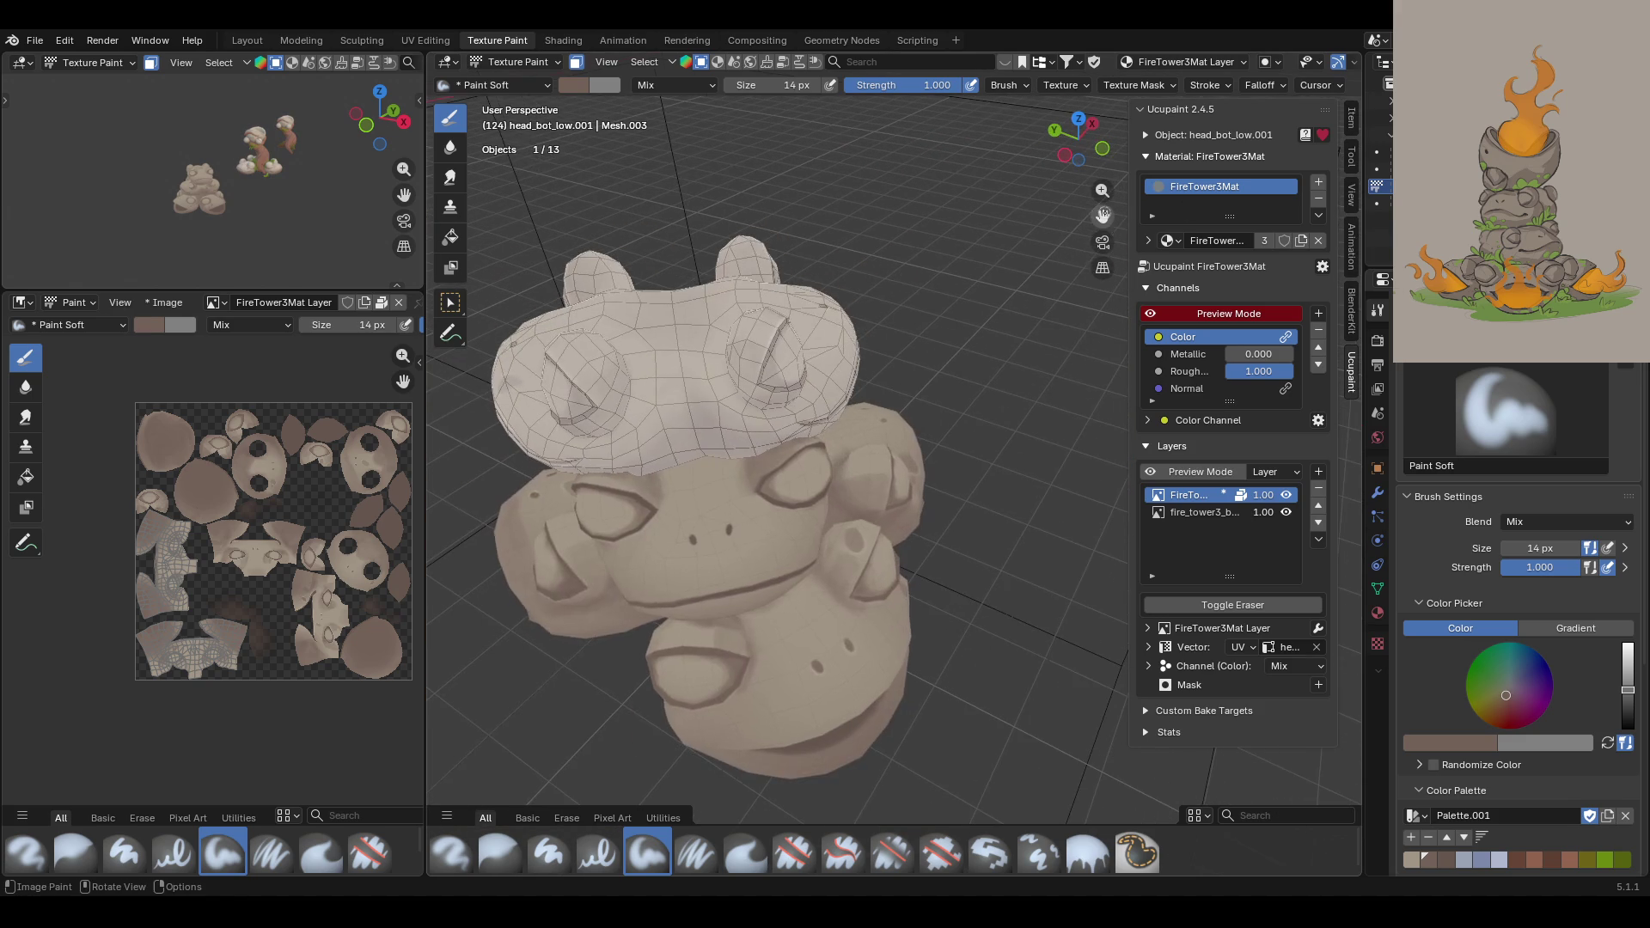
left_click_drag(647, 561, 651, 542)
left_click_drag(784, 555, 812, 524)
Step: Add more soft shading on the frog's body and face from new angles
mouse_move(762, 529)
middle_mouse_down()
mouse_move(816, 587)
mouse_move(851, 593)
mouse_move(791, 591)
mouse_move(815, 590)
middle_mouse_up()
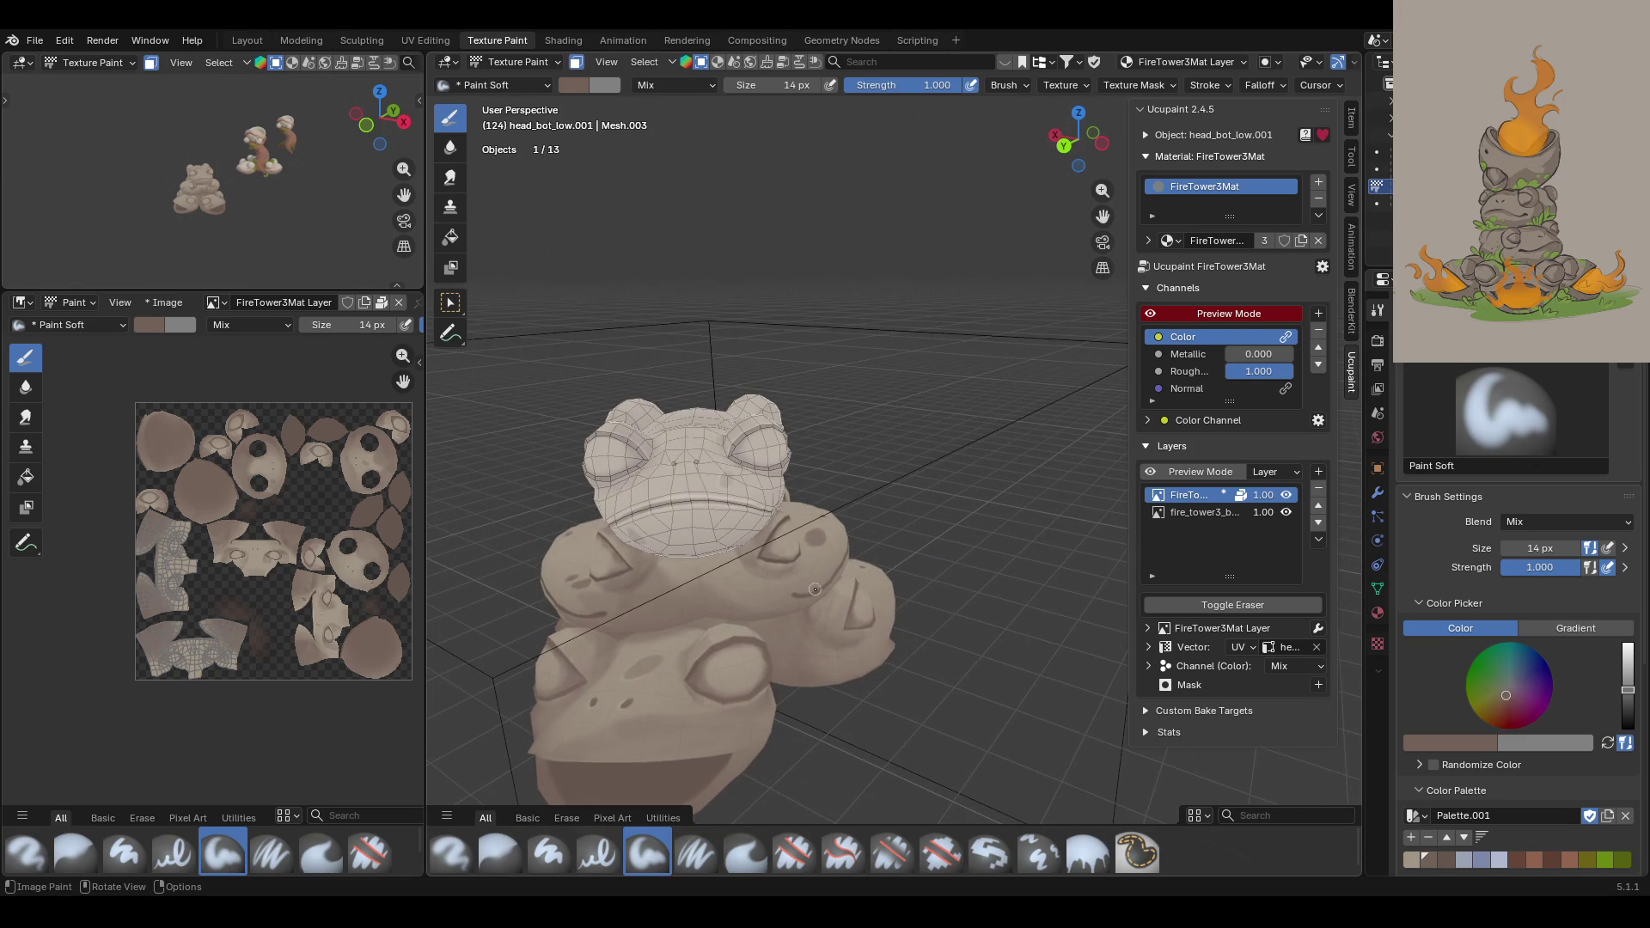
left_click_drag(676, 564, 678, 562)
left_click_drag(659, 621, 645, 654)
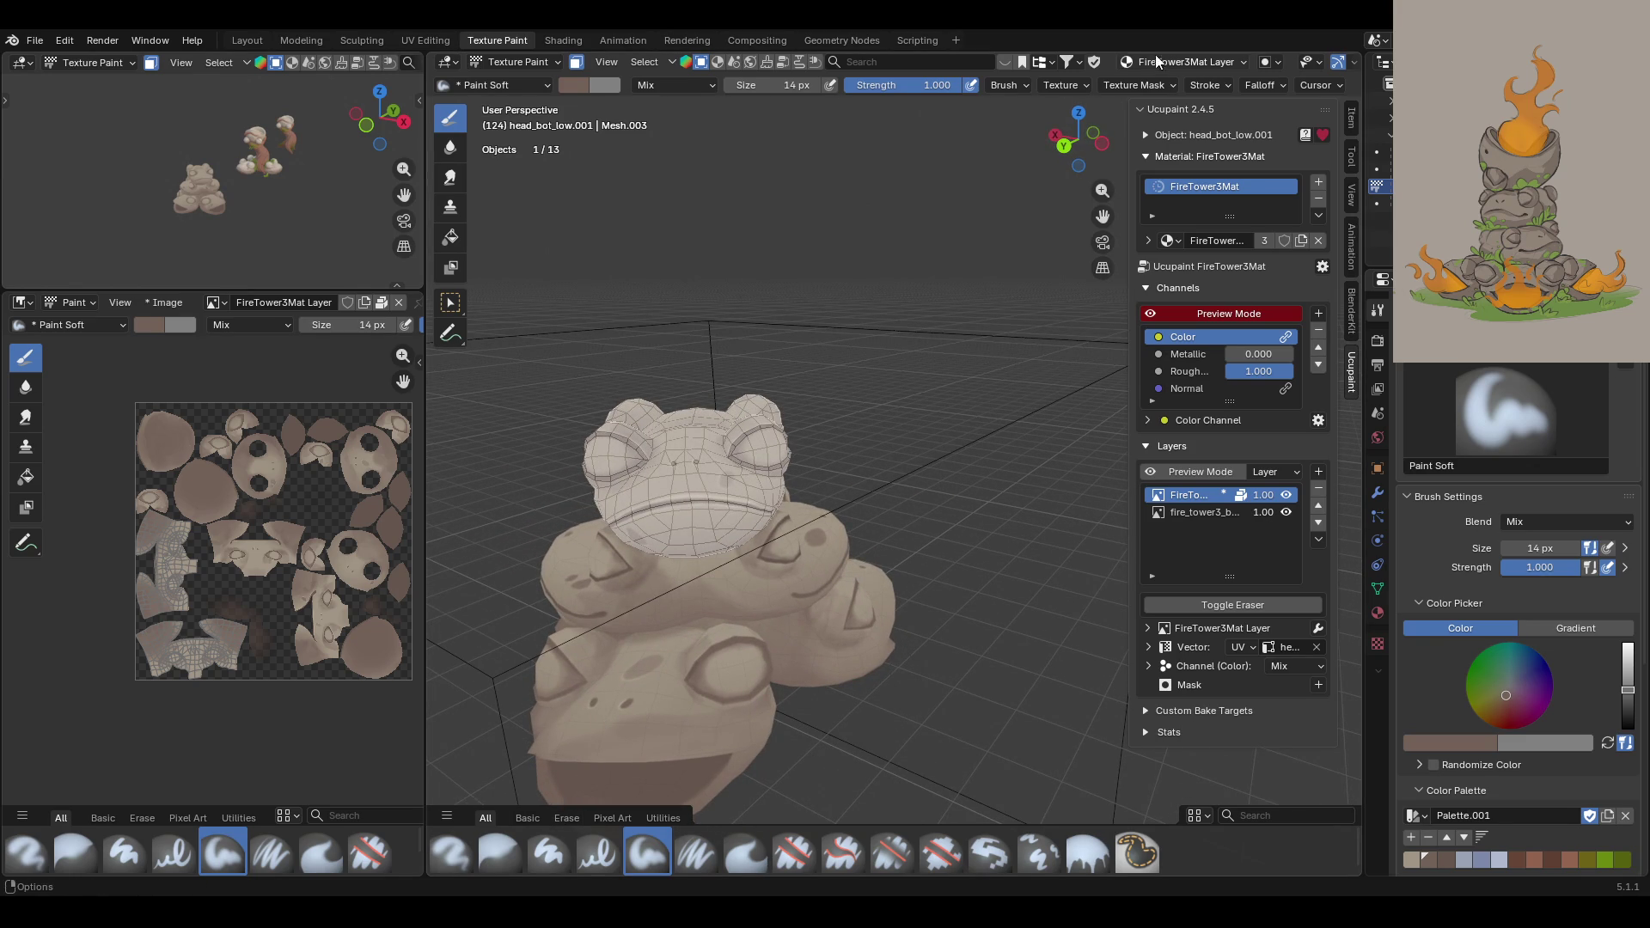
middle_click_drag(966, 430, 743, 423)
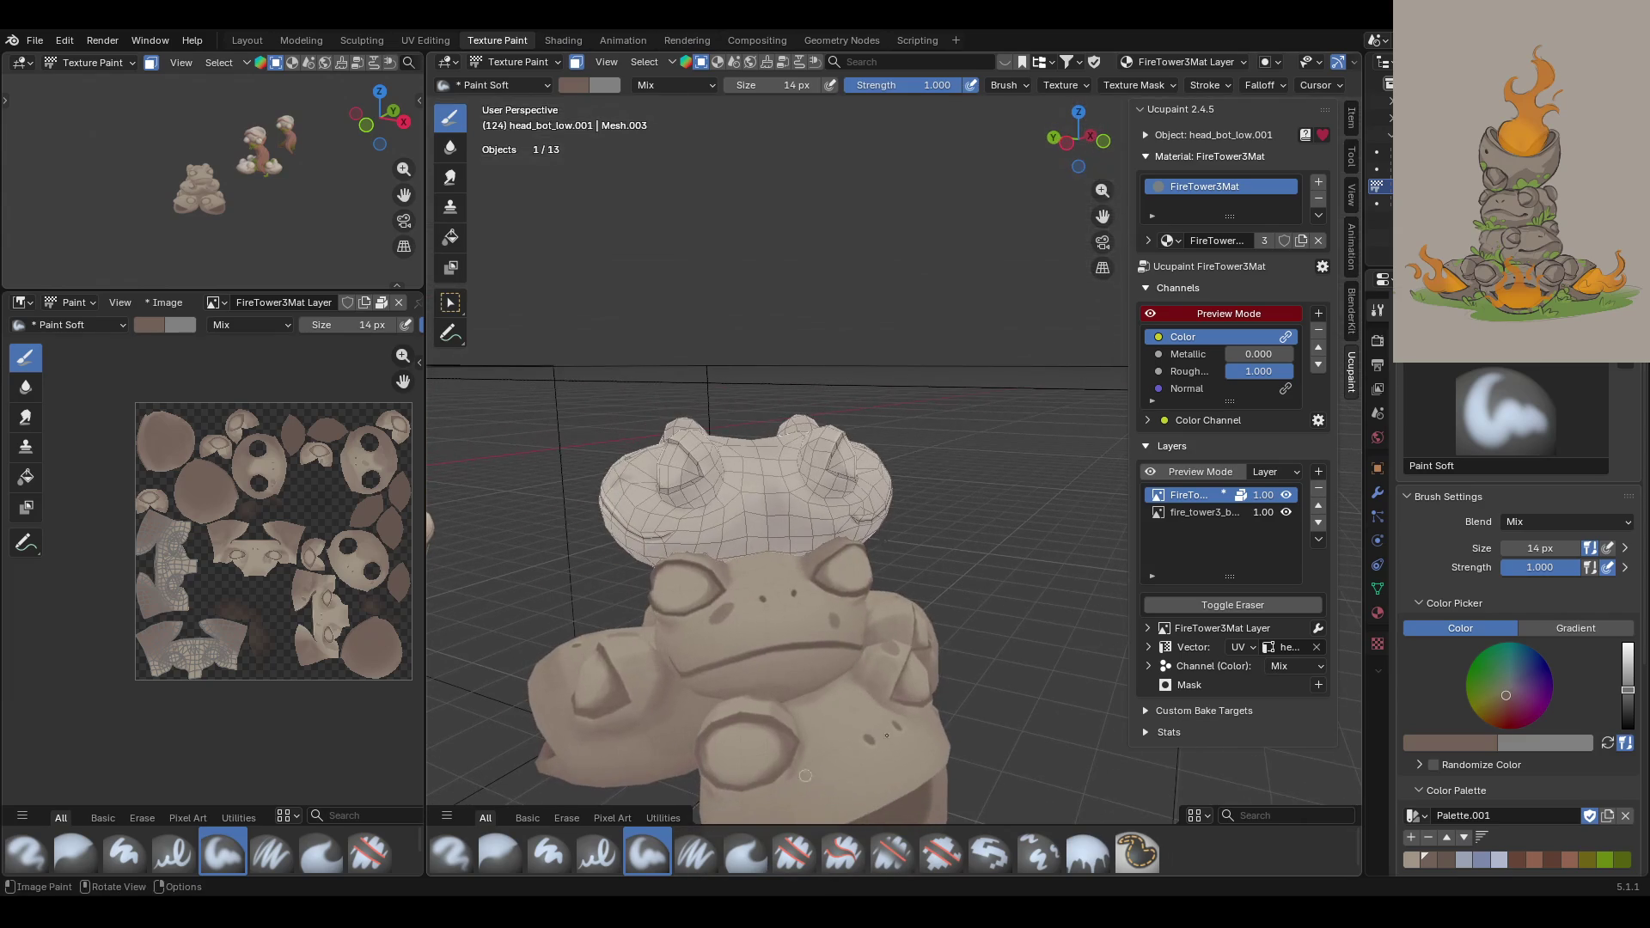
scroll(935, 491, "up", 5)
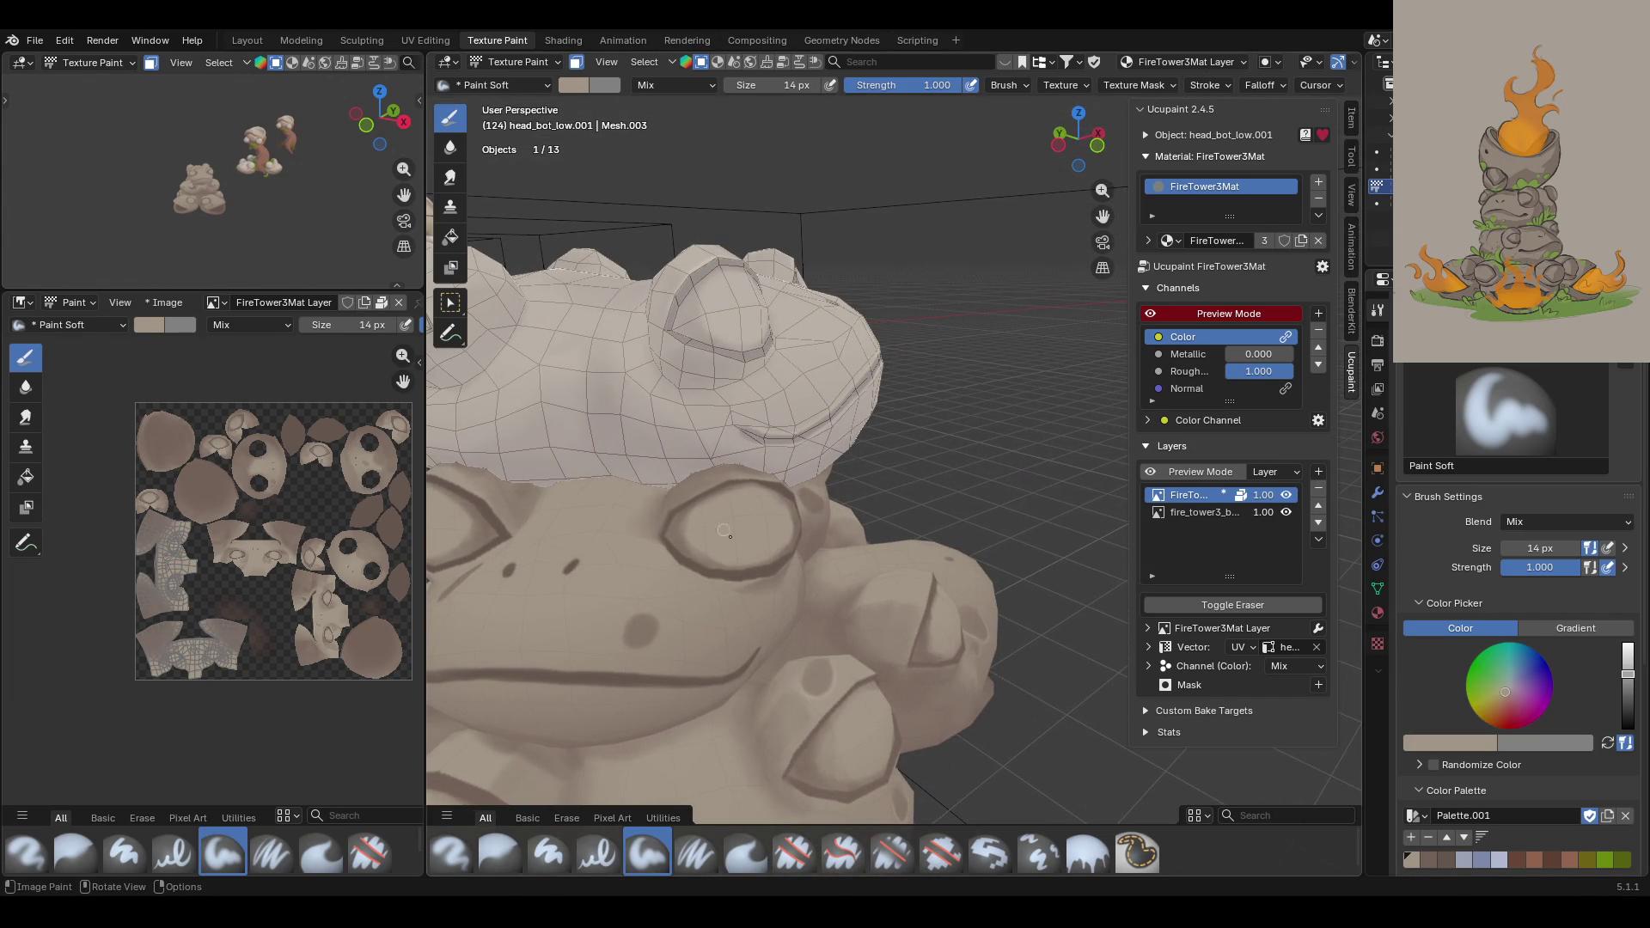
left_click_drag(639, 628, 642, 623)
mouse_move(642, 623)
middle_mouse_down()
mouse_move(640, 421)
mouse_move(794, 357)
middle_mouse_up()
scroll(794, 358, "down", 5)
middle_click_drag(859, 404, 883, 416)
scroll(879, 517, "up", 4)
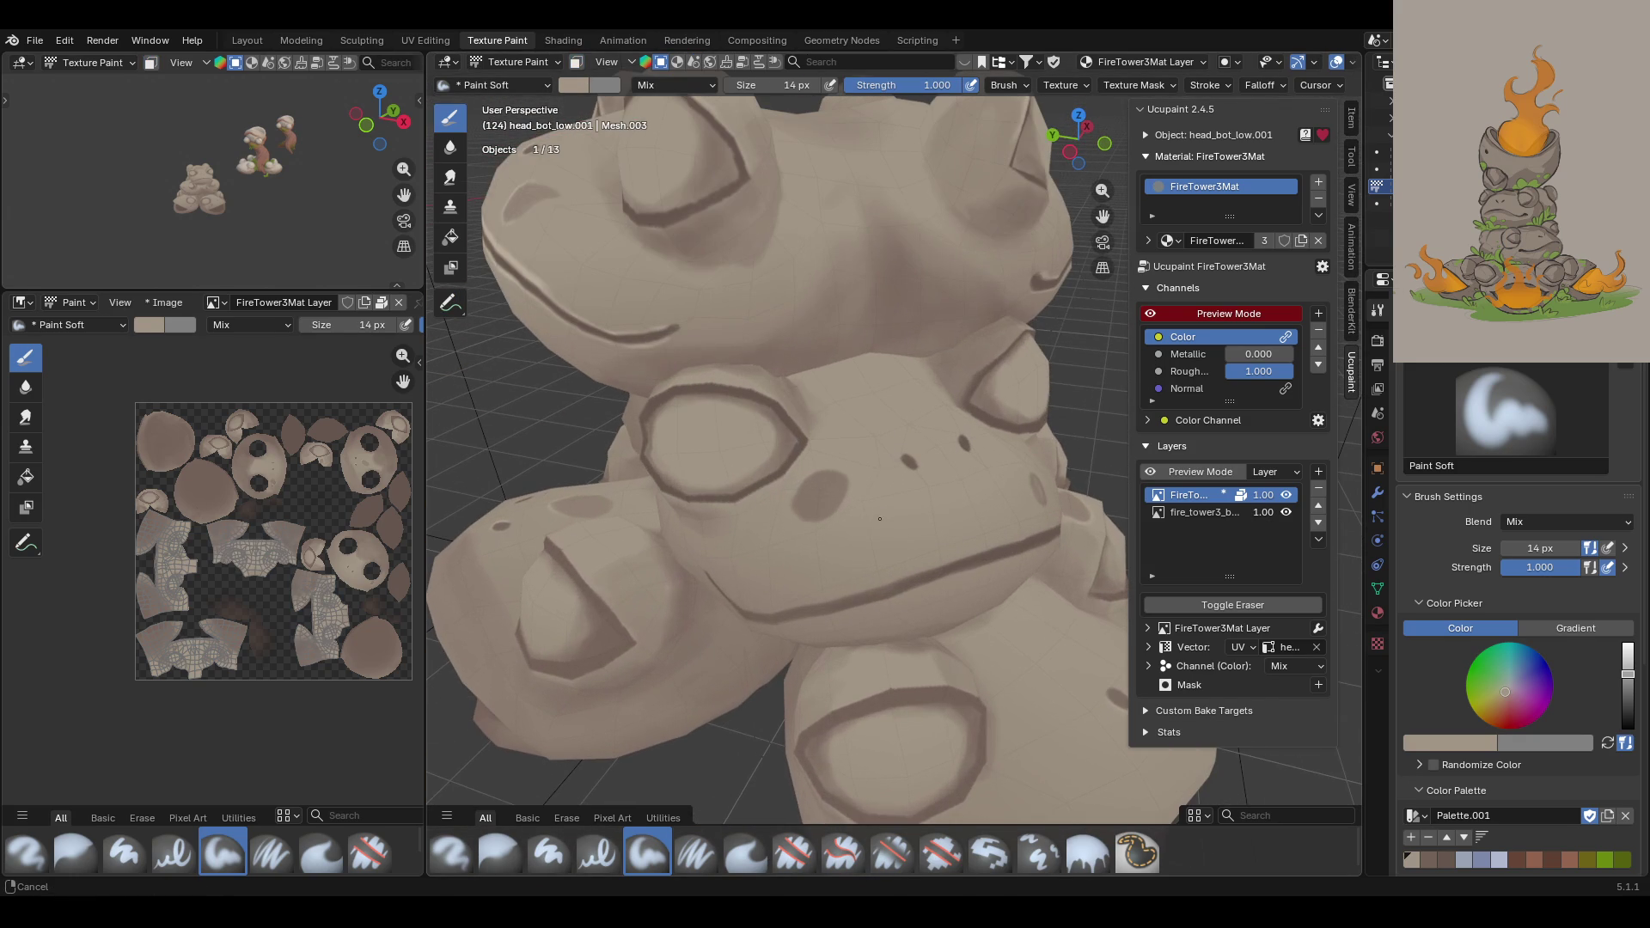
left_click_drag(1540, 548, 1505, 551)
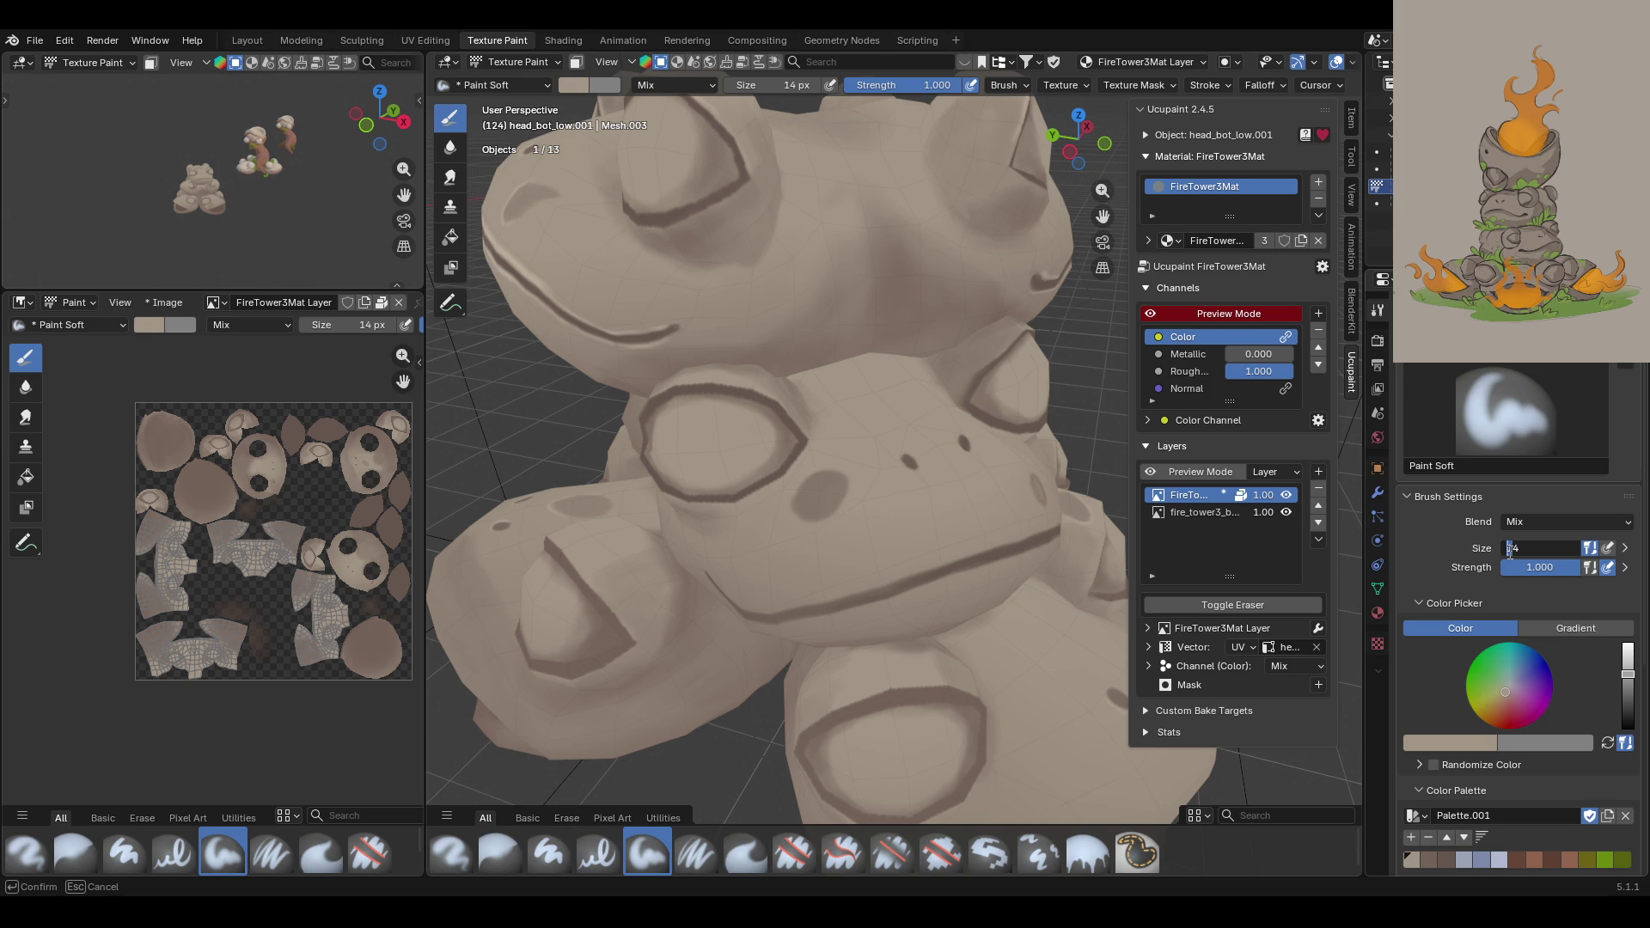
Step: Set the brush size to 24 px and lighten a dark spot on the frog
type("24")
key("Return")
mouse_move(823, 496)
left_mouse_down()
mouse_move(826, 481)
mouse_move(808, 486)
left_mouse_up()
mouse_move(808, 486)
middle_mouse_down()
mouse_move(609, 552)
mouse_move(751, 548)
middle_mouse_up()
left_click_drag(730, 715, 726, 715)
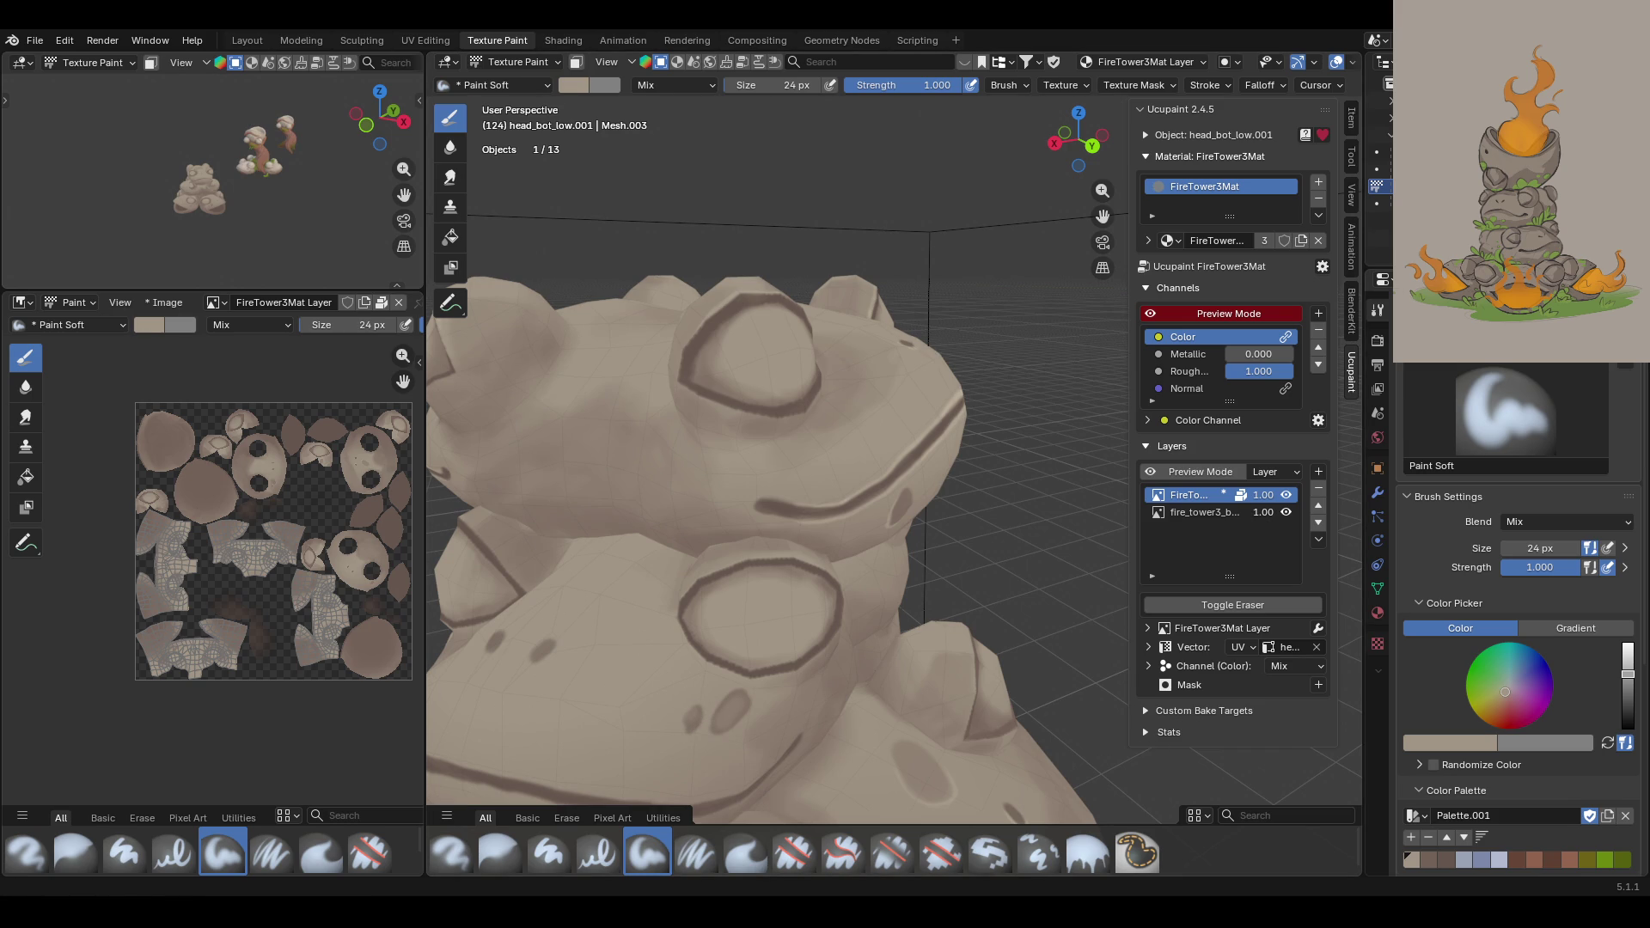
Step: Paint more pale strokes over the dark patches on the frog stack
scroll(714, 547, "down", 5)
middle_click_drag(701, 550, 952, 465)
scroll(951, 465, "up", 4)
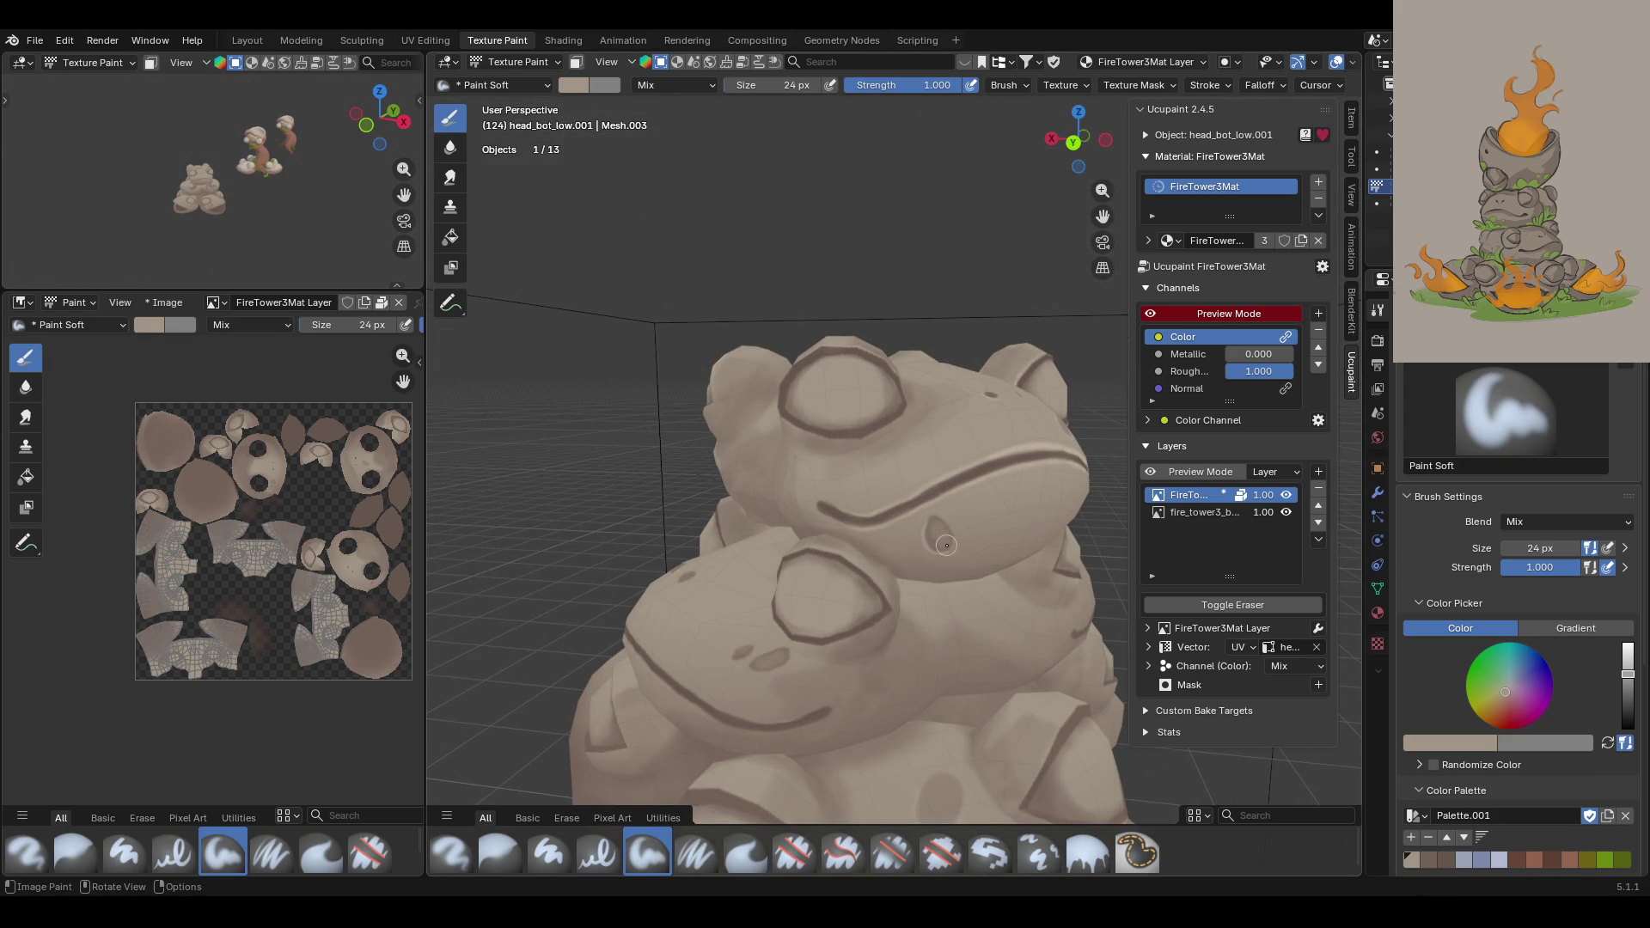
middle_click_drag(822, 249, 945, 443)
left_click_drag(949, 491, 984, 483)
mouse_move(977, 456)
middle_mouse_down()
mouse_move(861, 399)
mouse_move(1023, 683)
middle_mouse_up()
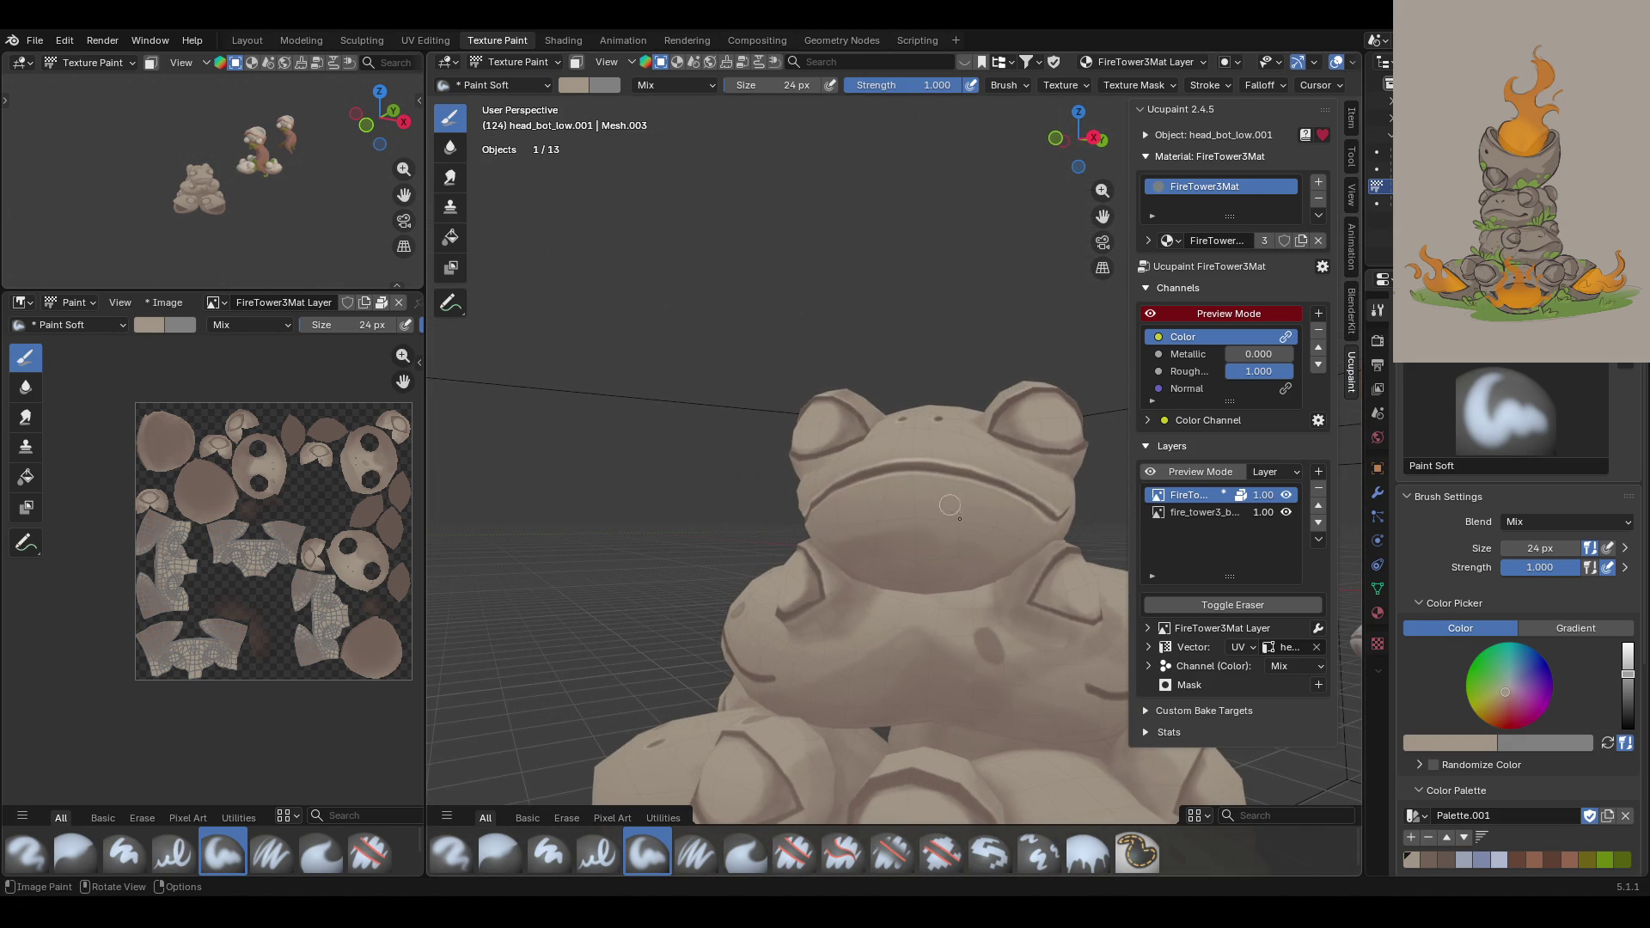
mouse_move(987, 640)
middle_mouse_down()
mouse_move(871, 444)
mouse_move(1064, 596)
mouse_move(989, 584)
mouse_move(826, 475)
mouse_move(882, 424)
middle_mouse_up()
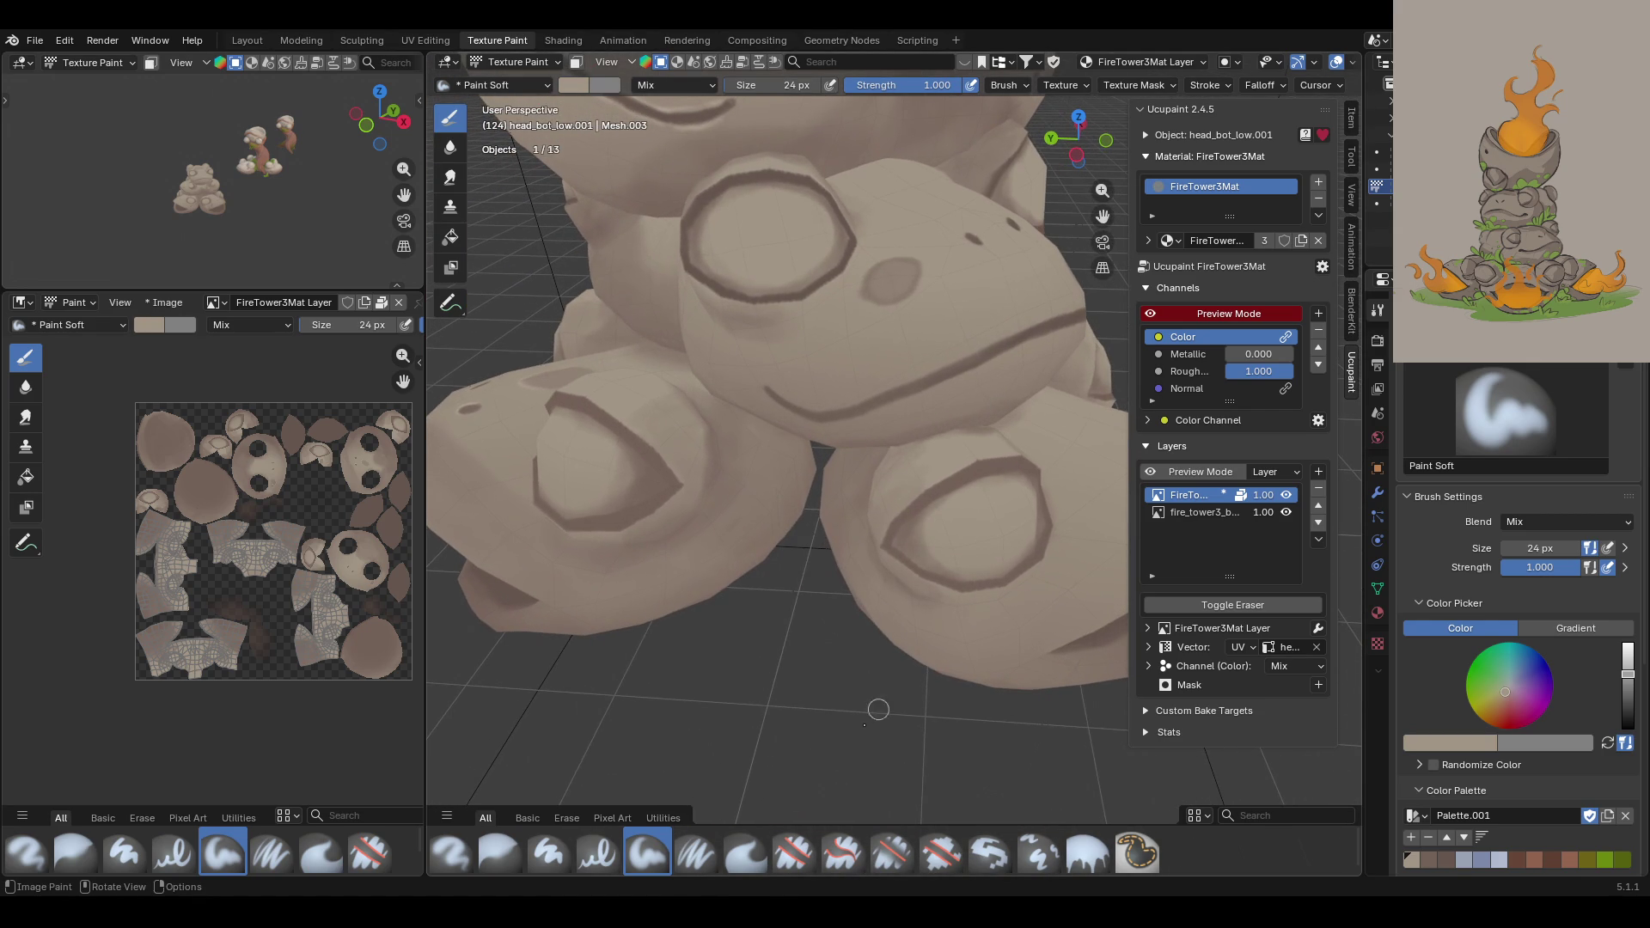
left_click(696, 854)
Step: Raise the colour value slider to brighten the paint and dab it on the frog's face
left_click_drag(1628, 674, 1628, 665)
scroll(829, 659, "up", 3)
scroll(829, 660, "up", 2)
middle_click_drag(829, 659, 1109, 225)
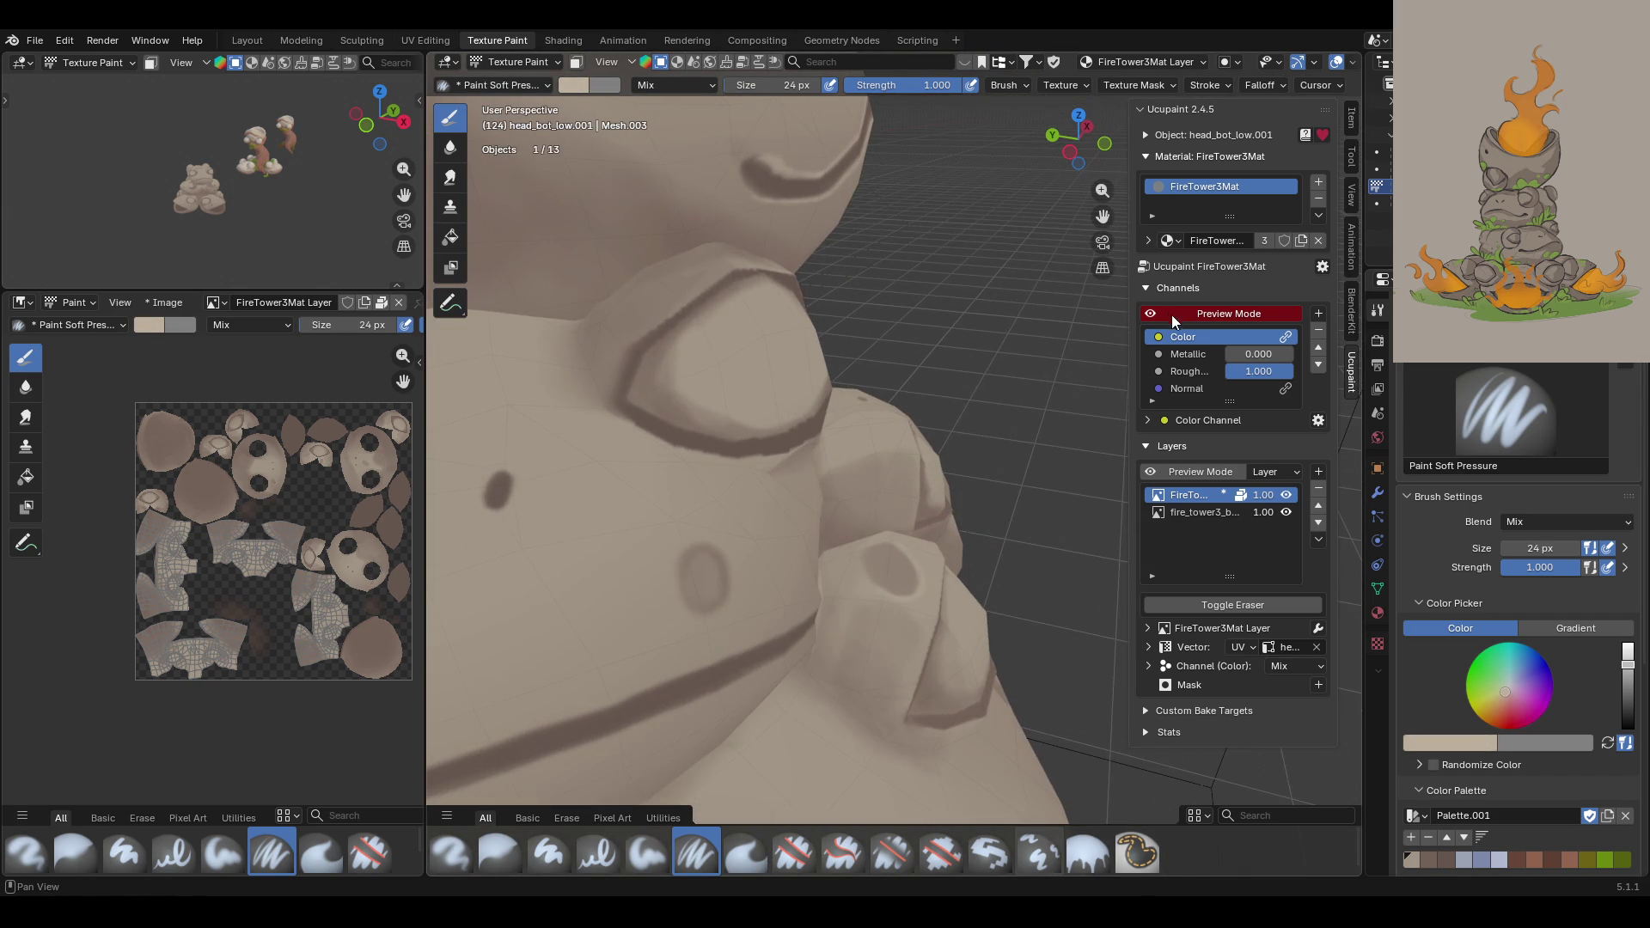
scroll(1114, 221, "up", 2)
scroll(1032, 283, "down", 3)
middle_click_drag(1014, 292, 927, 365)
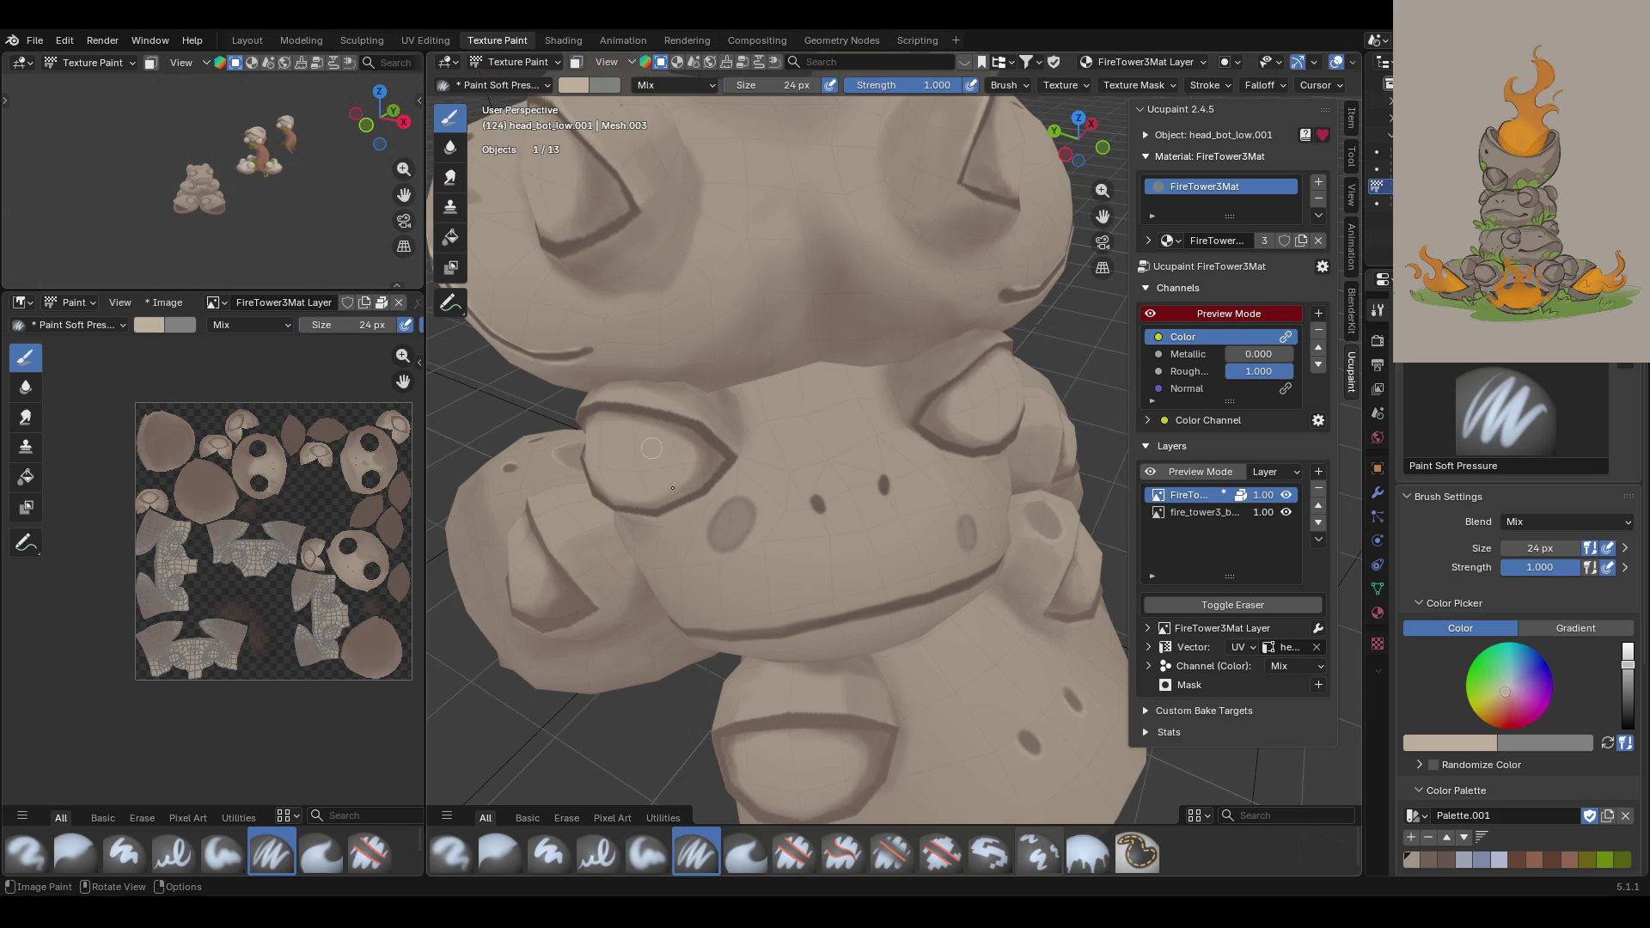
mouse_move(806, 501)
left_mouse_down()
mouse_move(821, 514)
mouse_move(885, 479)
left_mouse_up()
Step: Paint soft shading around the frog's nostril and face
middle_click_drag(670, 632, 743, 589)
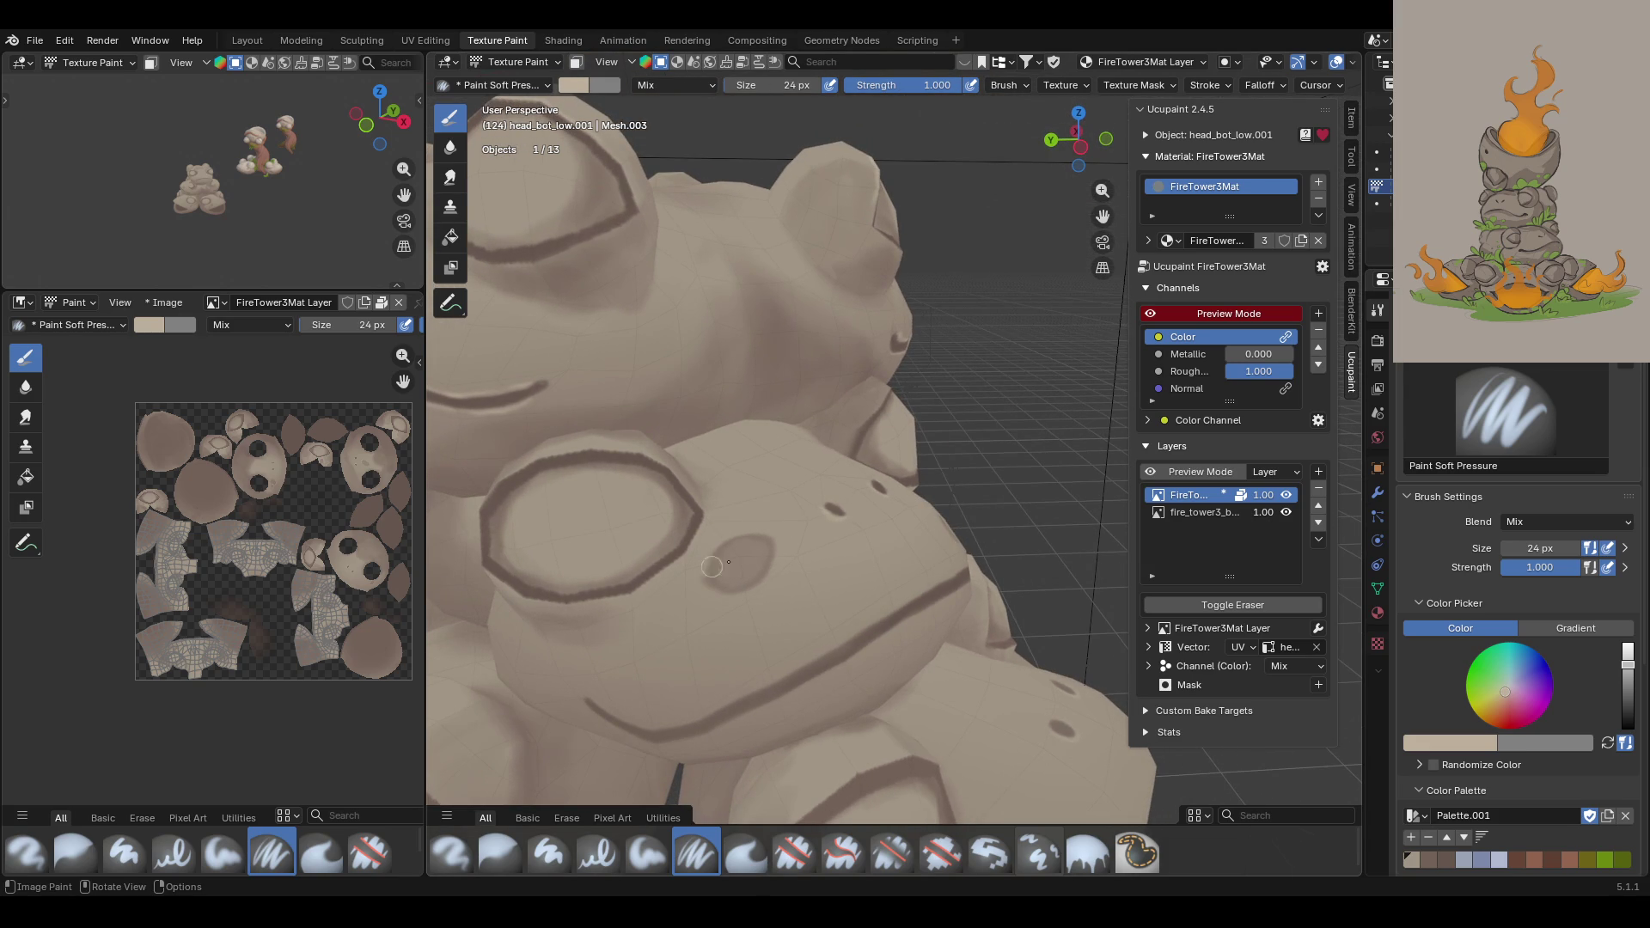
left_click_drag(718, 536, 707, 559)
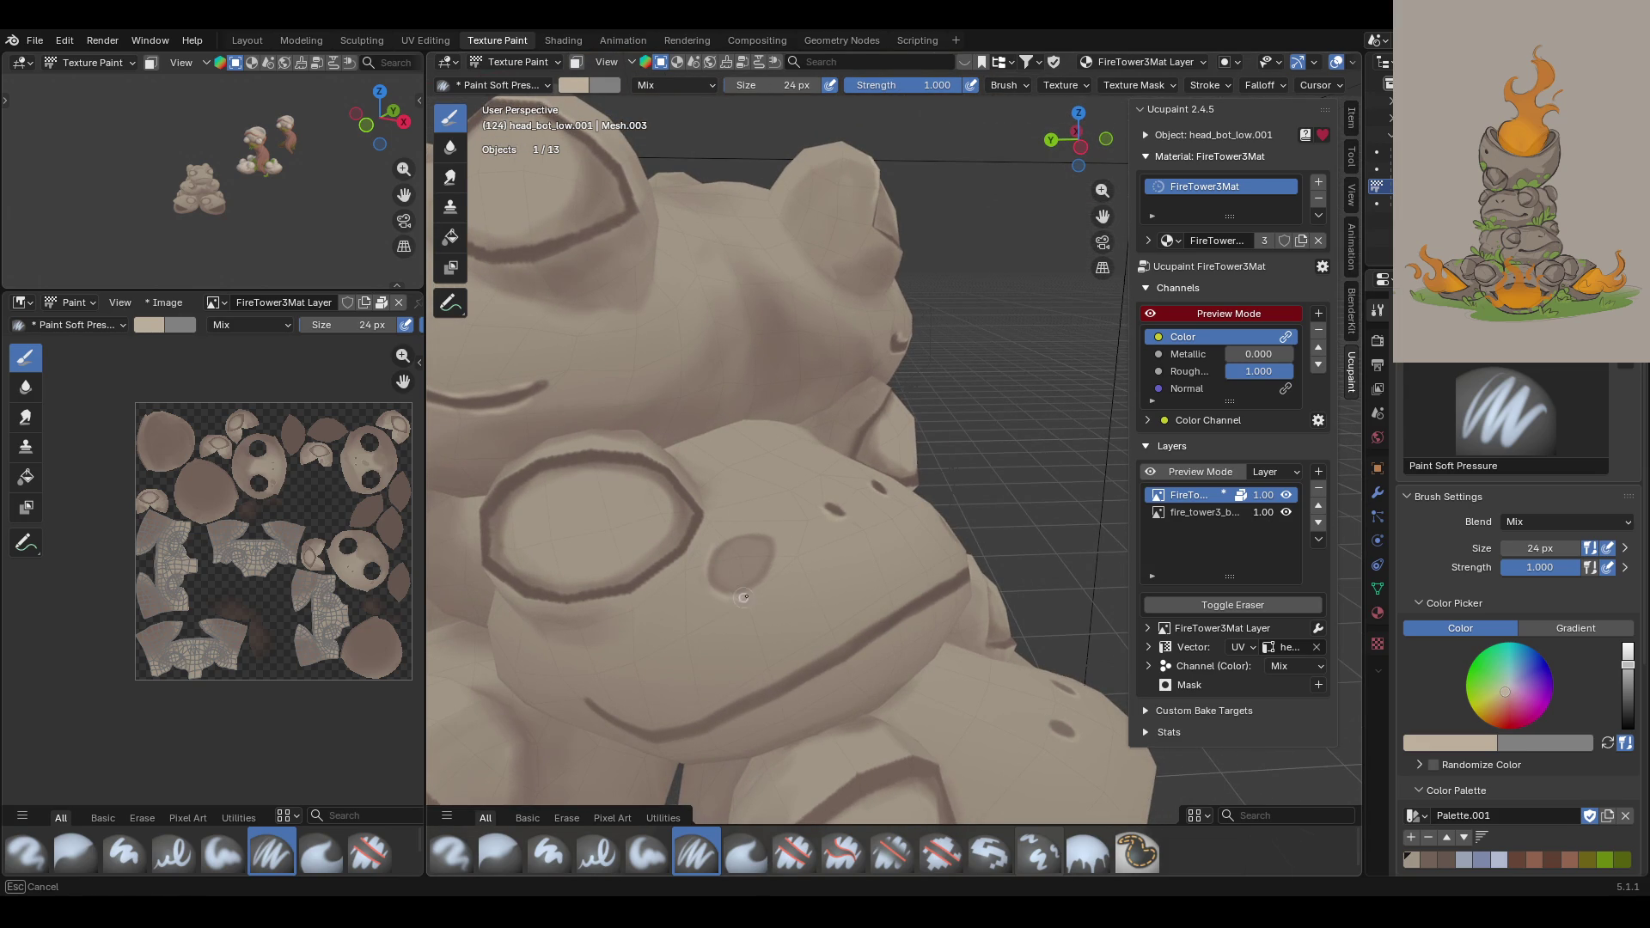
left_click_drag(747, 589, 749, 590)
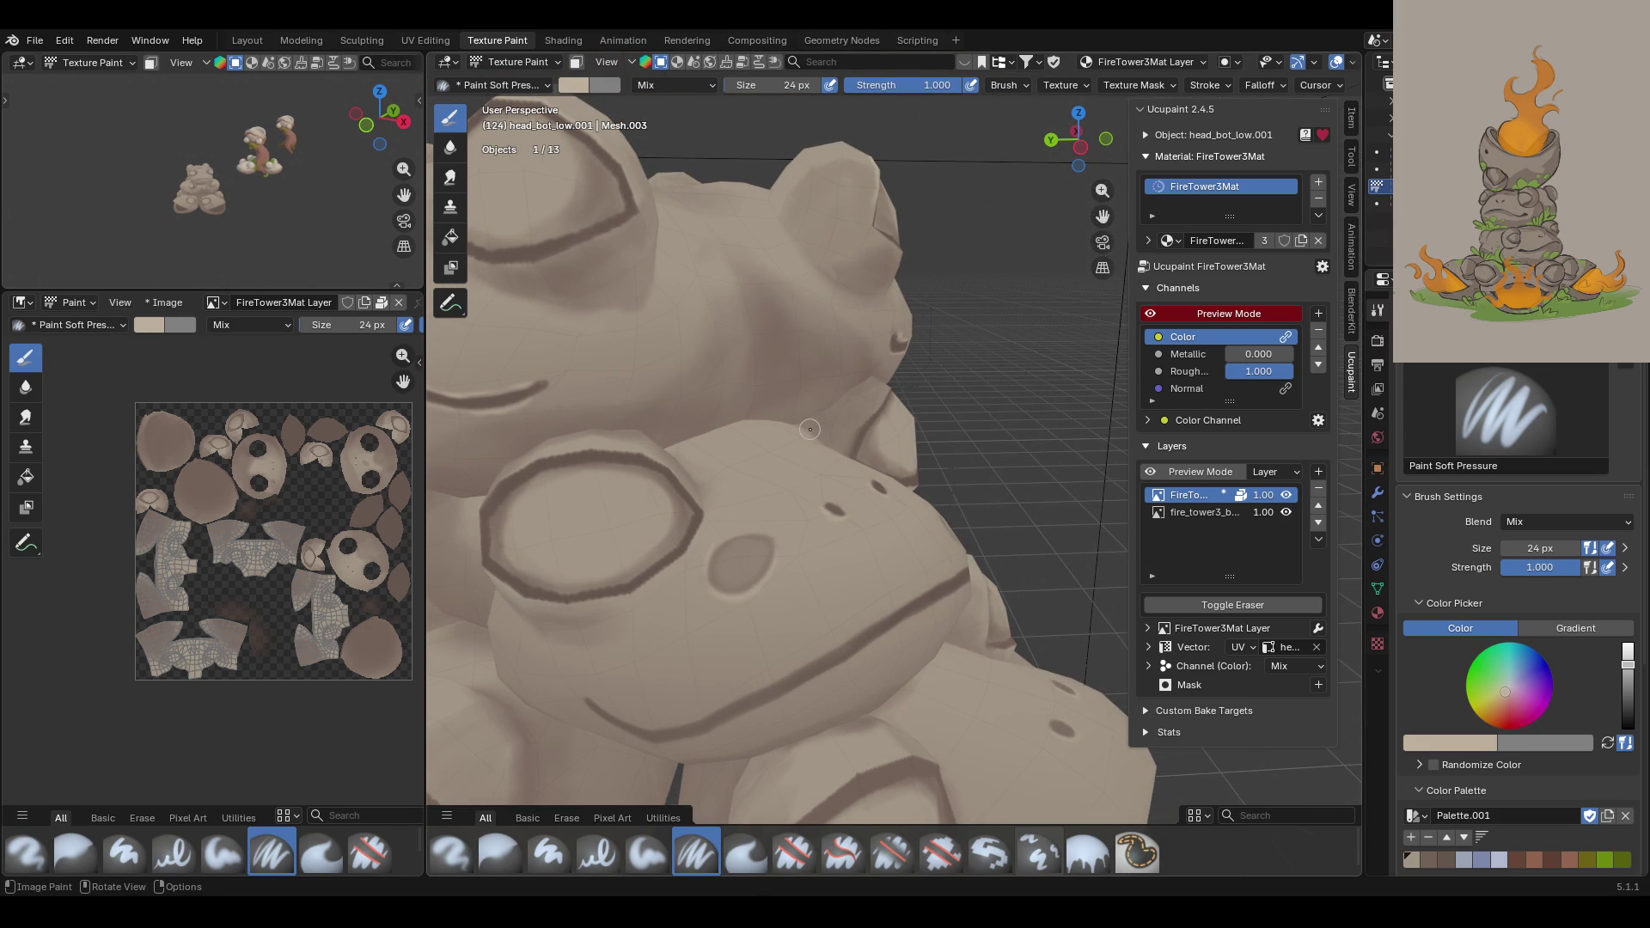
middle_click_drag(884, 413, 794, 398)
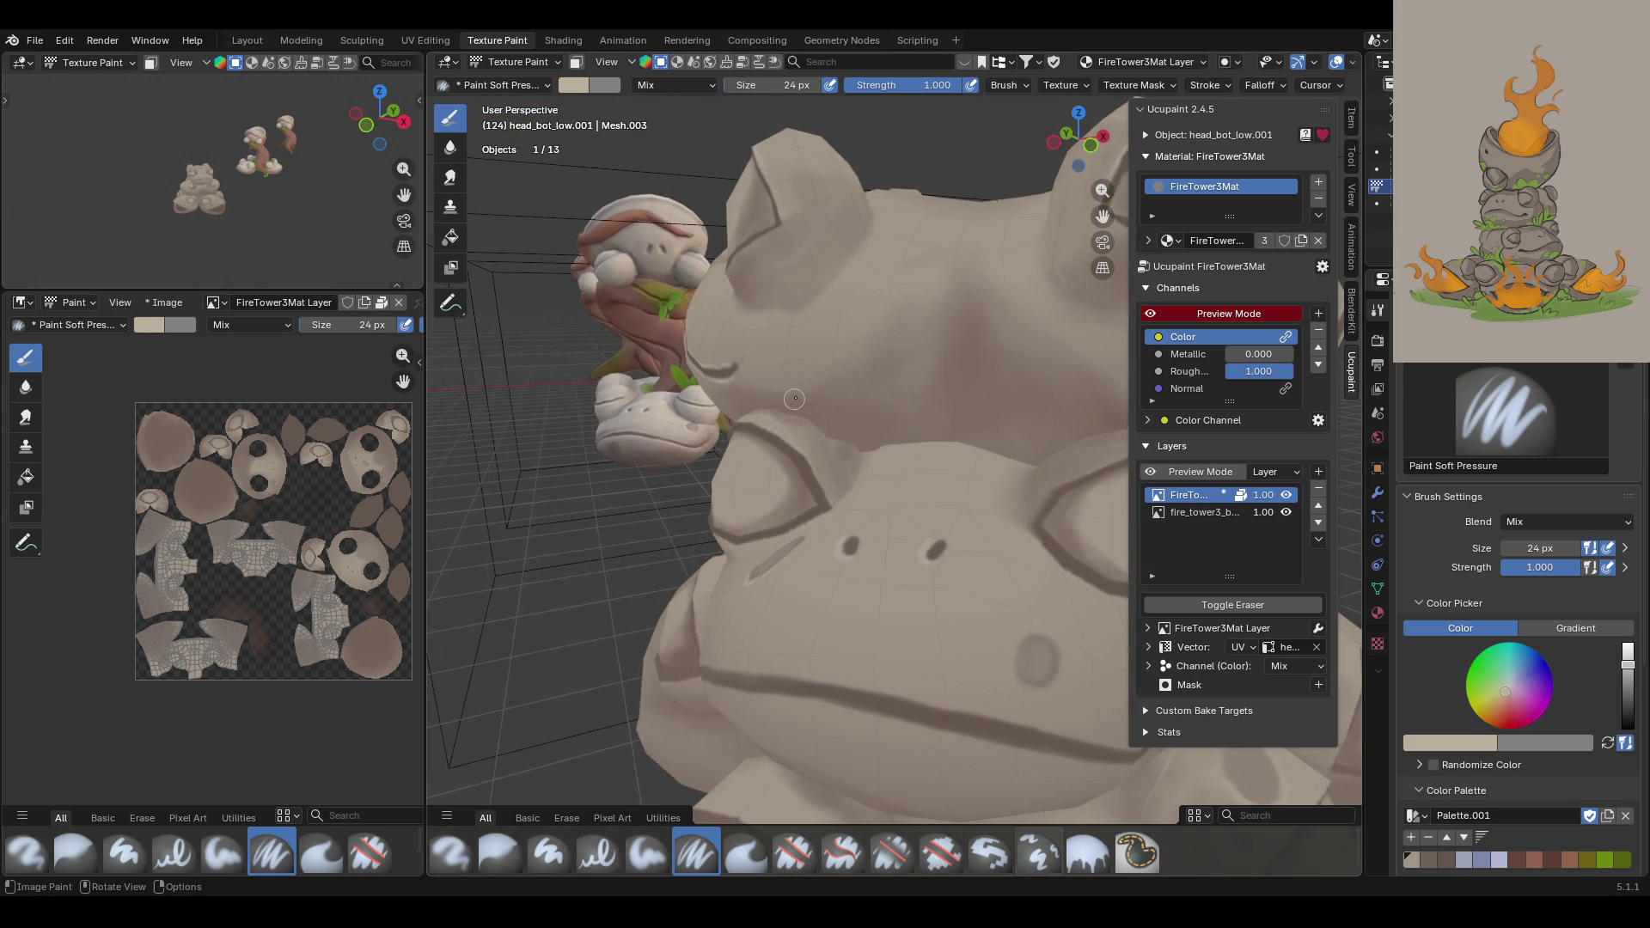
left_click(1023, 638)
left_click_drag(1023, 637, 1018, 643)
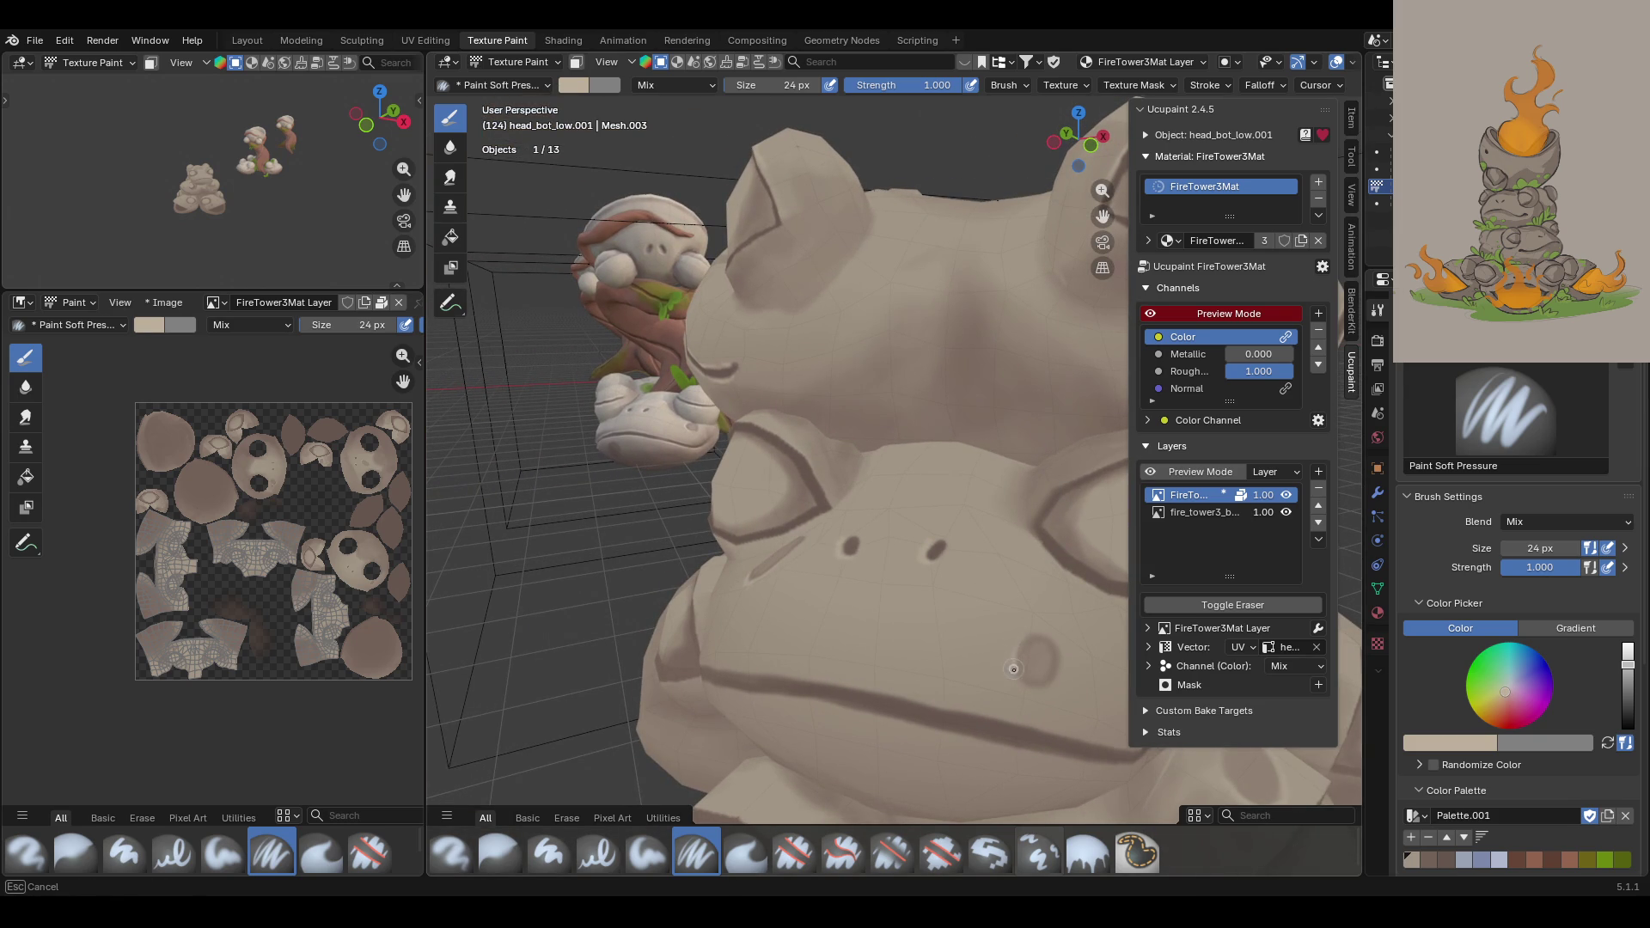
left_click_drag(1055, 678, 1055, 679)
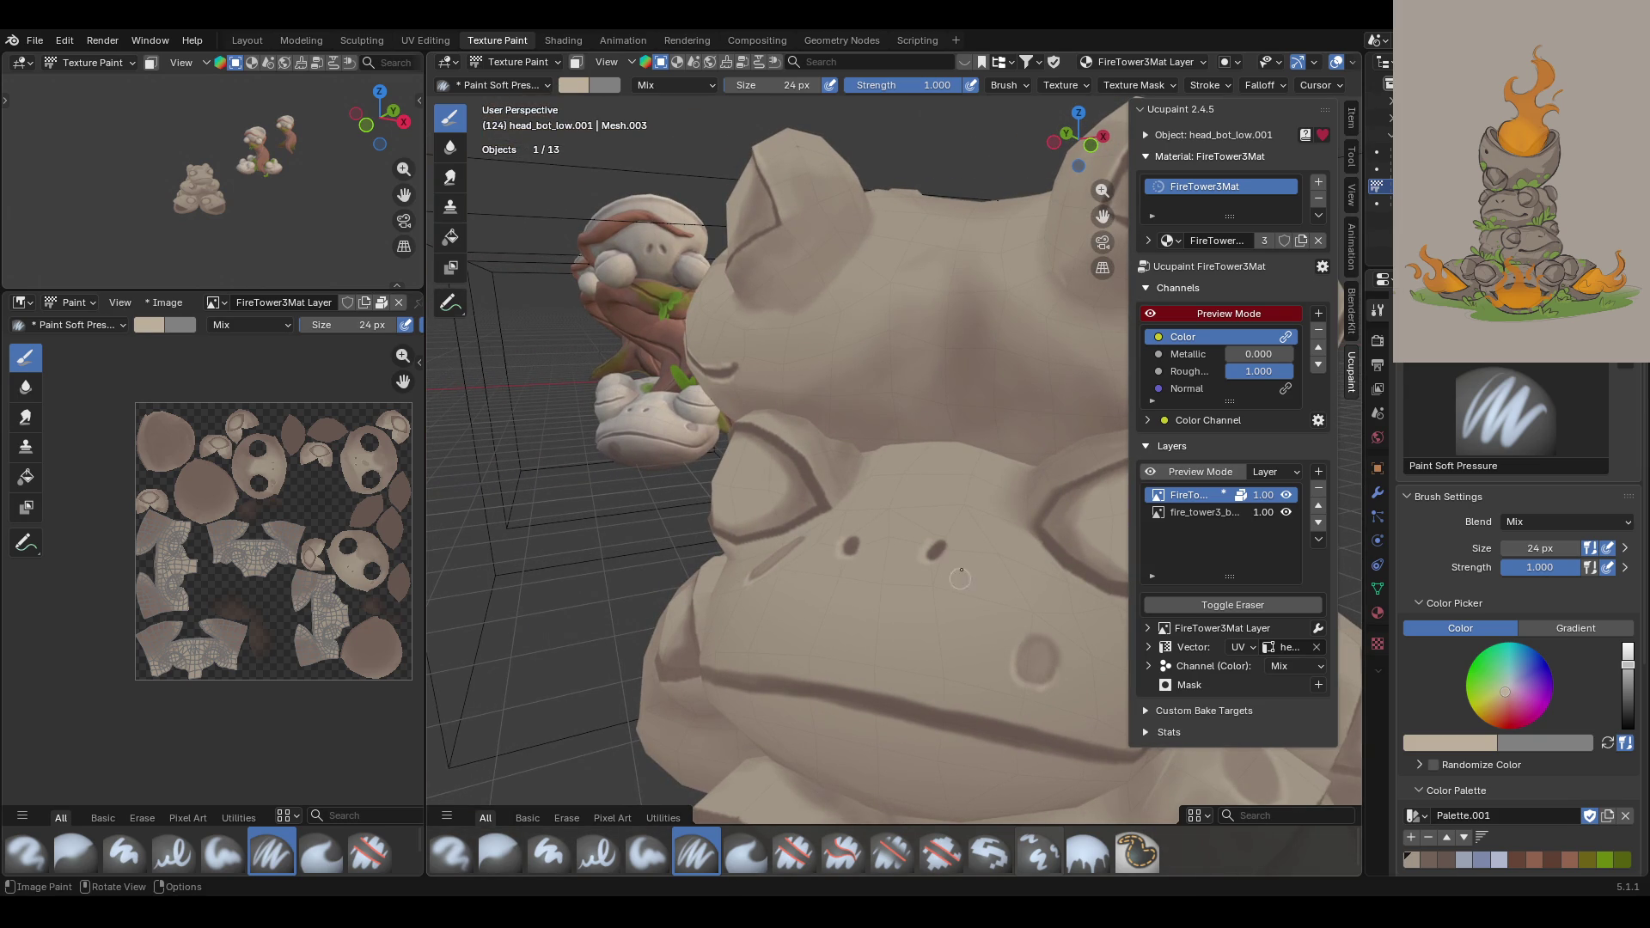
Step: Blend soft shading along the frog's mouth line with strokes and dabs
mouse_move(878, 674)
middle_mouse_down()
mouse_move(801, 364)
mouse_move(862, 377)
mouse_move(836, 412)
middle_mouse_up()
middle_click_drag(832, 412, 520, 454)
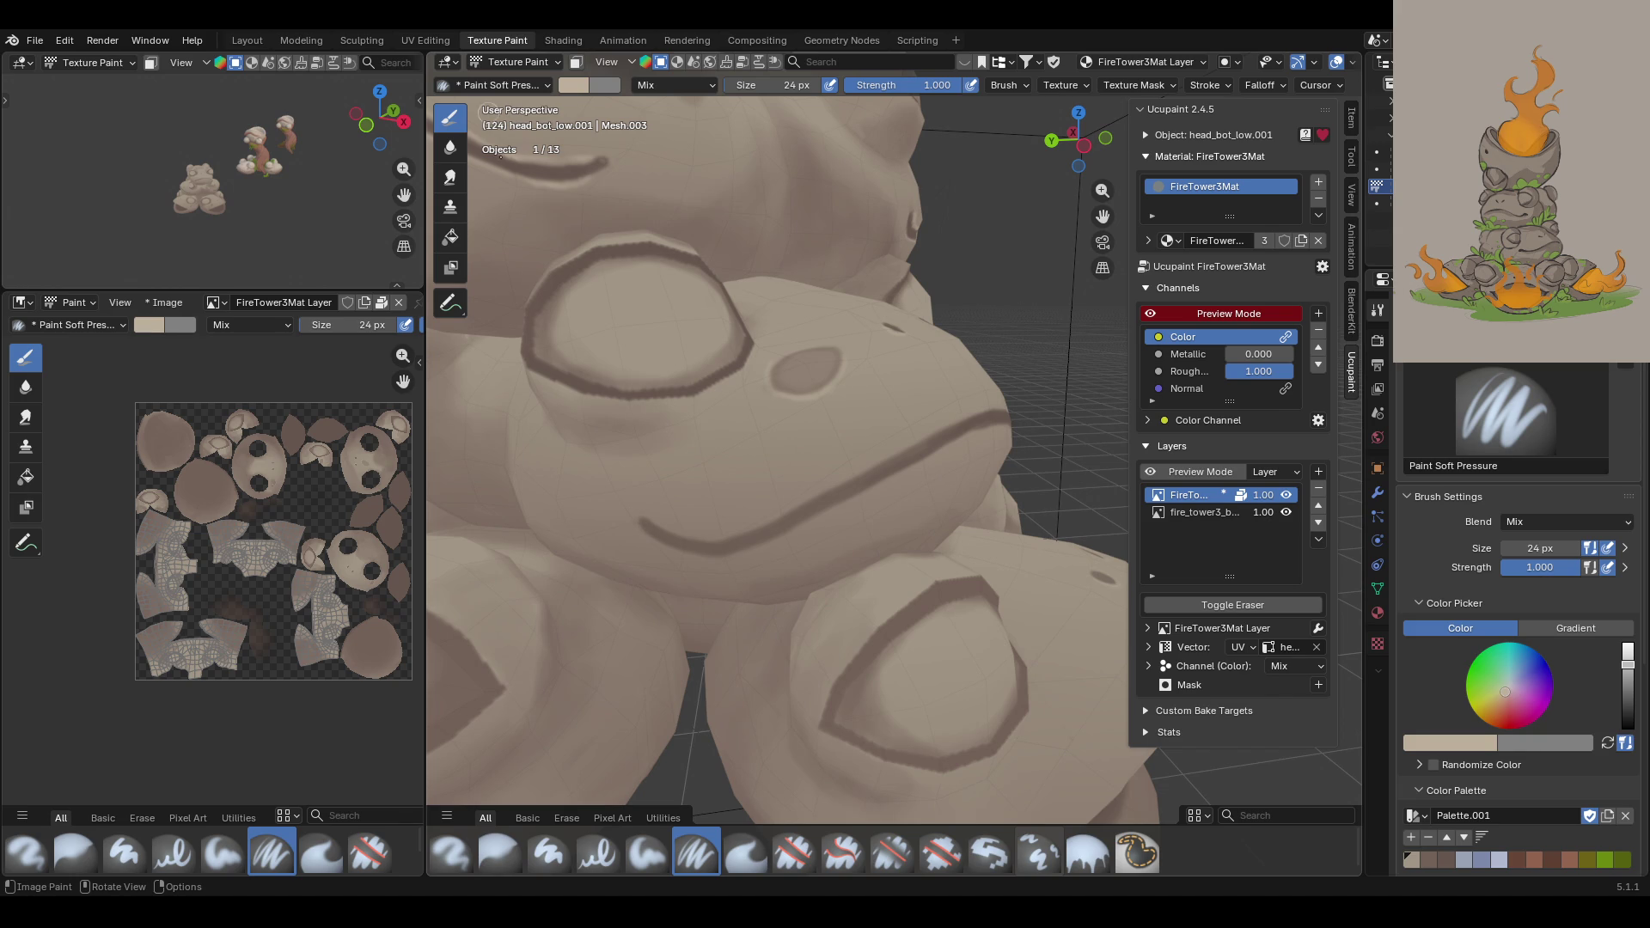
left_click_drag(649, 518, 661, 527)
left_click_drag(761, 525, 763, 523)
middle_click_drag(879, 410, 971, 367)
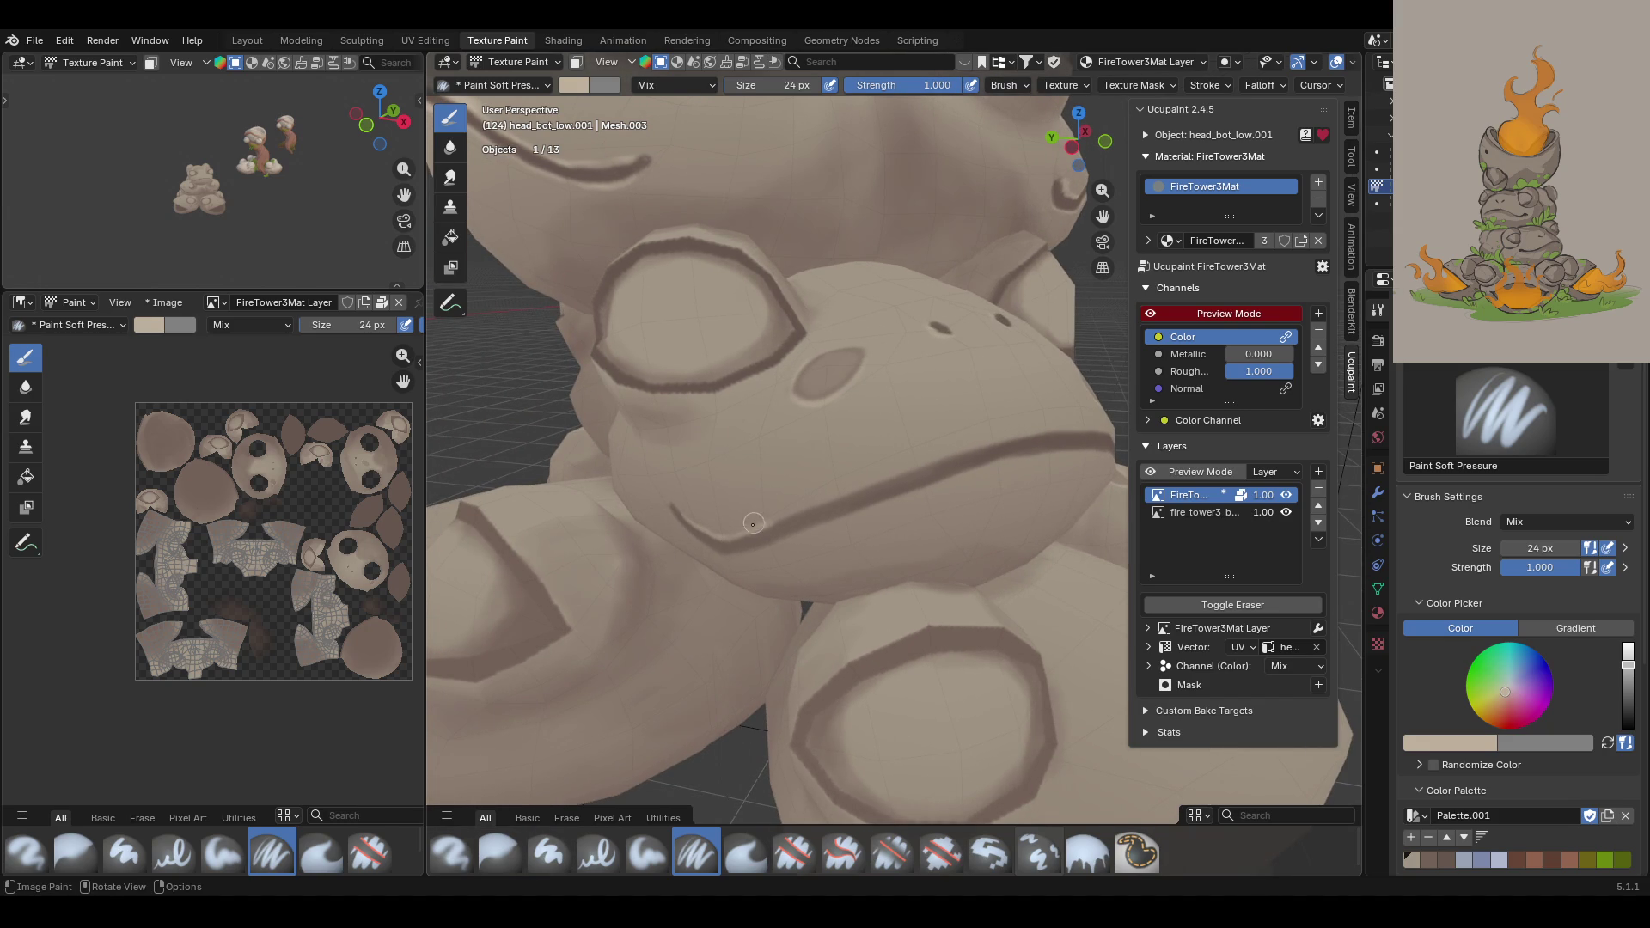
left_click_drag(770, 523, 758, 527)
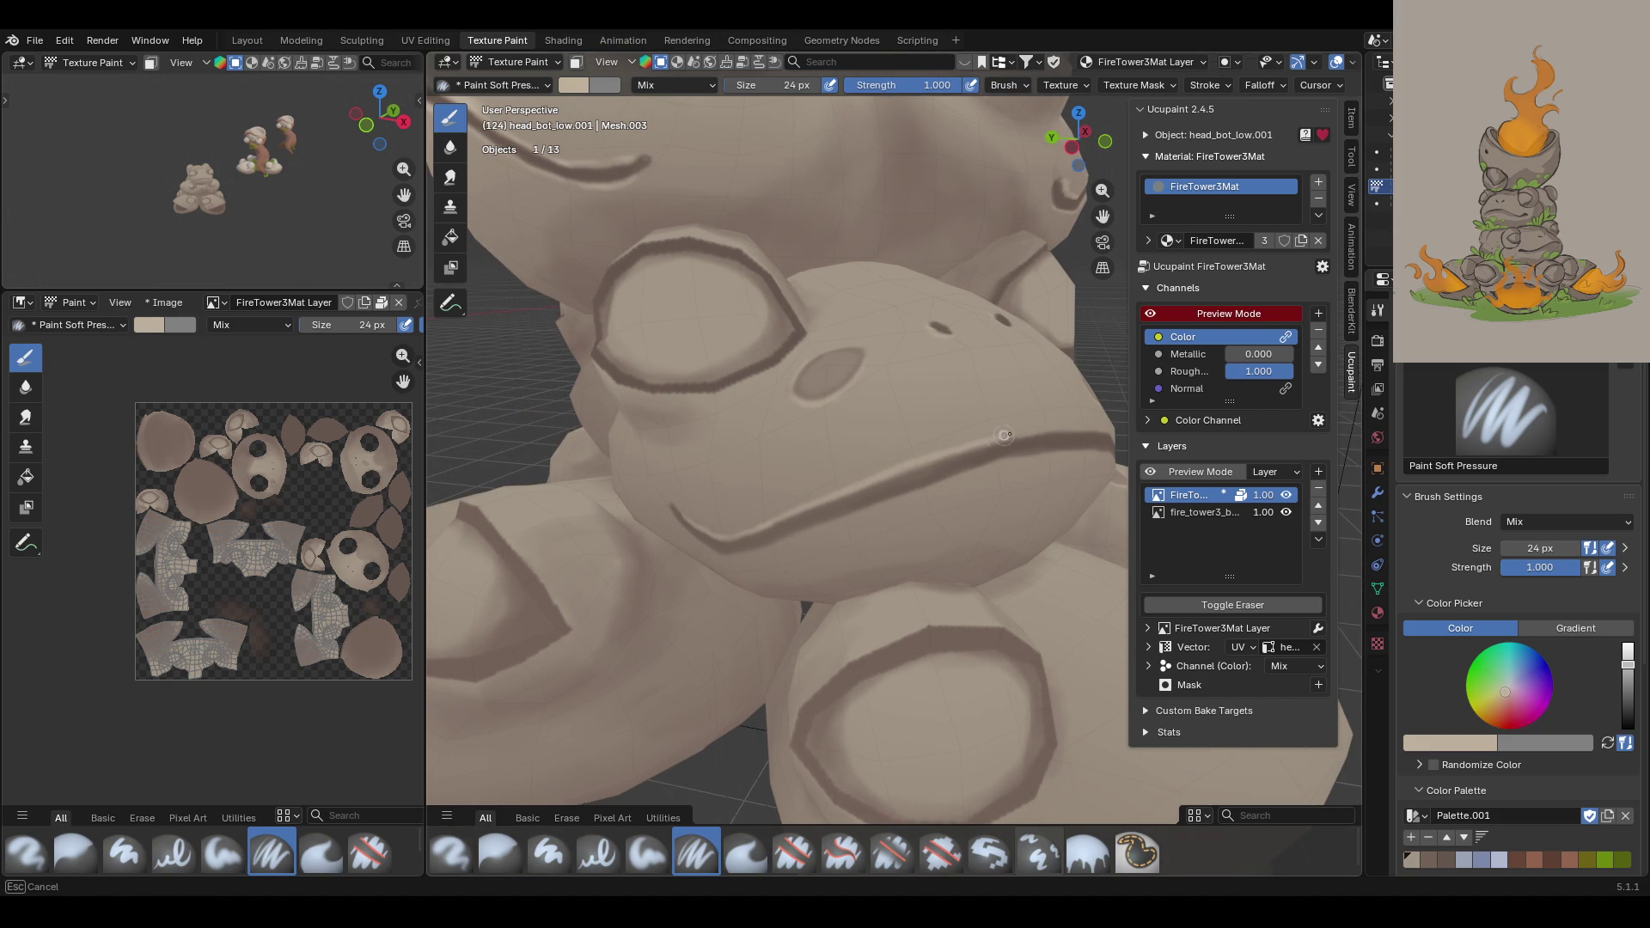
left_click_drag(1070, 420, 1074, 421)
left_click(1070, 427)
left_click(1070, 428)
left_click_drag(1063, 426, 1107, 430)
Step: Paint dark strokes on the frog's snout and start the mouth line
left_click_drag(1107, 429, 1097, 423)
middle_click_drag(1033, 402, 989, 370)
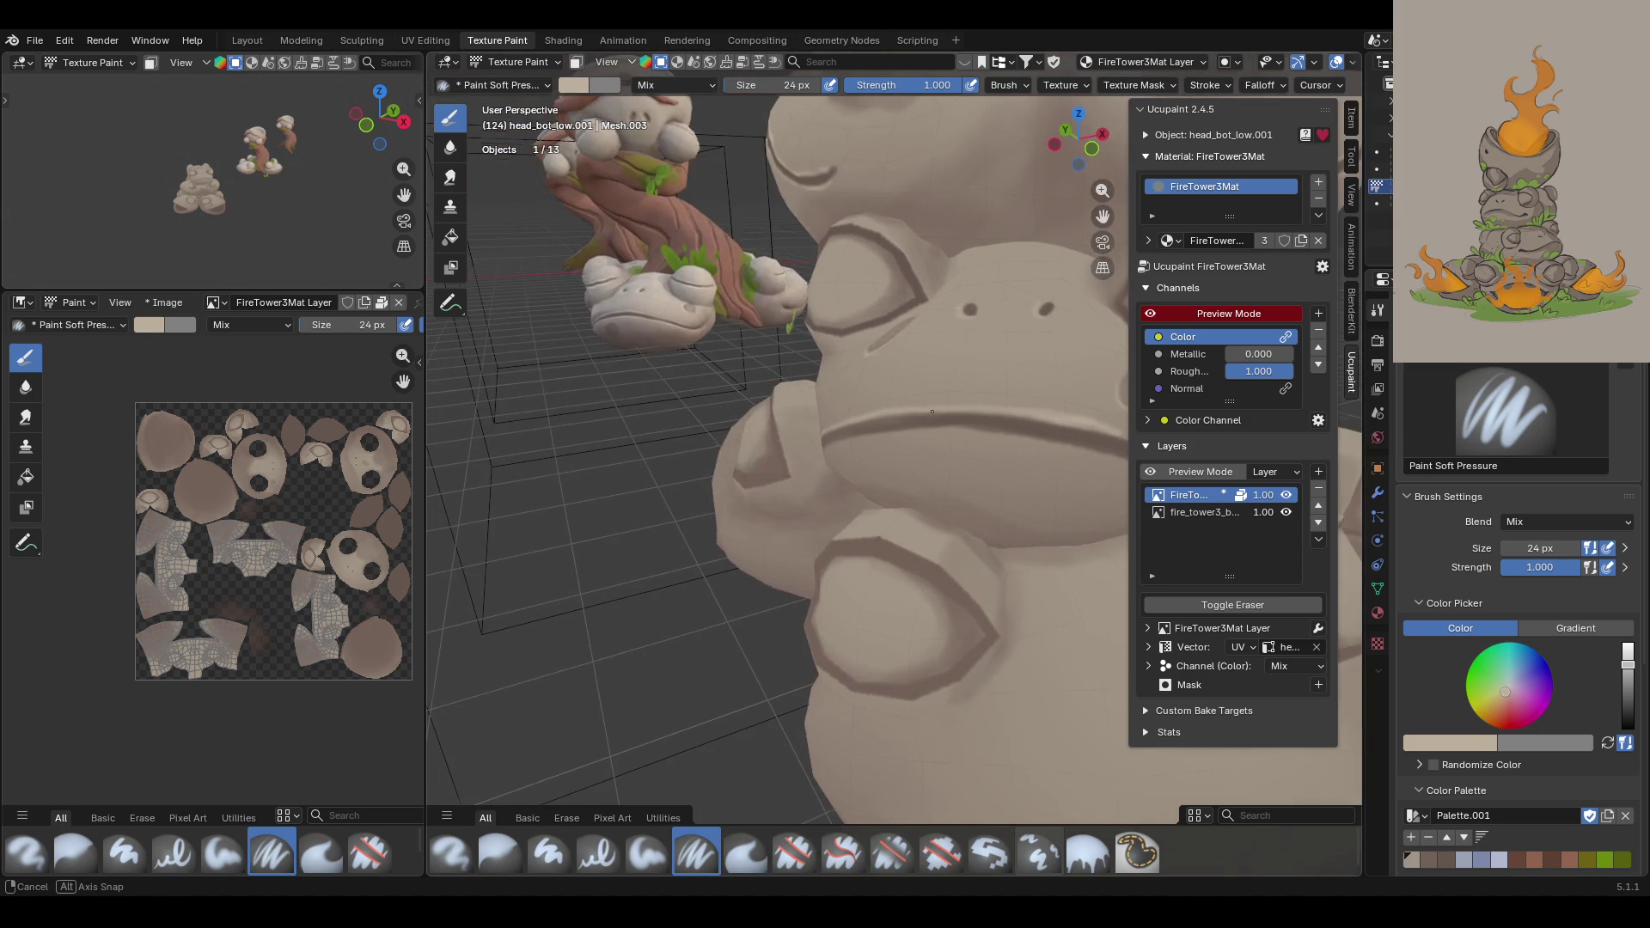
left_click_drag(1103, 217, 1031, 300)
middle_click_drag(1031, 300, 660, 559)
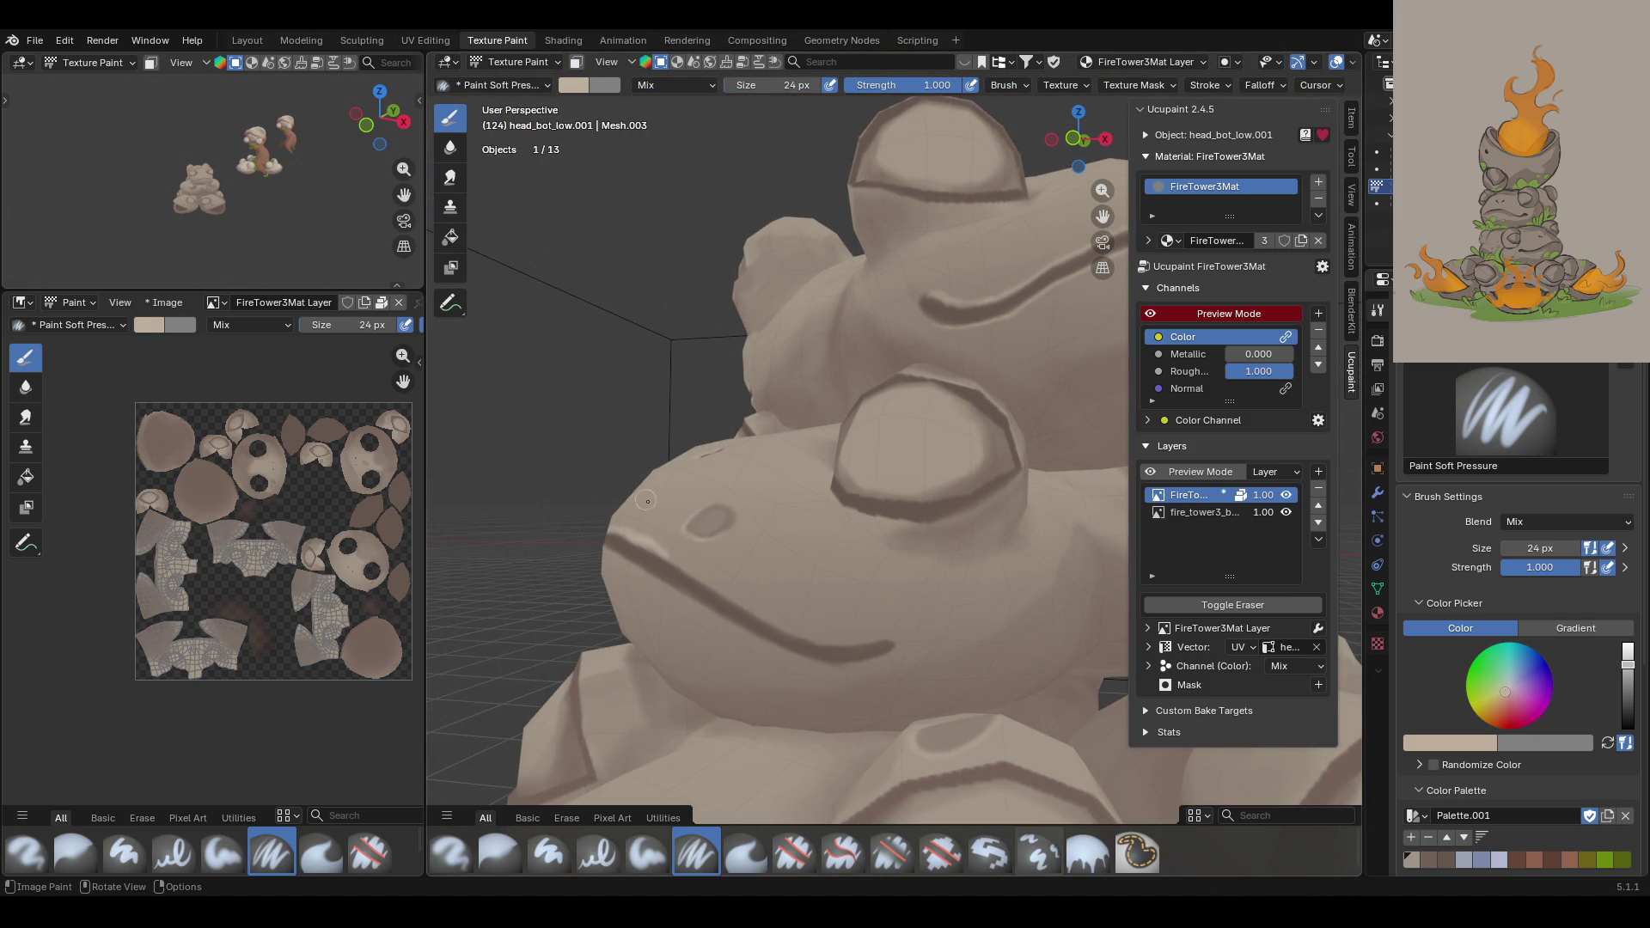
left_click(666, 554)
left_click_drag(666, 555, 664, 555)
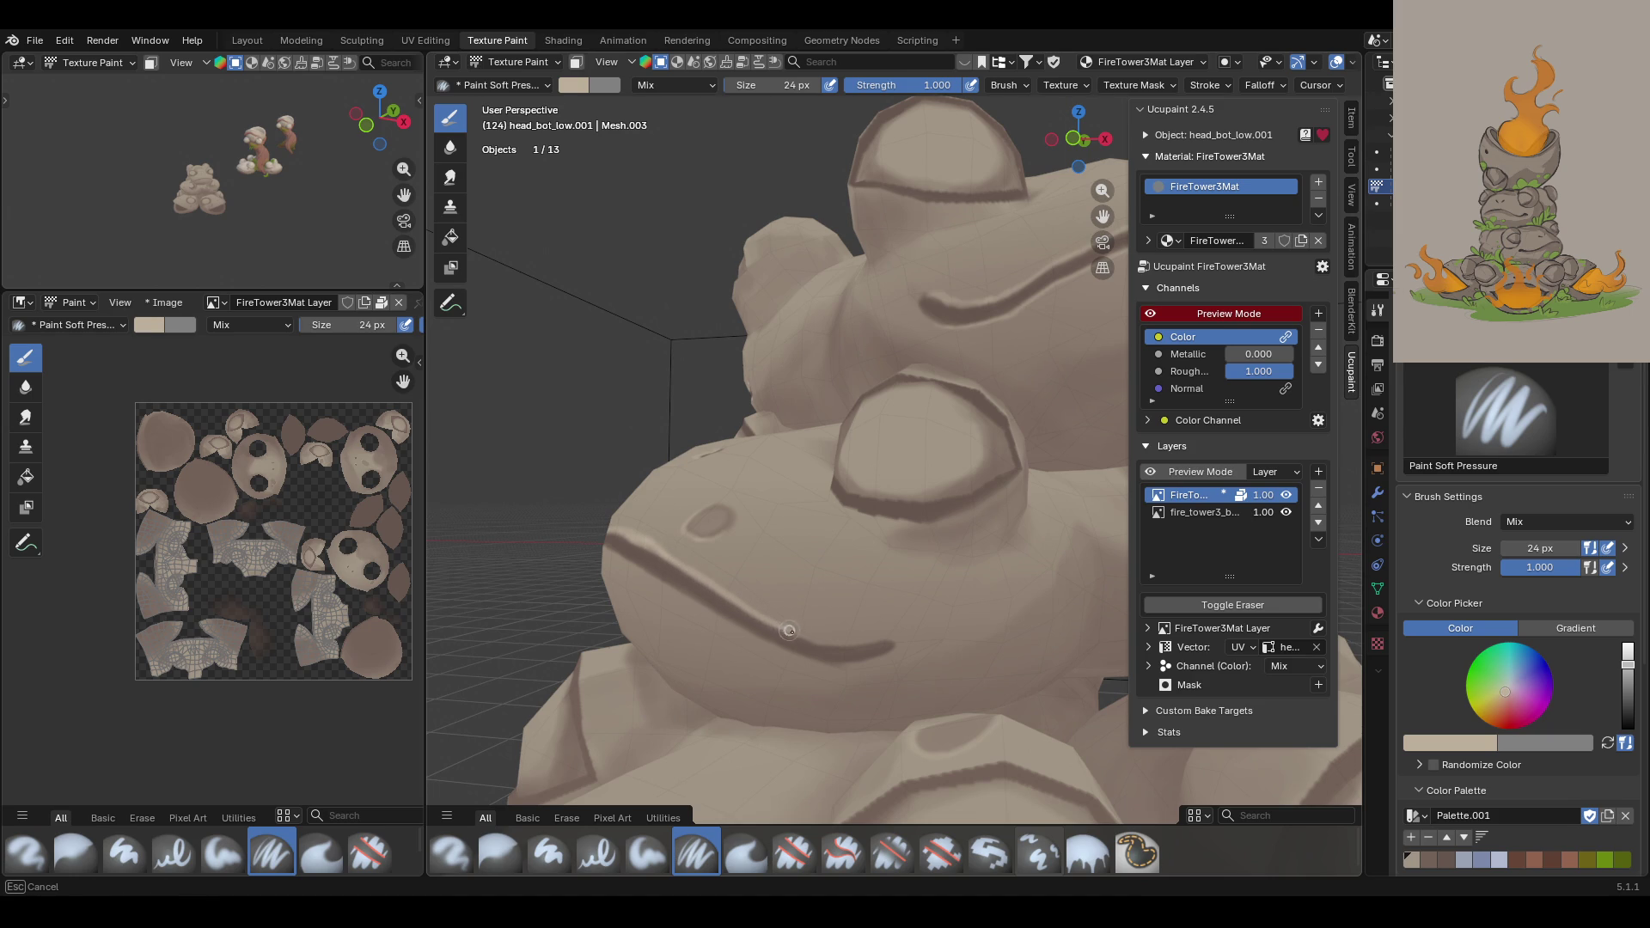
left_click_drag(820, 640, 862, 645)
Step: Trace the dark outline across the lower frog's full curved mouth line
mouse_move(845, 459)
middle_mouse_down()
mouse_move(705, 482)
mouse_move(825, 646)
middle_mouse_up()
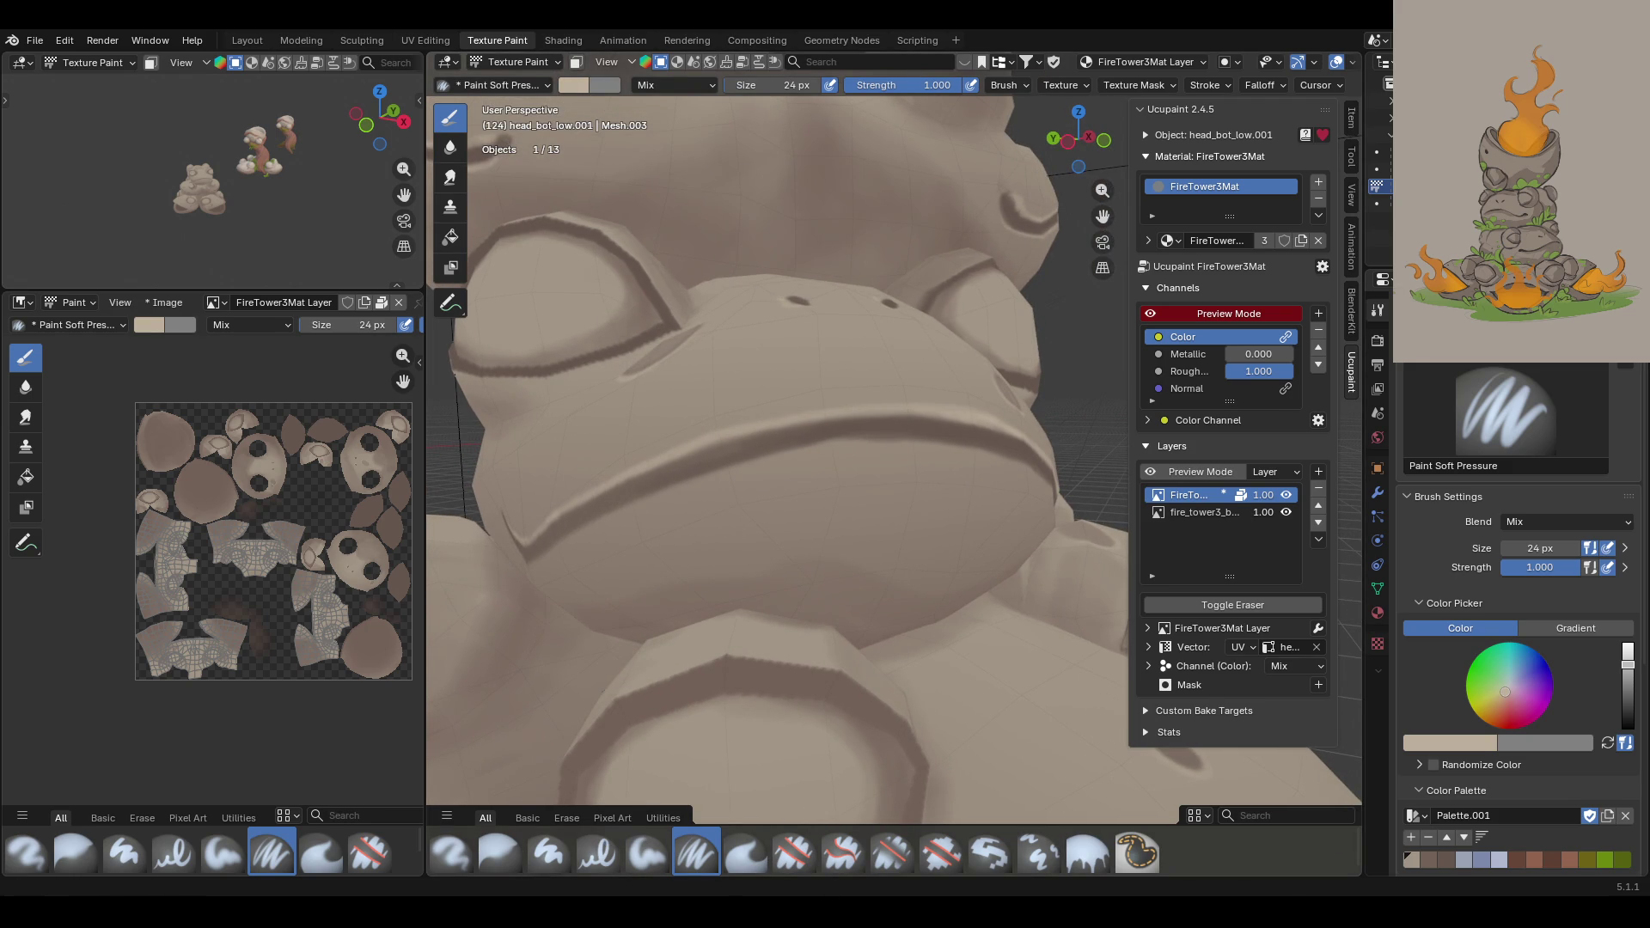
scroll(782, 590, "up", 3)
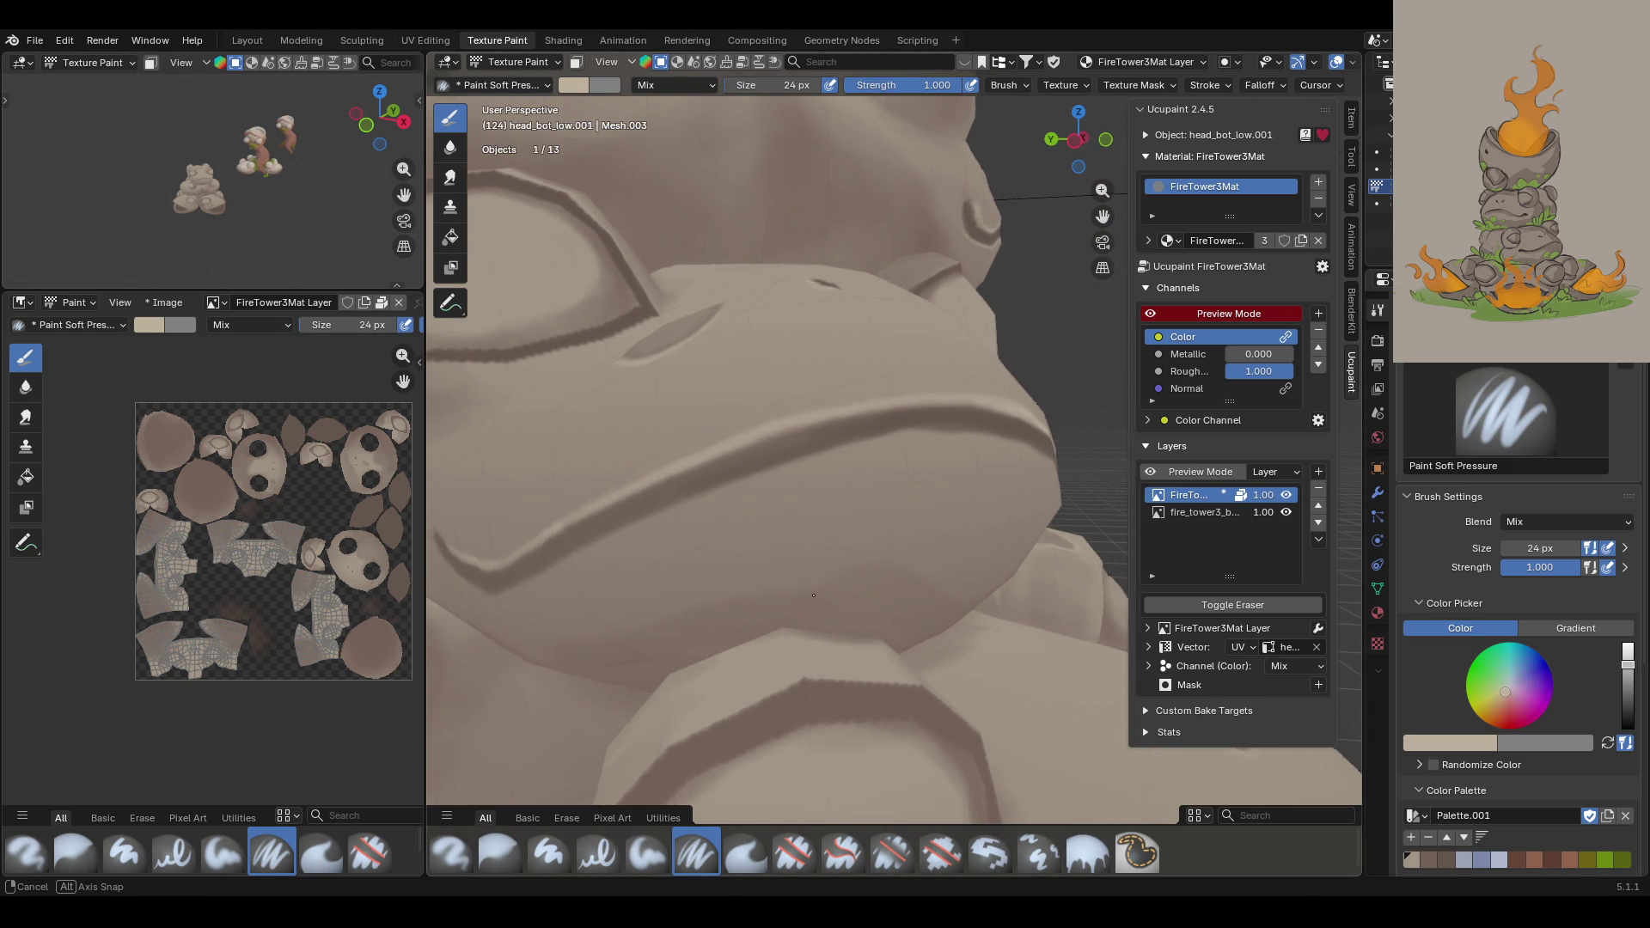
left_click_drag(474, 583, 477, 593)
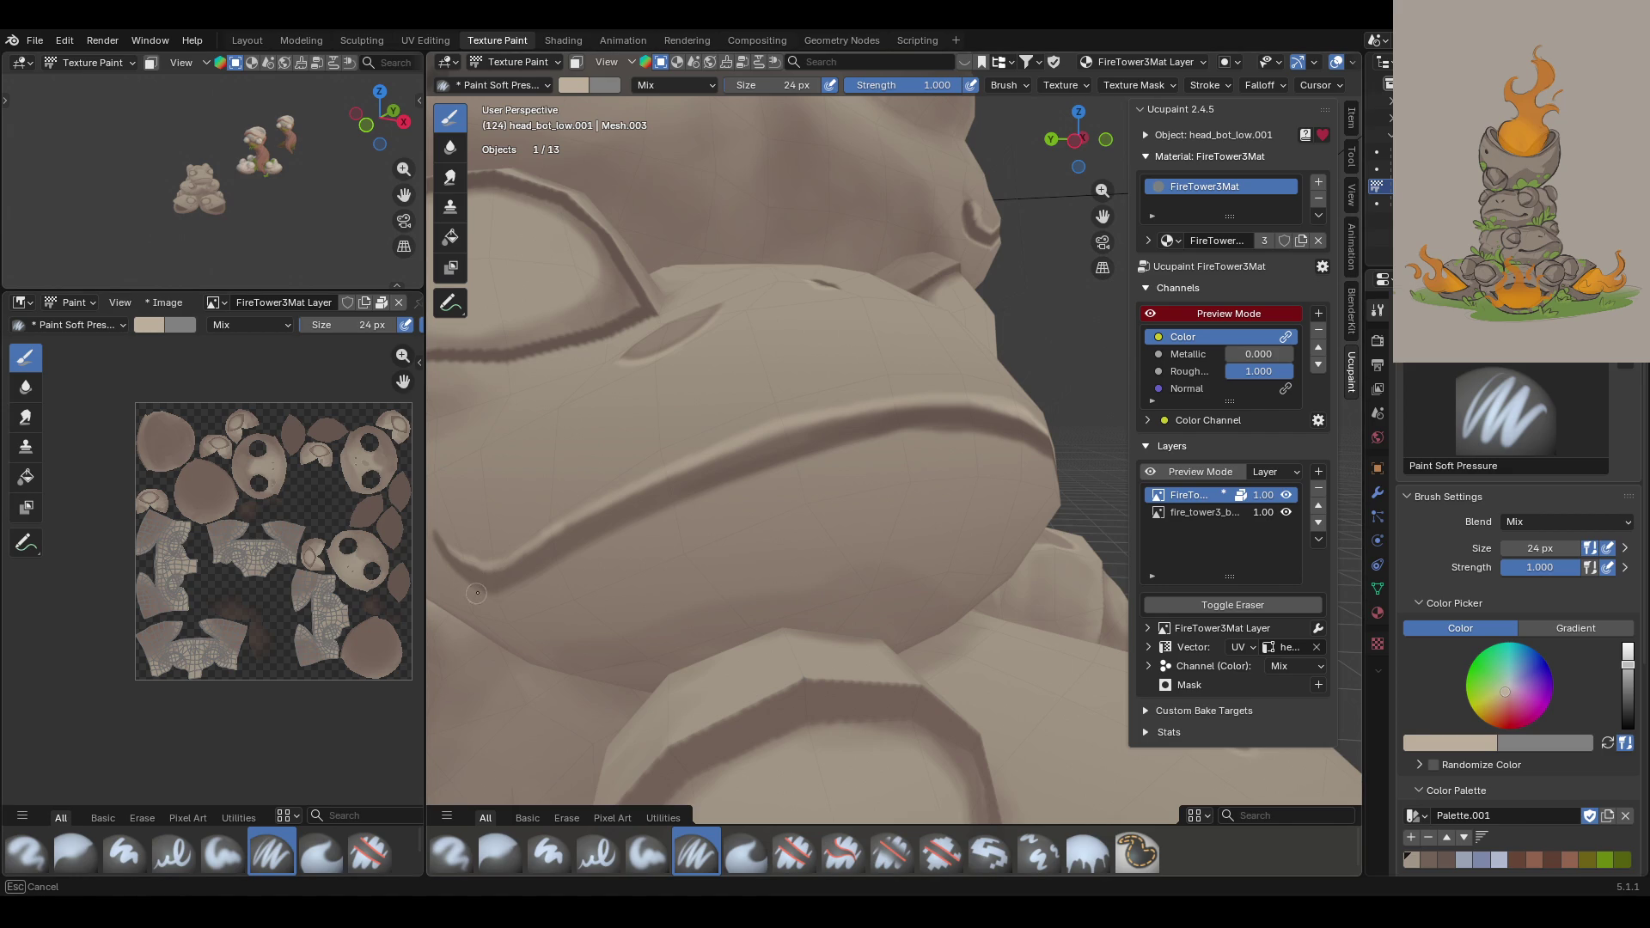
mouse_move(645, 521)
left_mouse_down()
mouse_move(722, 483)
mouse_move(954, 429)
mouse_move(1046, 464)
left_mouse_up()
mouse_move(708, 497)
left_mouse_down()
mouse_move(894, 440)
mouse_move(1047, 453)
left_mouse_up()
middle_click_drag(1033, 446, 839, 241)
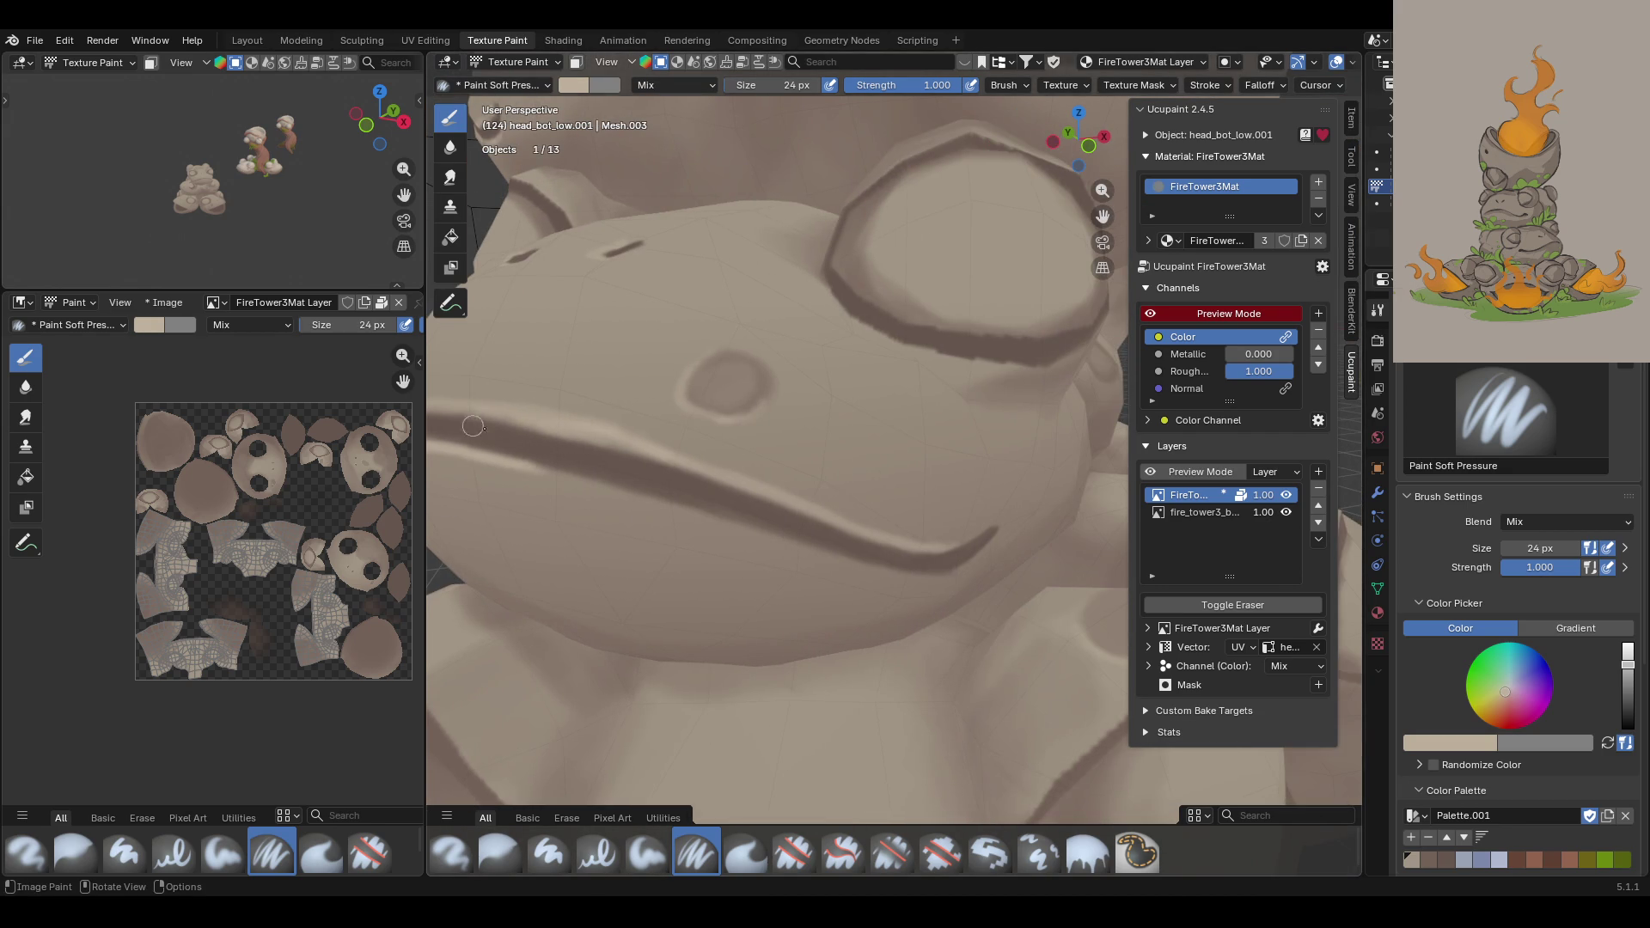
left_click_drag(516, 466, 797, 549)
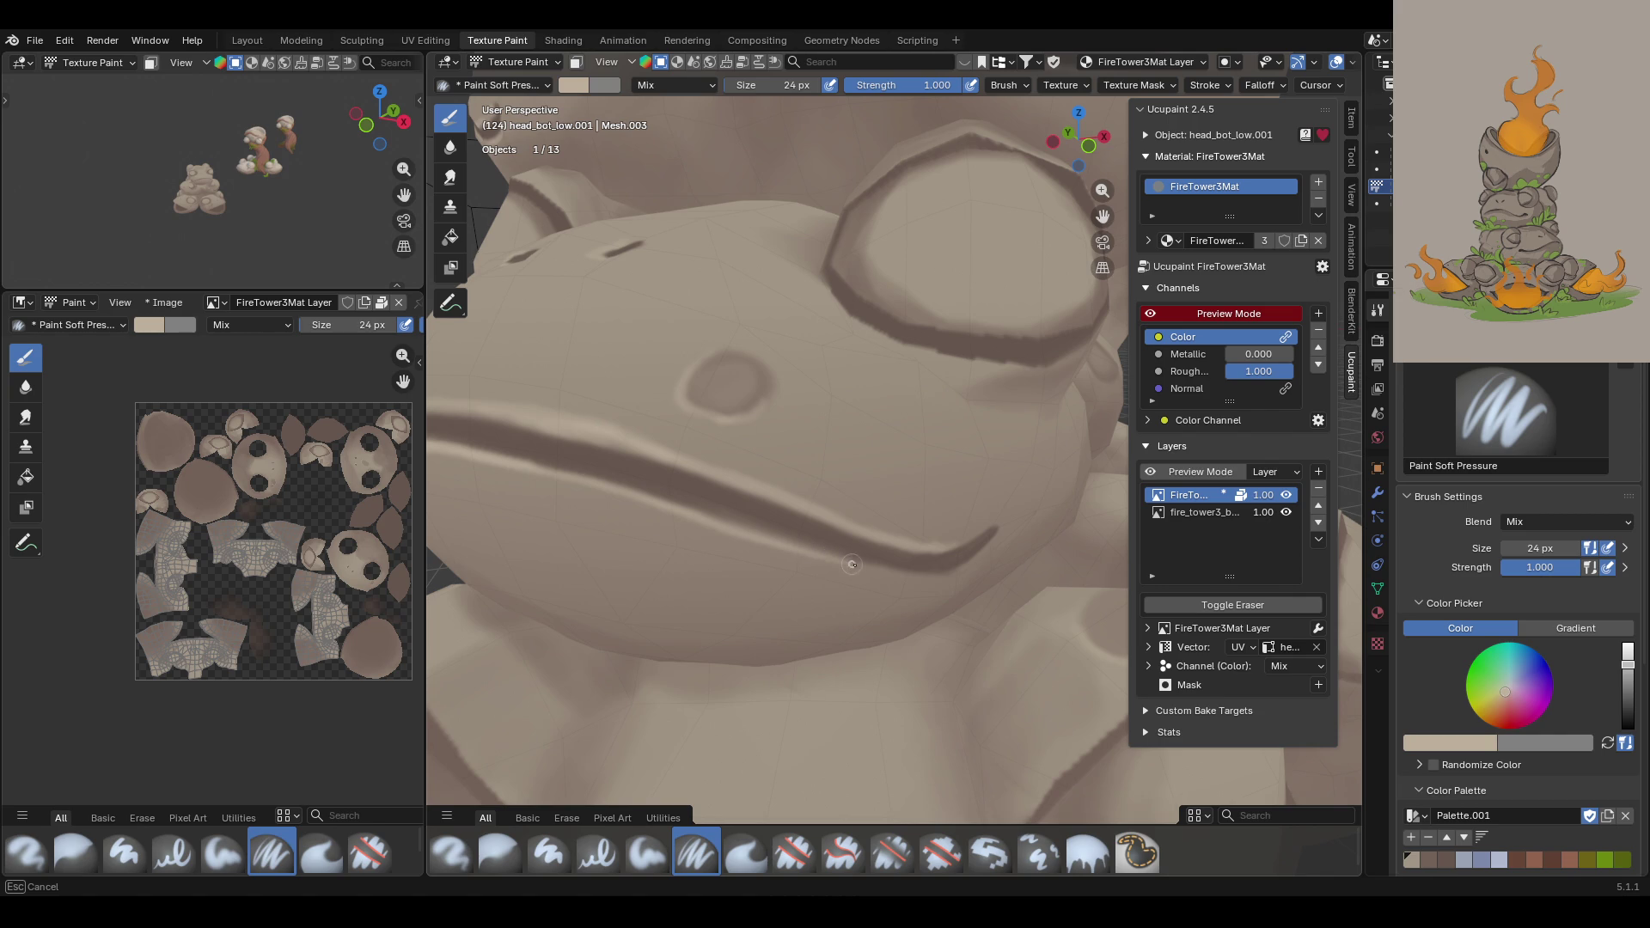
left_click_drag(894, 576, 949, 582)
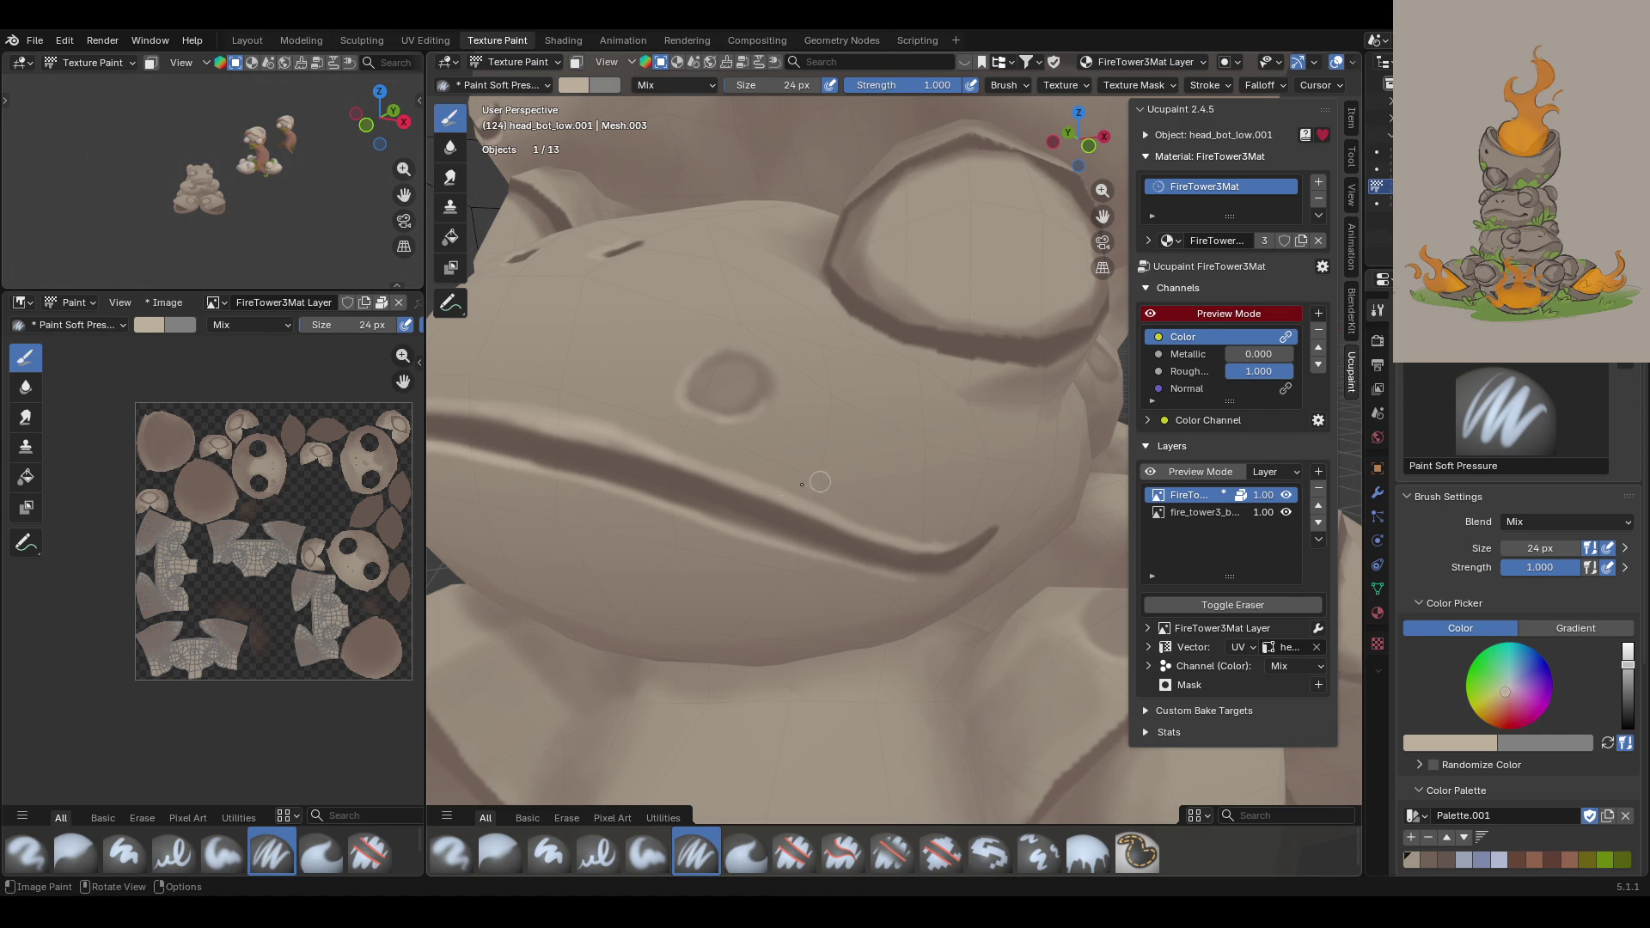
scroll(865, 475, "down", 6)
mouse_move(865, 476)
middle_mouse_down()
mouse_move(885, 477)
mouse_move(917, 277)
middle_mouse_up()
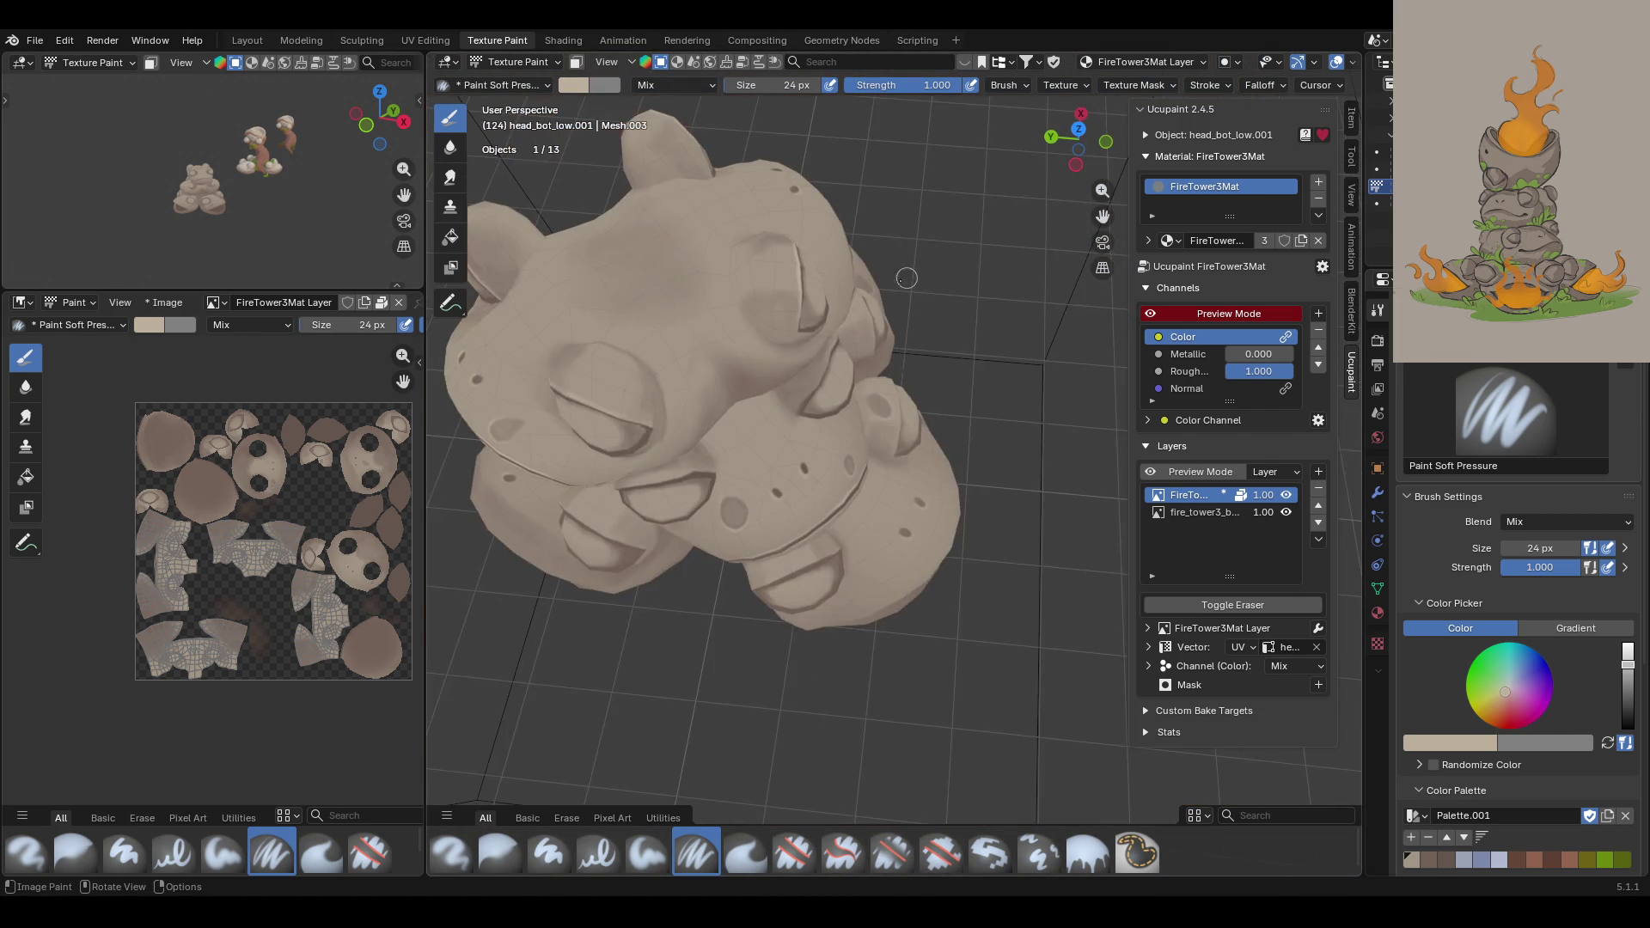
Step: Zoom in on the frog's face and paint a light highlight along the eye-rim ridge
scroll(917, 276, "up", 5)
mouse_move(1103, 216)
left_mouse_down()
mouse_move(1014, 94)
mouse_move(1102, 258)
mouse_move(1103, 292)
left_mouse_up()
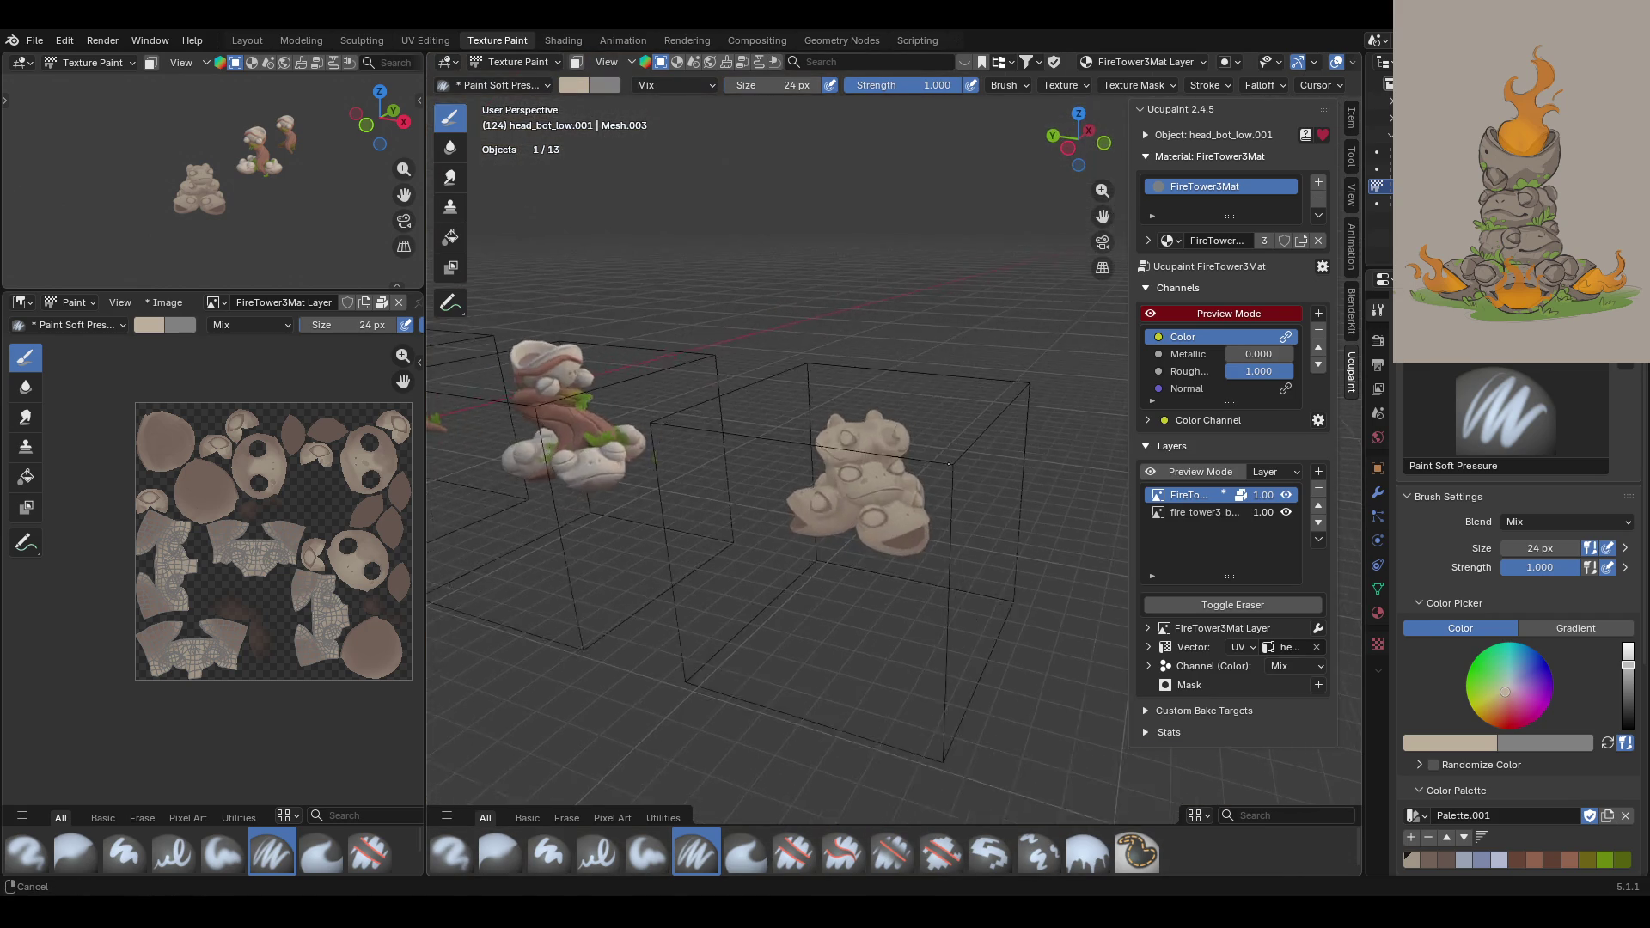
scroll(948, 466, "up", 10)
mouse_move(948, 466)
middle_mouse_down()
mouse_move(1021, 503)
mouse_move(860, 417)
middle_mouse_up()
scroll(1021, 503, "up", 4)
scroll(1022, 503, "down", 3)
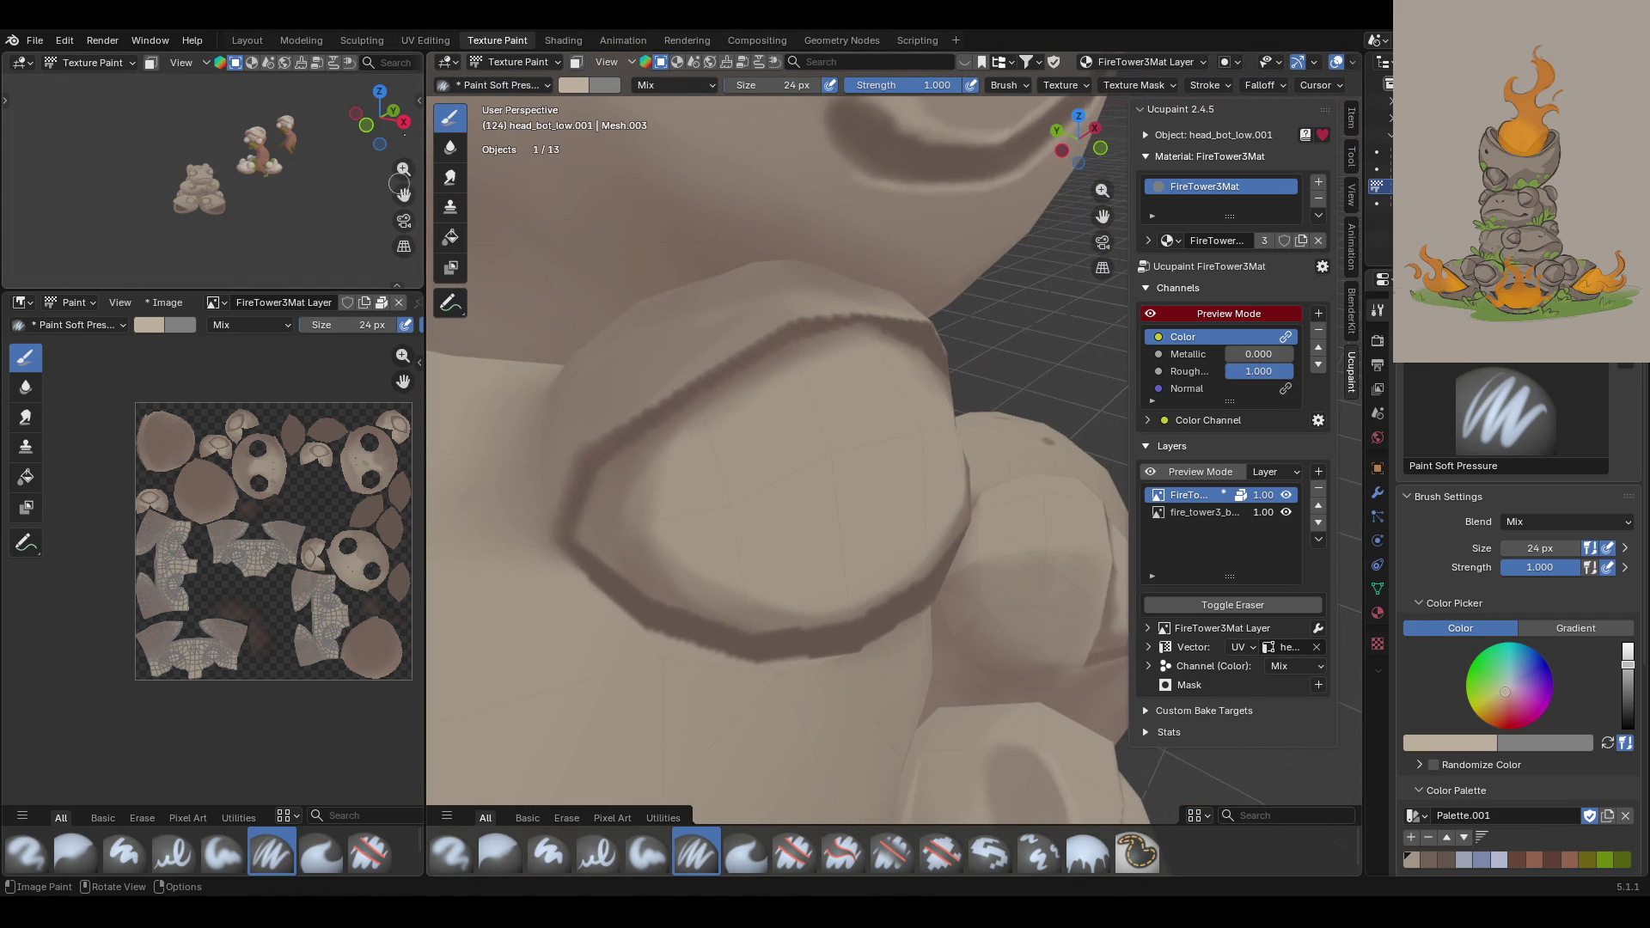
mouse_move(570, 443)
left_mouse_down()
mouse_move(799, 305)
mouse_move(915, 318)
left_mouse_up()
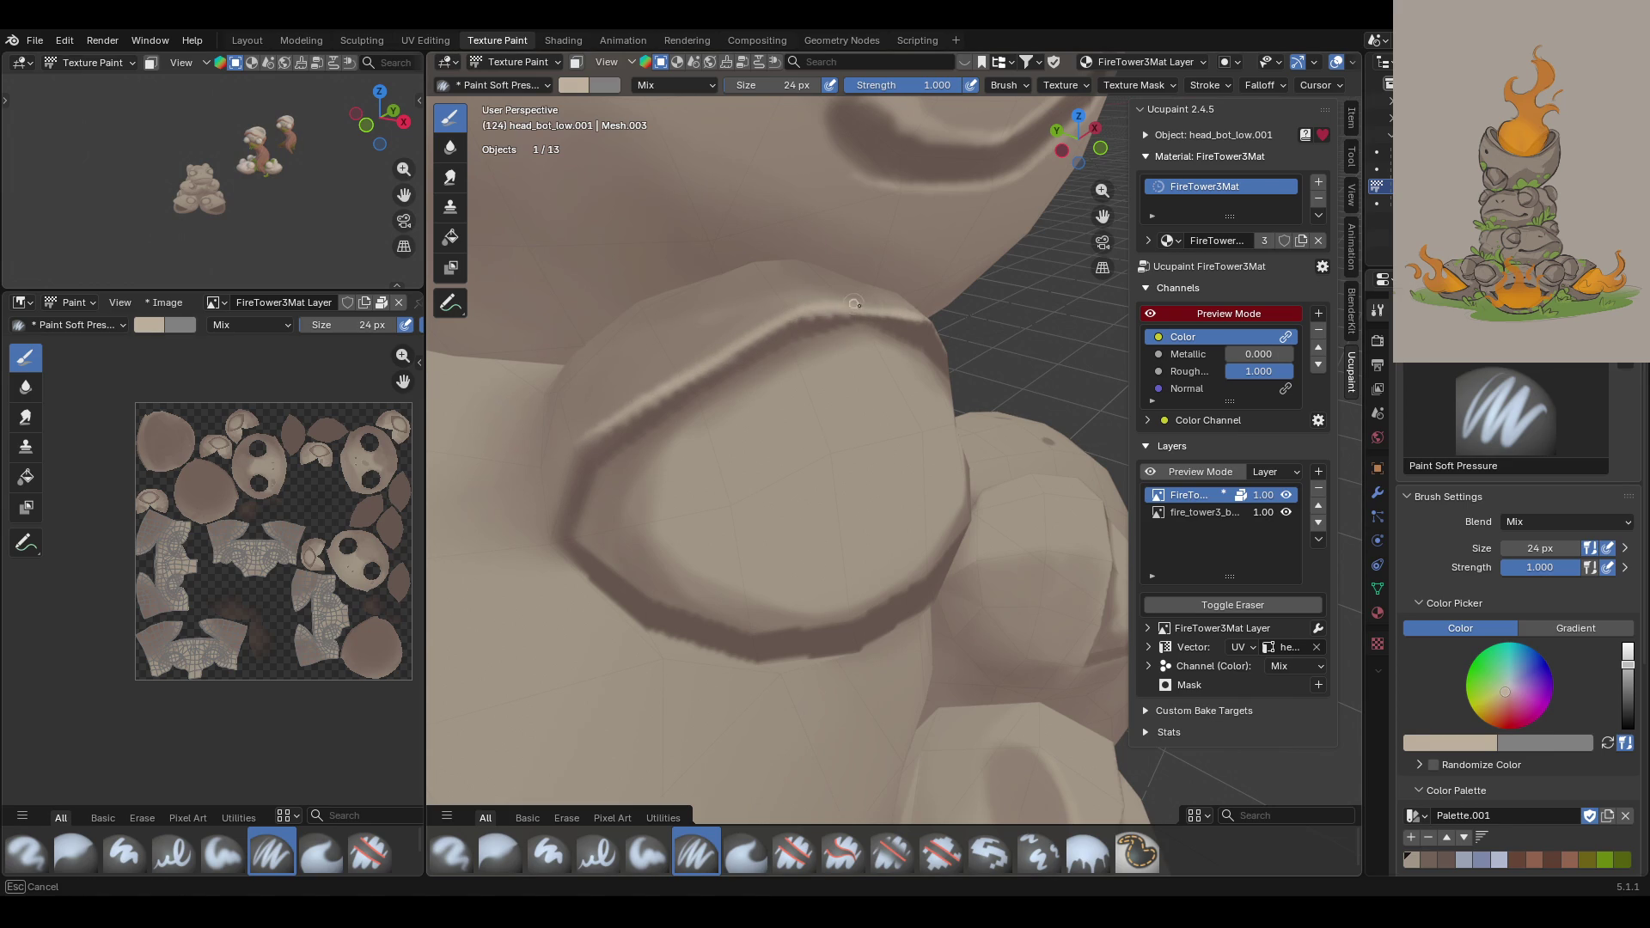
mouse_move(969, 232)
middle_mouse_down()
mouse_move(924, 253)
mouse_move(733, 238)
middle_mouse_up()
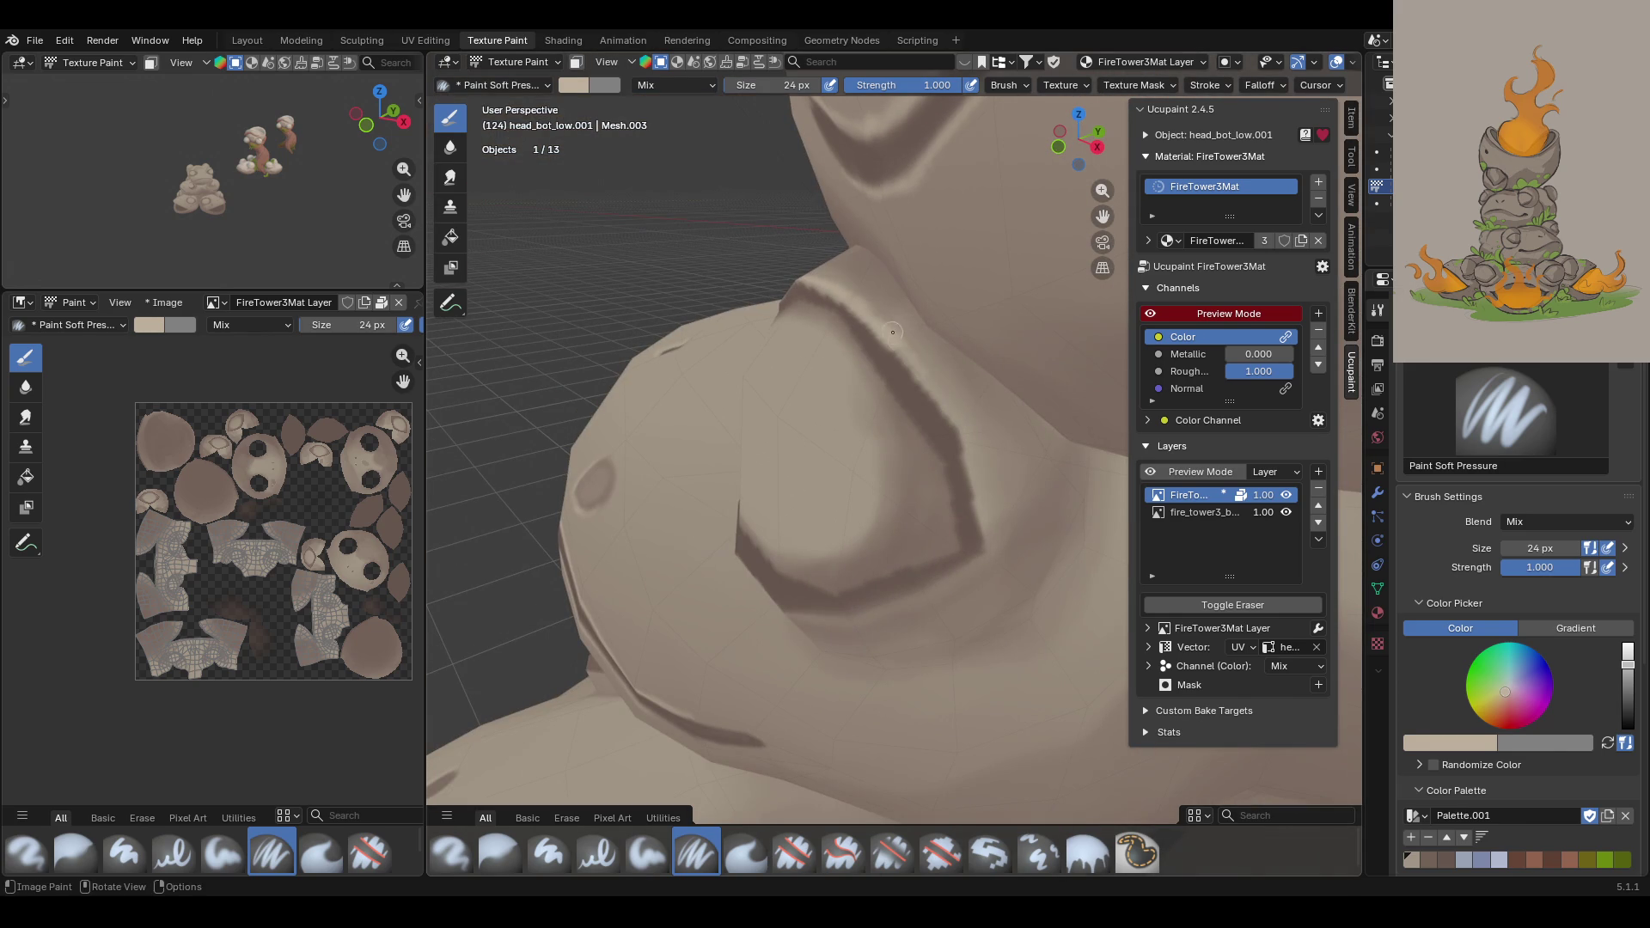
Step: Frame the frog's mouth and highlight the edge of the upper lip
middle_click_drag(924, 478, 1031, 301)
scroll(1031, 301, "down", 5)
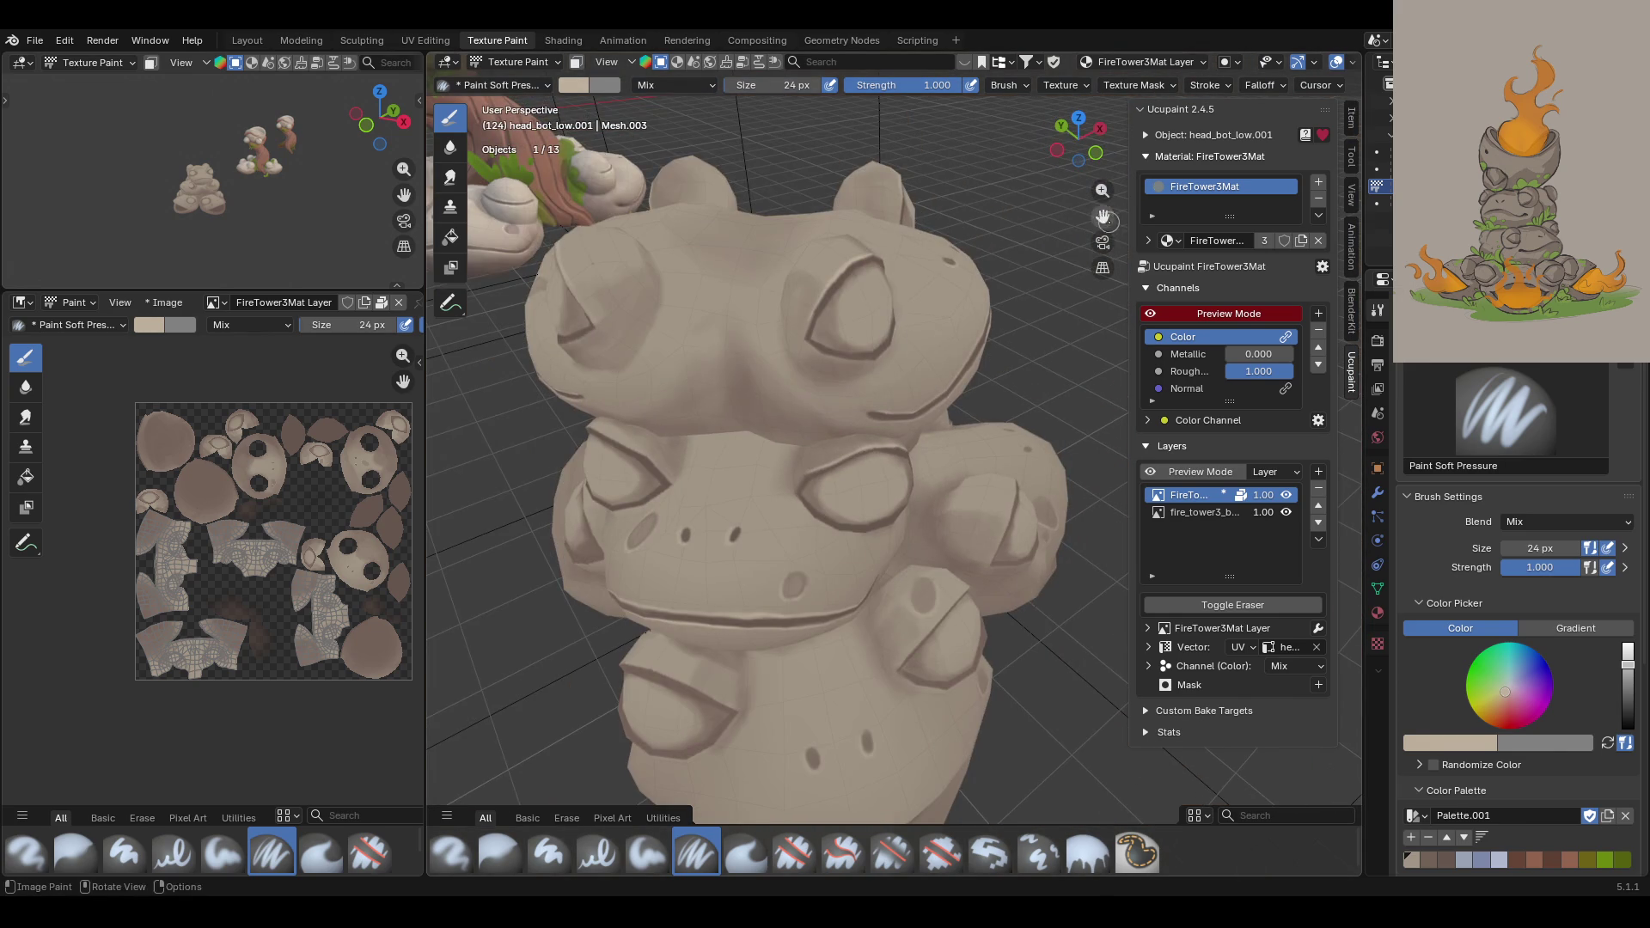
scroll(898, 456, "up", 8)
middle_click_drag(860, 464, 900, 443)
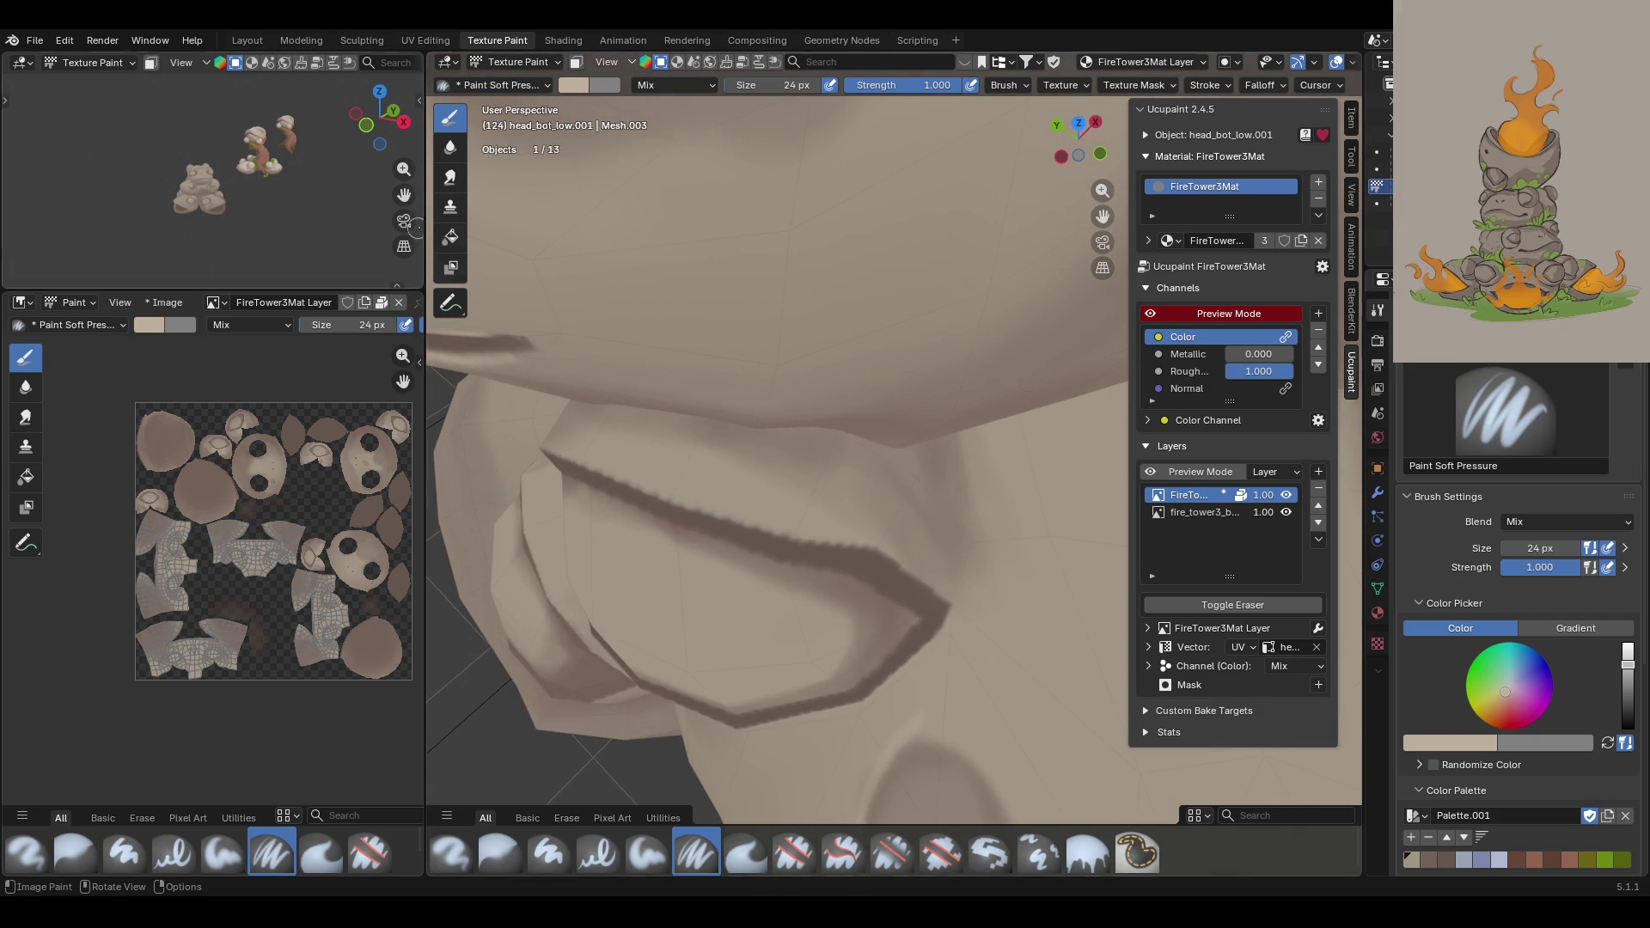
left_click_drag(544, 446, 547, 448)
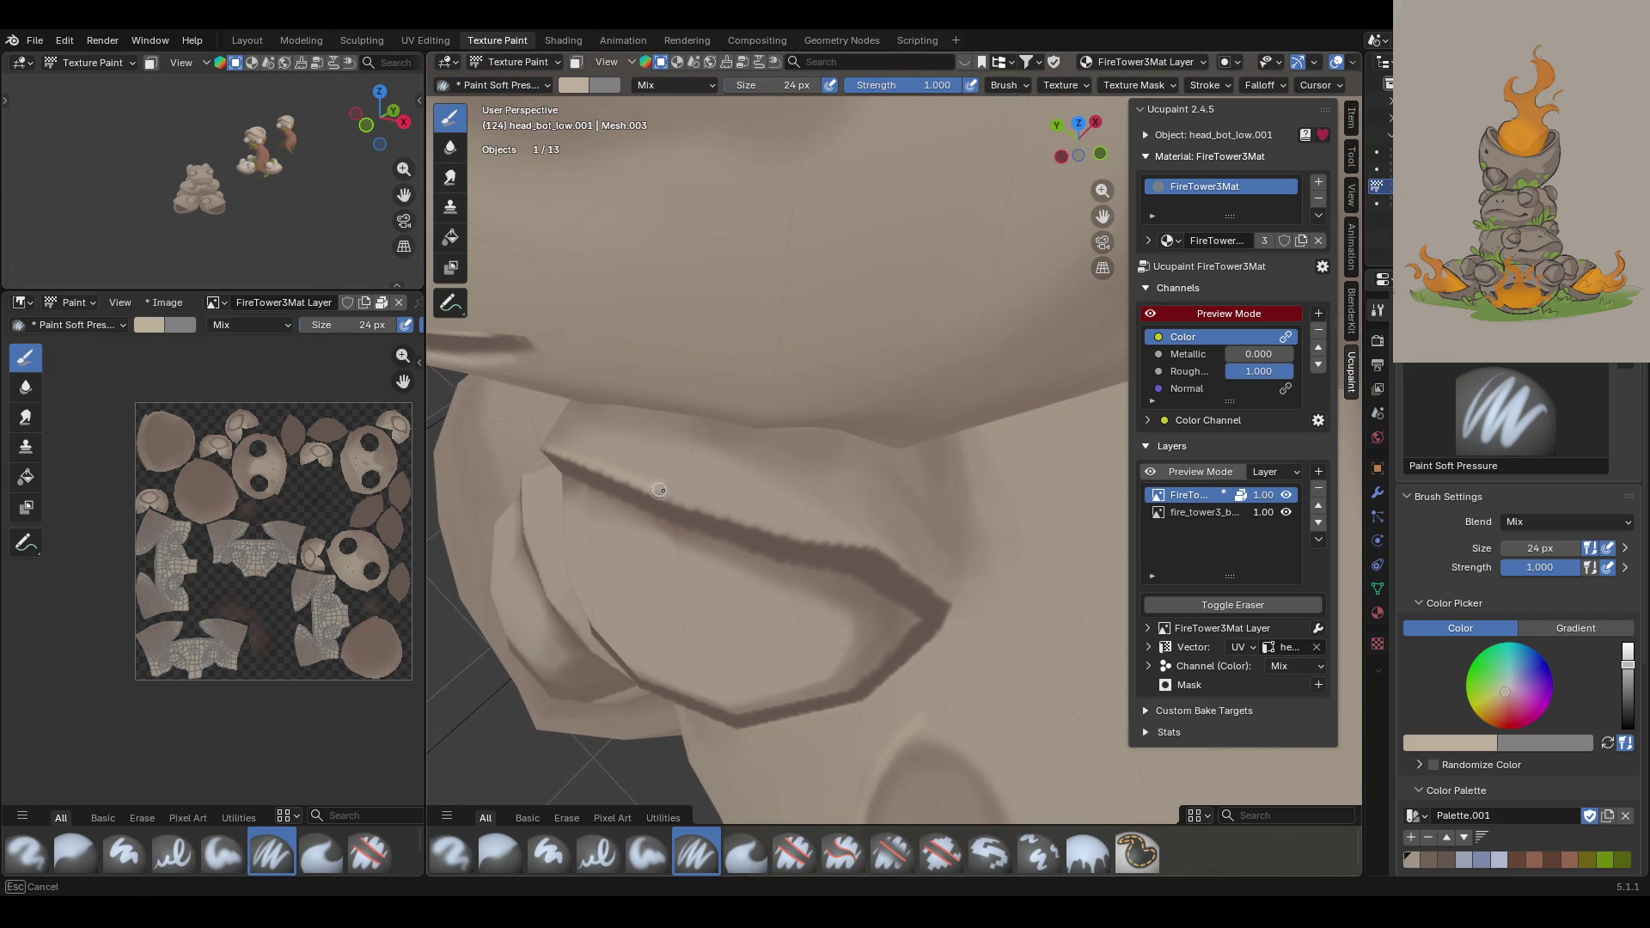
left_click_drag(704, 503, 937, 591)
Step: From a new angle, add another highlight stroke up the lip ridge, then close in on the eye socket
mouse_move(982, 638)
middle_mouse_down()
mouse_move(911, 558)
mouse_move(1083, 275)
middle_mouse_up()
left_click_drag(1103, 217, 1152, 172)
left_click_drag(789, 761, 989, 467)
left_click_drag(1046, 402, 1075, 382)
mouse_move(862, 425)
middle_mouse_down()
mouse_move(893, 425)
mouse_move(678, 405)
mouse_move(988, 481)
mouse_move(959, 460)
mouse_move(778, 483)
middle_mouse_up()
mouse_move(1090, 216)
middle_mouse_down()
mouse_move(969, 505)
mouse_move(970, 481)
middle_mouse_up()
left_click_drag(1103, 190, 1102, 327)
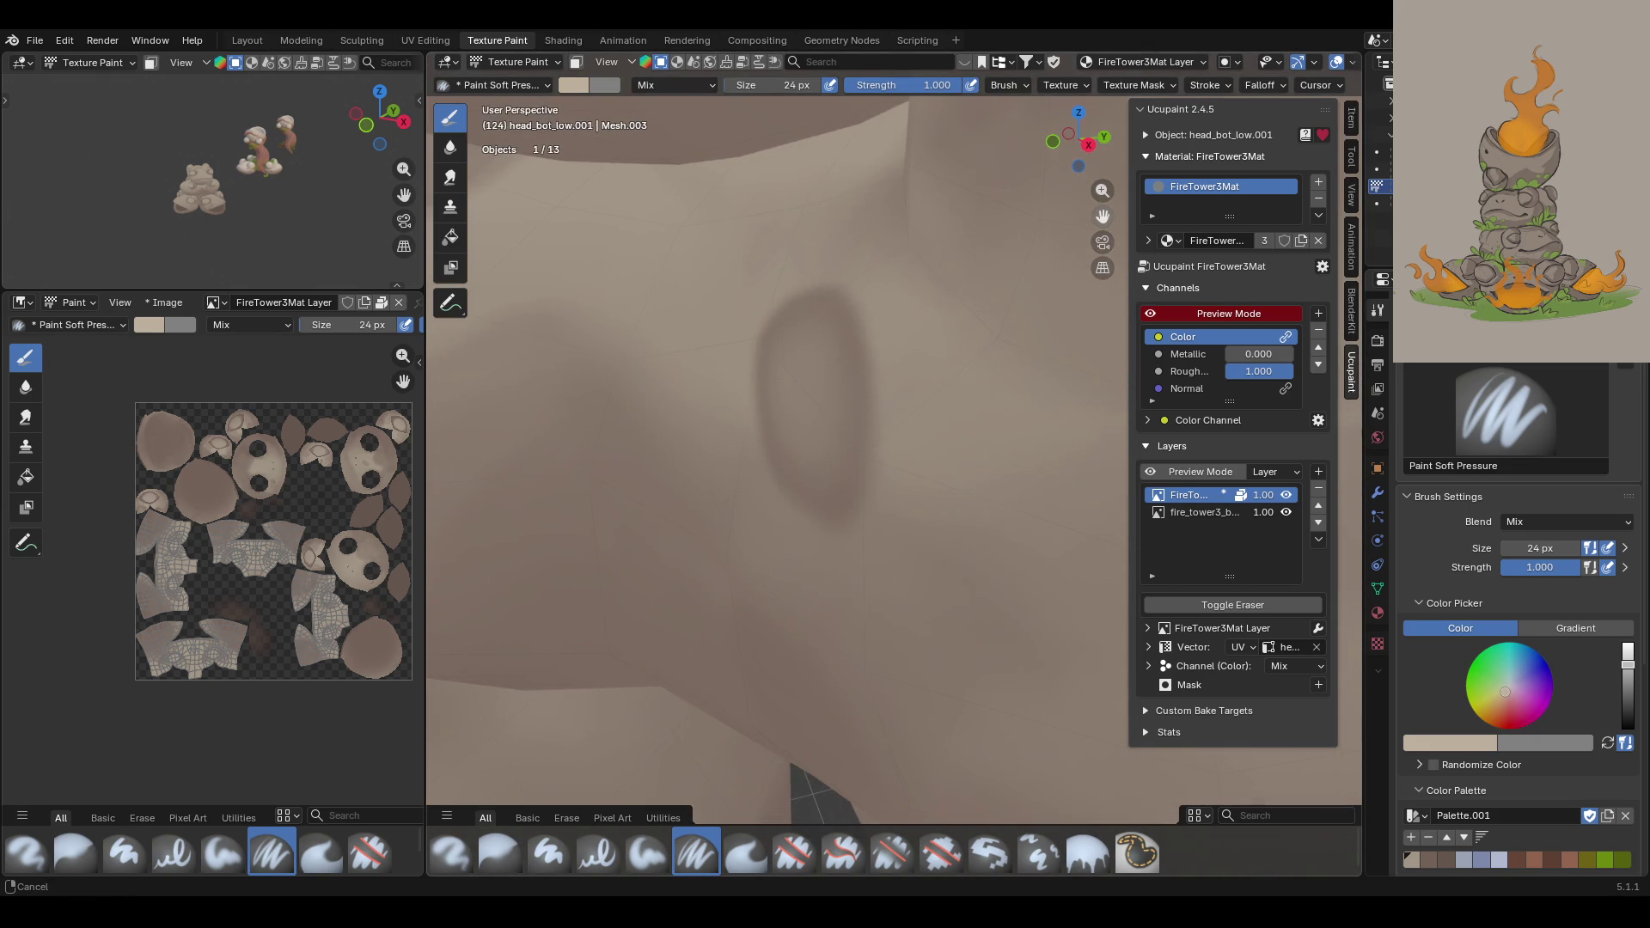
Step: Paint a light stroke down the eye-socket rim, extending it slightly upward
scroll(988, 413, "down", 5)
middle_click_drag(989, 412, 1019, 452)
middle_click_drag(1081, 223, 893, 561)
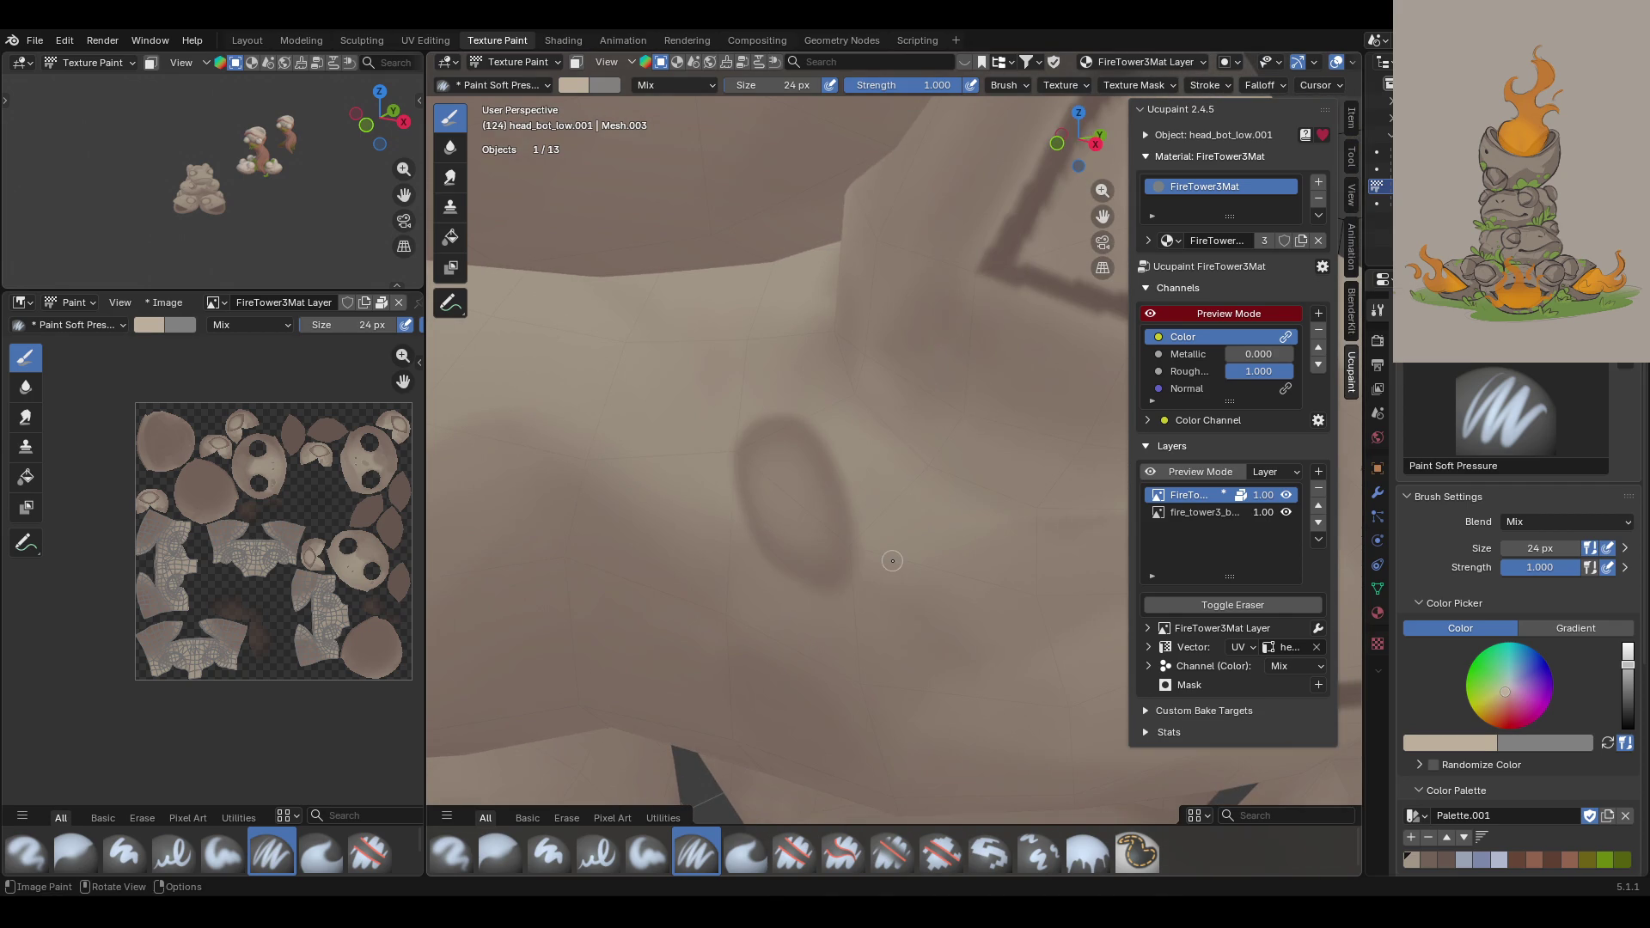
mouse_move(739, 427)
left_mouse_down()
mouse_move(732, 490)
mouse_move(752, 550)
mouse_move(794, 590)
left_mouse_up()
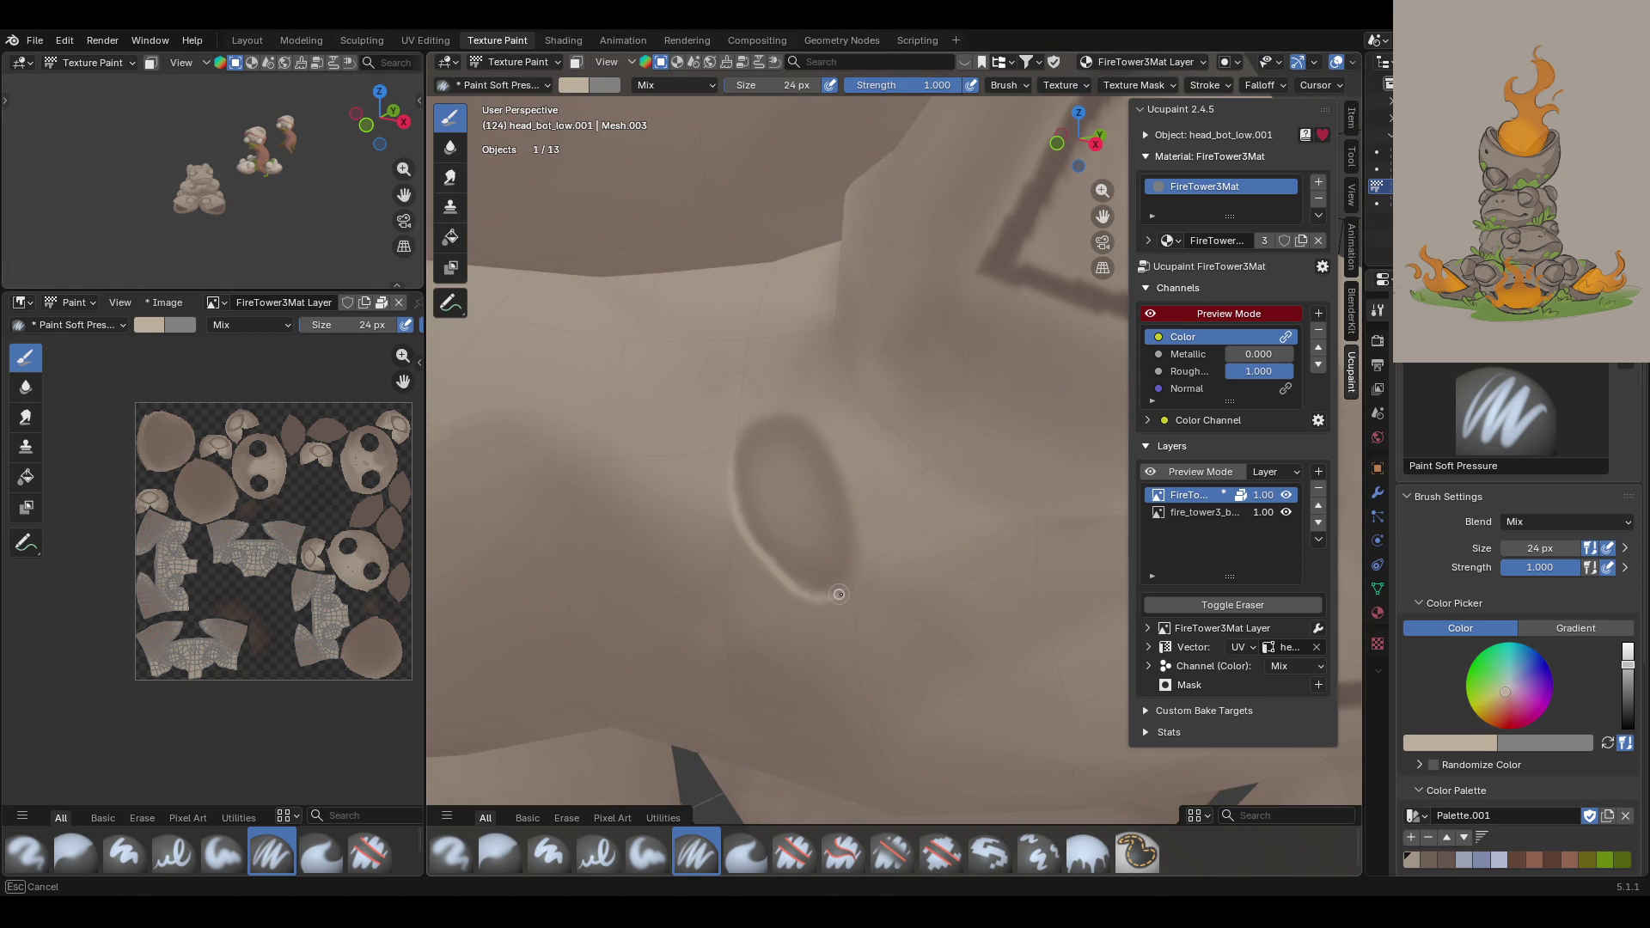
left_click_drag(860, 529, 853, 497)
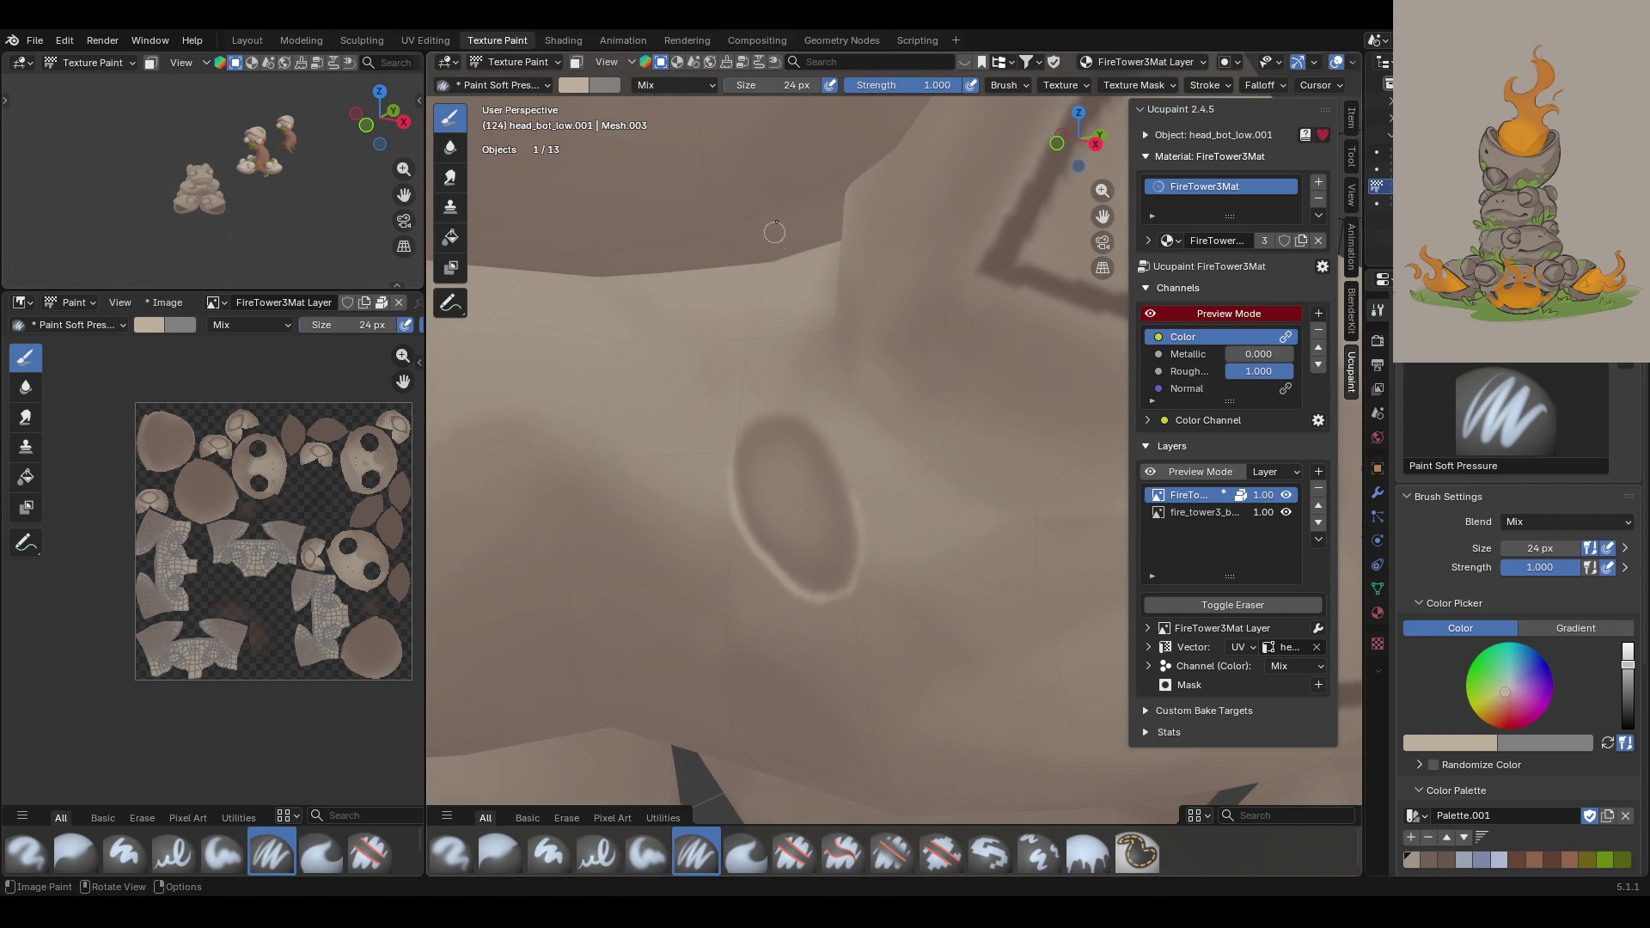
Step: Highlight the edges of the left and right nostrils with the light colour
scroll(921, 251, "down", 5)
mouse_move(920, 252)
middle_mouse_down()
mouse_move(847, 304)
mouse_move(1050, 384)
mouse_move(972, 452)
middle_mouse_up()
scroll(1051, 383, "up", 4)
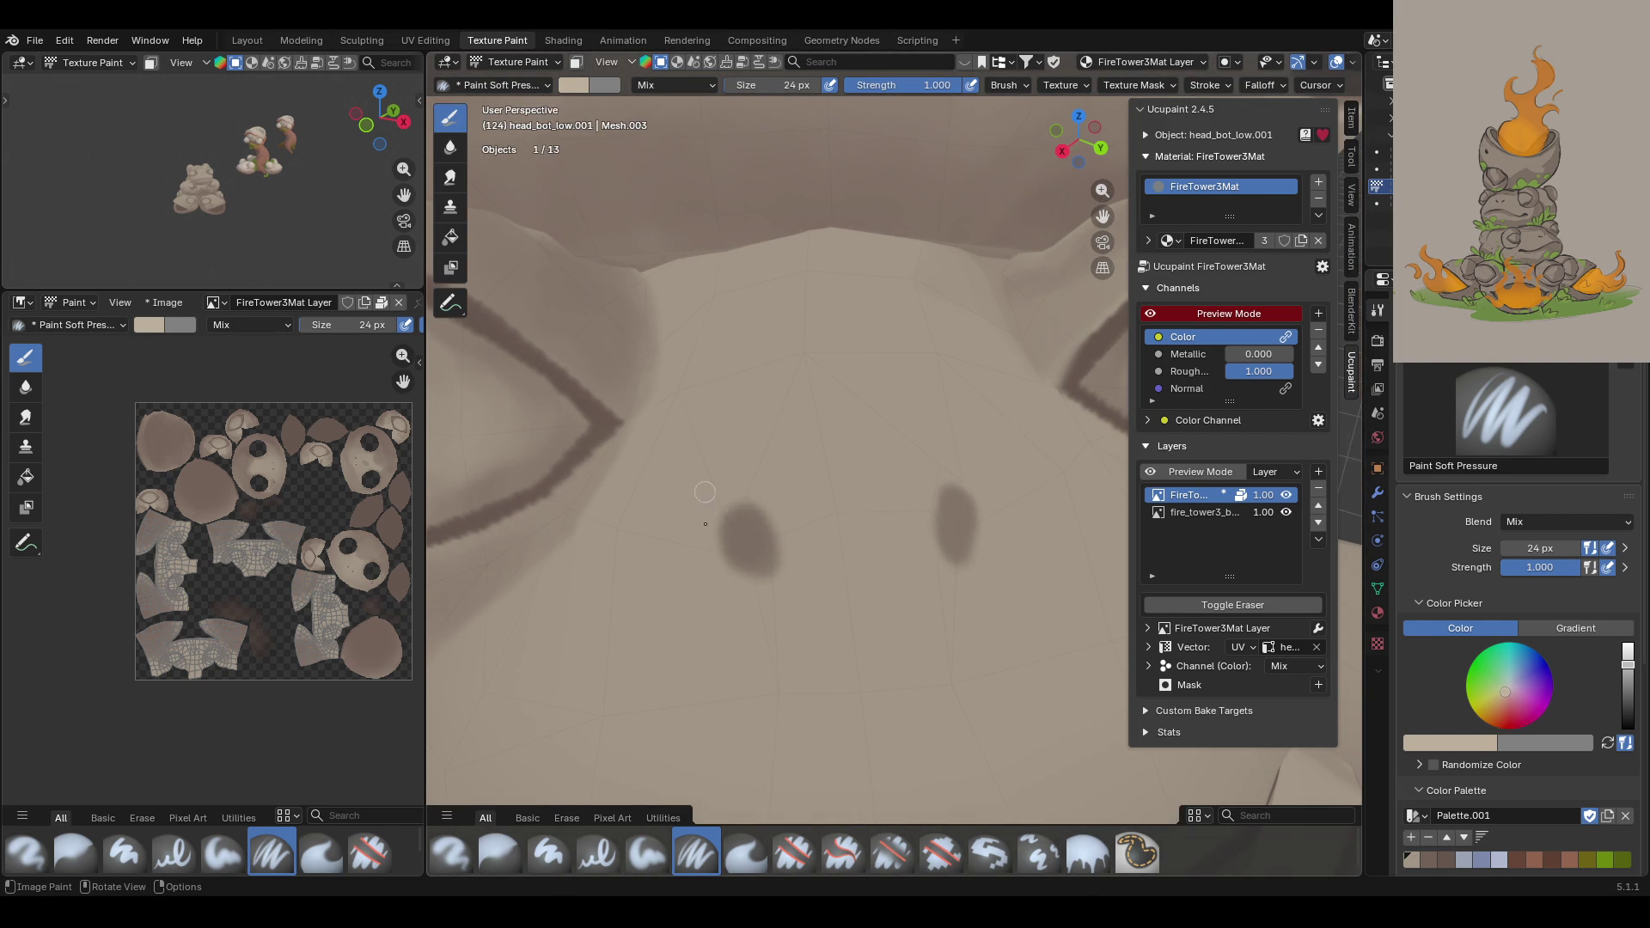
mouse_move(723, 507)
left_mouse_down()
mouse_move(718, 541)
mouse_move(752, 586)
mouse_move(718, 511)
left_mouse_up()
mouse_move(952, 477)
left_mouse_down()
mouse_move(928, 506)
mouse_move(936, 557)
left_mouse_up()
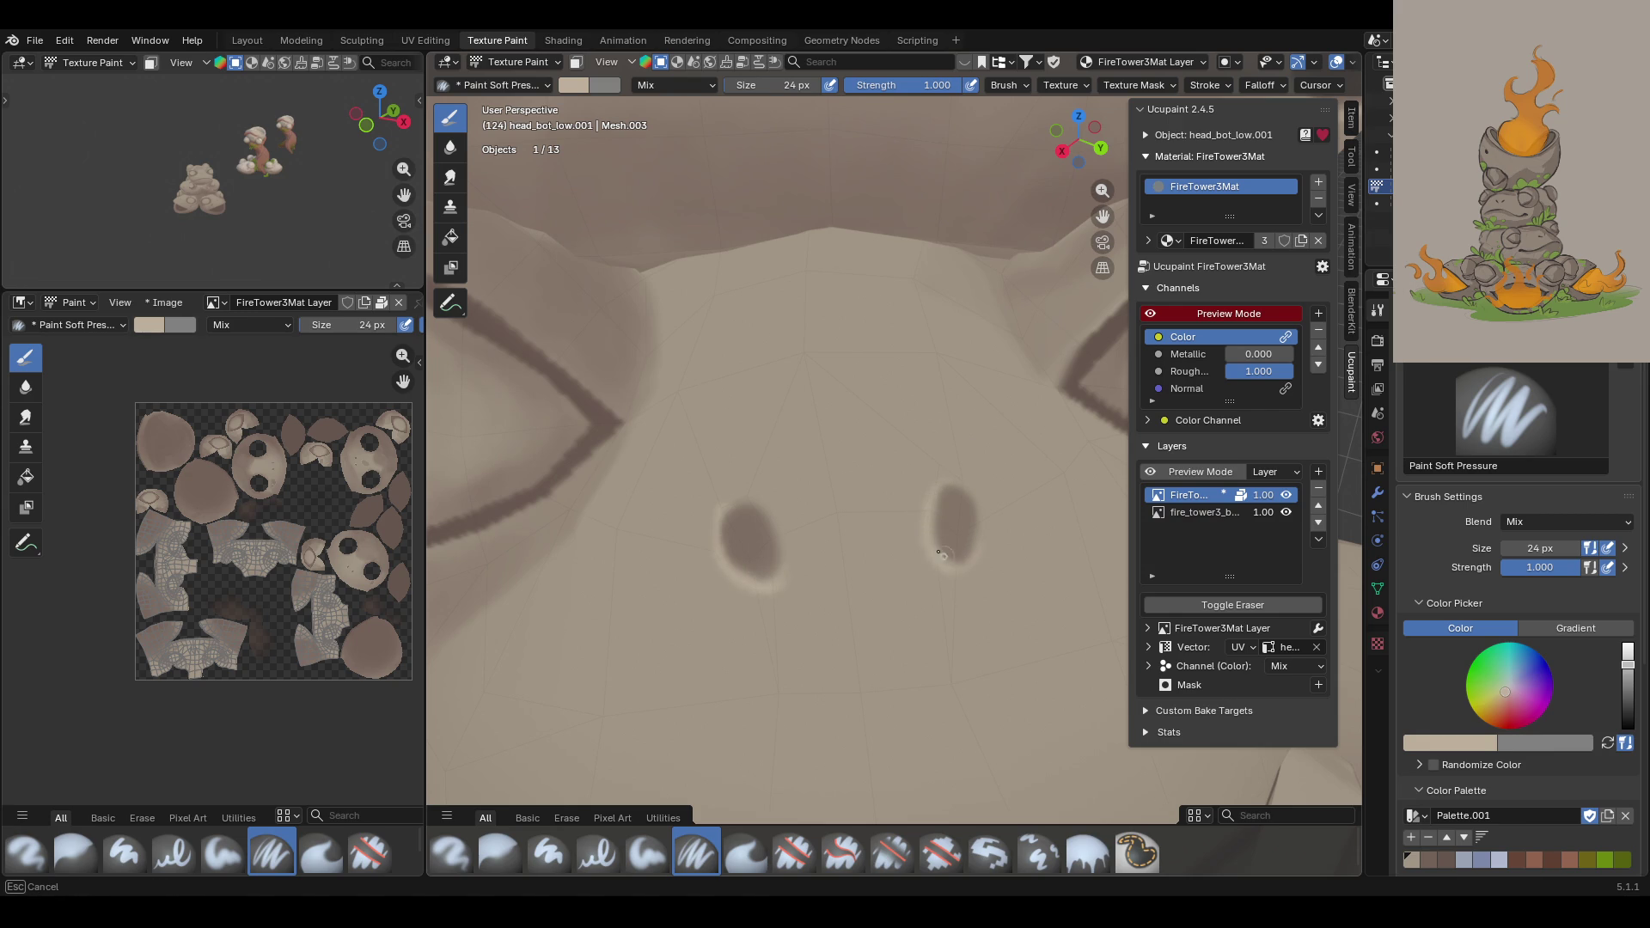
left_click_drag(957, 479, 966, 498)
scroll(923, 311, "down", 8)
scroll(924, 311, "up", 2)
middle_click_drag(924, 310, 885, 499)
scroll(885, 468, "up", 2)
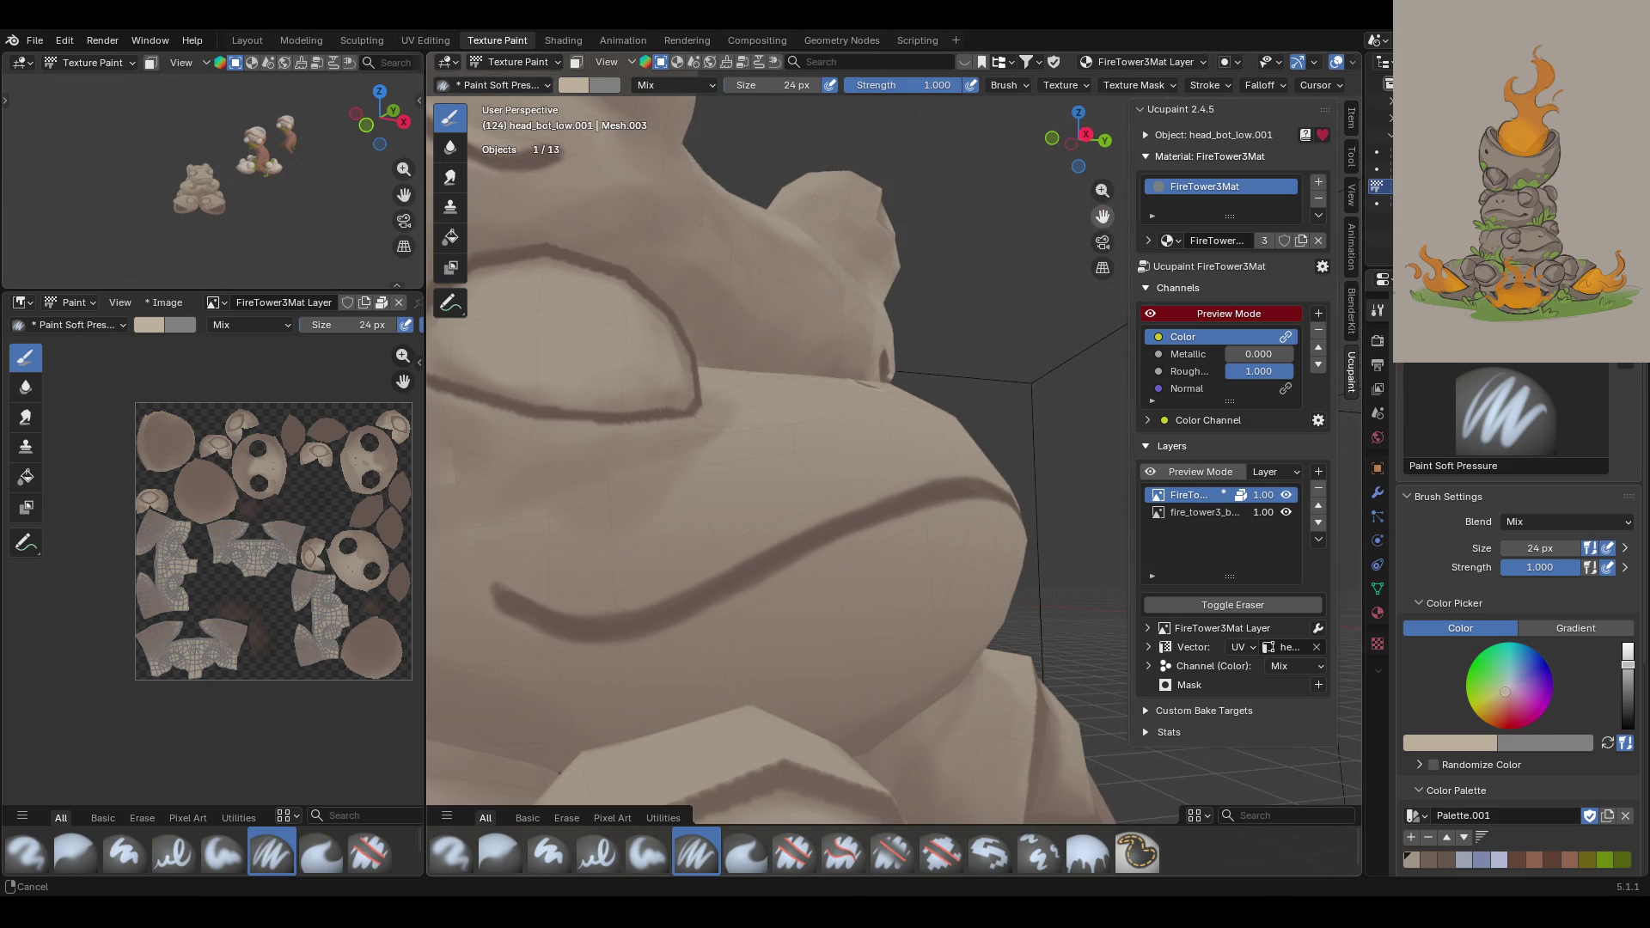
Step: Stroke along the mouth groove, undo the bad stroke, and highlight the groove's underside
left_click_drag(524, 587, 622, 611)
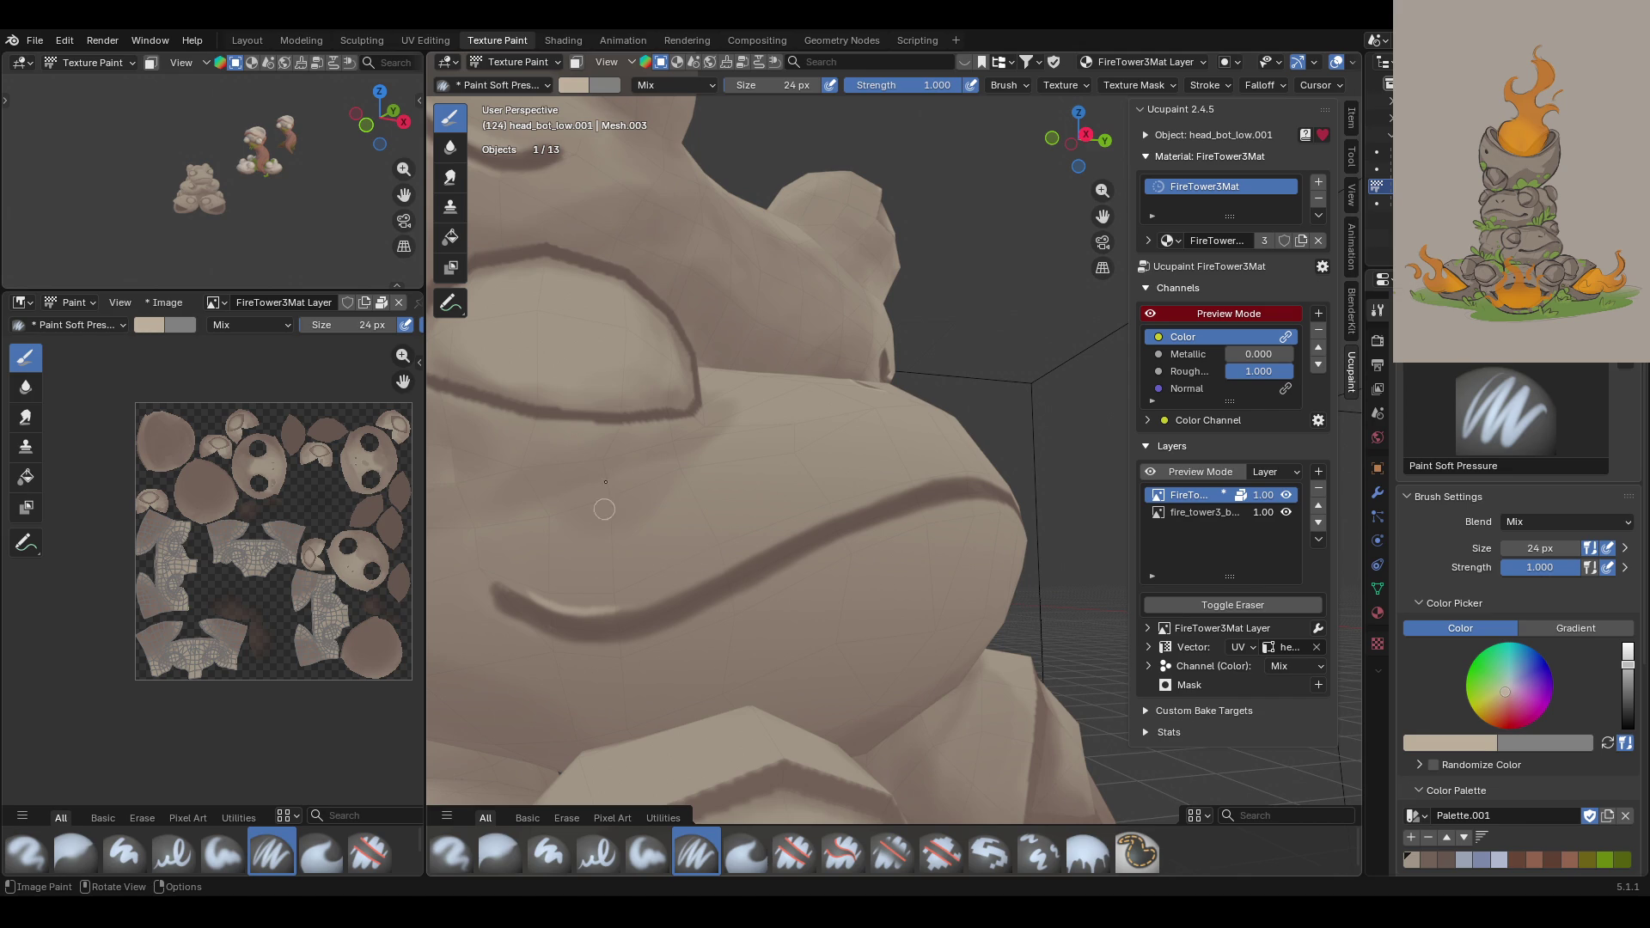
mouse_move(535, 574)
left_mouse_down()
mouse_move(619, 606)
mouse_move(530, 600)
mouse_move(681, 595)
mouse_move(904, 489)
mouse_move(1014, 496)
left_mouse_up()
key("ctrl+z")
mouse_move(516, 593)
left_mouse_down()
mouse_move(625, 609)
mouse_move(830, 516)
mouse_move(985, 480)
left_mouse_up()
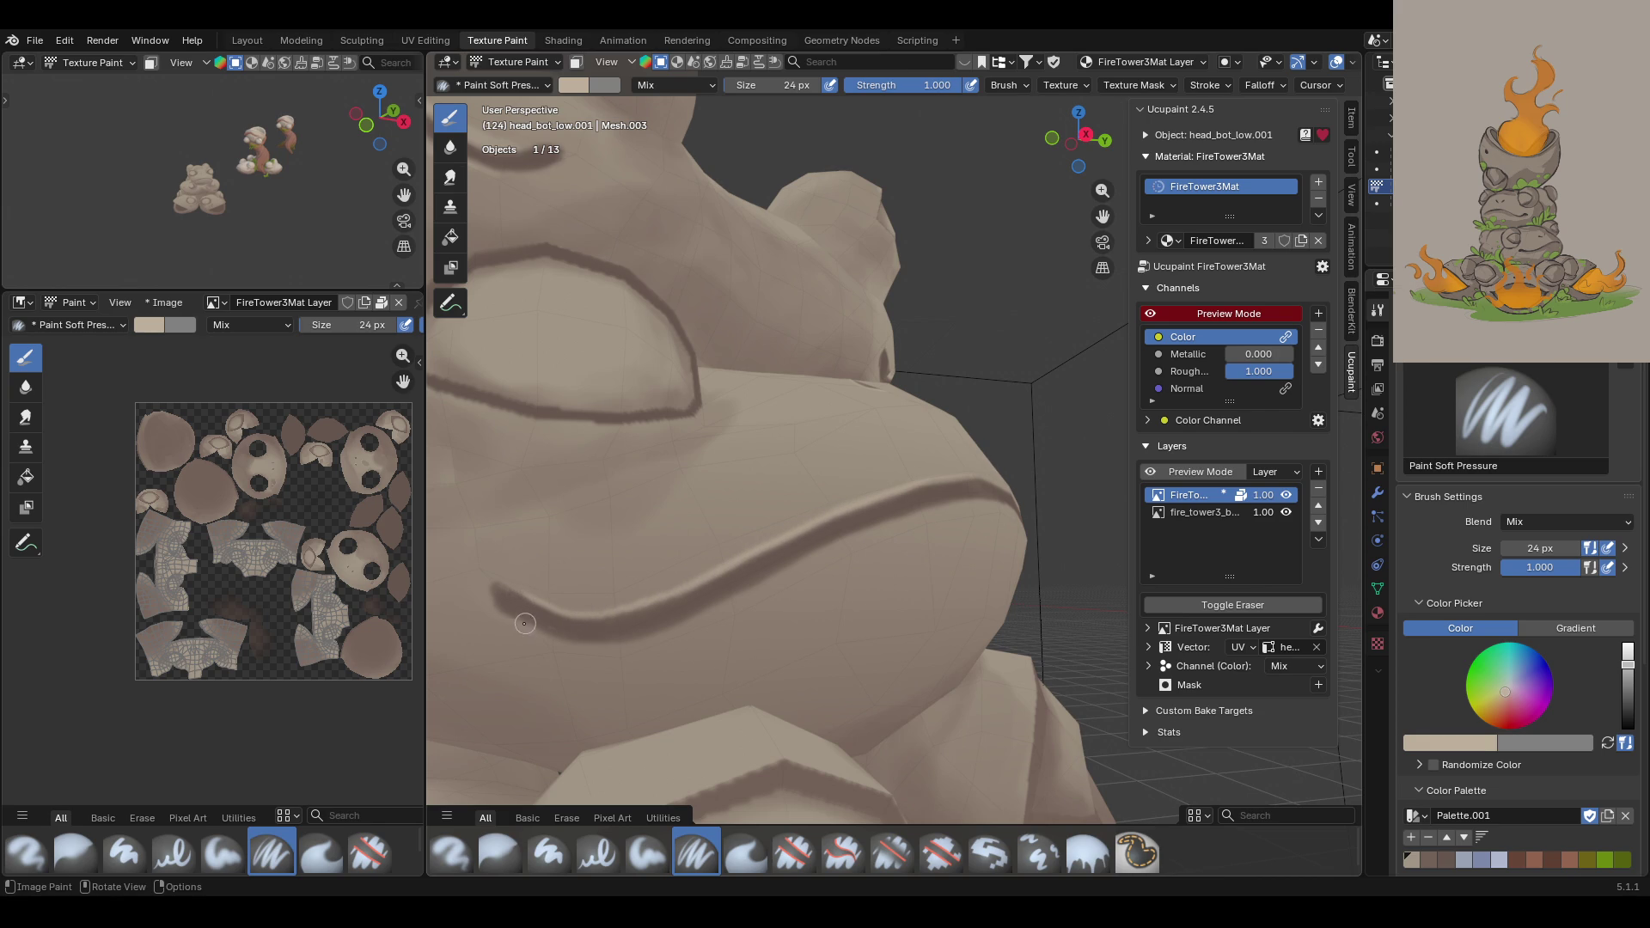
left_click_drag(528, 629, 551, 638)
mouse_move(655, 643)
left_mouse_down()
mouse_move(911, 514)
mouse_move(1014, 505)
left_mouse_up()
Step: From front views, lighten the upper and lower edges of the mouth line
mouse_move(1021, 504)
middle_mouse_down()
mouse_move(1104, 231)
mouse_move(705, 610)
middle_mouse_up()
left_click_drag(507, 557, 498, 567)
left_click_drag(609, 538, 882, 517)
left_click_drag(589, 580, 892, 537)
mouse_move(960, 526)
middle_mouse_down()
mouse_move(1152, 230)
mouse_move(864, 428)
middle_mouse_up()
left_click_drag(478, 469, 491, 478)
mouse_move(603, 530)
left_mouse_down()
mouse_move(749, 577)
mouse_move(867, 568)
left_mouse_up()
left_click_drag(536, 538, 758, 606)
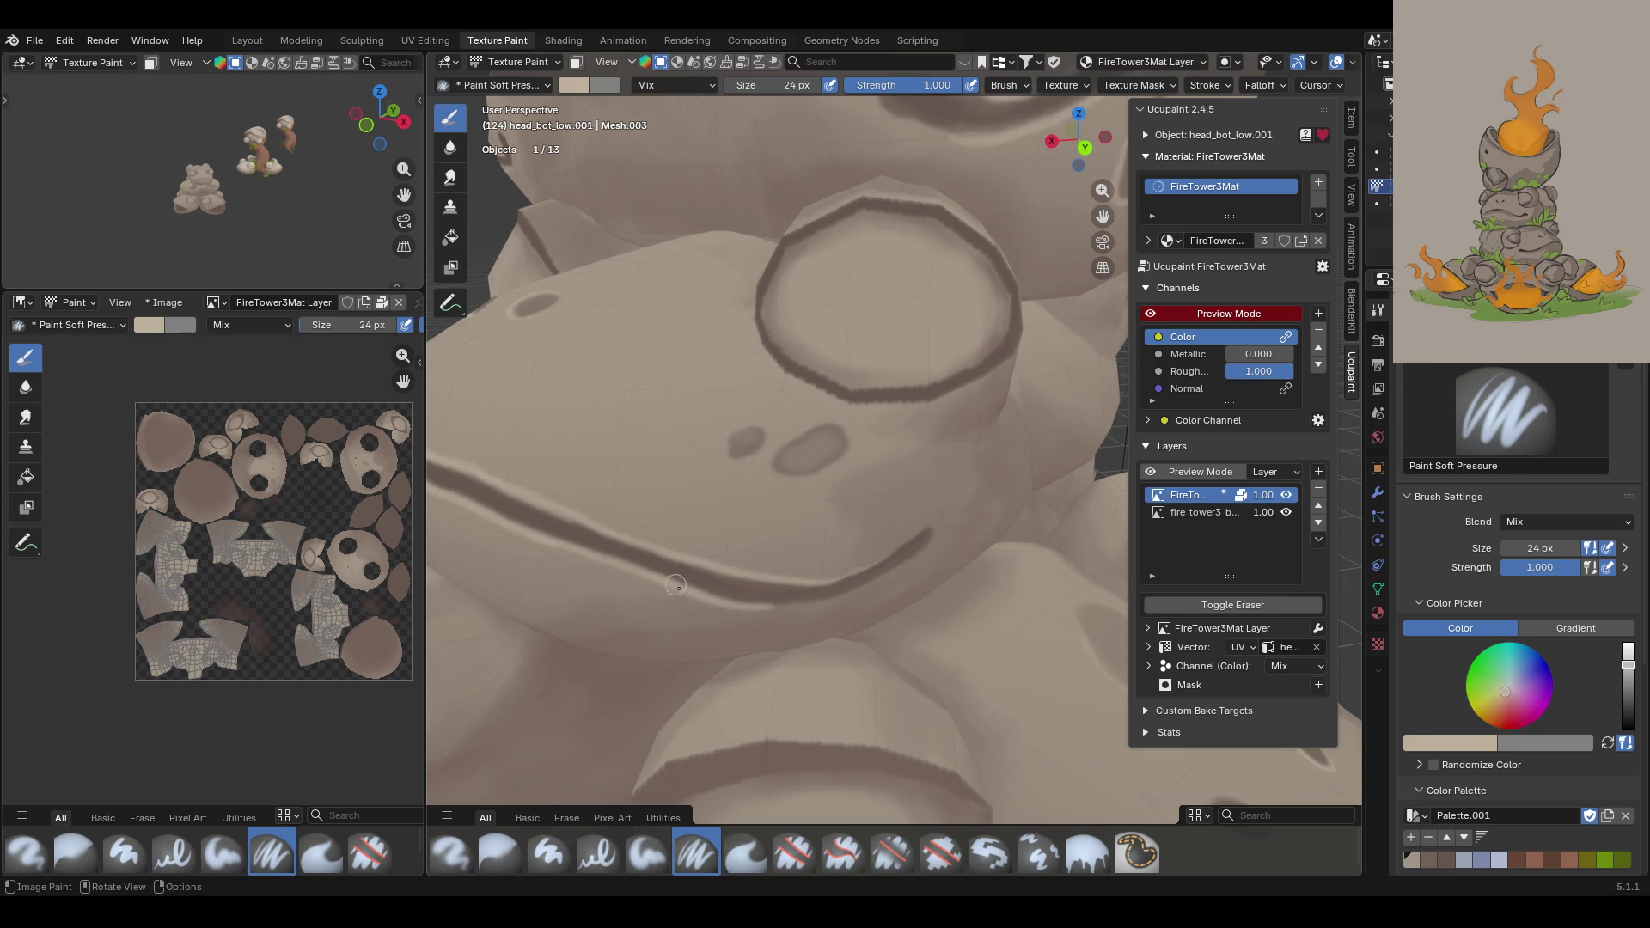
mouse_move(675, 581)
left_mouse_down()
mouse_move(801, 604)
mouse_move(855, 593)
mouse_move(916, 547)
left_mouse_up()
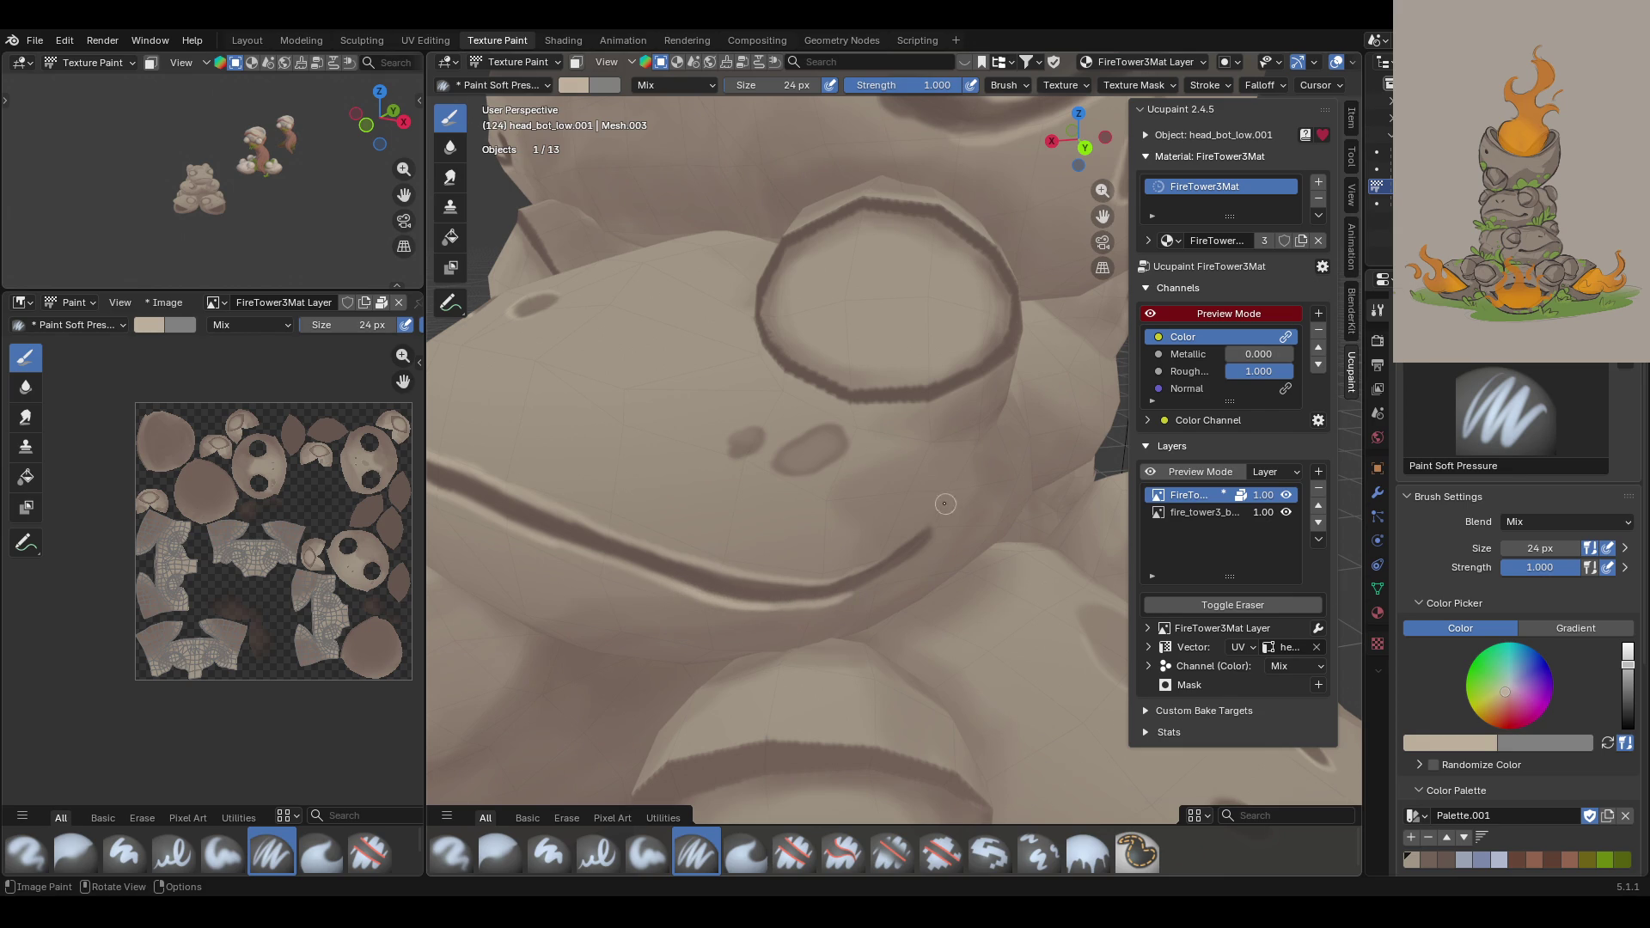
middle_click_drag(944, 503, 886, 475)
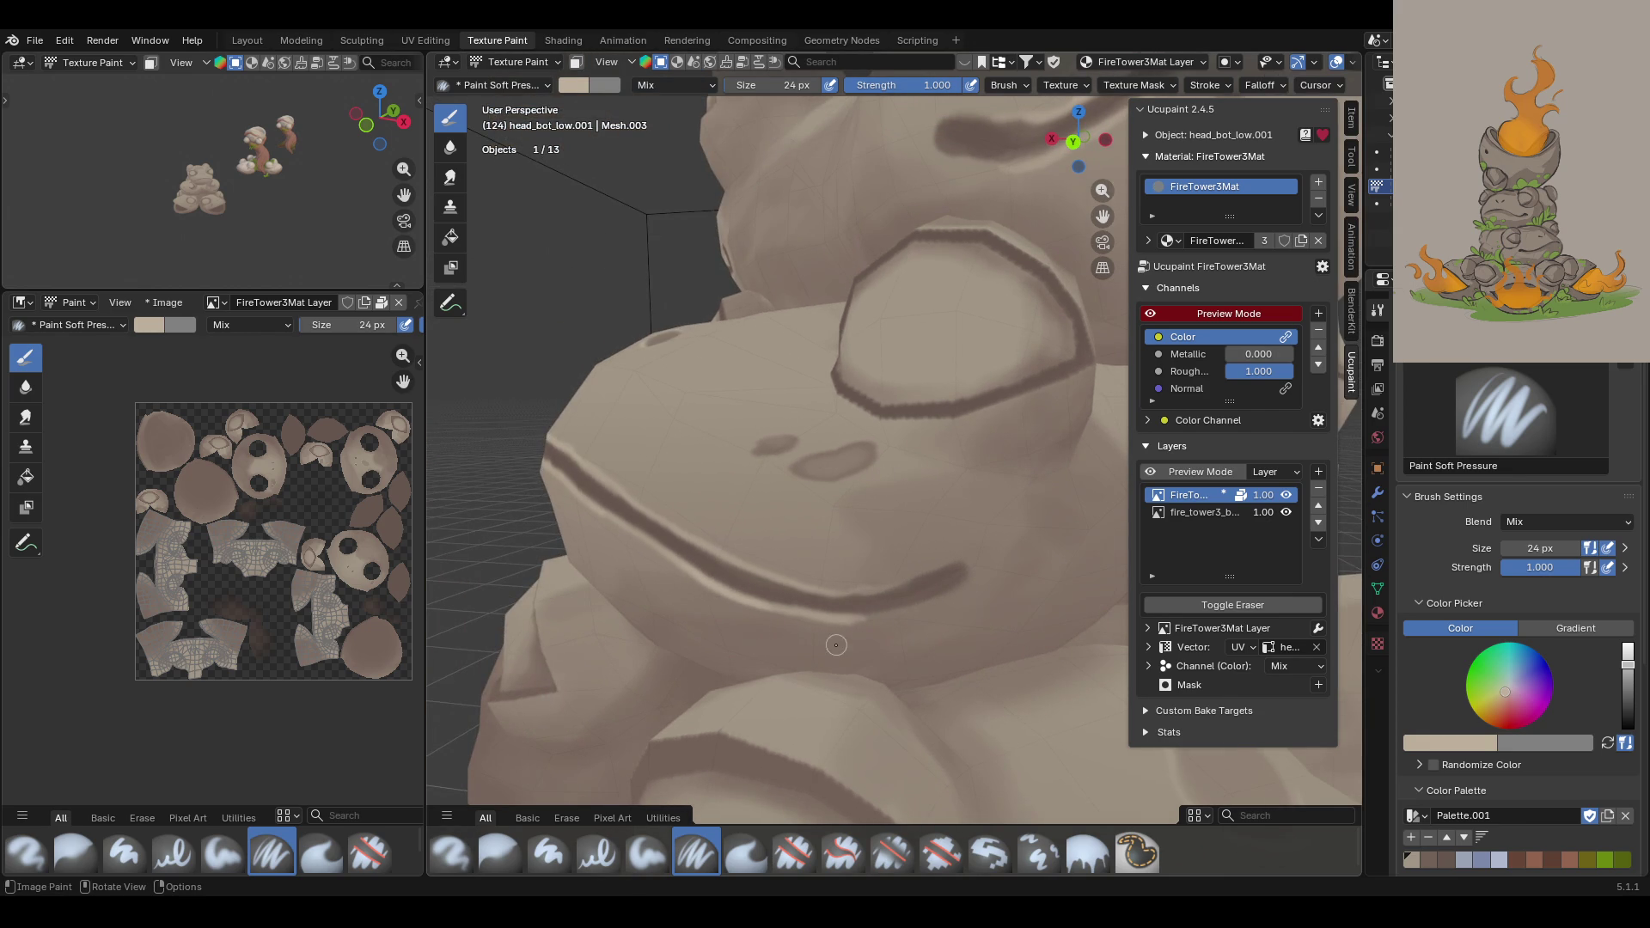
Step: Undo a stray dab under the mouth and repaint along the mouth line
left_click_drag(859, 621, 911, 614)
key("ctrl+z")
mouse_move(820, 589)
left_mouse_down()
mouse_move(920, 587)
mouse_move(876, 612)
mouse_move(908, 607)
left_mouse_up()
scroll(1007, 623, "down", 4)
scroll(903, 516, "up", 6)
middle_click_drag(903, 516, 876, 468)
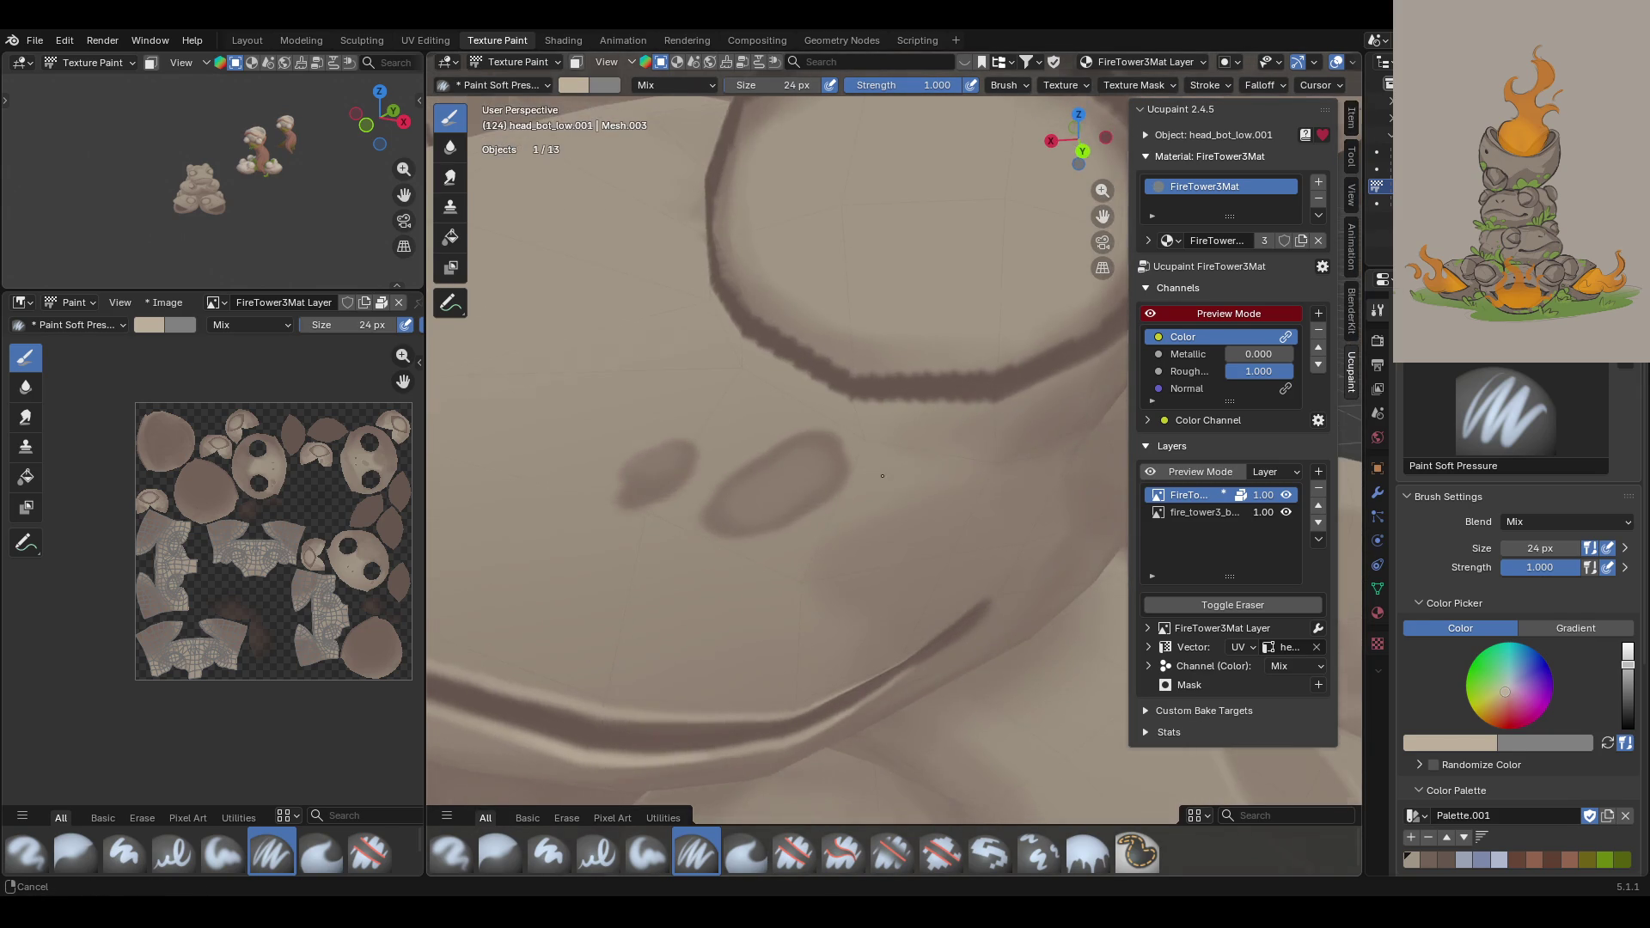
scroll(876, 468, "down", 5)
scroll(881, 473, "up", 5)
scroll(885, 478, "down", 5)
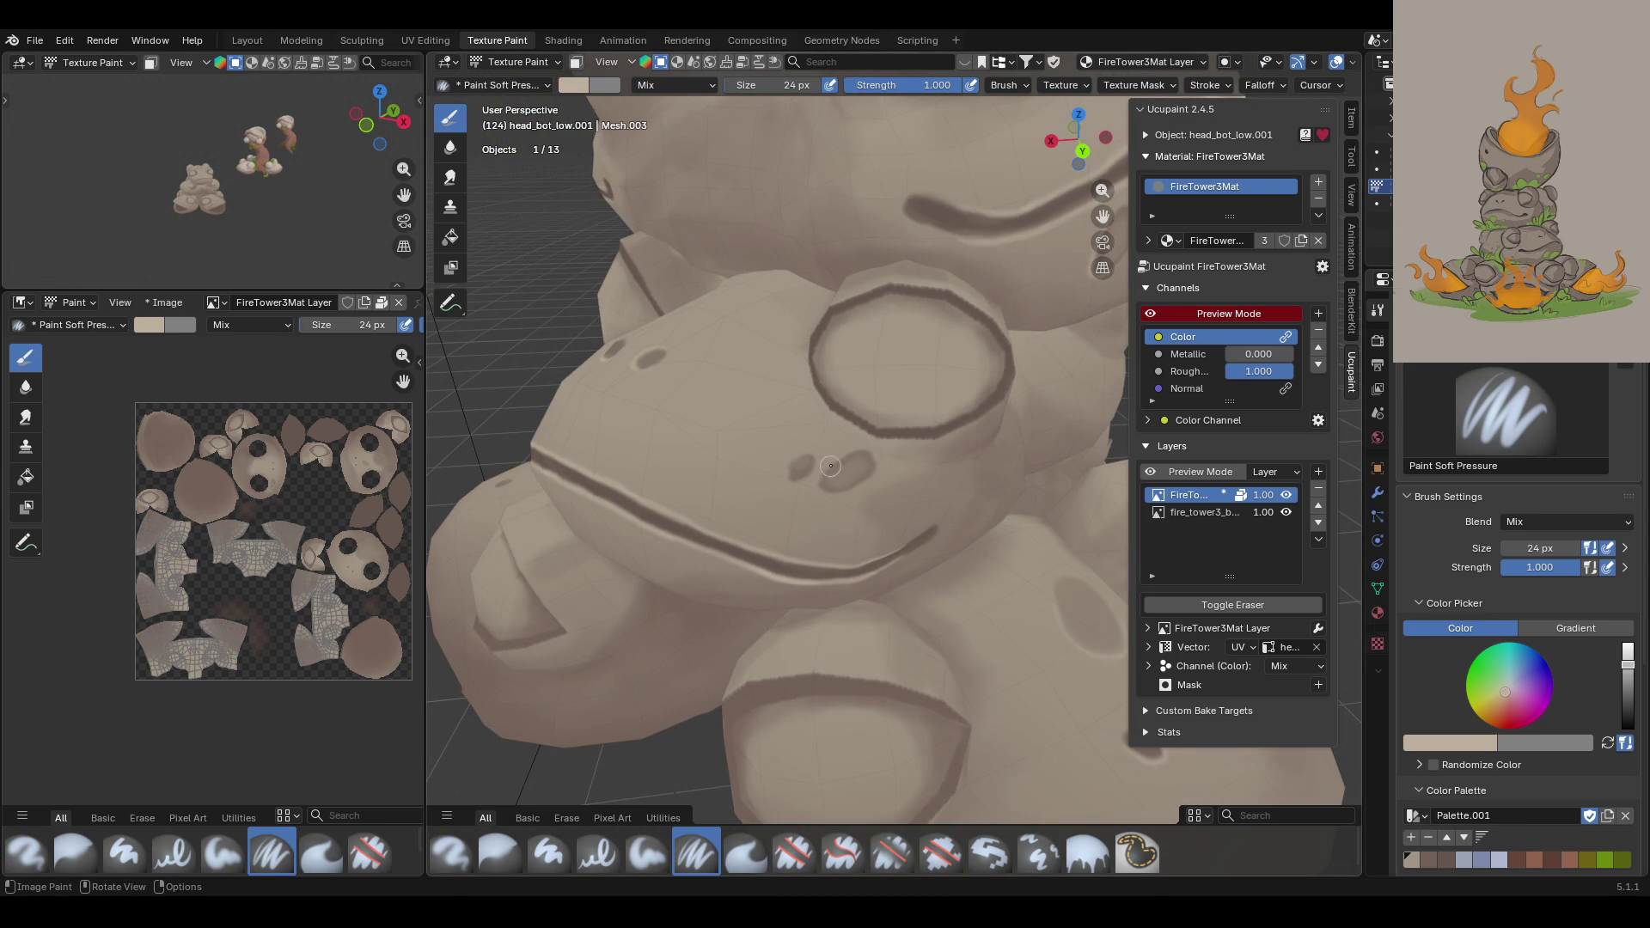
mouse_move(845, 452)
left_mouse_down()
mouse_move(830, 465)
mouse_move(886, 461)
mouse_move(793, 458)
mouse_move(823, 446)
left_mouse_up()
Step: Paint dark outlines along the bottom frog's upper eye rim and lower eye socket
middle_click_drag(839, 425, 826, 525)
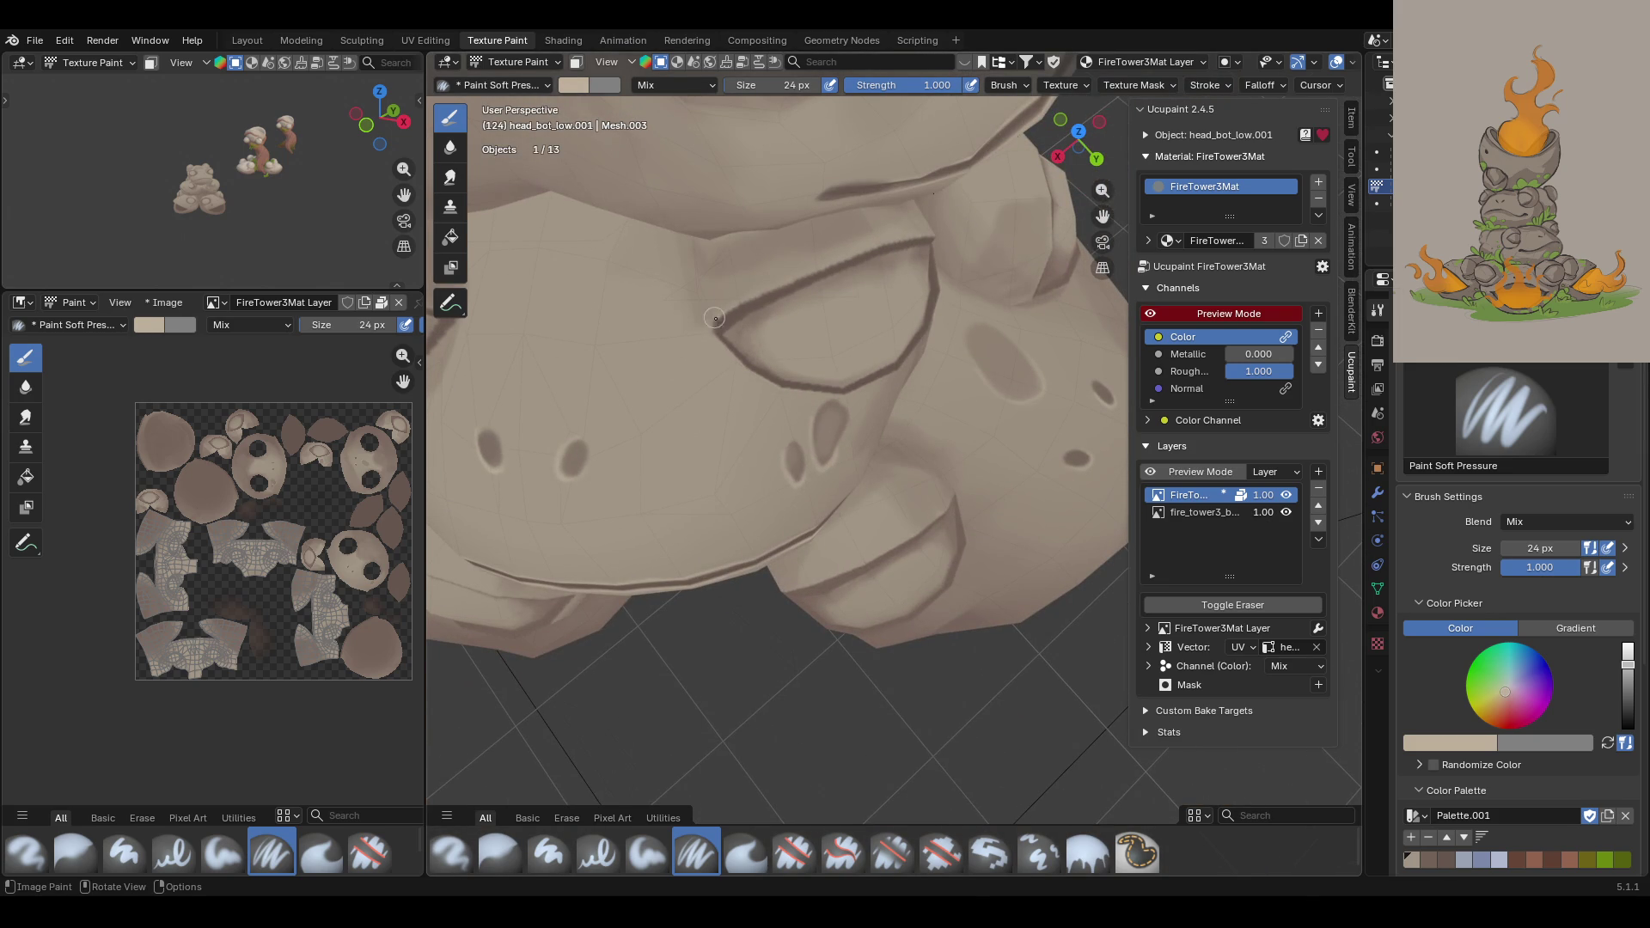
left_click_drag(721, 315, 746, 298)
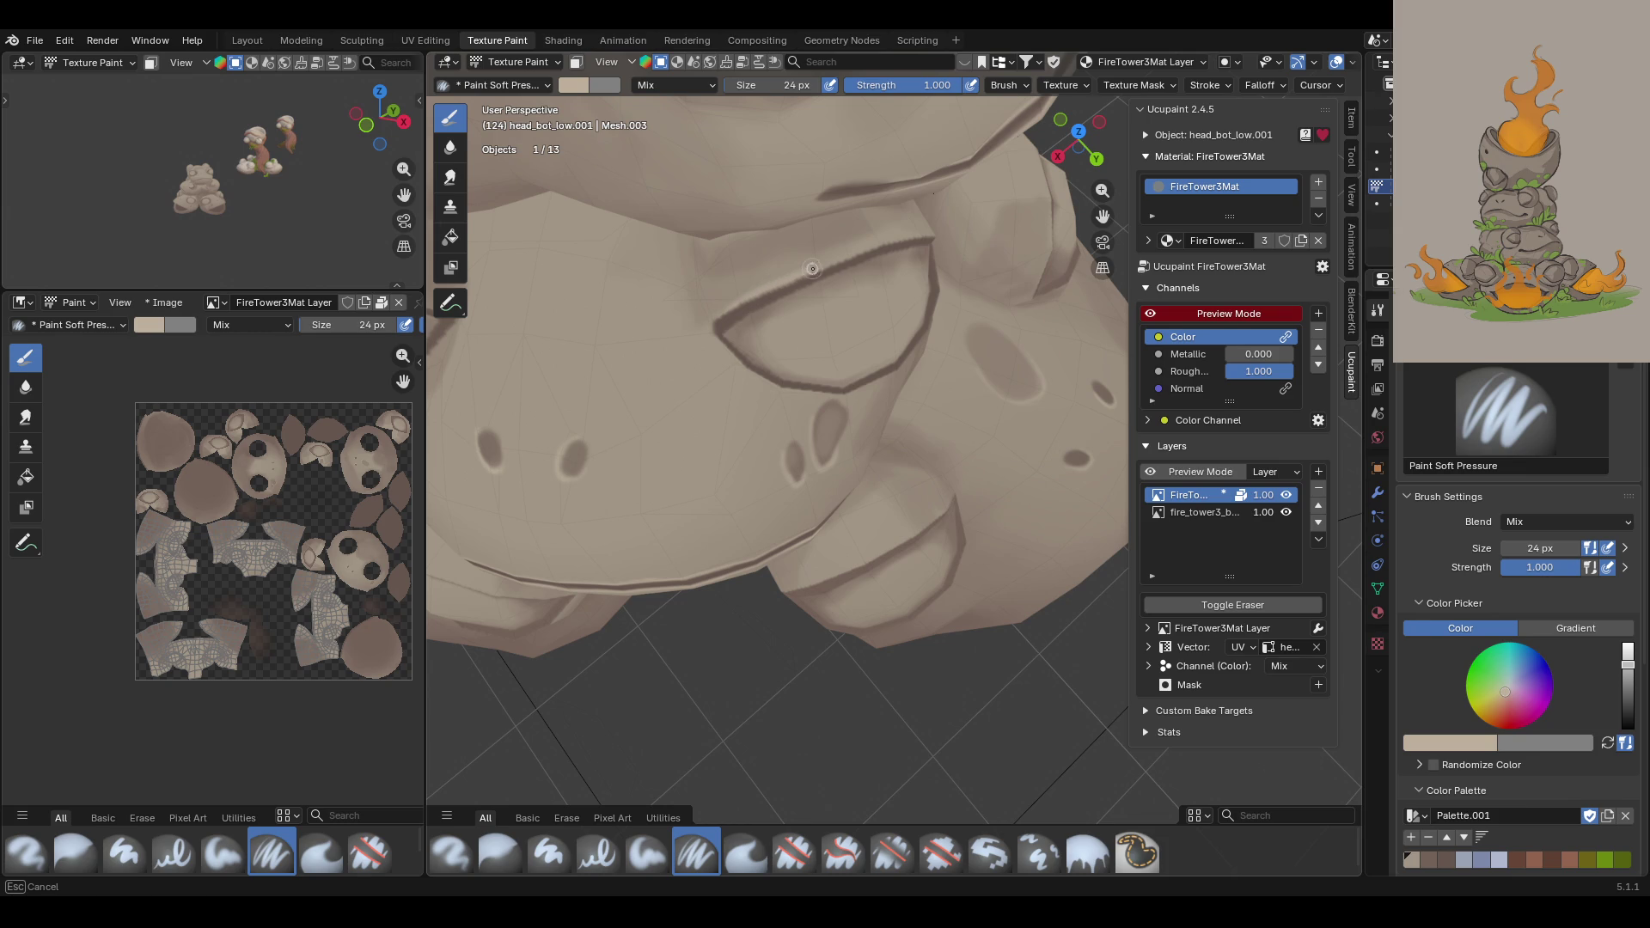
left_click_drag(918, 231, 921, 228)
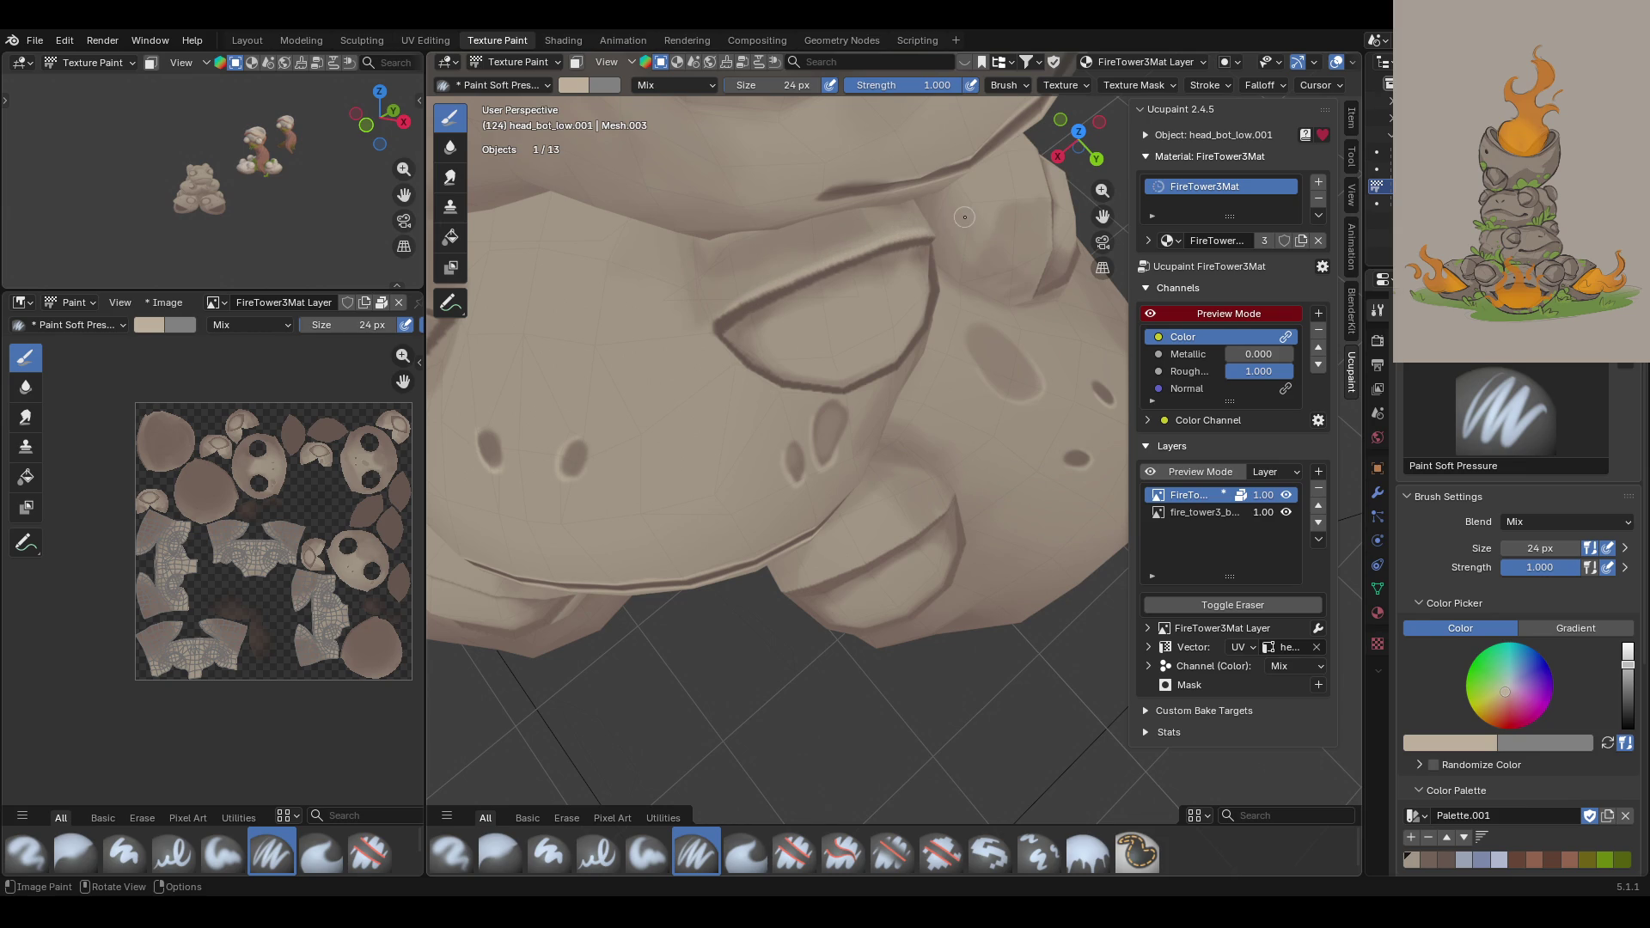
left_click_drag(1103, 190, 1103, 155)
mouse_move(580, 266)
middle_mouse_down()
mouse_move(602, 251)
mouse_move(580, 267)
middle_mouse_up()
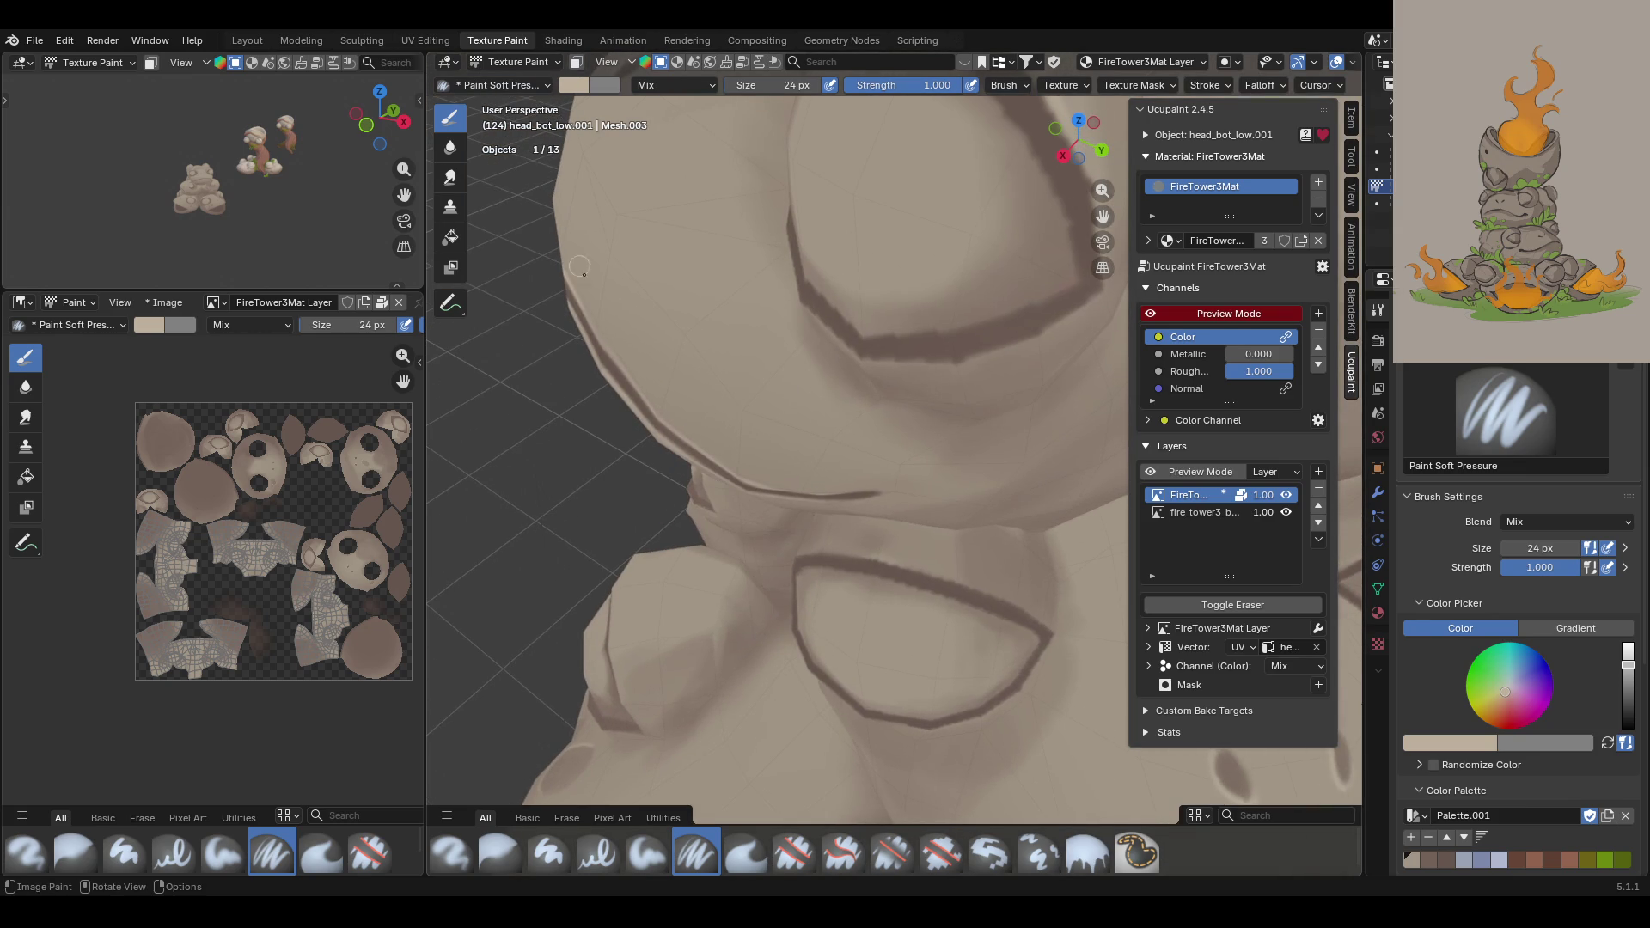
left_click_drag(809, 552, 799, 553)
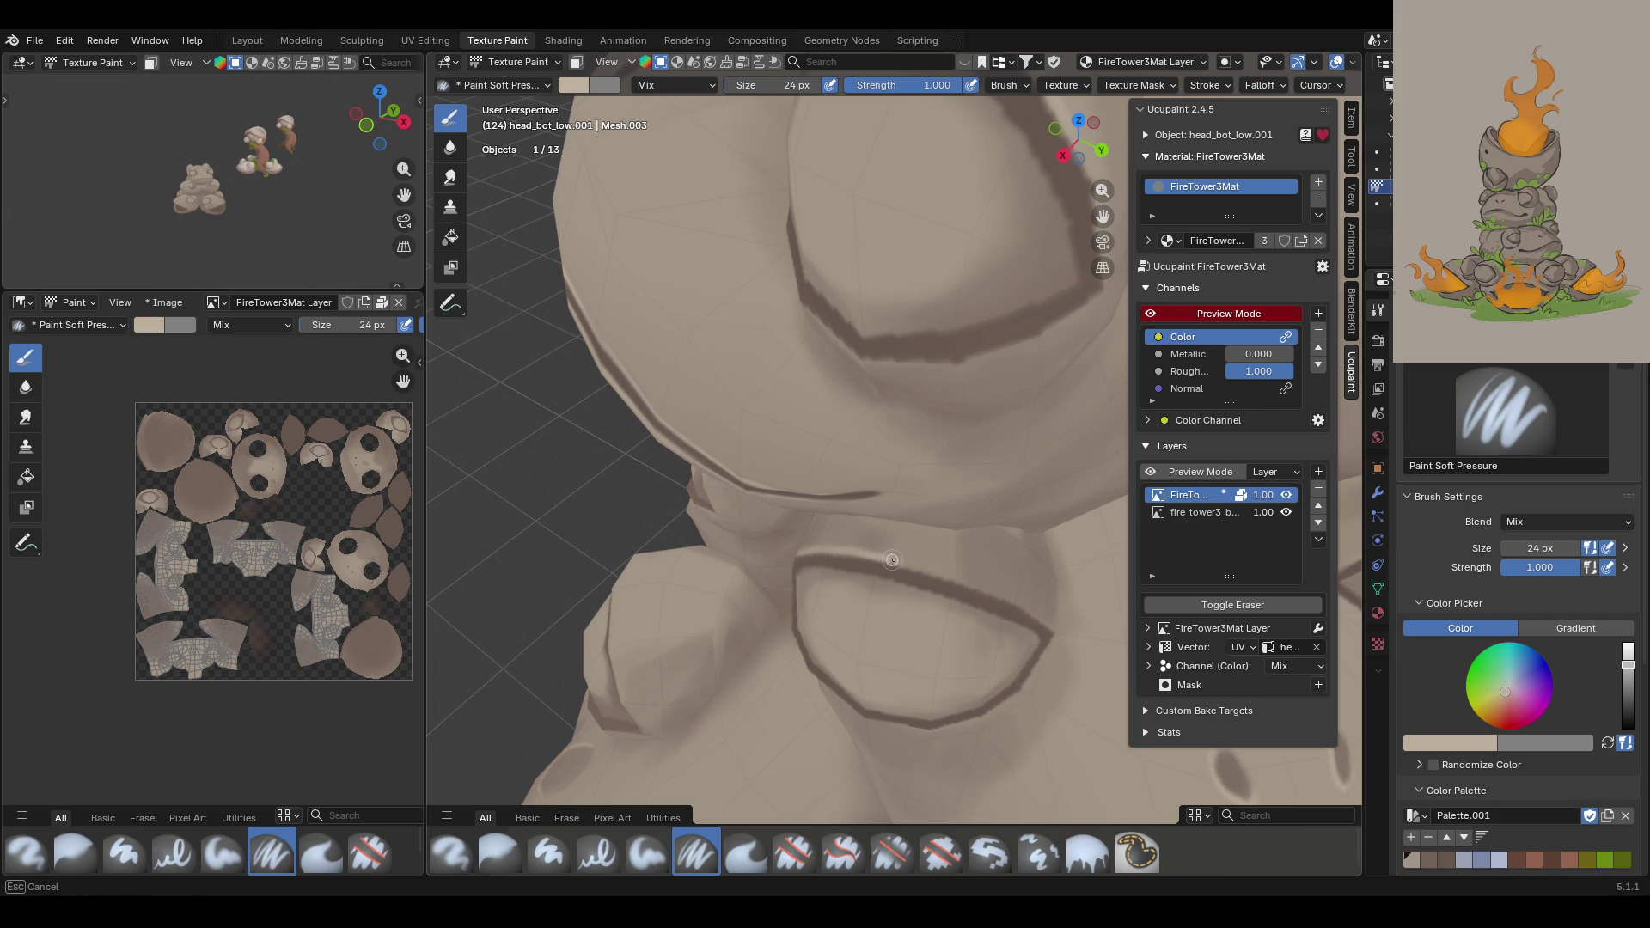
left_click_drag(958, 576, 1042, 621)
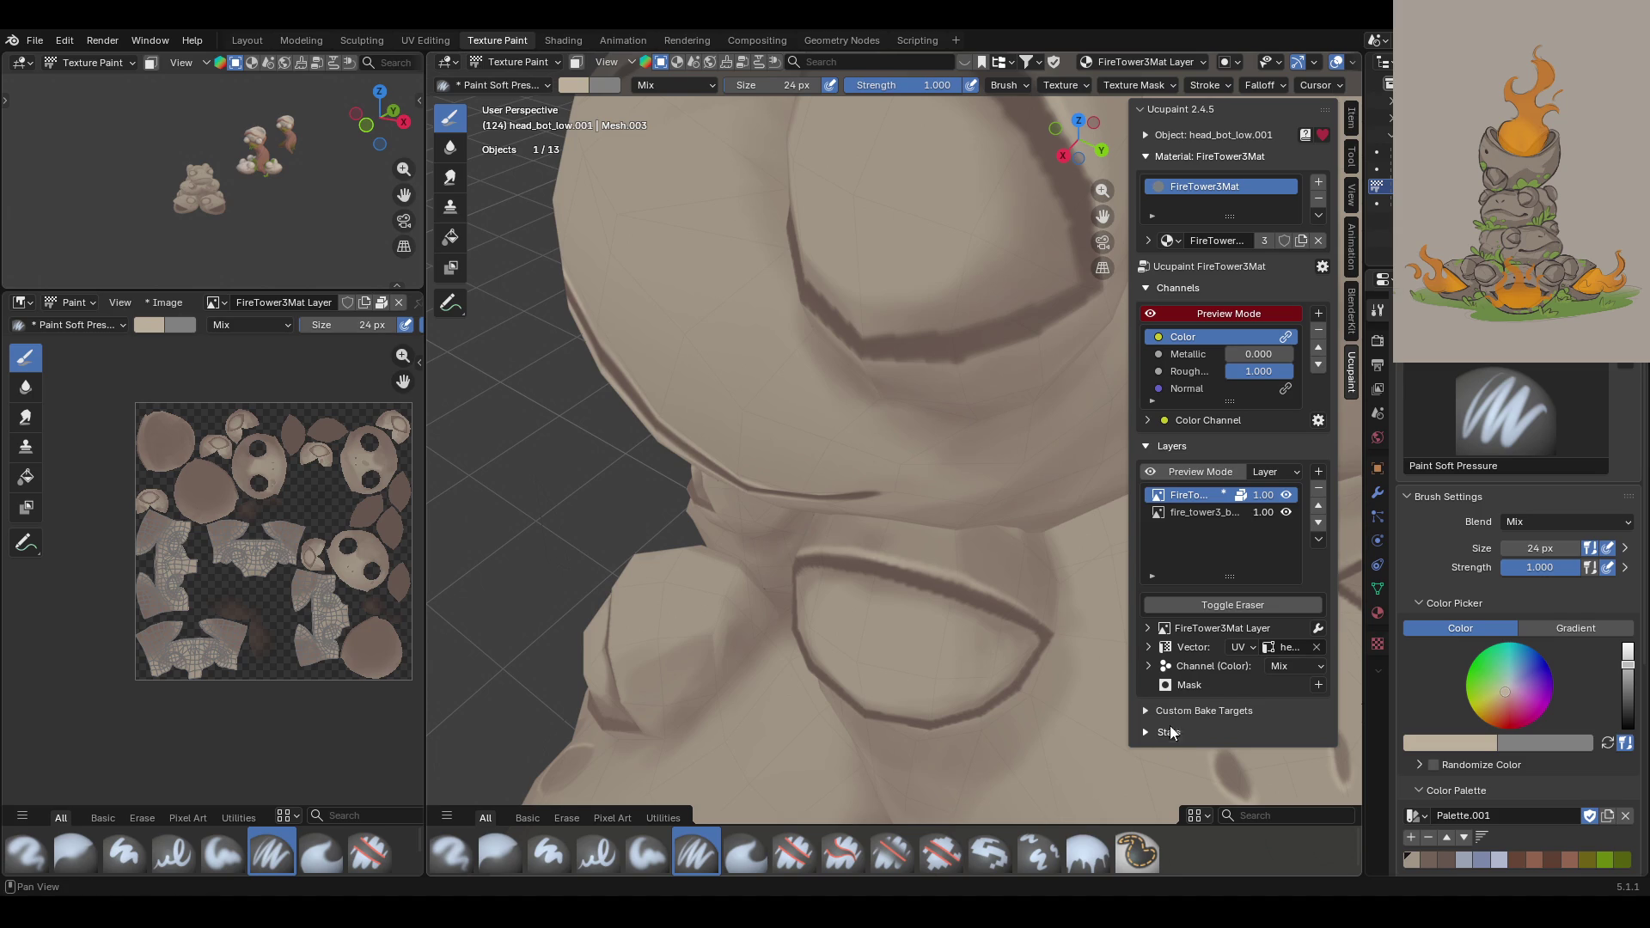
left_click_drag(1103, 242, 1053, 225)
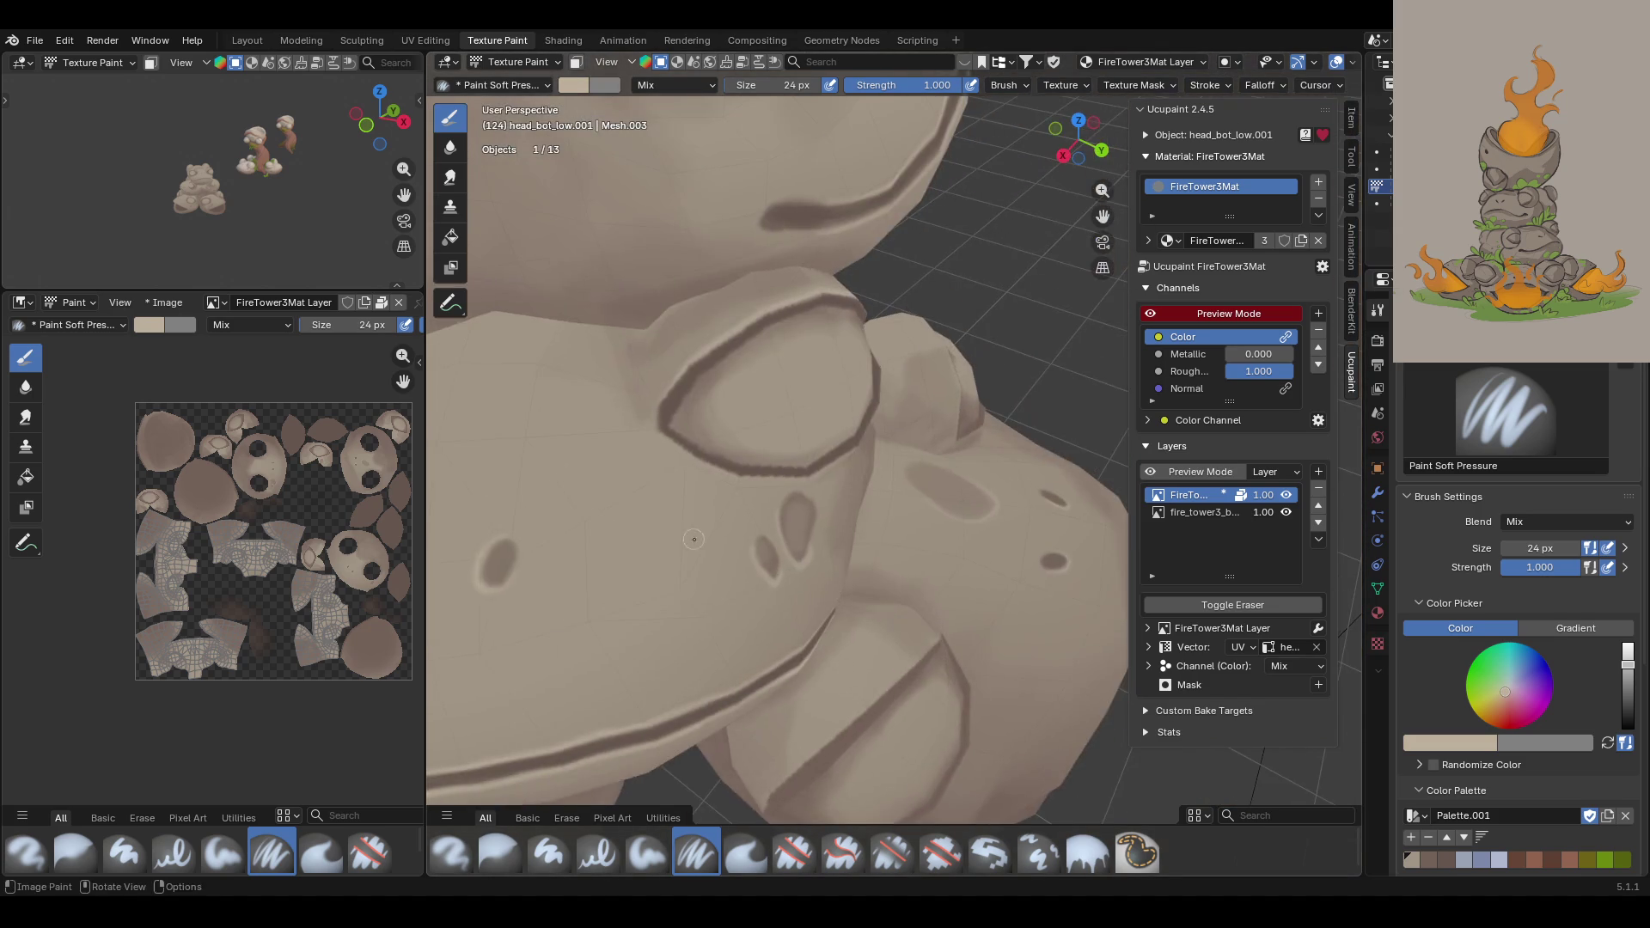
scroll(740, 650, "down", 6)
scroll(740, 650, "up", 6)
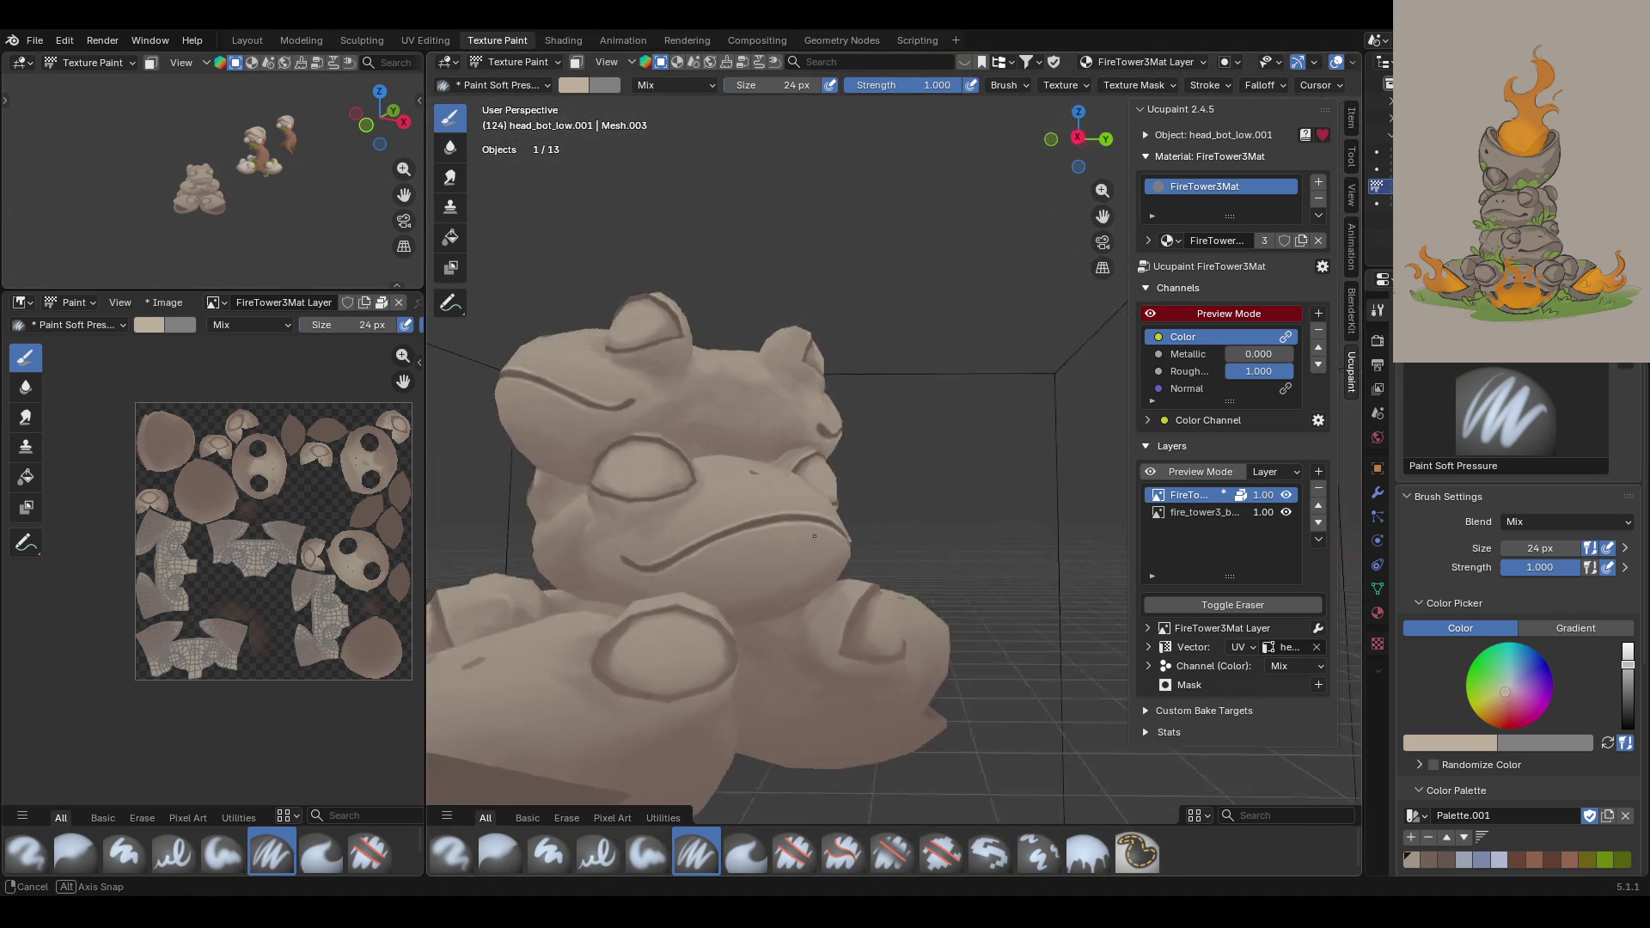
mouse_move(740, 650)
middle_mouse_down()
mouse_move(585, 577)
mouse_move(574, 533)
mouse_move(435, 591)
mouse_move(885, 587)
middle_mouse_up()
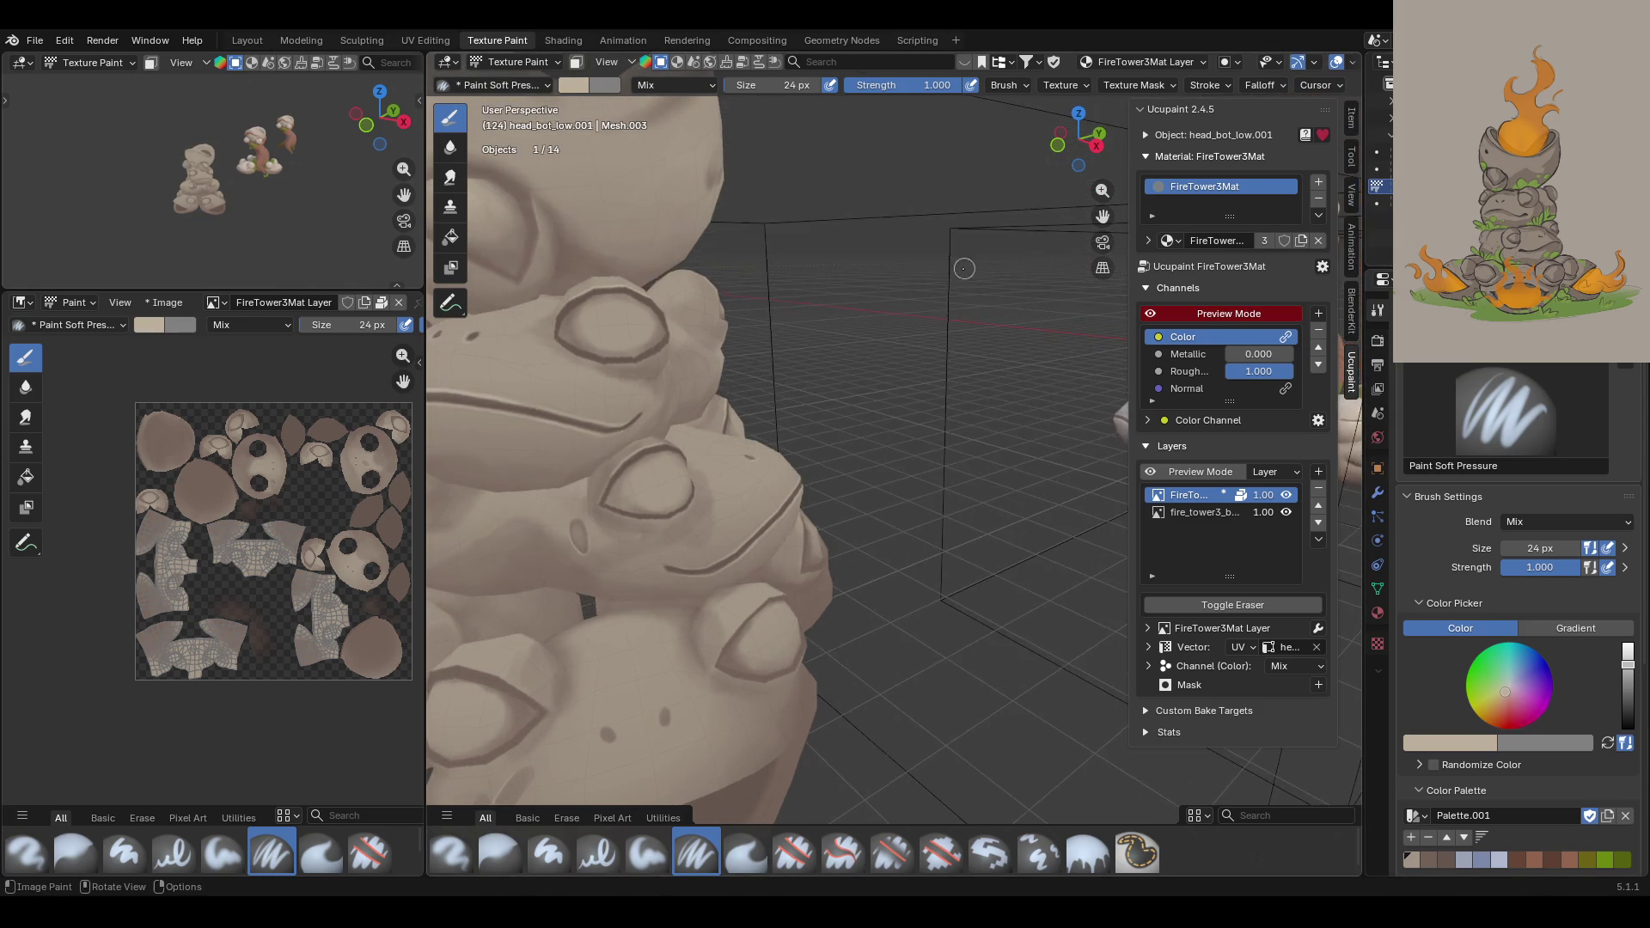
scroll(964, 268, "down", 5)
mouse_move(964, 268)
middle_mouse_down()
mouse_move(791, 268)
mouse_move(998, 325)
mouse_move(843, 361)
mouse_move(894, 374)
mouse_move(815, 390)
mouse_move(1014, 310)
mouse_move(1083, 258)
middle_mouse_up()
scroll(815, 390, "up", 5)
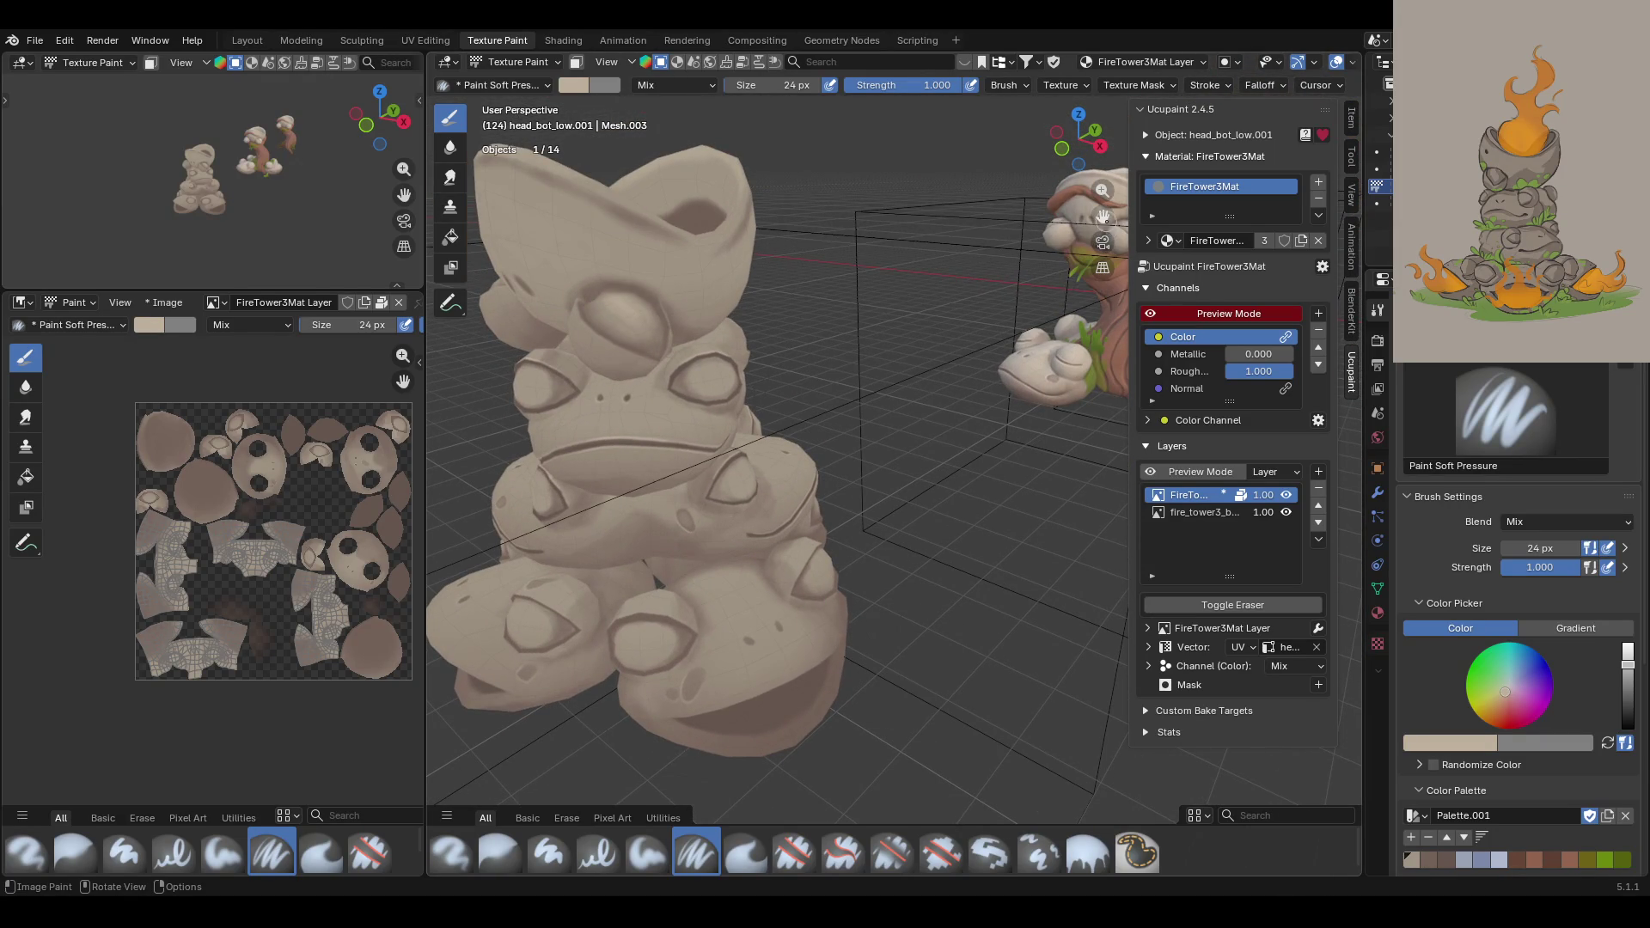
scroll(774, 473, "up", 2)
Step: Switch to Object Mode, select the top bowl piece, and return to Texture Paint
left_click(512, 62)
left_click(508, 80)
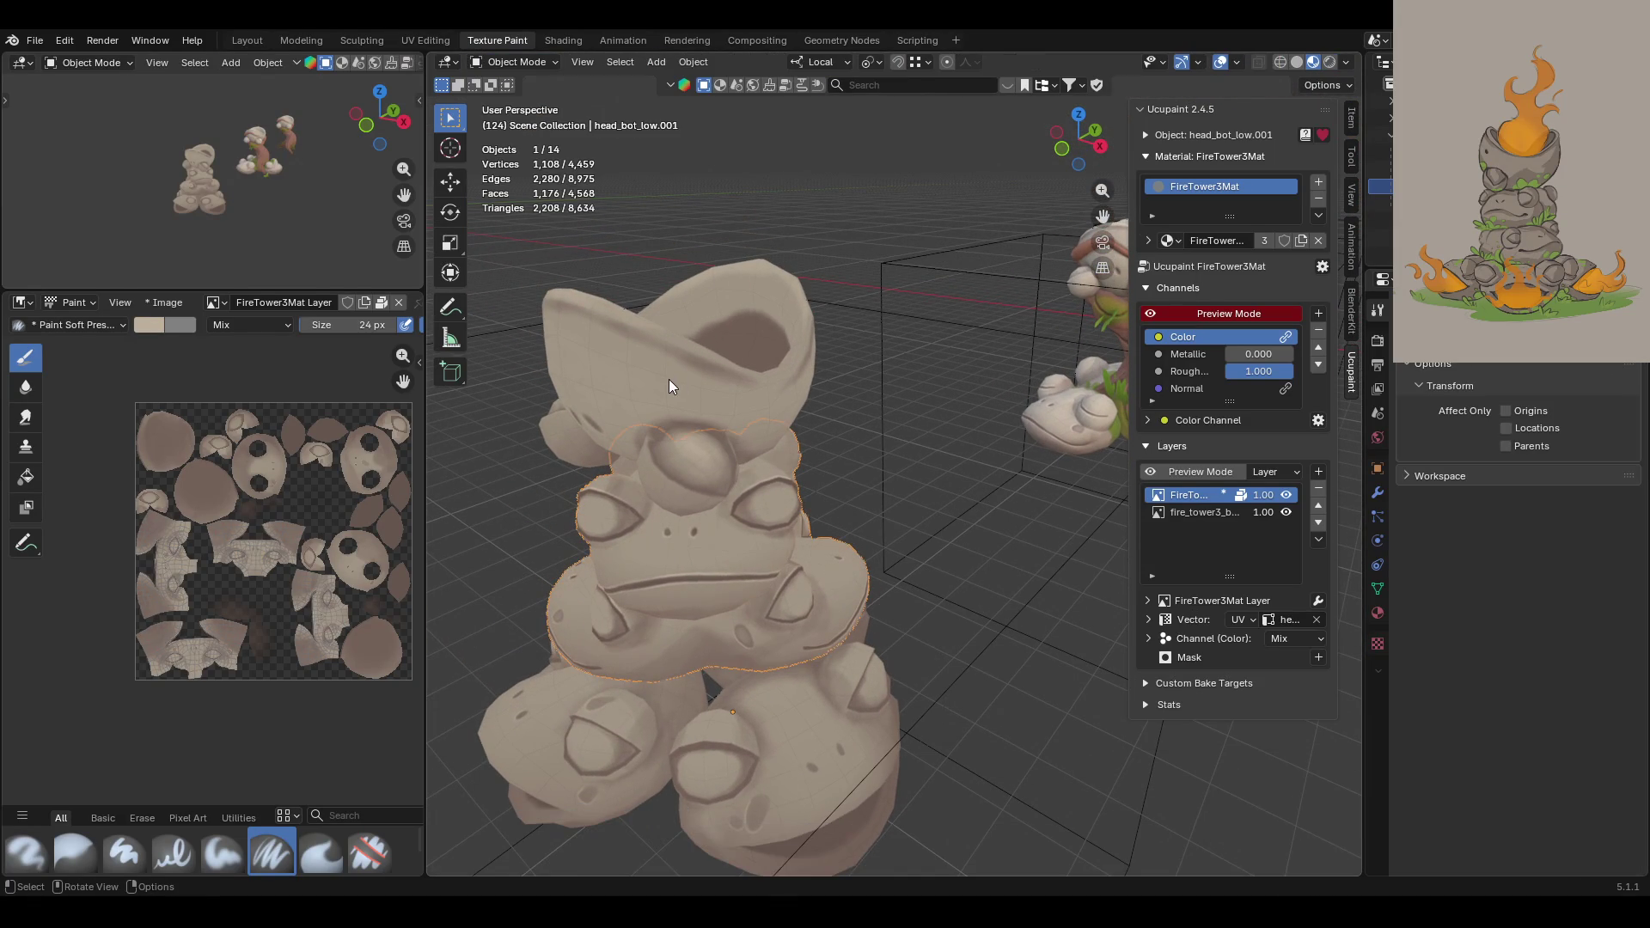
left_click(669, 379)
left_click(514, 62)
left_click(519, 179)
Step: Enable Face Selection Masking, choose Box Select, and switch to the Paint Soft brush
mouse_move(773, 361)
middle_mouse_down()
mouse_move(841, 302)
mouse_move(649, 486)
middle_mouse_up()
scroll(649, 486, "up", 3)
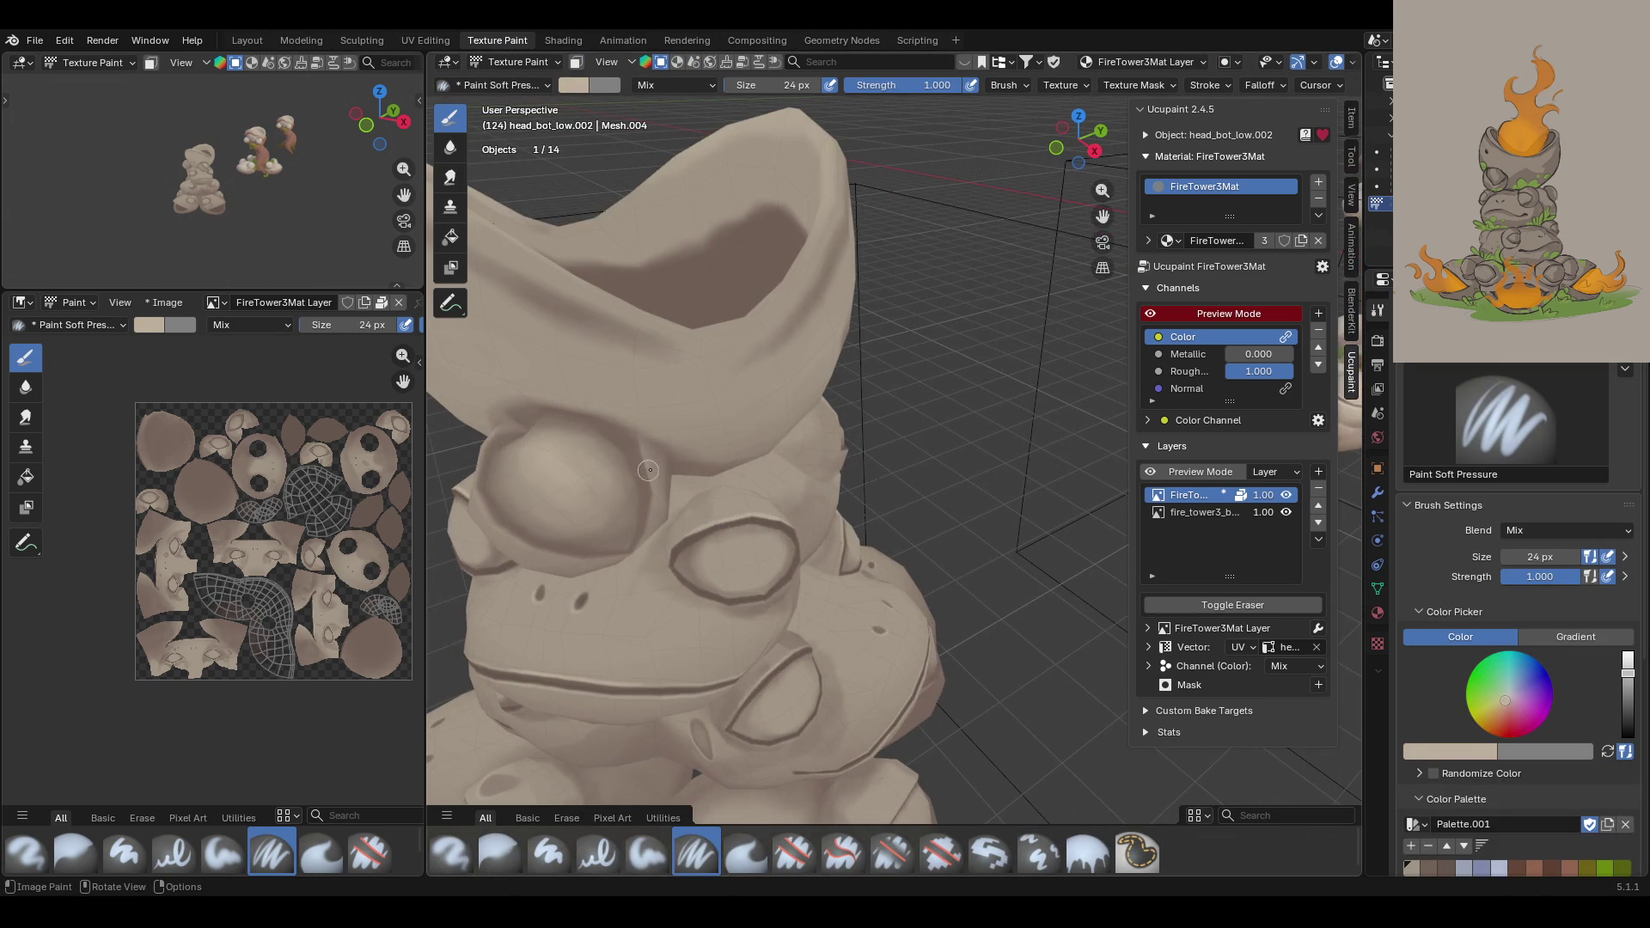
scroll(847, 391, "up", 2)
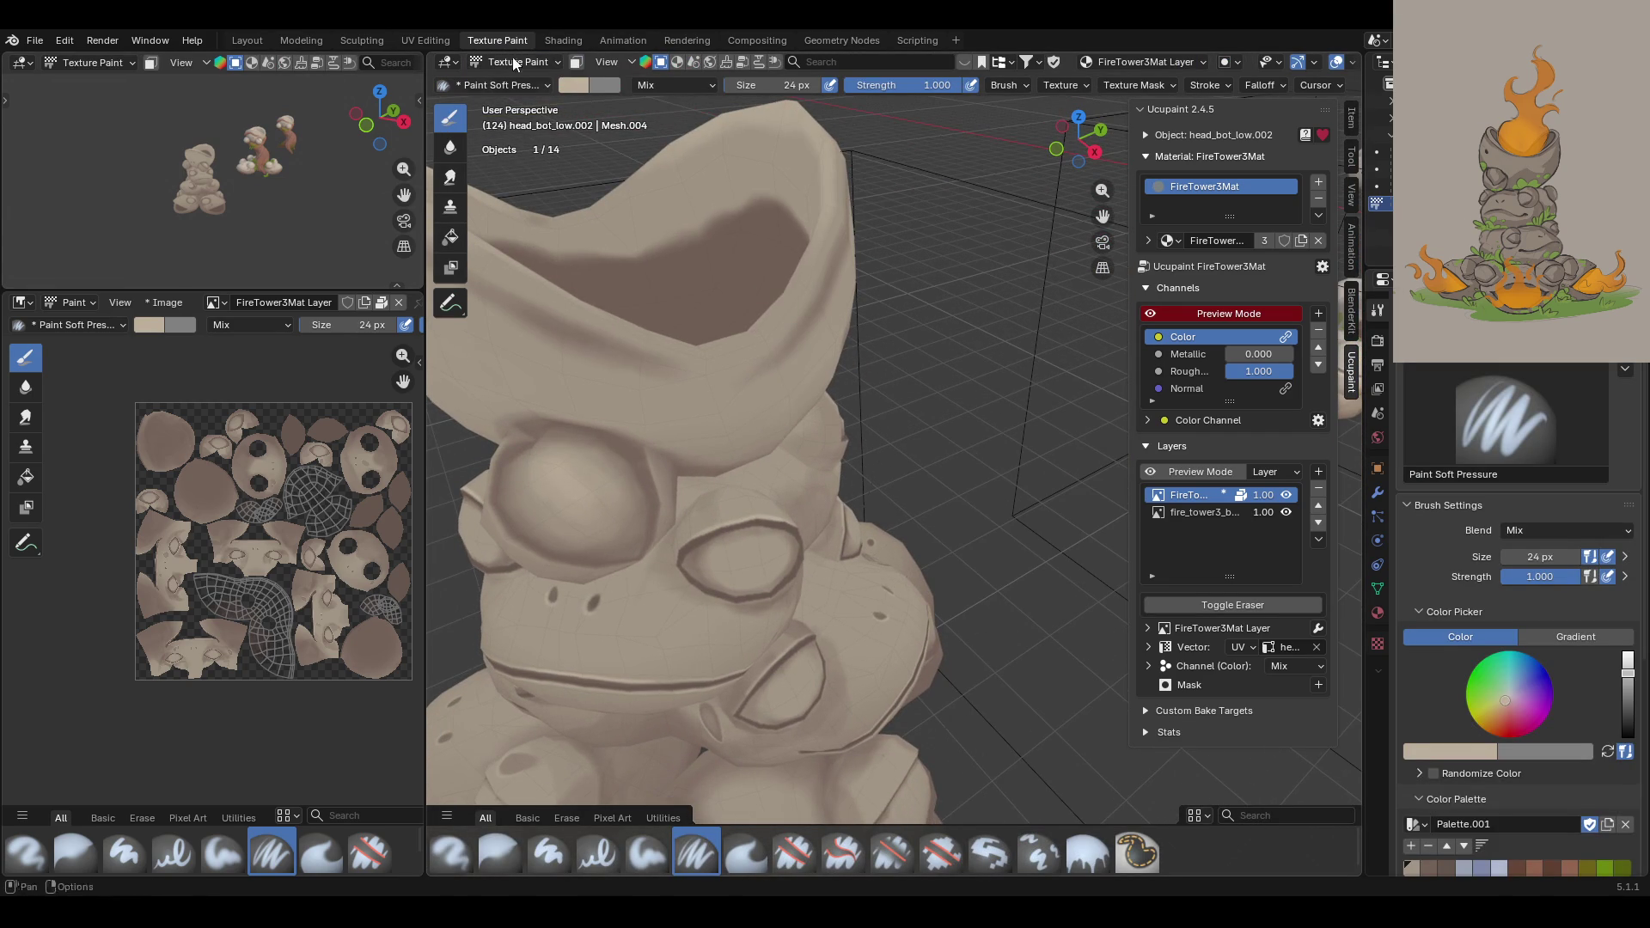
left_click(576, 61)
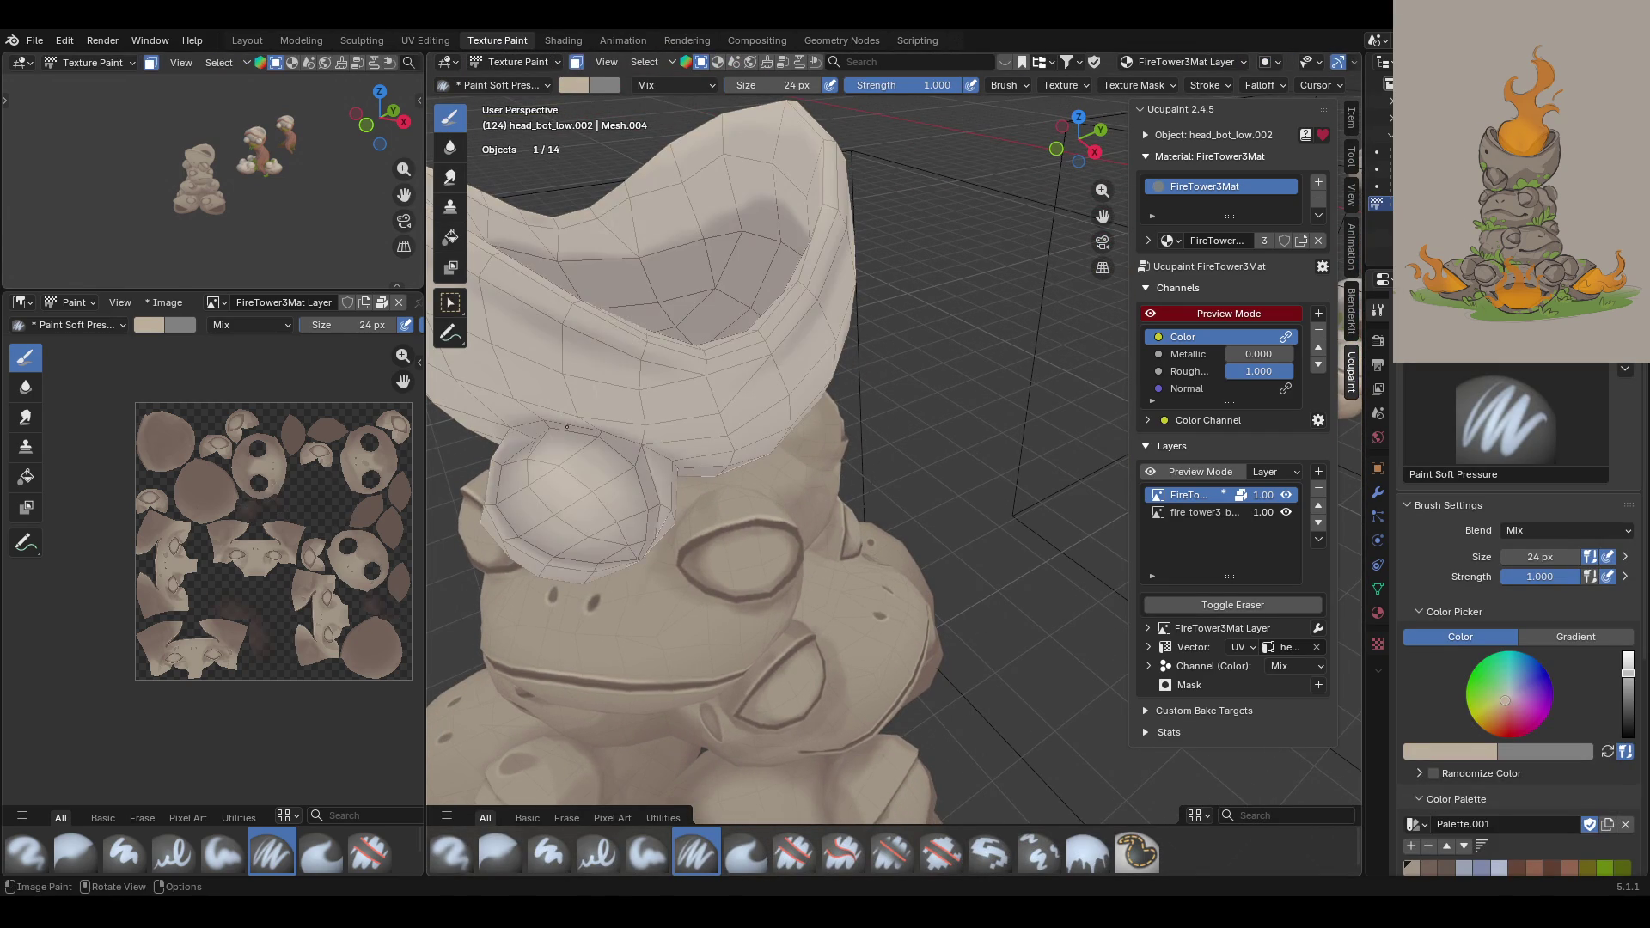
left_click(449, 303)
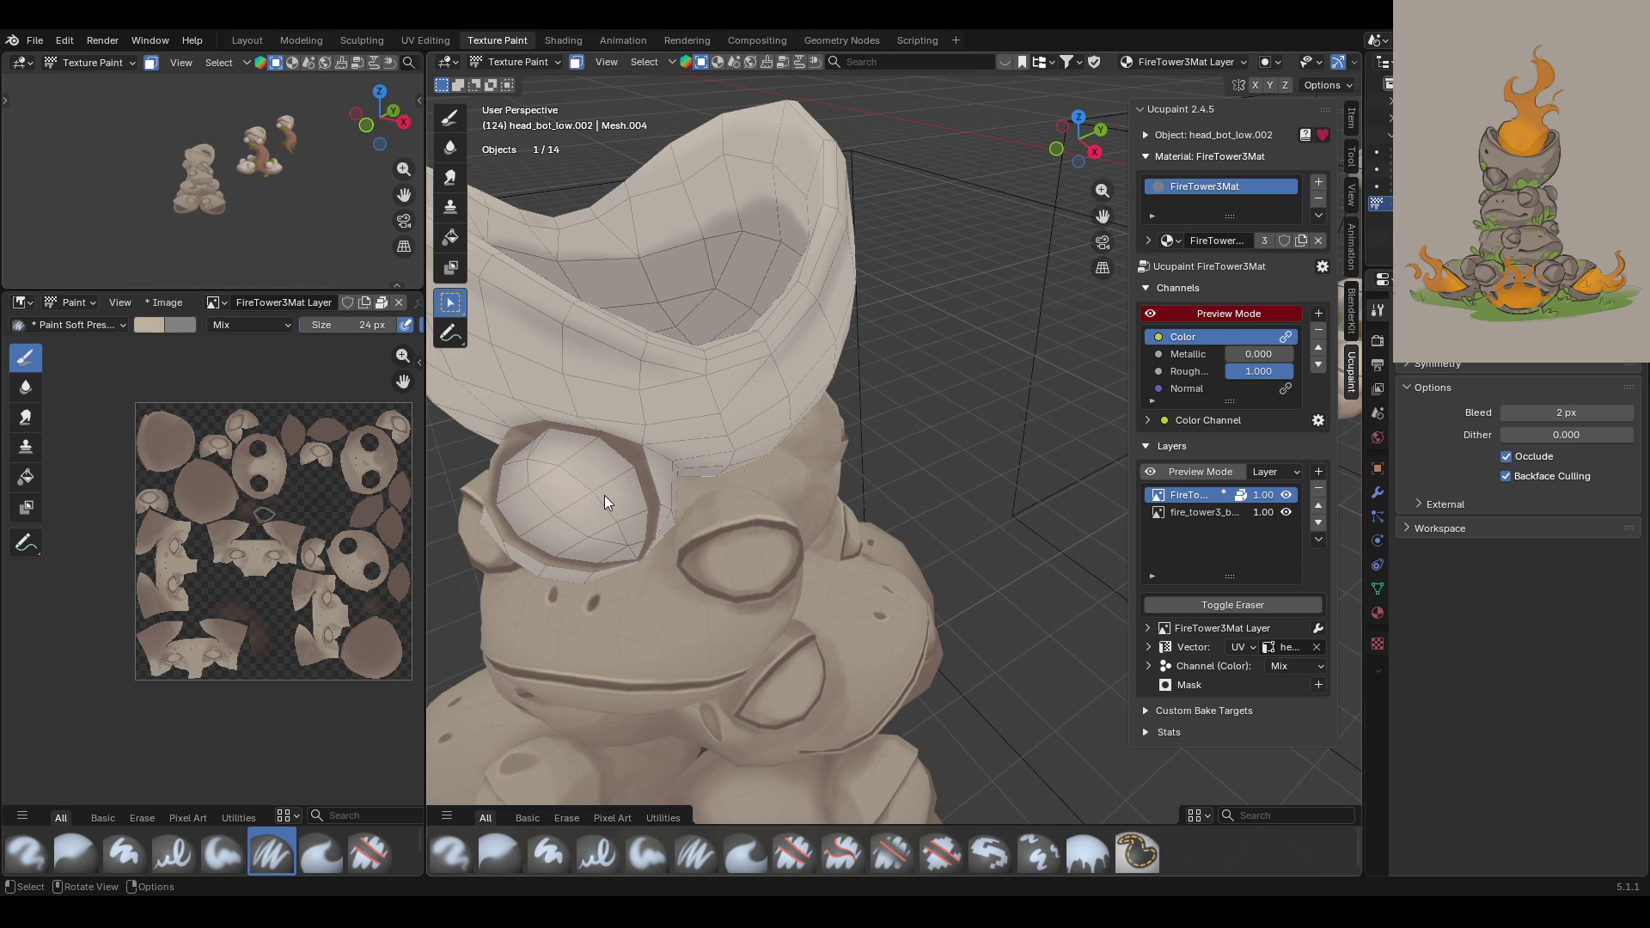
middle_click_drag(605, 498, 900, 492)
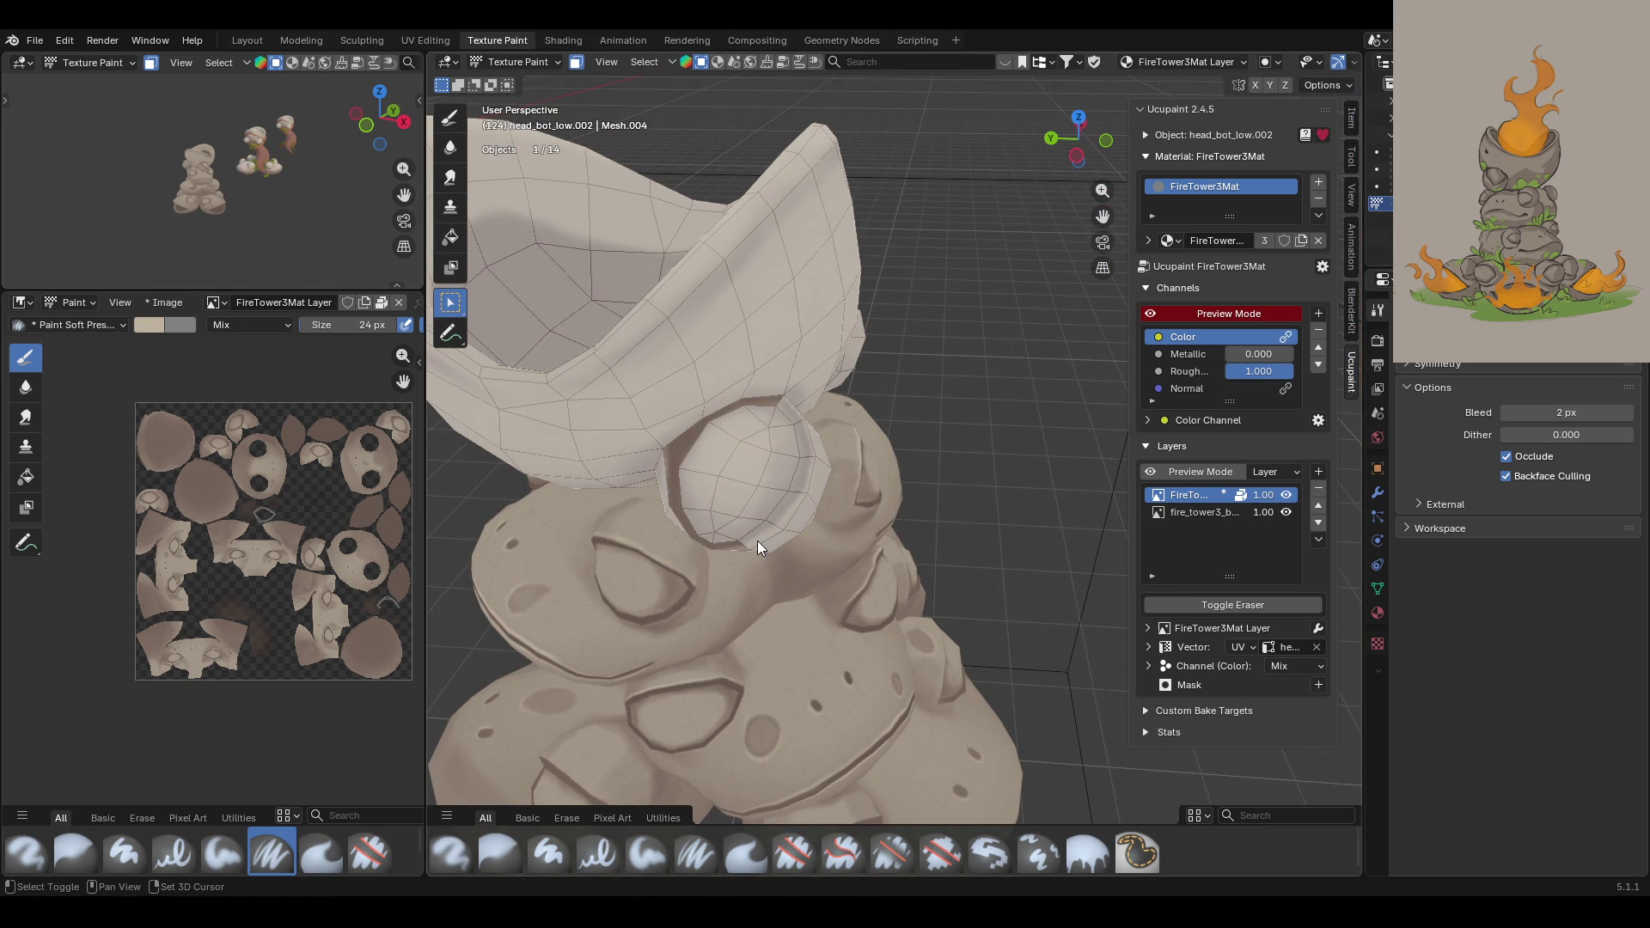
mouse_move(792, 411)
middle_mouse_down()
mouse_move(886, 462)
mouse_move(709, 492)
mouse_move(666, 463)
mouse_move(720, 456)
mouse_move(696, 516)
middle_mouse_up()
left_click(629, 853)
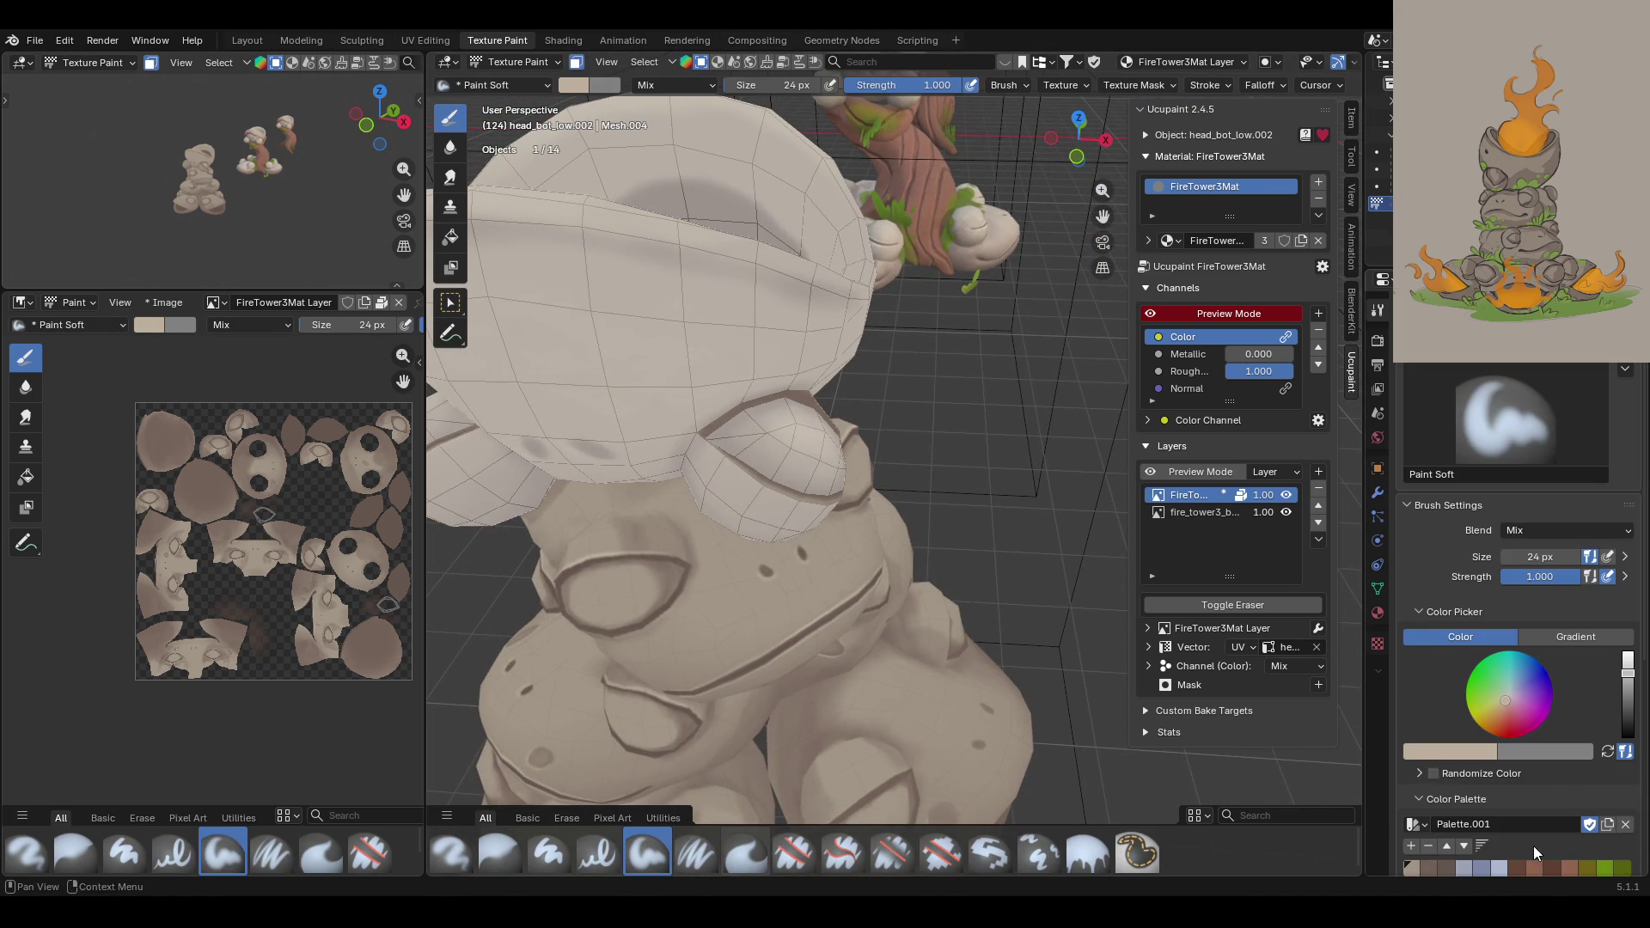
Step: With a dark brown colour, darken the left, lower and right rim of the eye socket
left_click(1447, 869)
middle_click_drag(967, 455, 870, 457)
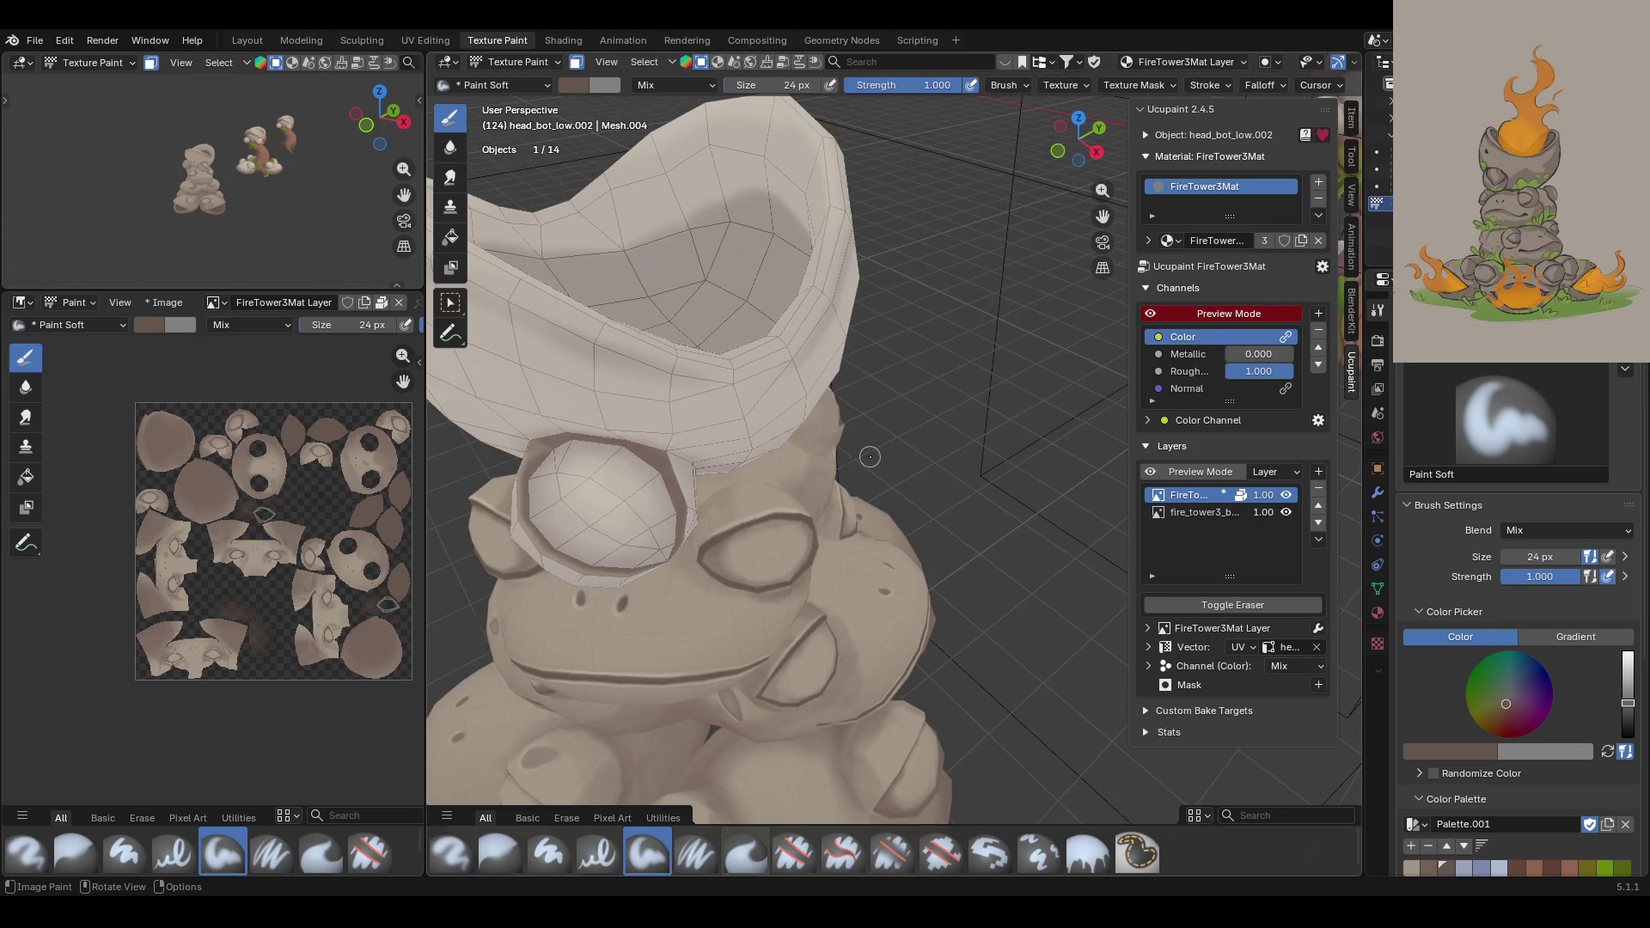
left_click(457, 244)
left_click(445, 126)
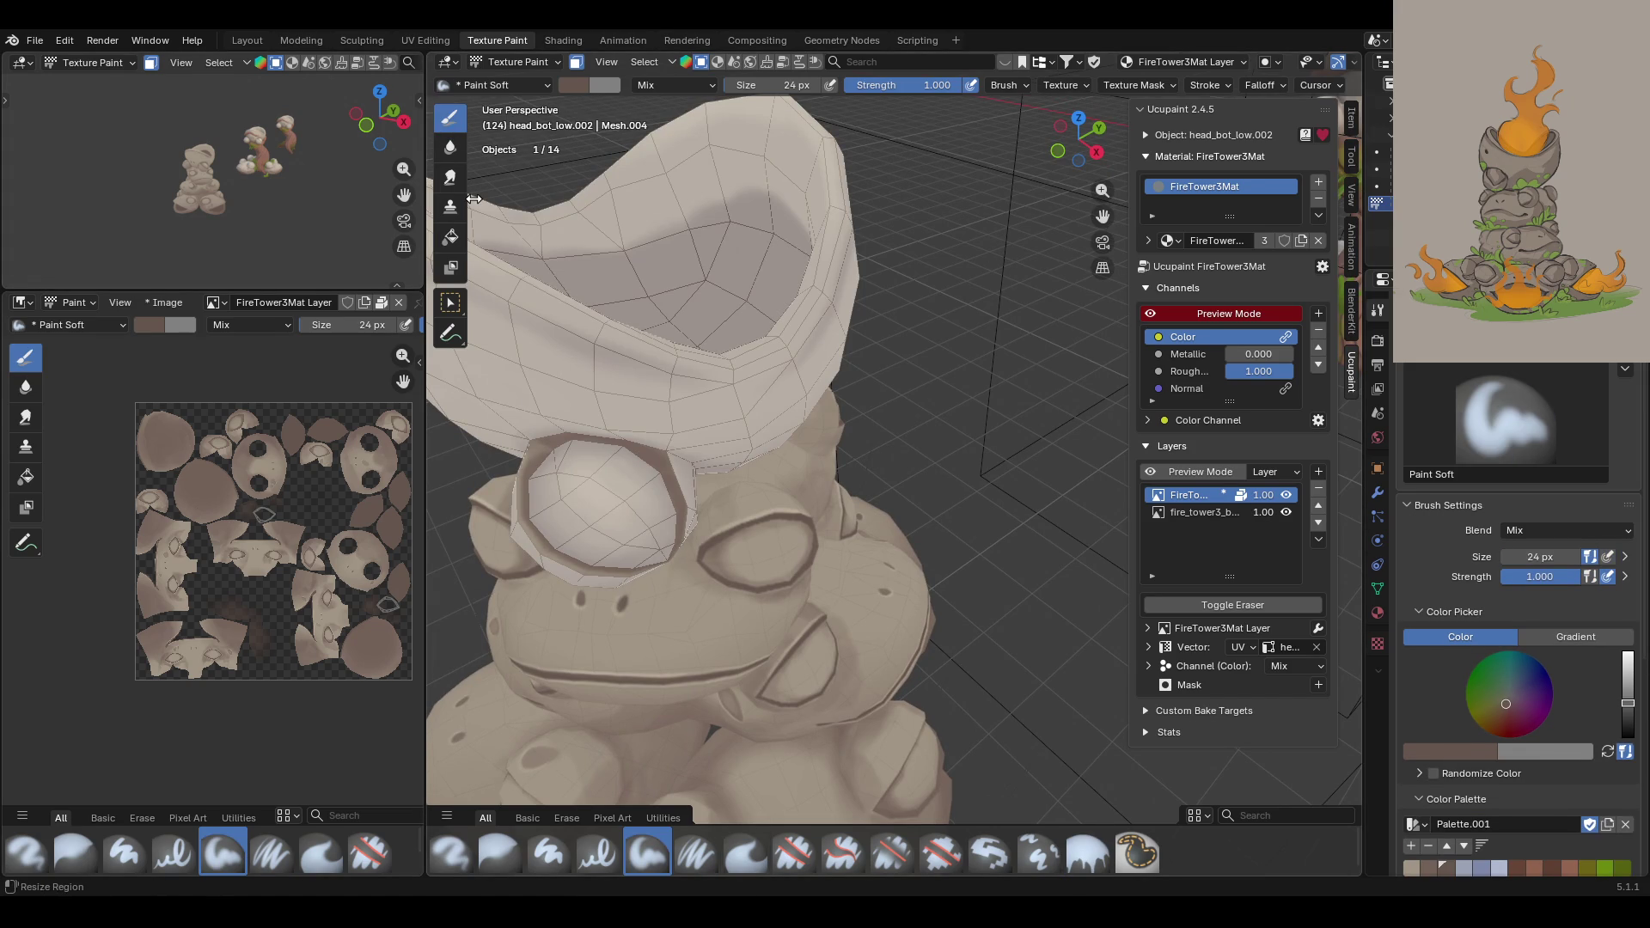
mouse_move(551, 450)
left_mouse_down()
mouse_move(521, 503)
mouse_move(638, 485)
left_mouse_up()
left_click_drag(594, 573, 659, 485)
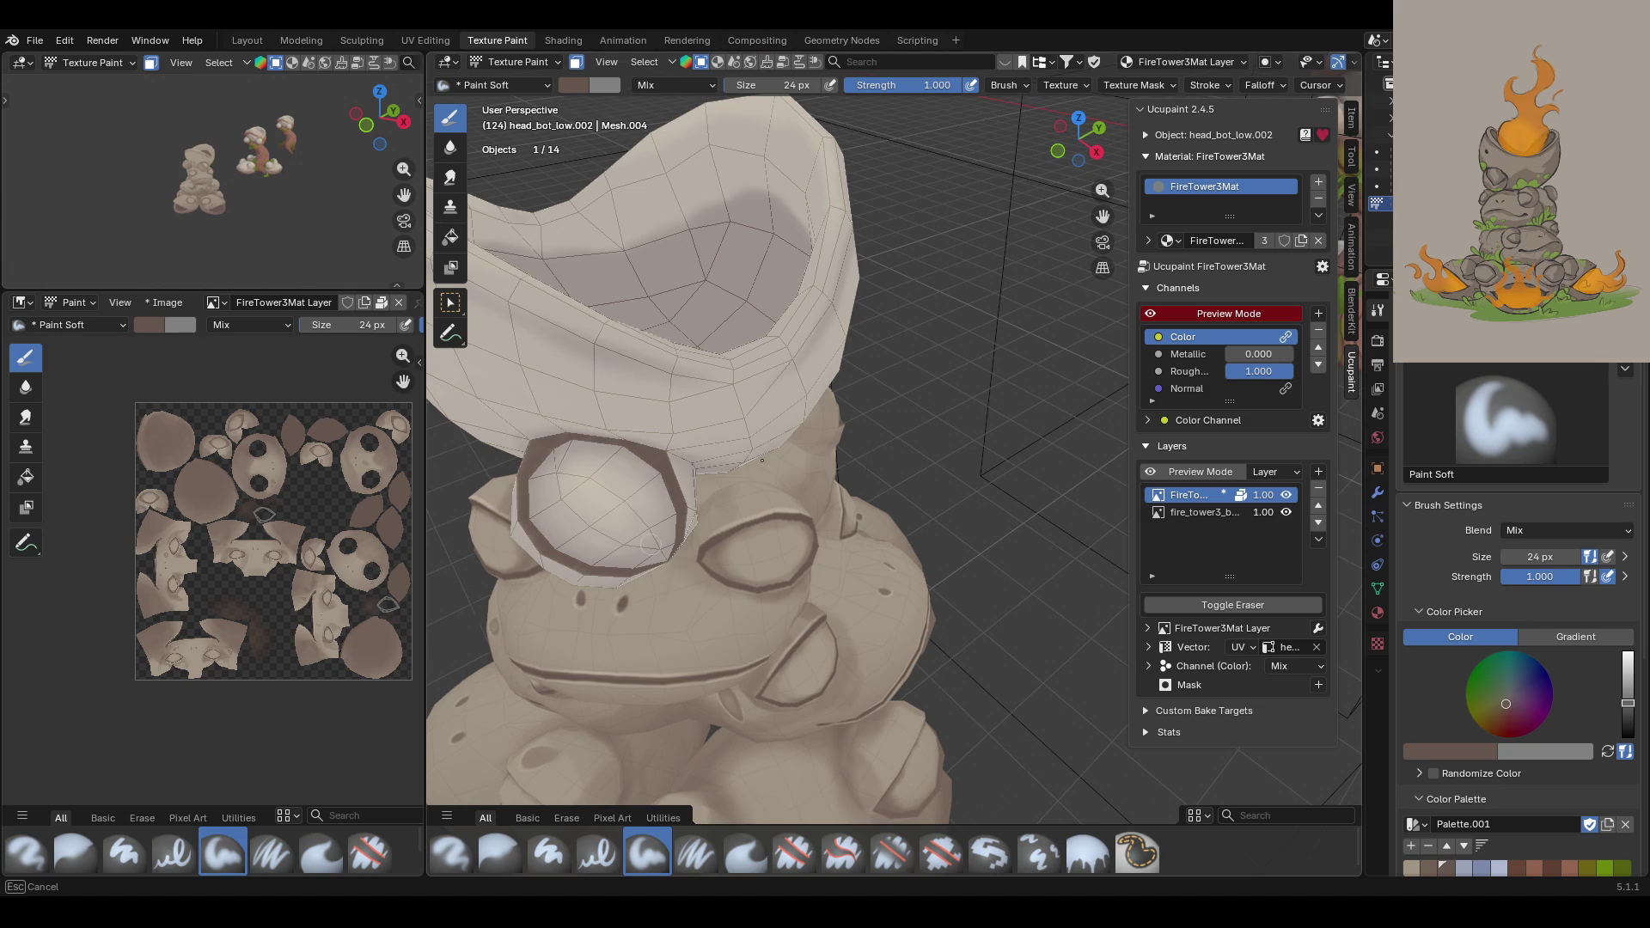
mouse_move(739, 478)
middle_mouse_down()
mouse_move(550, 550)
mouse_move(868, 487)
mouse_move(928, 514)
middle_mouse_up()
Step: Finish the dark shading around the eye-socket rim and turn off Face Selection Masking
left_click_drag(900, 550, 902, 558)
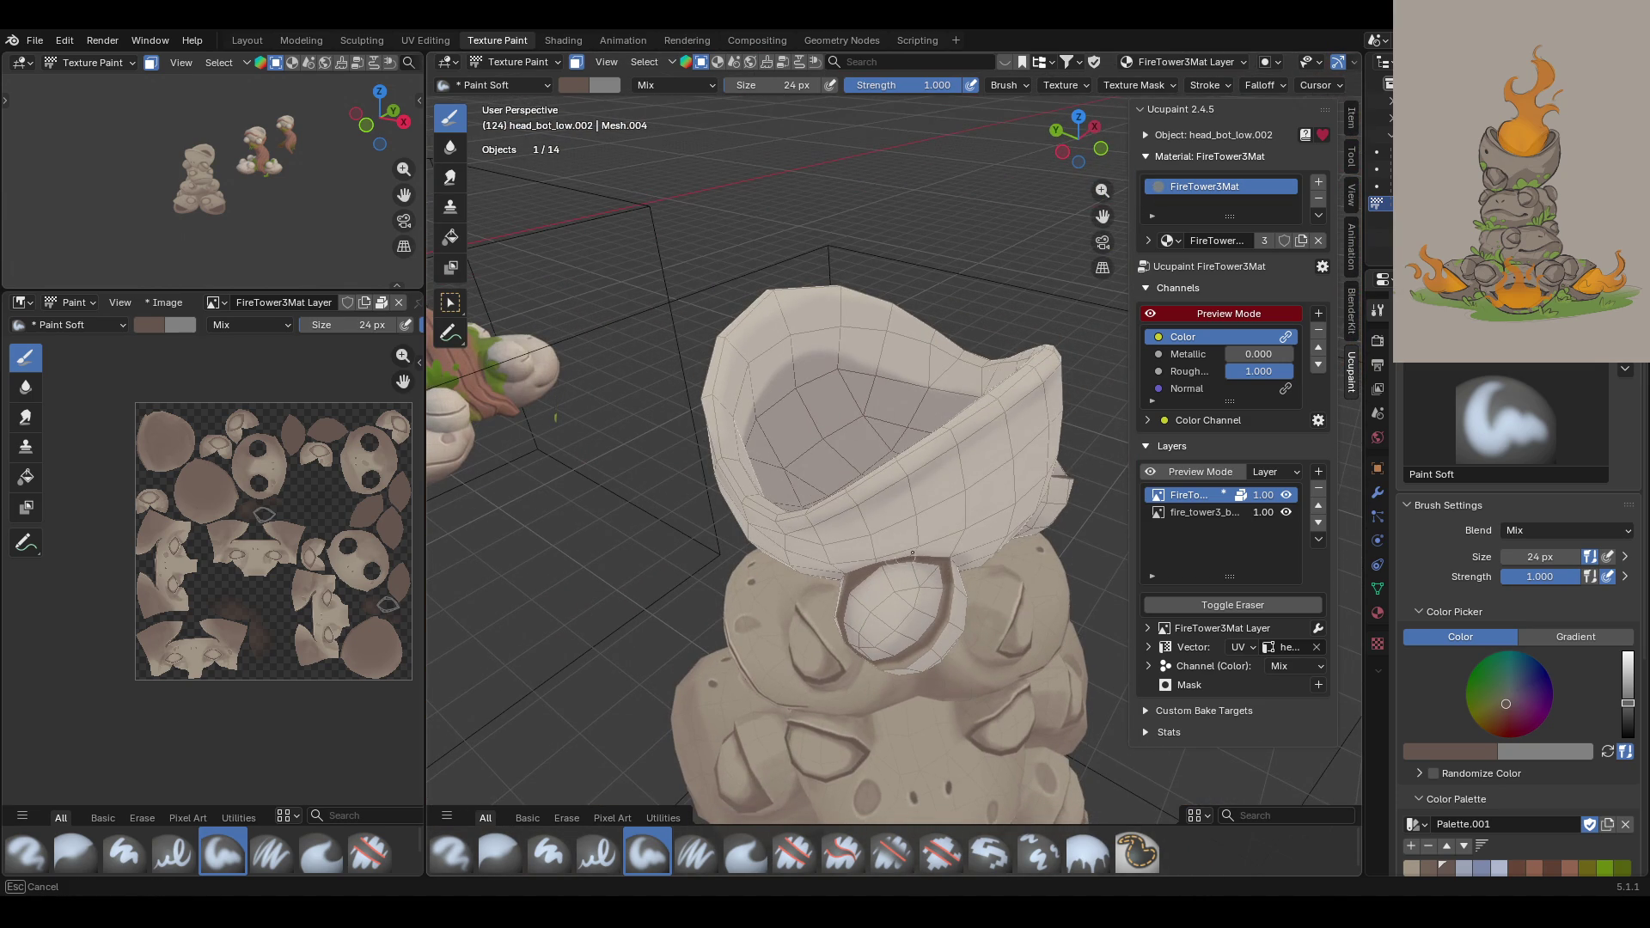
left_click_drag(902, 657, 873, 678)
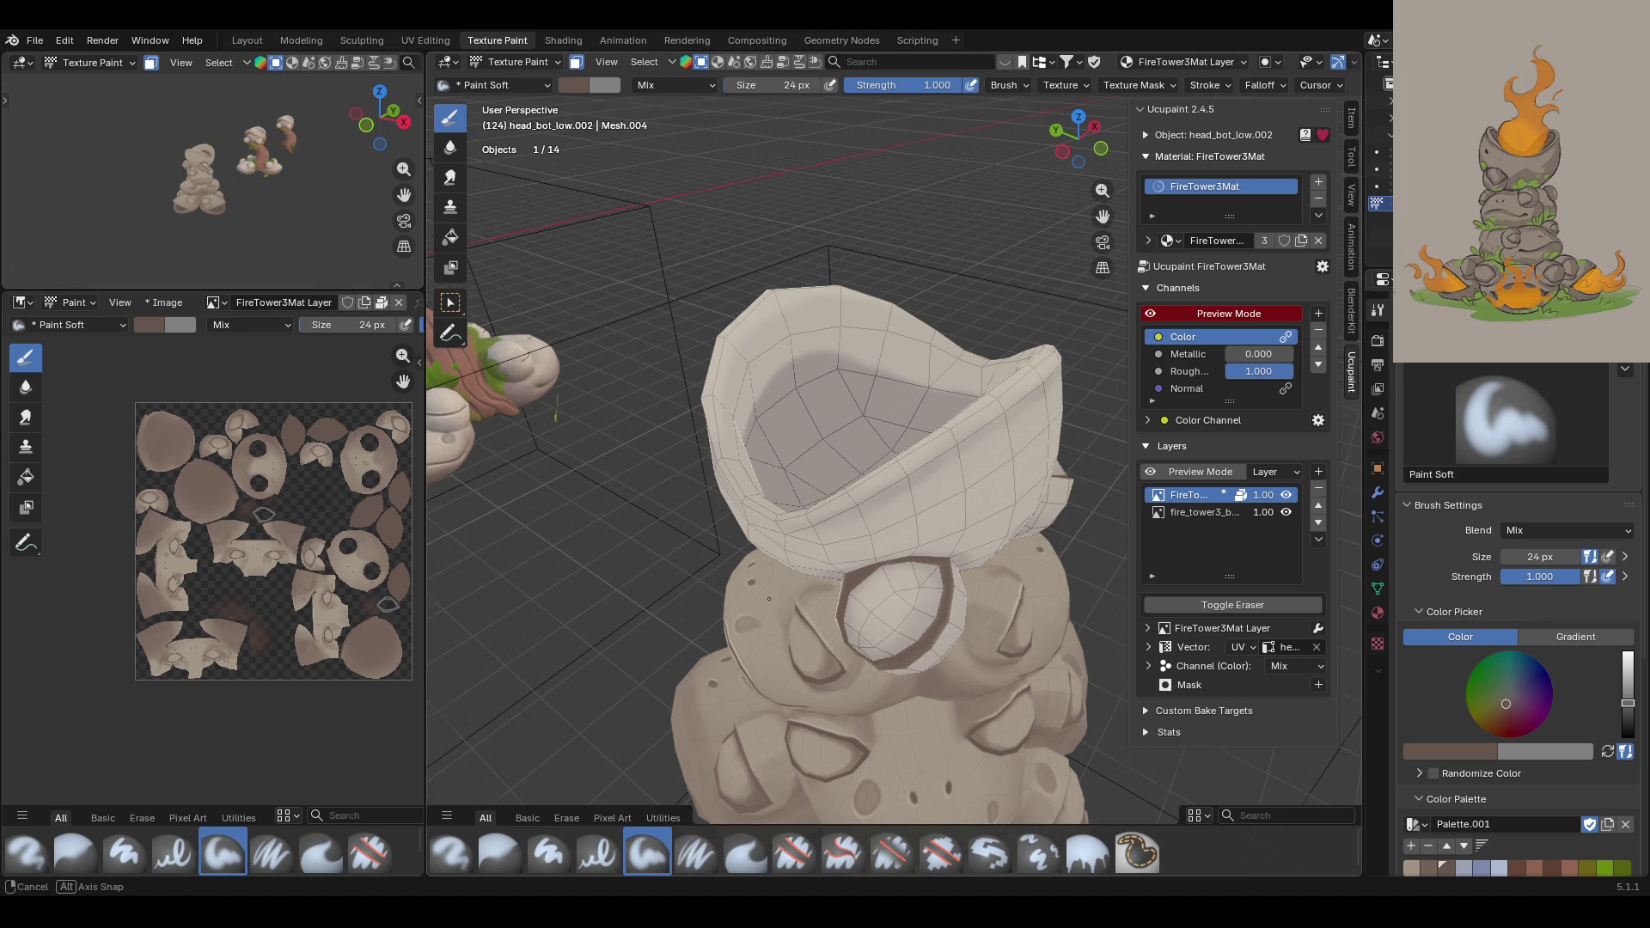
middle_click_drag(873, 677, 840, 548)
left_click(945, 667)
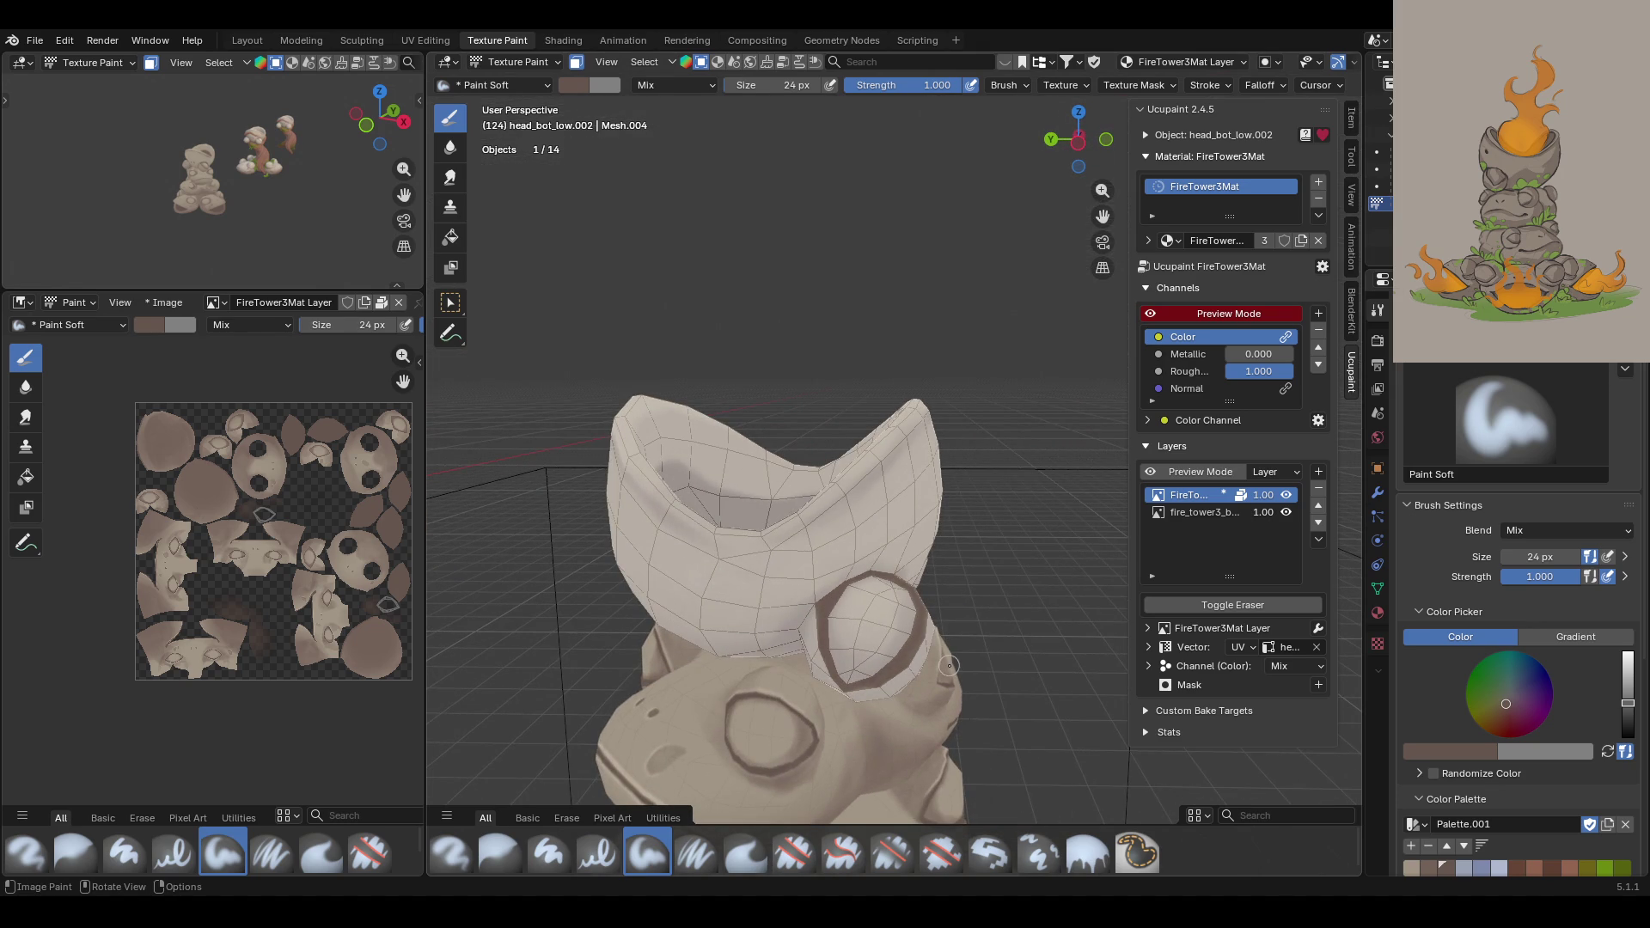
left_click(575, 60)
middle_click_drag(875, 393, 690, 427)
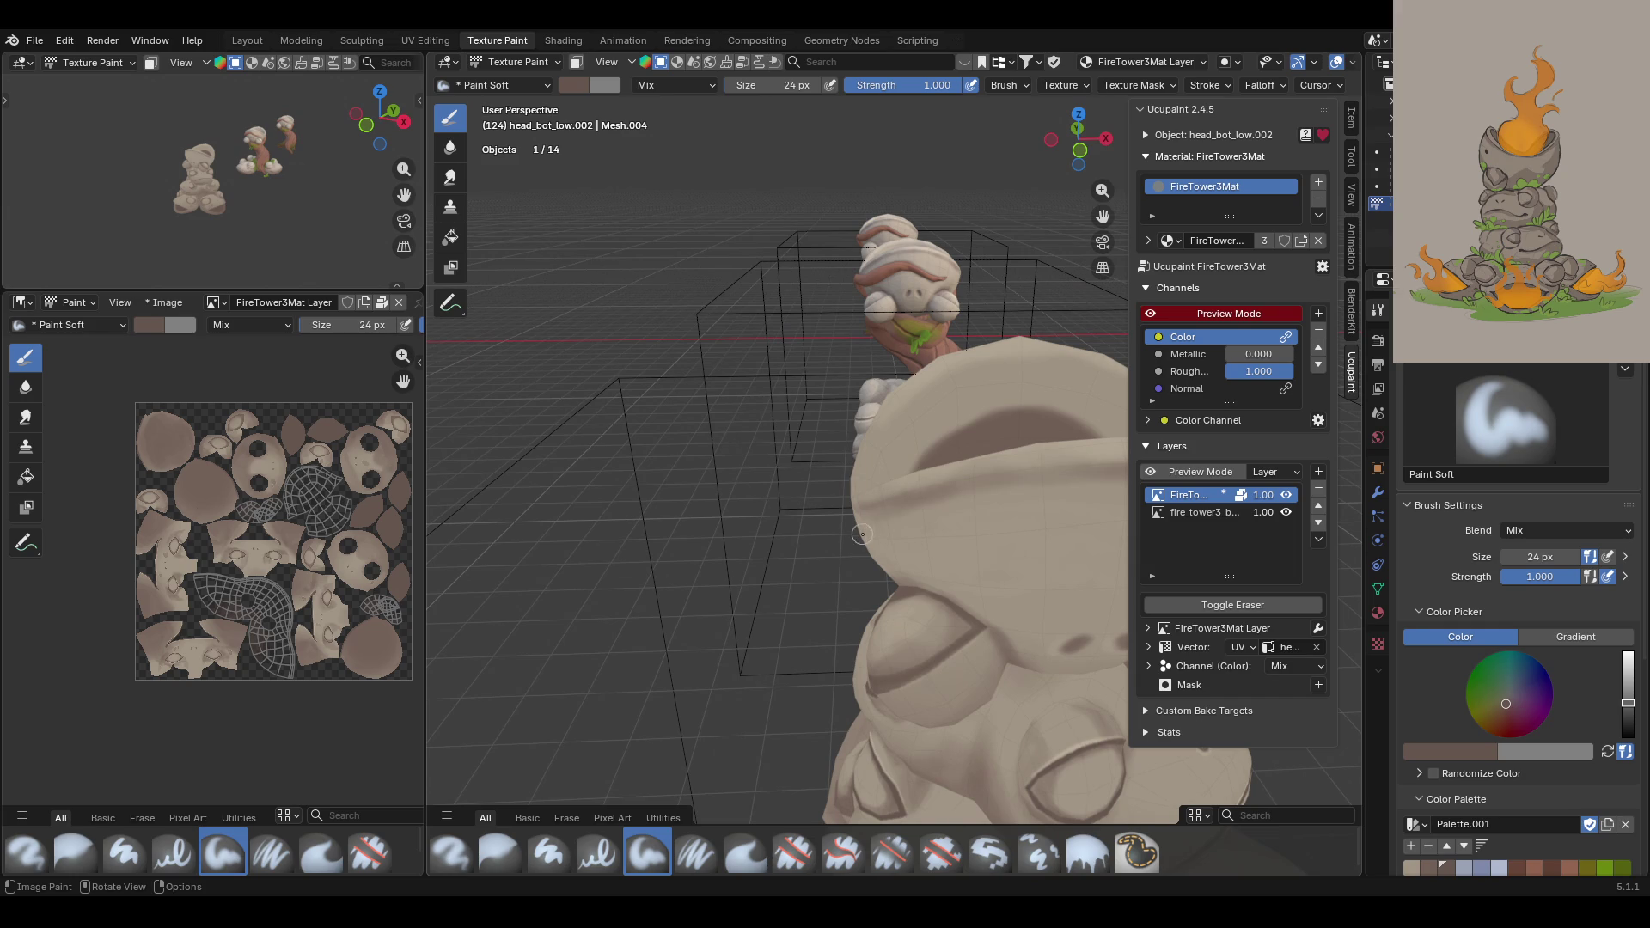
scroll(902, 415, "down", 5)
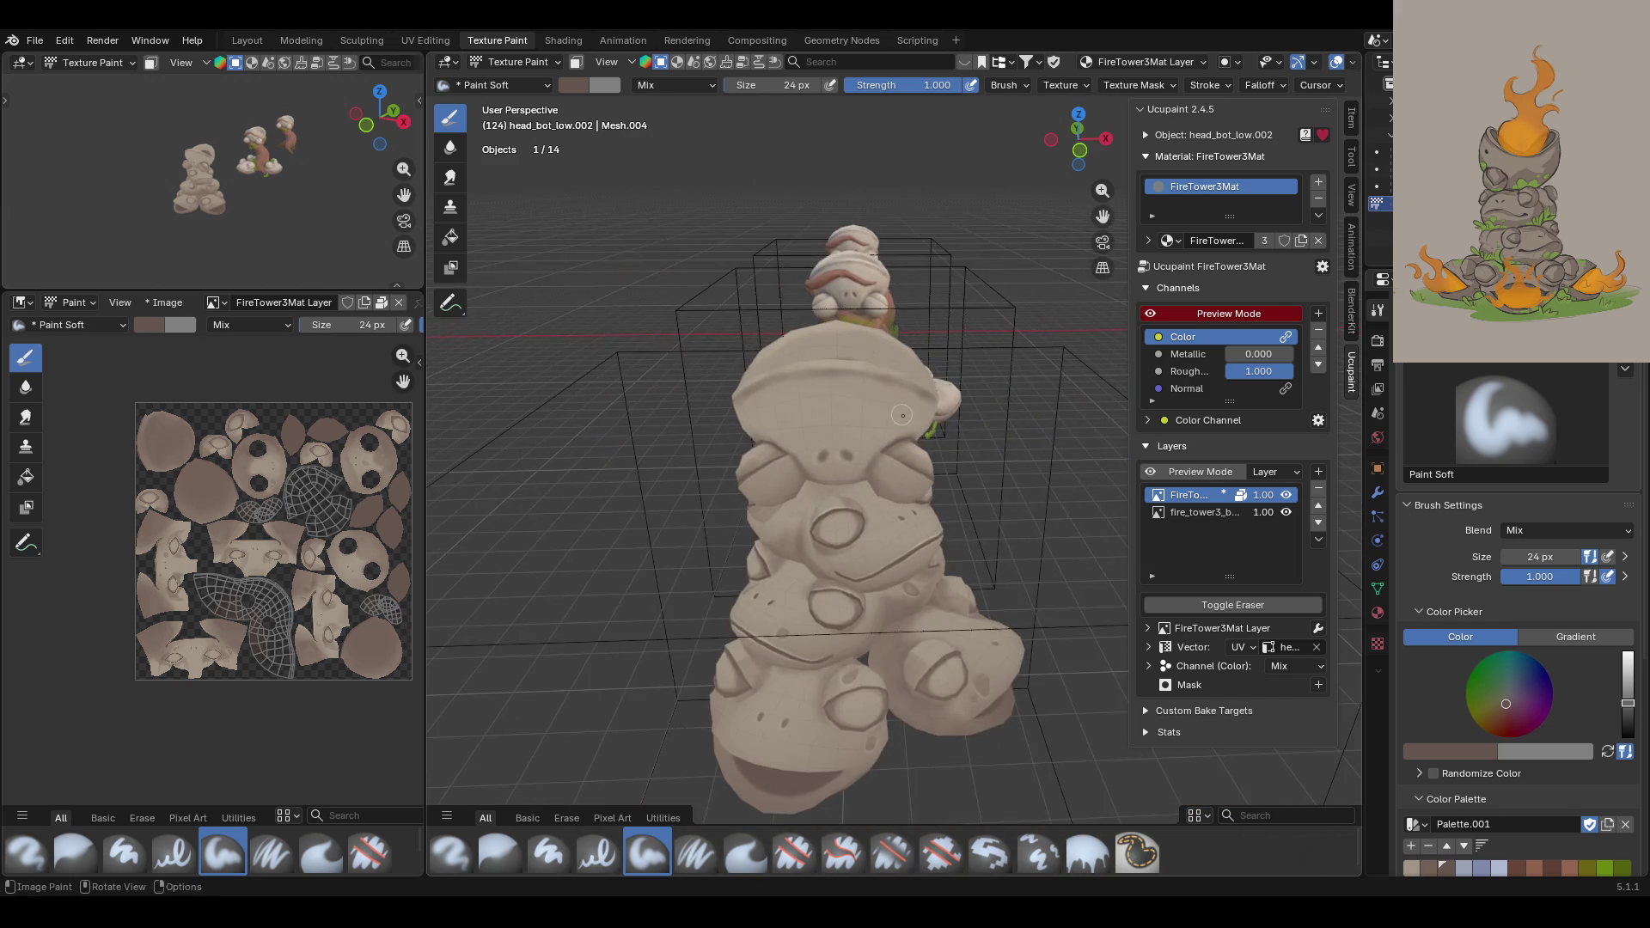